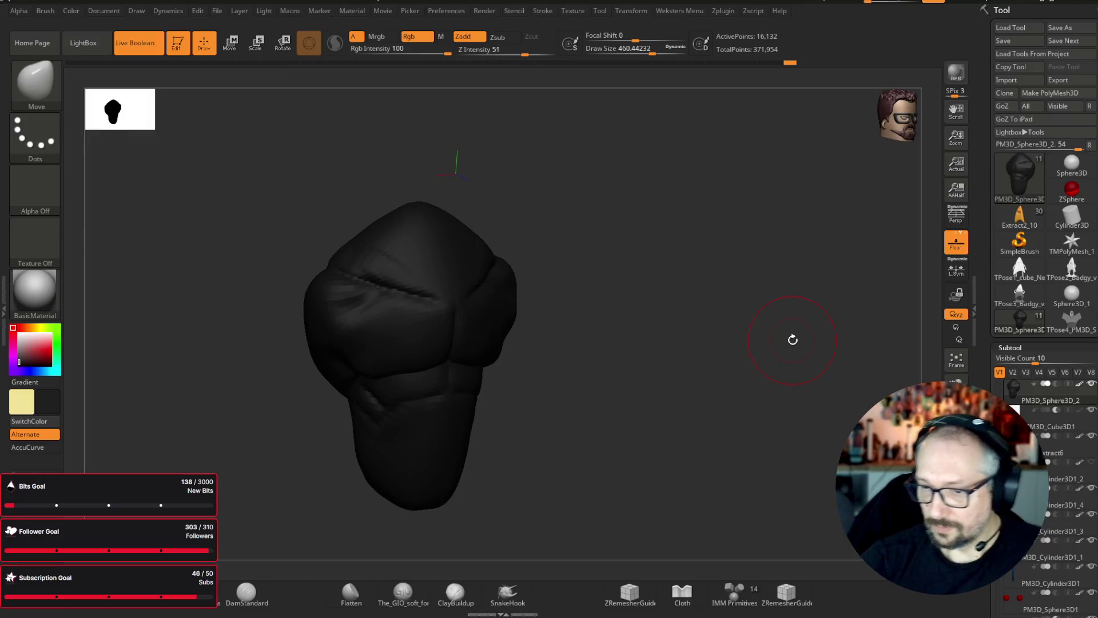
- Select the ClayBuildup brush and reduce Draw Size to about 245
{"action": "left_click", "coordinate": [36, 90]}
{"action": "key", "text": "m"}
{"action": "key", "text": "v"}
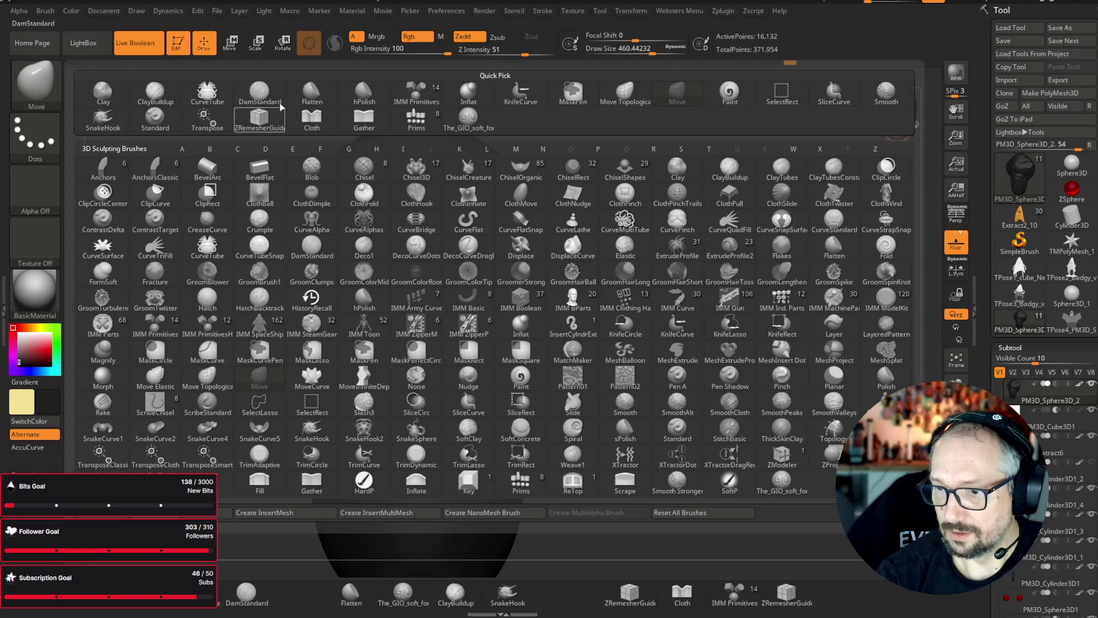
{"action": "left_click", "coordinate": [154, 92]}
{"action": "left_click_drag", "start_coordinate": [648, 50], "coordinate": [582, 97]}
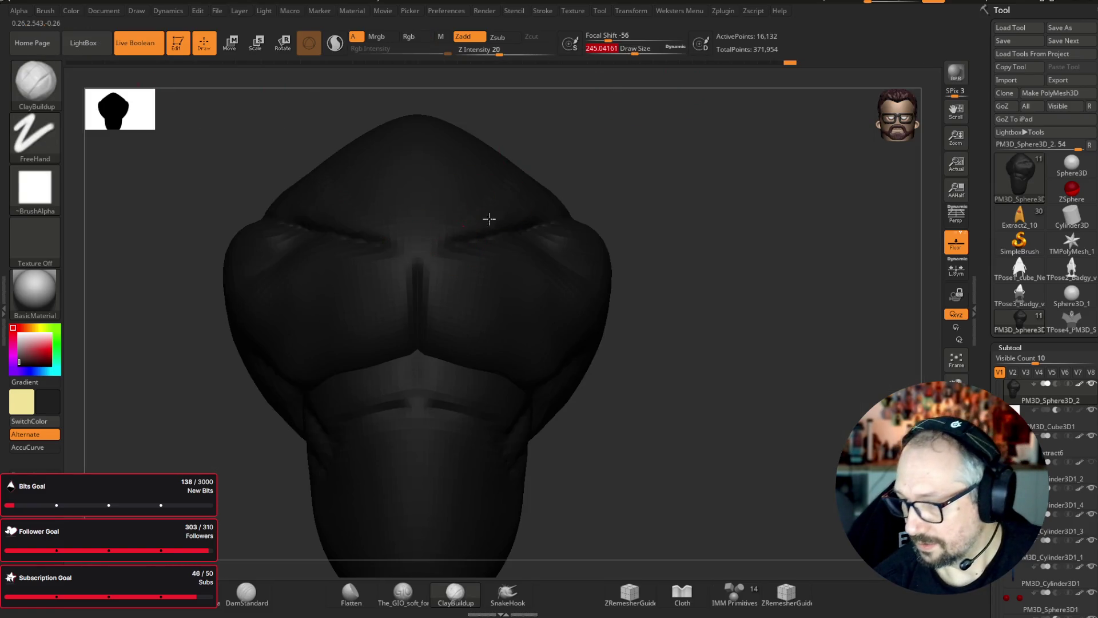
- Build up ribbed clay relief strokes across the lower-right chest, then show the full bust
{"action": "mouse_move", "coordinate": [634, 228]}
{"action": "left_mouse_down"}
{"action": "mouse_move", "coordinate": [755, 331]}
{"action": "mouse_move", "coordinate": [779, 309]}
{"action": "mouse_move", "coordinate": [779, 331]}
{"action": "left_mouse_up"}
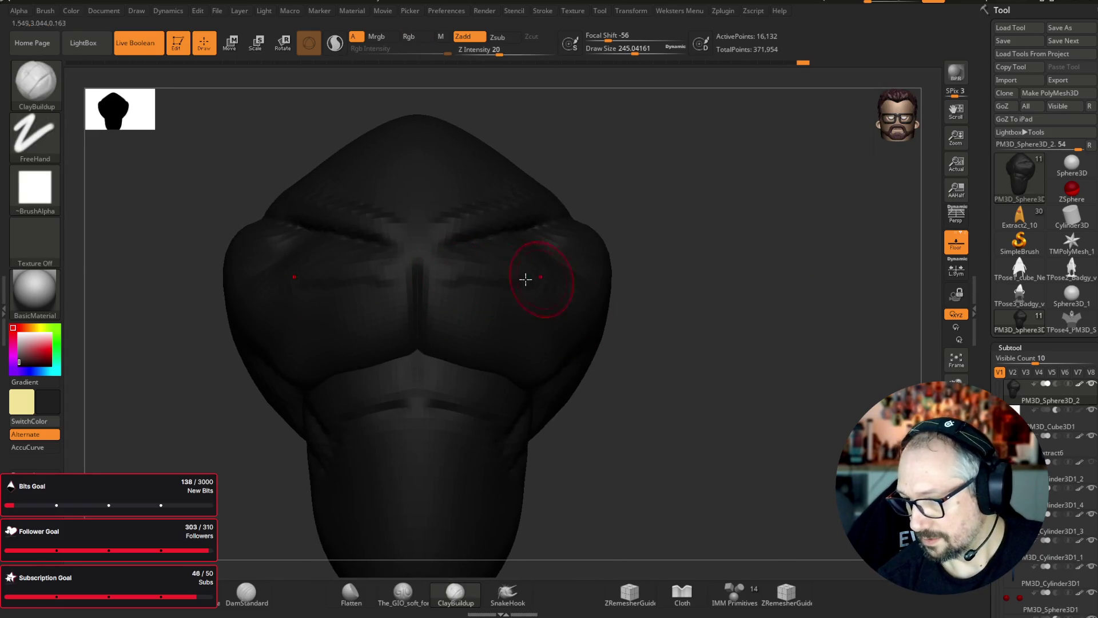
{"action": "left_click_drag", "start_coordinate": [621, 352], "coordinate": [670, 366]}
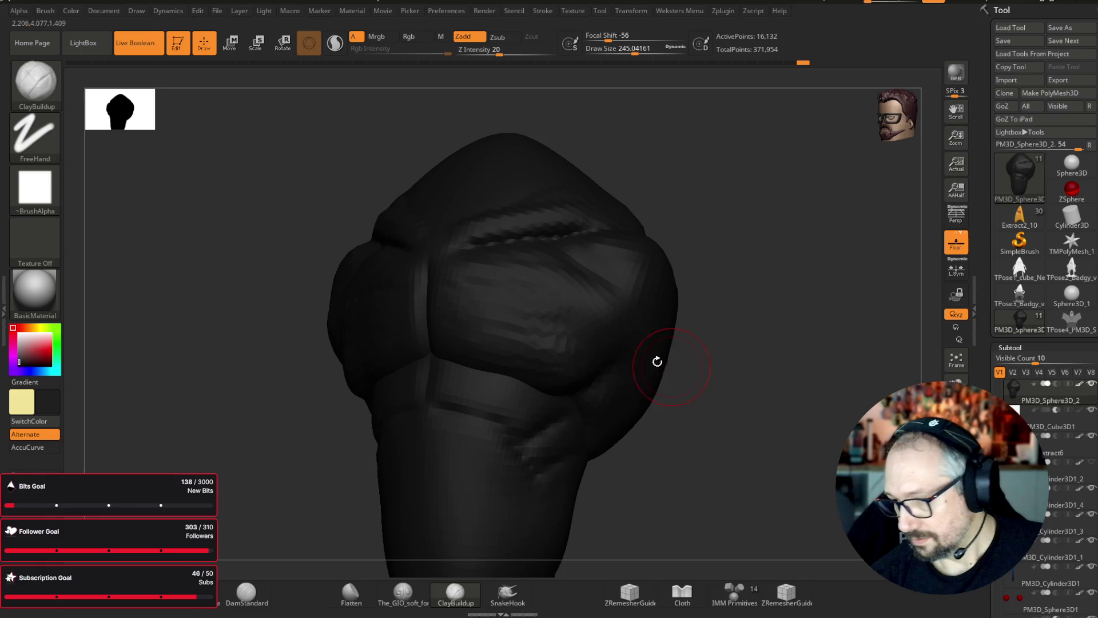
{"action": "left_click_drag", "start_coordinate": [655, 296], "coordinate": [789, 384]}
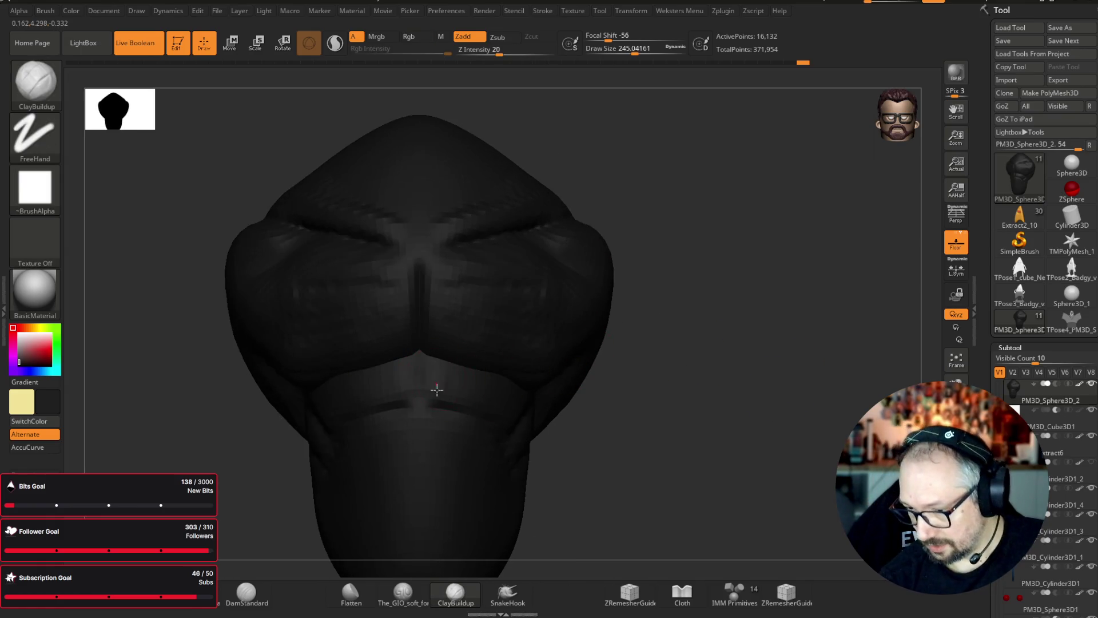
{"action": "mouse_move", "coordinate": [574, 375]}
{"action": "left_mouse_down"}
{"action": "mouse_move", "coordinate": [497, 385]}
{"action": "mouse_move", "coordinate": [811, 447]}
{"action": "mouse_move", "coordinate": [772, 437]}
{"action": "left_mouse_up"}
{"action": "mouse_move", "coordinate": [522, 319]}
{"action": "left_mouse_down"}
{"action": "mouse_move", "coordinate": [546, 312]}
{"action": "mouse_move", "coordinate": [593, 383]}
{"action": "mouse_move", "coordinate": [725, 454]}
{"action": "mouse_move", "coordinate": [772, 426]}
{"action": "mouse_move", "coordinate": [708, 397]}
{"action": "mouse_move", "coordinate": [493, 359]}
{"action": "left_mouse_up"}
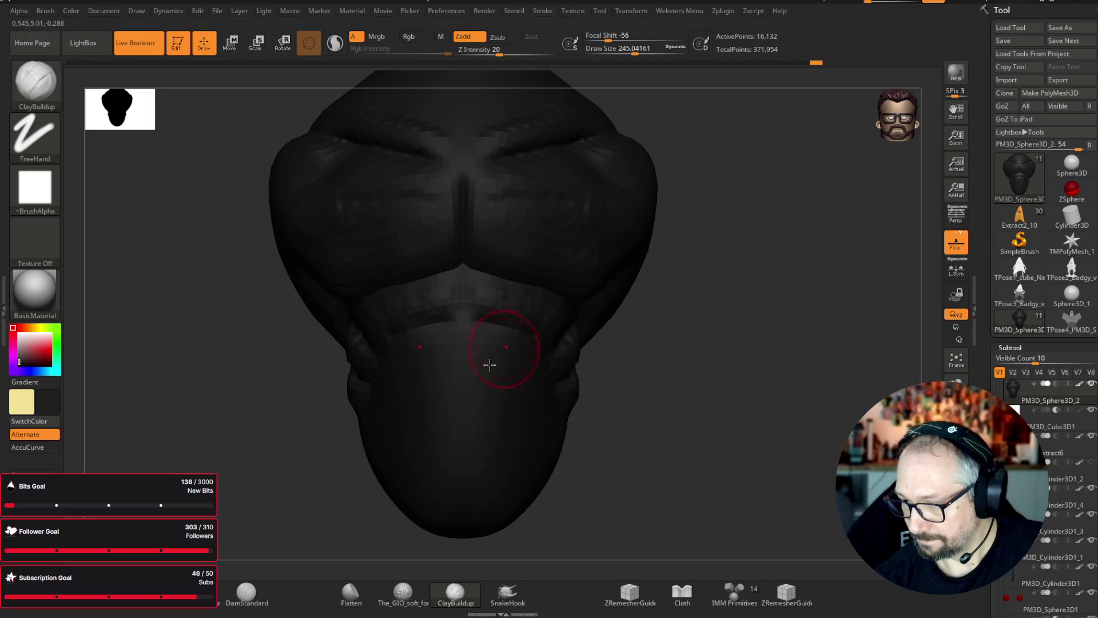
{"action": "left_click_drag", "start_coordinate": [505, 343], "coordinate": [517, 363]}
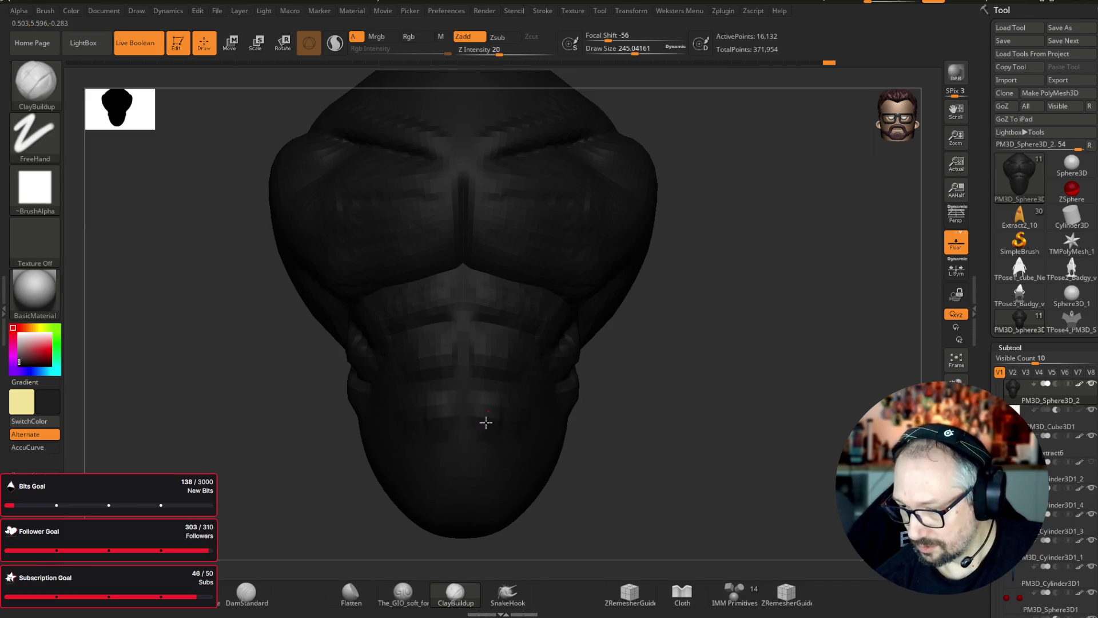
{"action": "mouse_move", "coordinate": [607, 418]}
{"action": "left_mouse_down"}
{"action": "mouse_move", "coordinate": [780, 444]}
{"action": "mouse_move", "coordinate": [841, 440]}
{"action": "mouse_move", "coordinate": [852, 425]}
{"action": "mouse_move", "coordinate": [728, 469]}
{"action": "left_mouse_up"}
{"action": "key", "text": "d"}
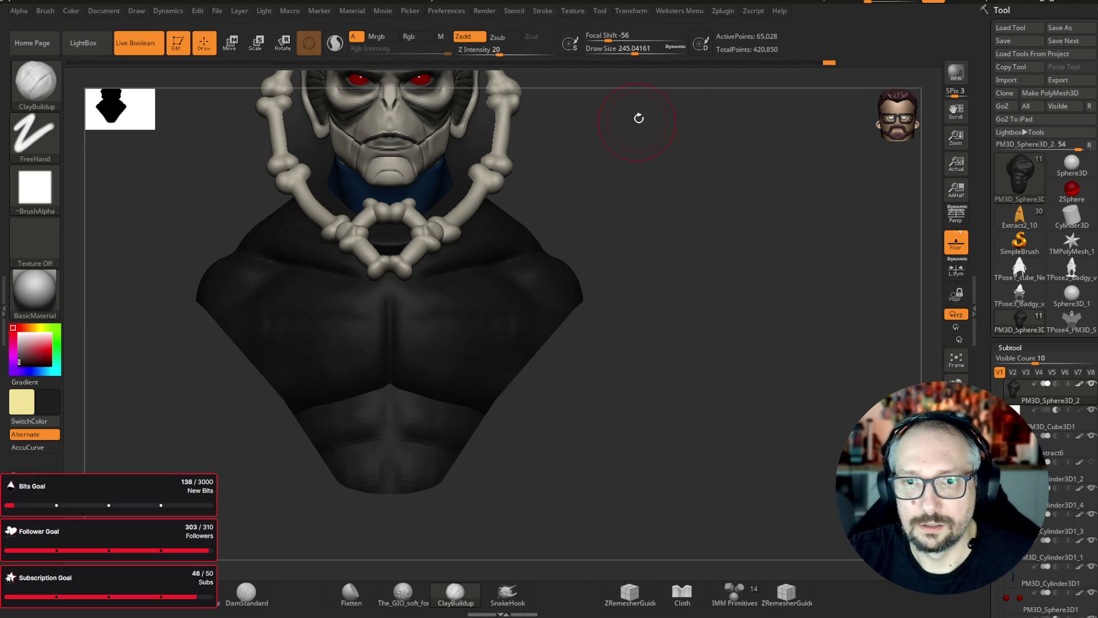
- Reduce Draw Size to about 120, inspect the chest close up, then frame the whole bust
{"action": "left_click_drag", "start_coordinate": [635, 52], "coordinate": [621, 52]}
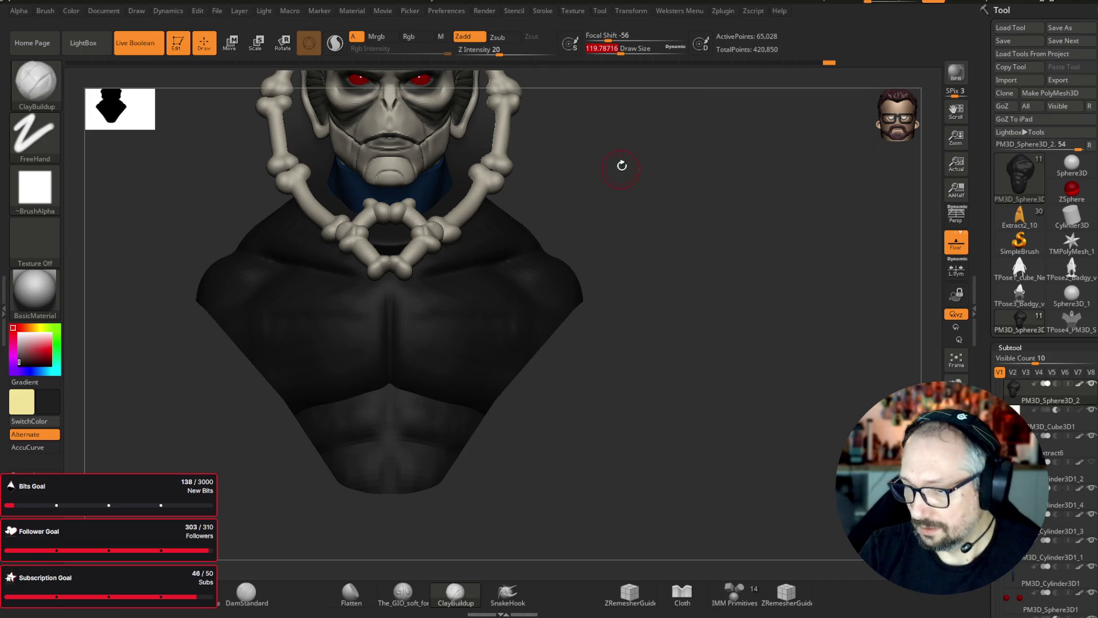
{"action": "left_click_drag", "start_coordinate": [621, 167], "coordinate": [707, 256]}
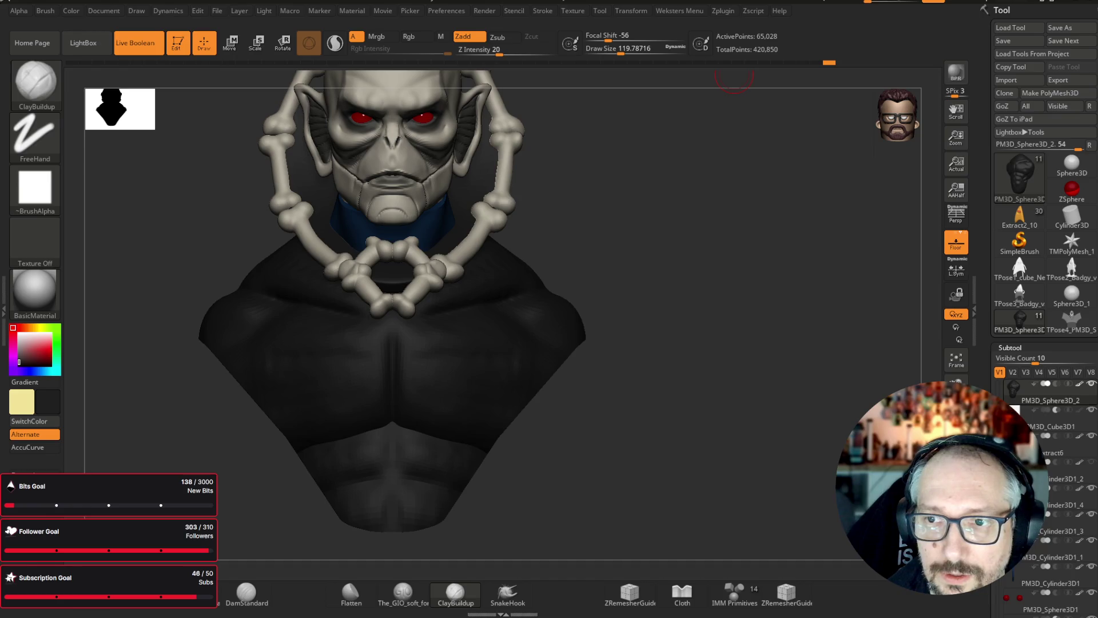
{"action": "mouse_move", "coordinate": [733, 80]}
{"action": "left_mouse_down"}
{"action": "mouse_move", "coordinate": [696, 189]}
{"action": "mouse_move", "coordinate": [705, 184]}
{"action": "mouse_move", "coordinate": [718, 245]}
{"action": "mouse_move", "coordinate": [737, 188]}
{"action": "left_mouse_up"}
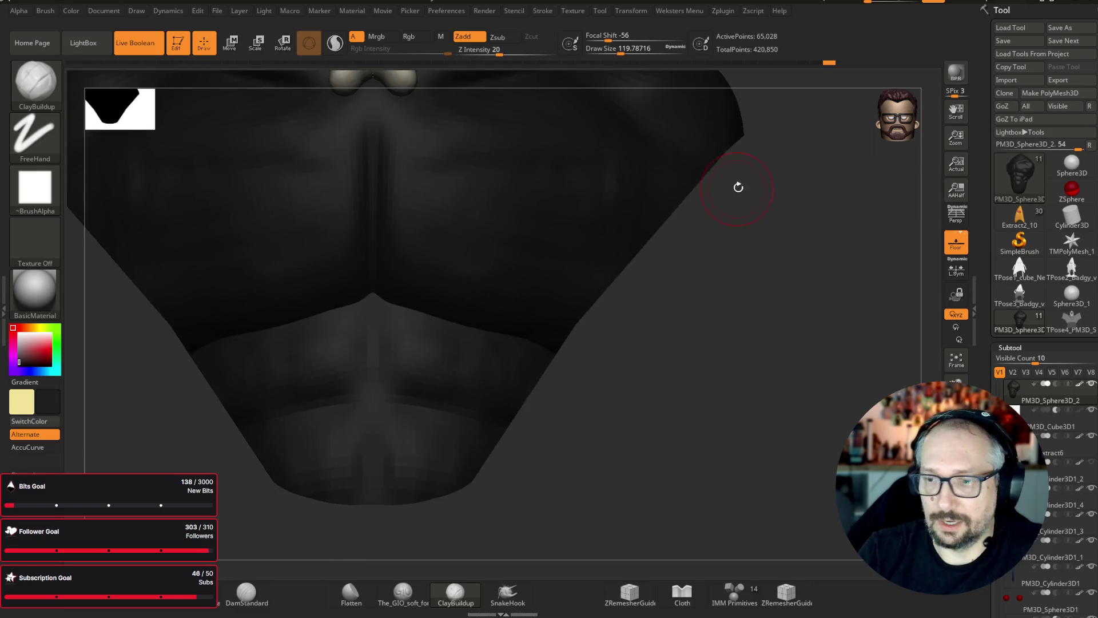
{"action": "key", "text": "f"}
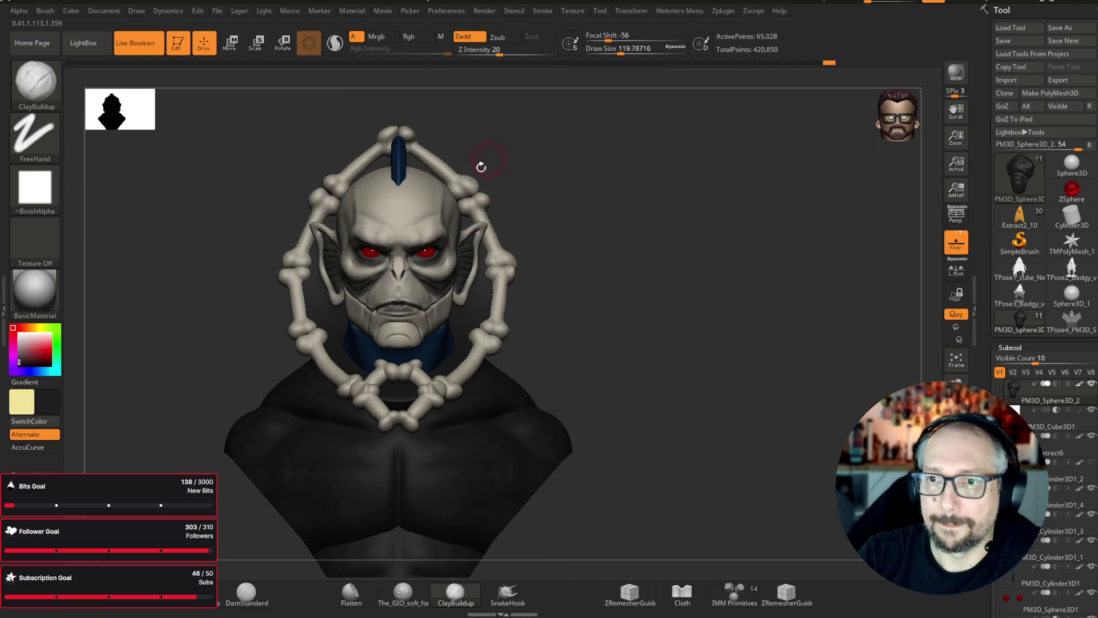
{"action": "left_click", "coordinate": [438, 206], "text": "alt"}
- Choose a slightly darkened tan skin colour in the colour picker
{"action": "left_click_drag", "start_coordinate": [559, 164], "coordinate": [636, 155]}
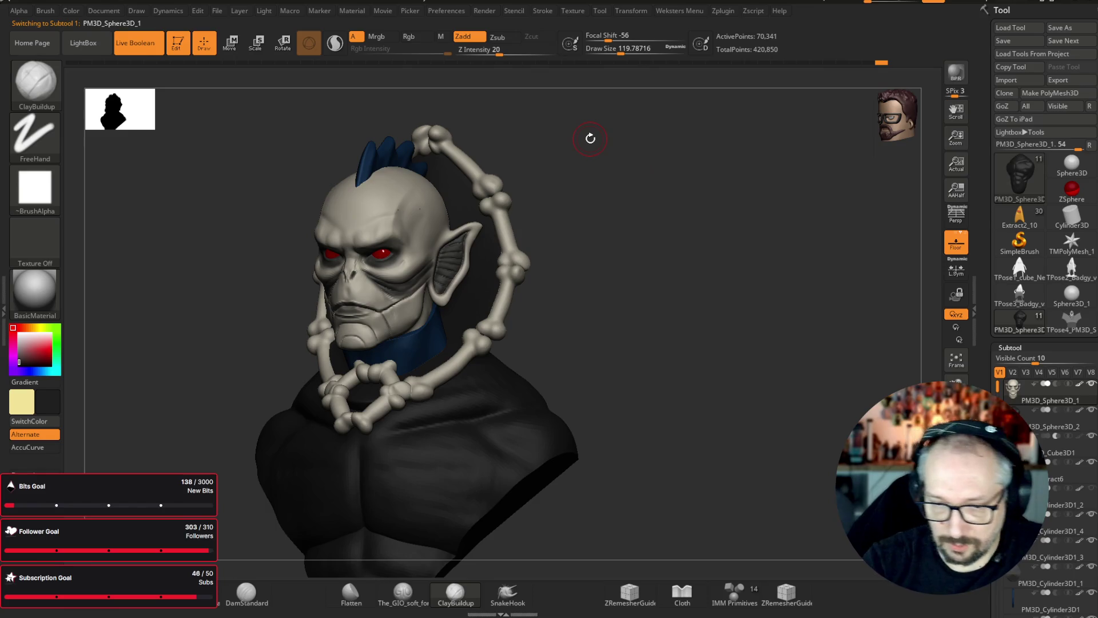
{"action": "mouse_move", "coordinate": [51, 338]}
{"action": "left_mouse_down"}
{"action": "mouse_move", "coordinate": [399, 214]}
{"action": "mouse_move", "coordinate": [369, 216]}
{"action": "left_mouse_up"}
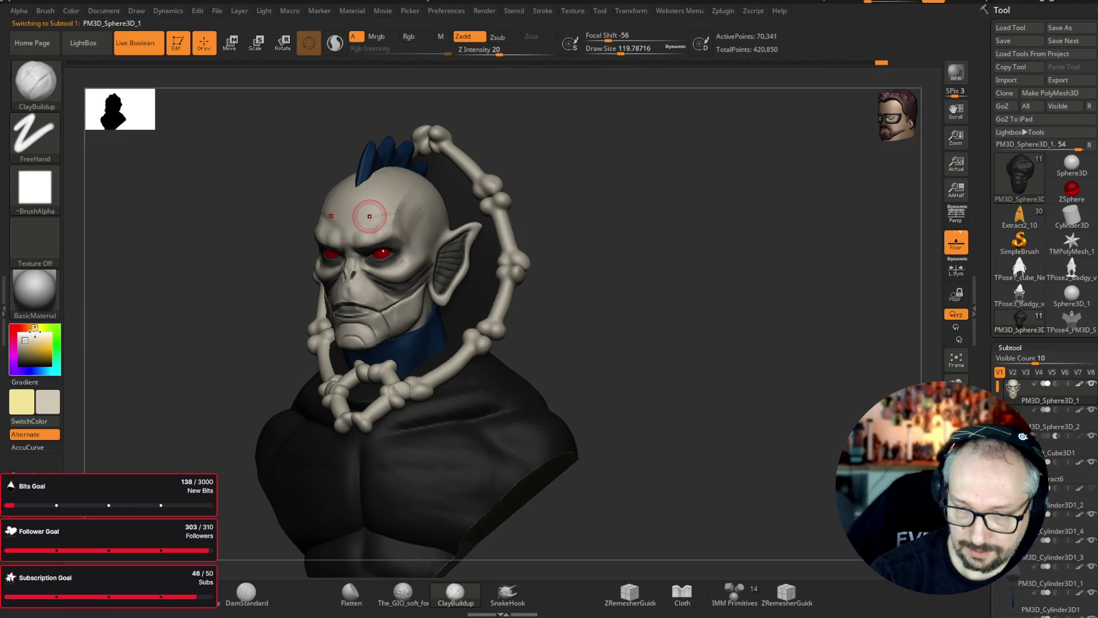
{"action": "left_click", "coordinate": [29, 344]}
{"action": "left_click_drag", "start_coordinate": [31, 343], "coordinate": [33, 345]}
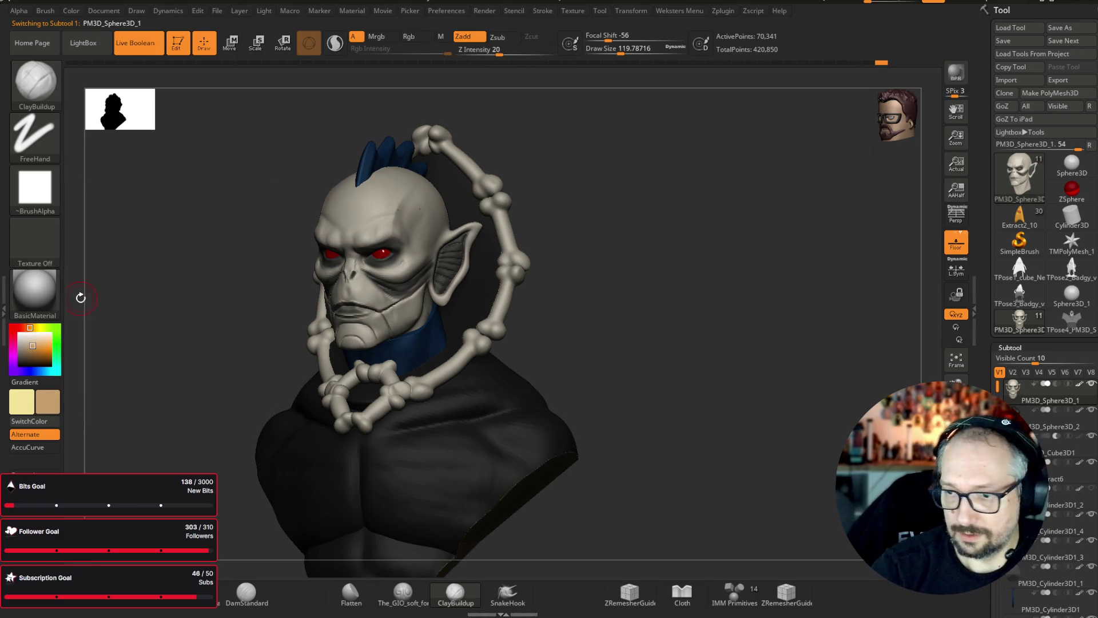
- Switch to the Paint brush at about size 228 and paint the forehead and skull tan
{"action": "left_click", "coordinate": [34, 80]}
{"action": "left_click", "coordinate": [457, 320]}
{"action": "left_click_drag", "start_coordinate": [621, 54], "coordinate": [635, 54]}
{"action": "left_click_drag", "start_coordinate": [572, 200], "coordinate": [425, 197]}
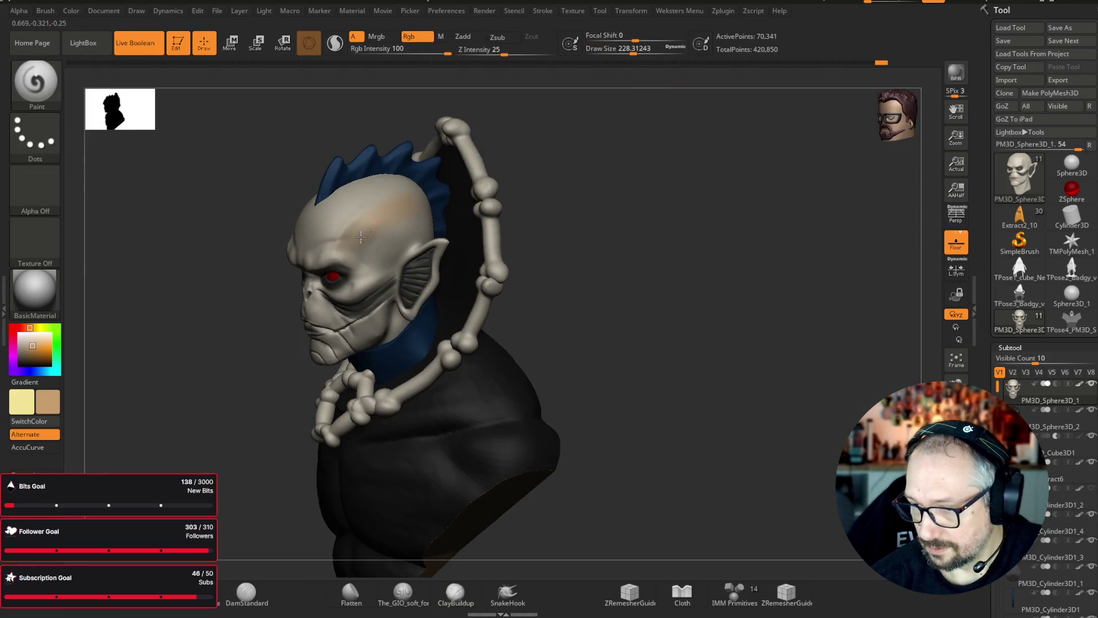
{"action": "mouse_move", "coordinate": [329, 242]}
{"action": "left_mouse_down"}
{"action": "mouse_move", "coordinate": [332, 223]}
{"action": "mouse_move", "coordinate": [381, 201]}
{"action": "left_mouse_up"}
{"action": "left_click_drag", "start_coordinate": [690, 250], "coordinate": [524, 223]}
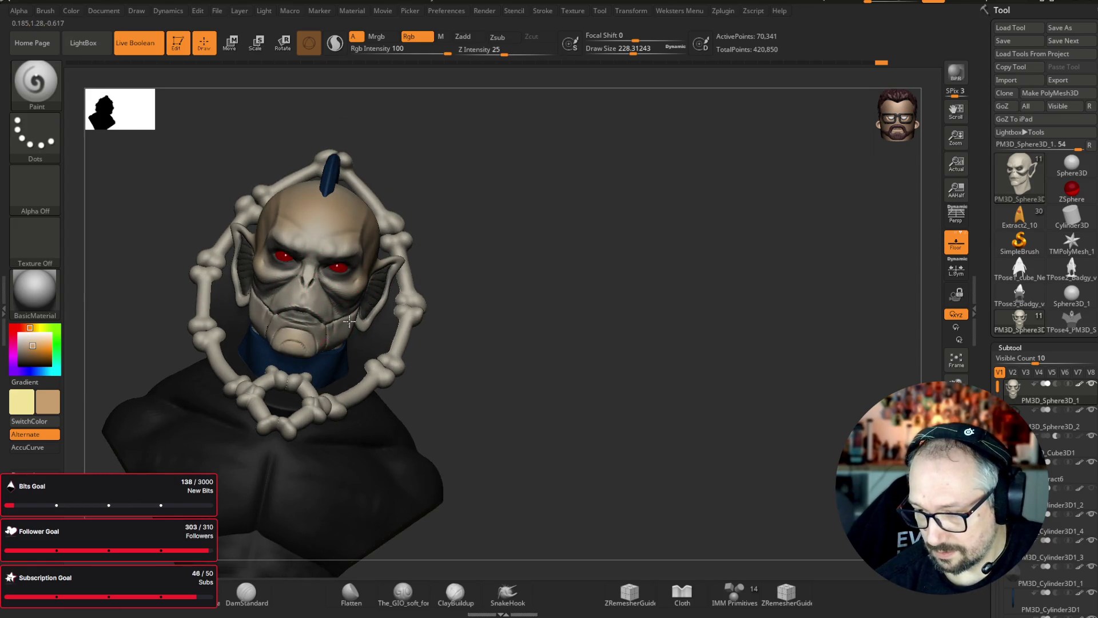
{"action": "left_click_drag", "start_coordinate": [343, 352], "coordinate": [384, 331]}
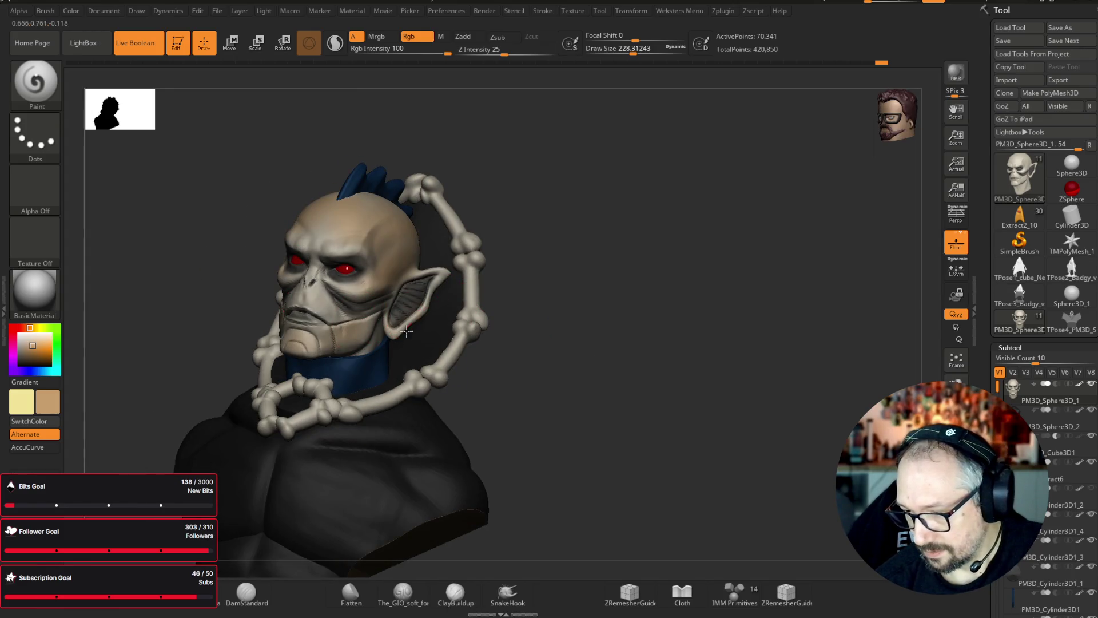
{"action": "left_click_drag", "start_coordinate": [699, 345], "coordinate": [737, 389]}
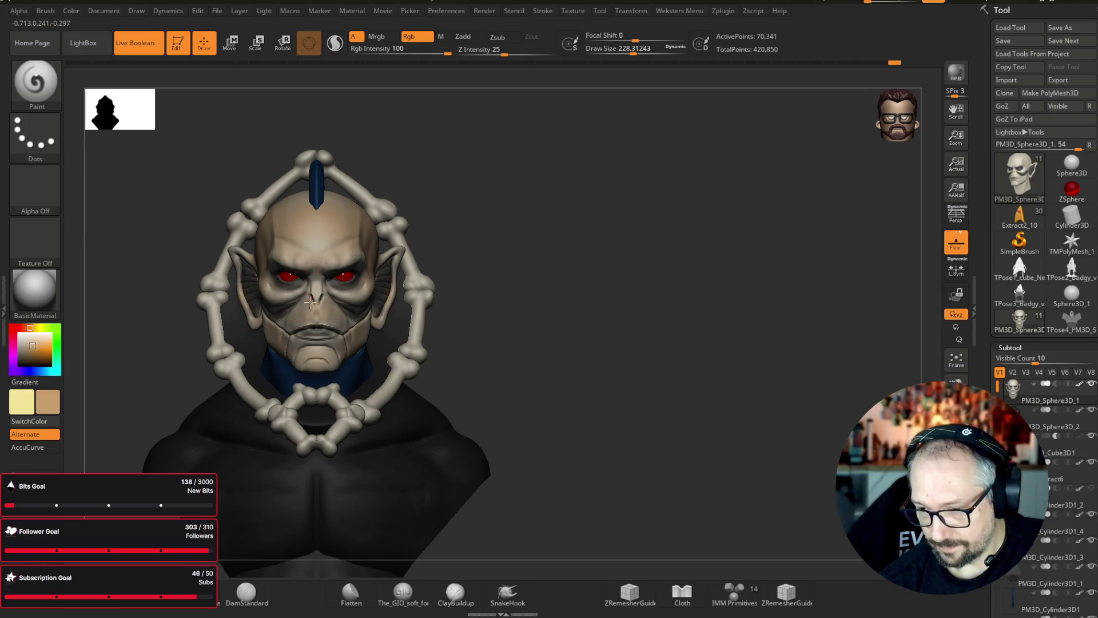
{"action": "left_click_drag", "start_coordinate": [586, 351], "coordinate": [377, 327]}
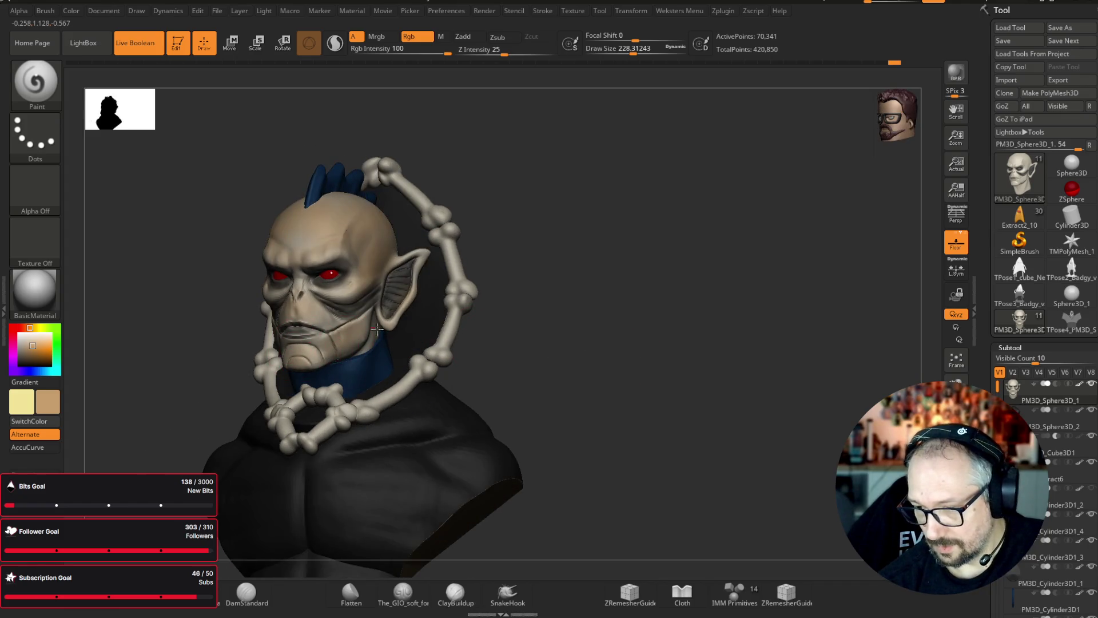
{"action": "mouse_move", "coordinate": [667, 373]}
{"action": "left_mouse_down"}
{"action": "mouse_move", "coordinate": [677, 402]}
{"action": "mouse_move", "coordinate": [664, 394]}
{"action": "mouse_move", "coordinate": [740, 382]}
{"action": "mouse_move", "coordinate": [725, 375]}
{"action": "mouse_move", "coordinate": [784, 395]}
{"action": "mouse_move", "coordinate": [765, 319]}
{"action": "left_mouse_up"}
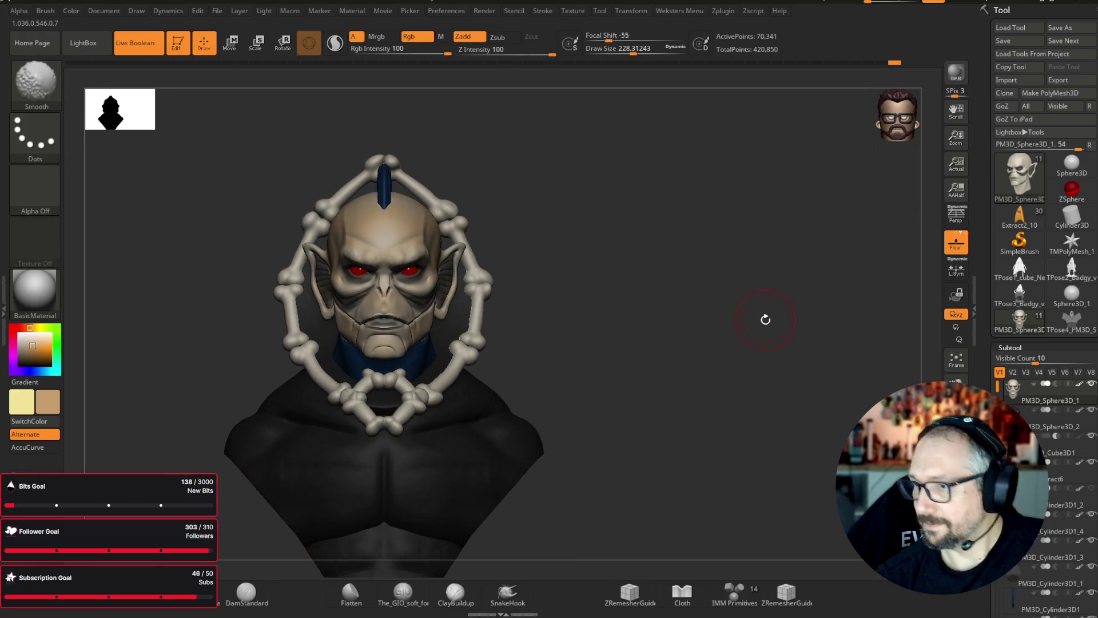
{"action": "left_click", "coordinate": [862, 63]}
- Step forward in the undo history and open Polypaint's Adjust Colors for the head
{"action": "mouse_move", "coordinate": [862, 63]}
{"action": "left_mouse_down"}
{"action": "mouse_move", "coordinate": [893, 63]}
{"action": "mouse_move", "coordinate": [875, 64]}
{"action": "left_mouse_up"}
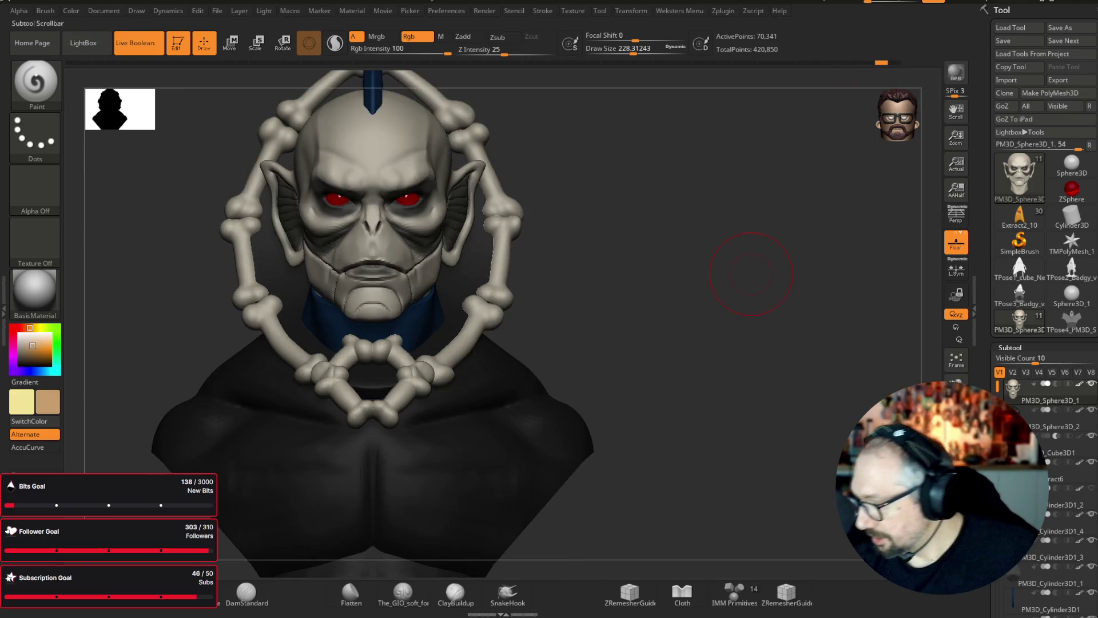
{"action": "scroll", "coordinate": [1017, 321], "scroll_direction": "down", "scroll_amount": 5}
{"action": "scroll", "coordinate": [1041, 437], "scroll_direction": "down", "scroll_amount": 3}
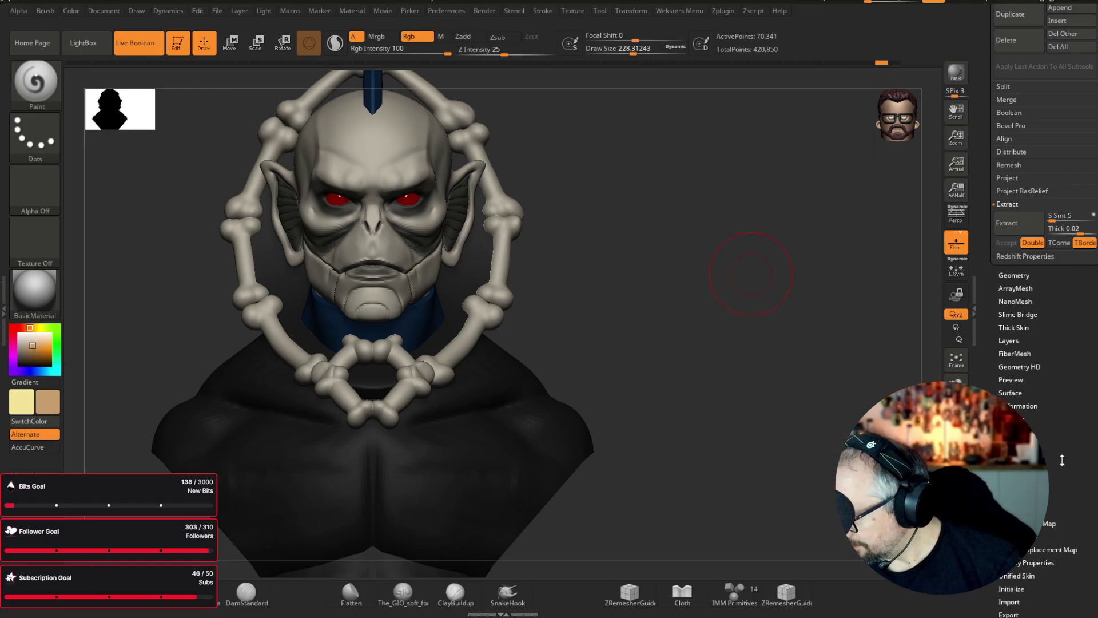
{"action": "left_click", "coordinate": [1015, 445]}
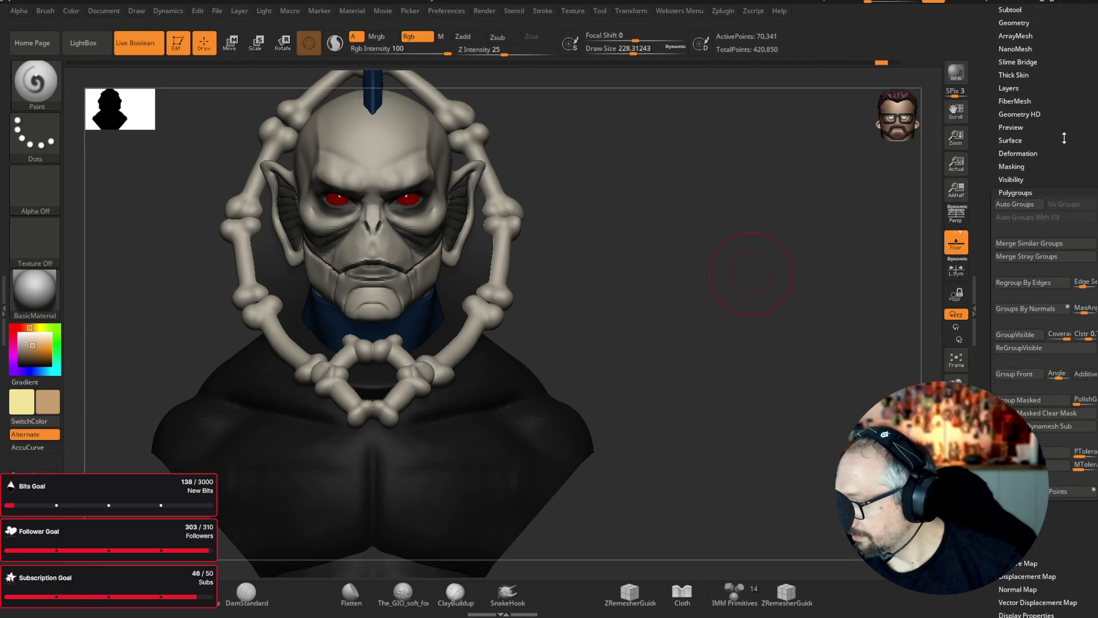
{"action": "left_click", "coordinate": [1012, 537]}
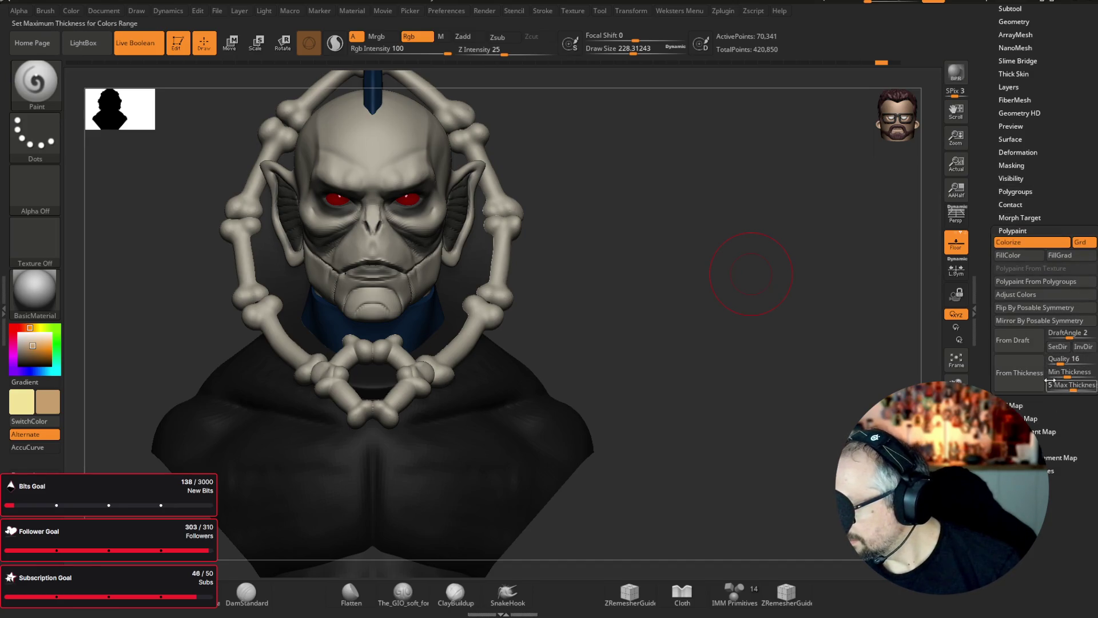
{"action": "left_click", "coordinate": [1029, 295]}
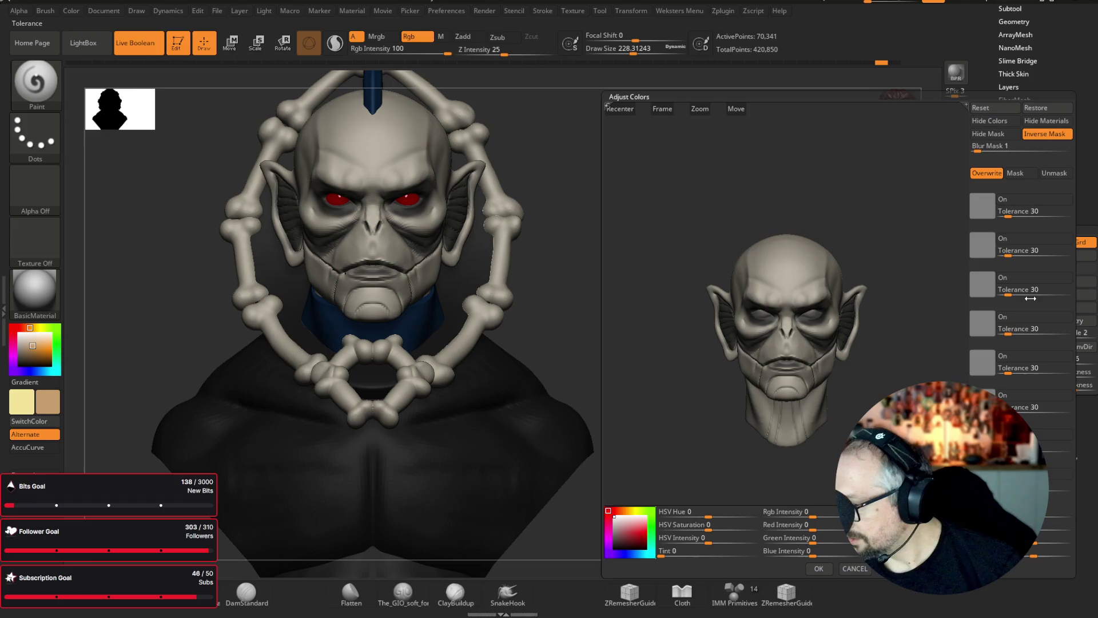
- Set saturation to 0.03812, lower intensity slightly, shift the red balance, and apply to the head
{"action": "left_click", "coordinate": [708, 516]}
{"action": "left_click_drag", "start_coordinate": [708, 524], "coordinate": [719, 524]}
{"action": "left_click", "coordinate": [712, 536]}
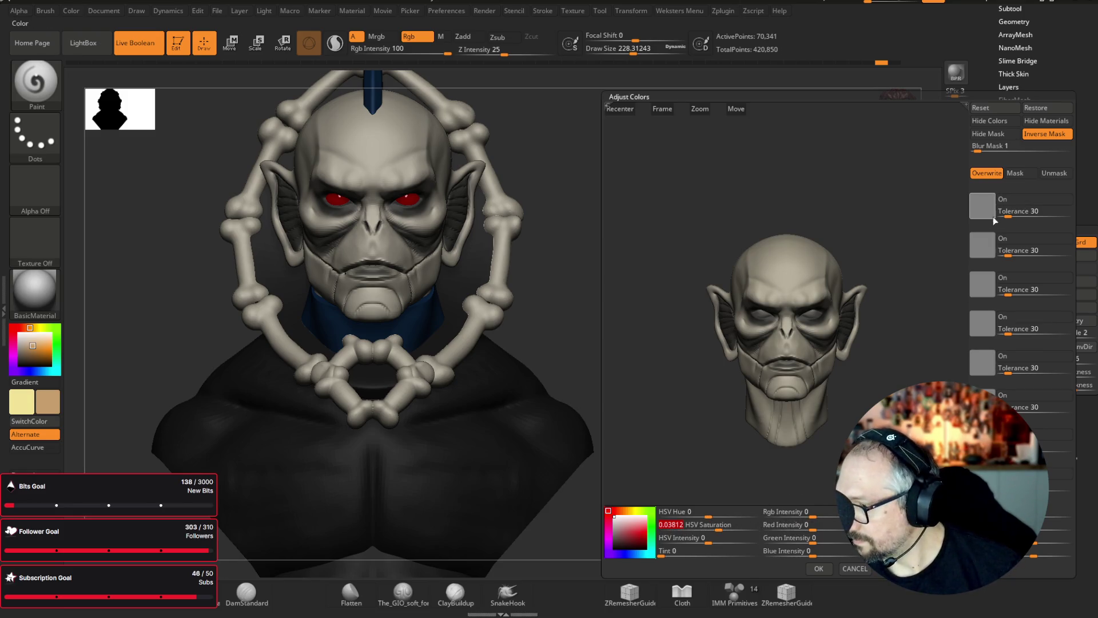
{"action": "left_click_drag", "start_coordinate": [985, 211], "coordinate": [789, 283]}
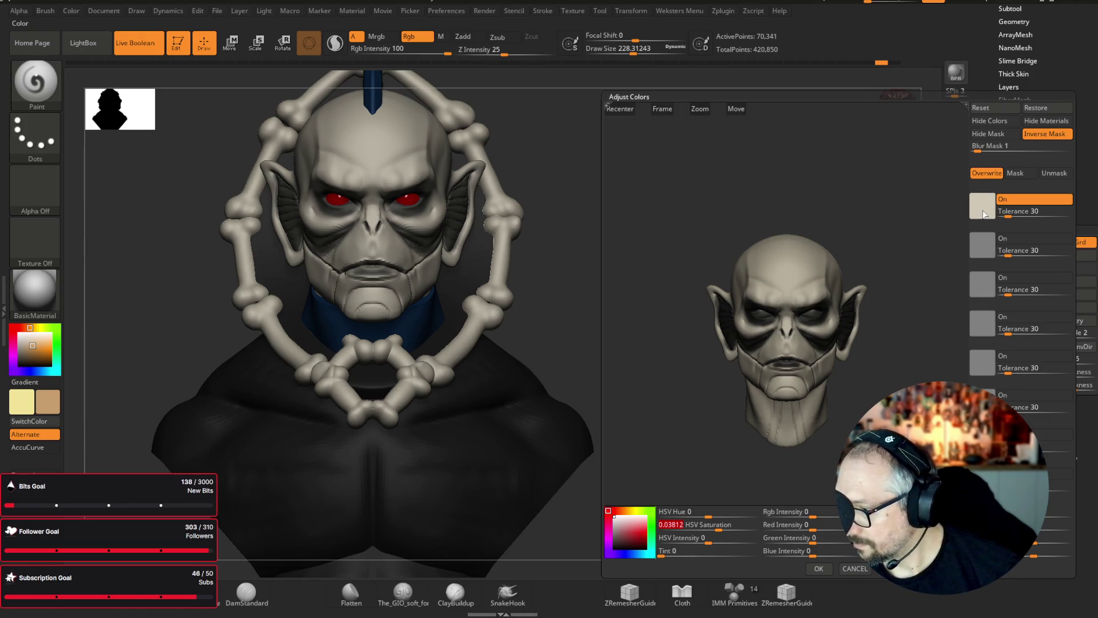
{"action": "mouse_move", "coordinate": [985, 213]}
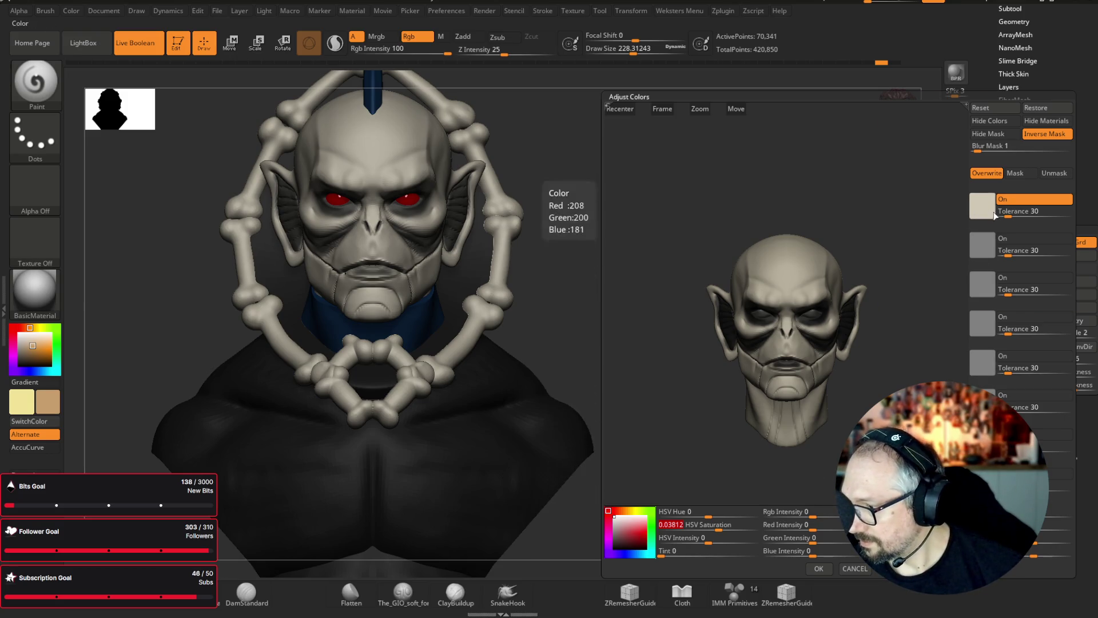
{"action": "mouse_move", "coordinate": [709, 541]}
{"action": "left_mouse_down"}
{"action": "mouse_move", "coordinate": [692, 542]}
{"action": "mouse_move", "coordinate": [712, 538]}
{"action": "left_mouse_up"}
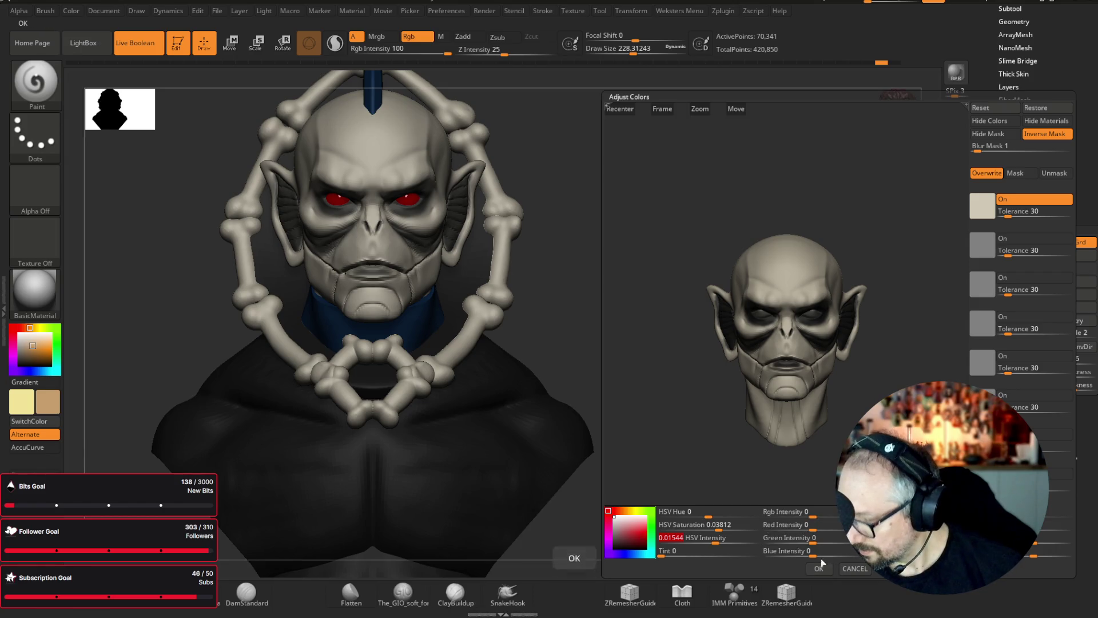
{"action": "left_click_drag", "start_coordinate": [815, 530], "coordinate": [836, 528]}
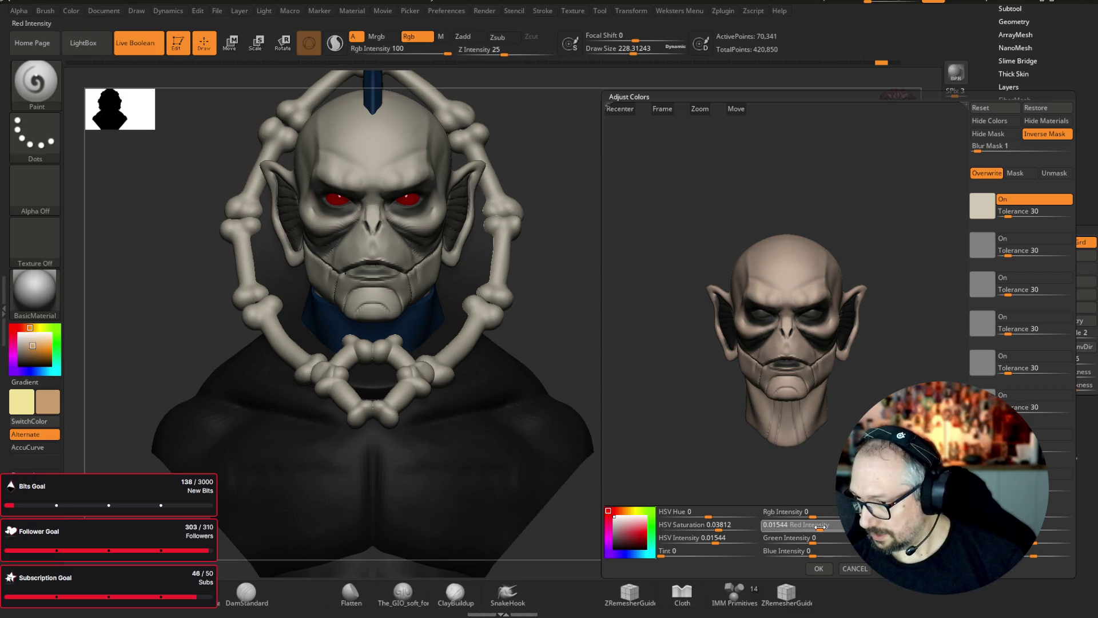
{"action": "mouse_move", "coordinate": [822, 526]}
{"action": "left_mouse_down"}
{"action": "mouse_move", "coordinate": [809, 543]}
{"action": "mouse_move", "coordinate": [820, 555]}
{"action": "left_mouse_up"}
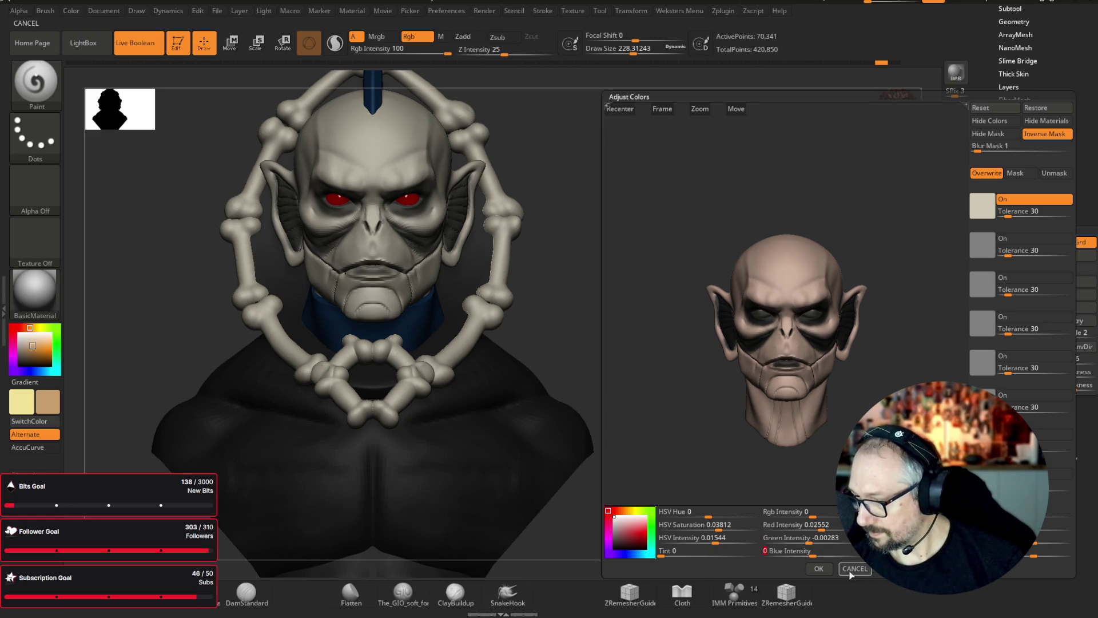
{"action": "left_click", "coordinate": [818, 568]}
{"action": "mouse_move", "coordinate": [807, 435]}
{"action": "left_mouse_down"}
{"action": "mouse_move", "coordinate": [791, 373]}
{"action": "mouse_move", "coordinate": [808, 385]}
{"action": "mouse_move", "coordinate": [764, 336]}
{"action": "mouse_move", "coordinate": [738, 348]}
{"action": "mouse_move", "coordinate": [768, 363]}
{"action": "mouse_move", "coordinate": [745, 368]}
{"action": "left_mouse_up"}
- Select the Standard brush and set Draw Size to about 62
{"action": "key", "text": "f"}
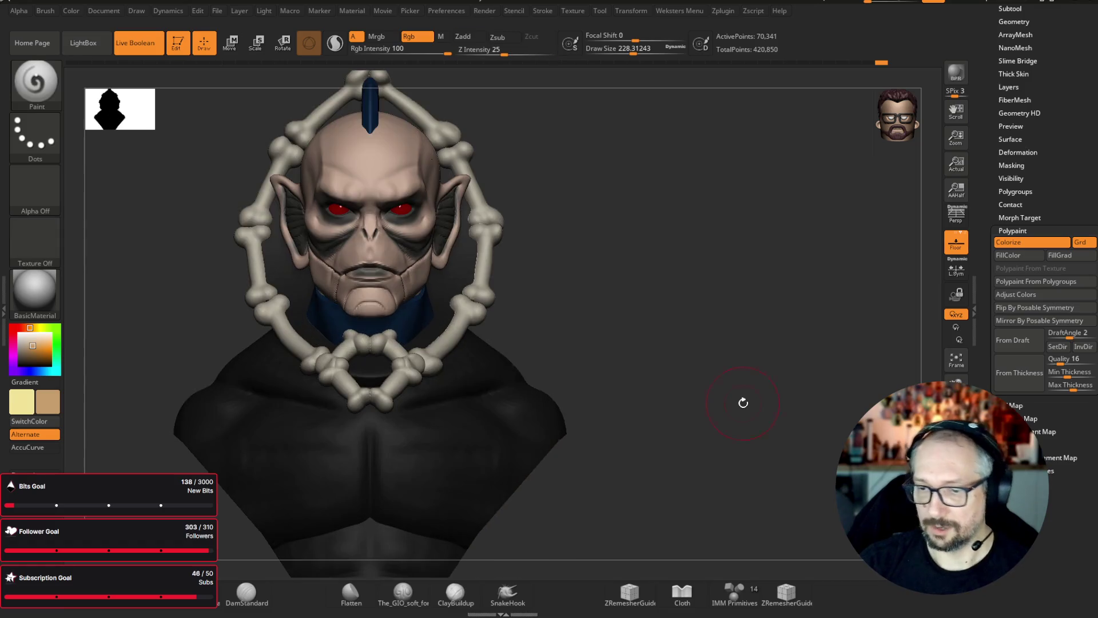
{"action": "mouse_move", "coordinate": [766, 206]}
{"action": "left_mouse_down"}
{"action": "mouse_move", "coordinate": [735, 222]}
{"action": "mouse_move", "coordinate": [761, 208]}
{"action": "mouse_move", "coordinate": [743, 264]}
{"action": "mouse_move", "coordinate": [767, 203]}
{"action": "left_mouse_up"}
{"action": "key", "text": "f"}
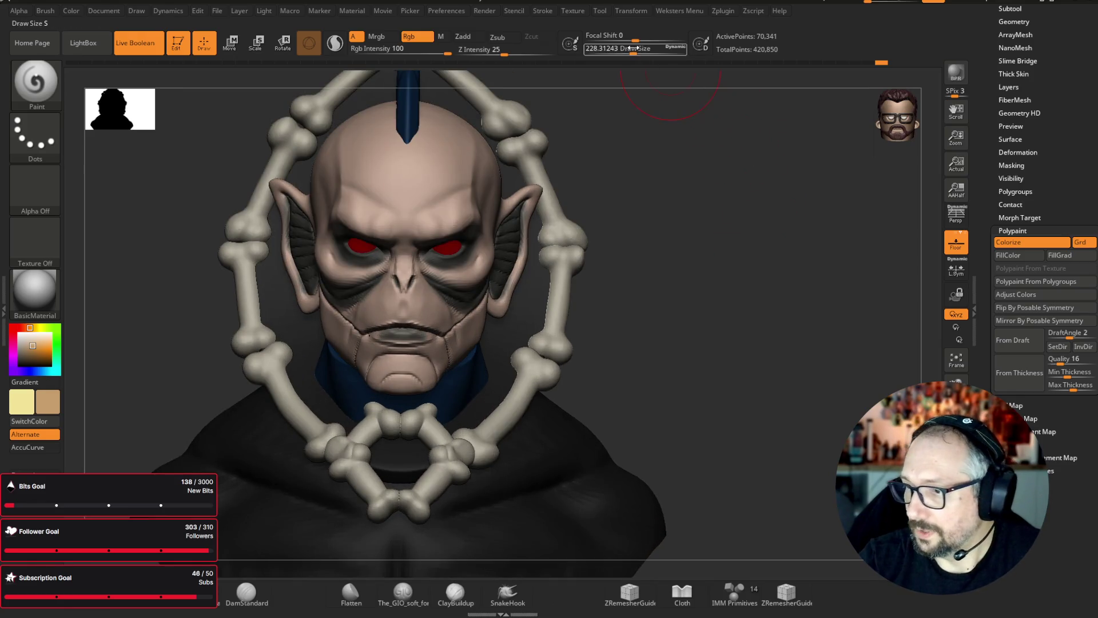
{"action": "key", "text": "f"}
{"action": "key", "text": "b"}
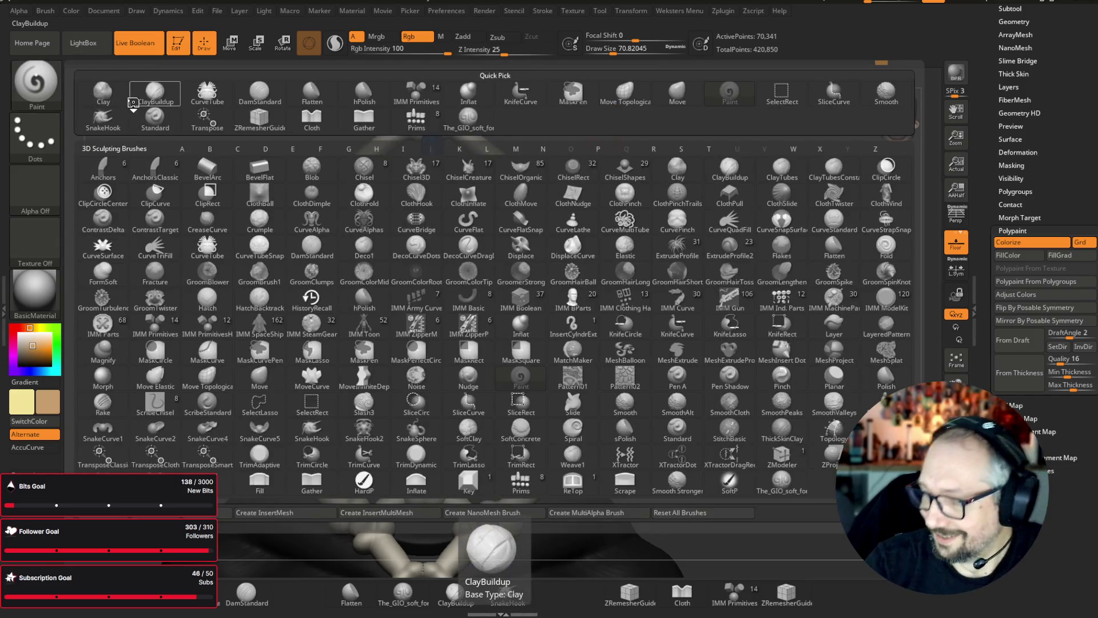
{"action": "left_click", "coordinate": [155, 120]}
{"action": "left_click_drag", "start_coordinate": [620, 51], "coordinate": [611, 51]}
{"action": "left_click_drag", "start_coordinate": [607, 91], "coordinate": [596, 113]}
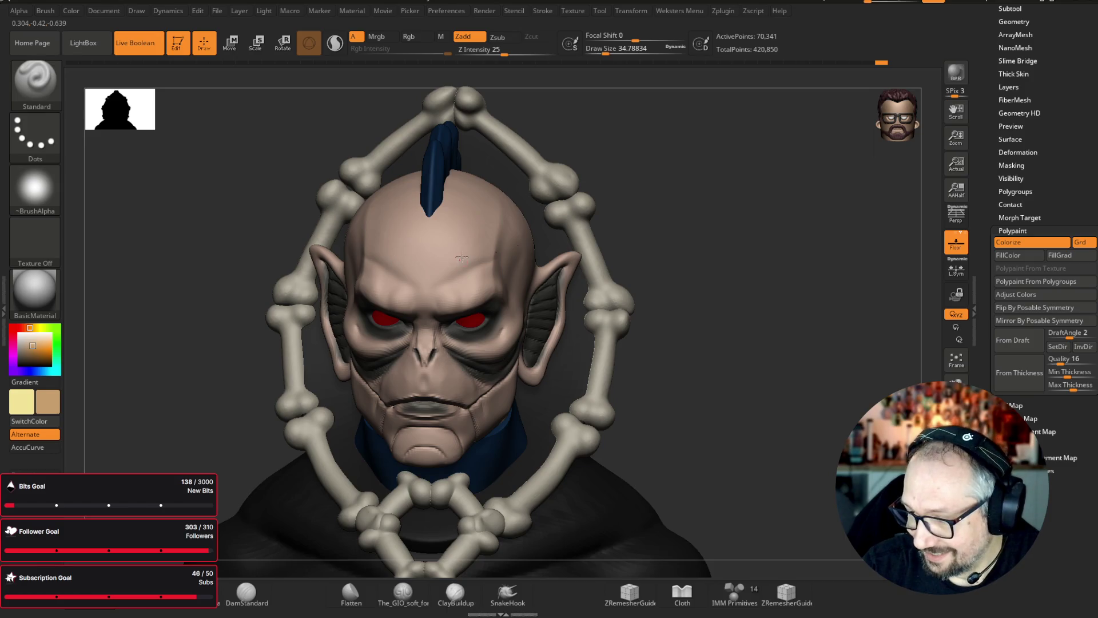
{"action": "key", "text": "bracketright"}
{"action": "key", "text": "bracketright"}
{"action": "key", "text": "bracketright"}
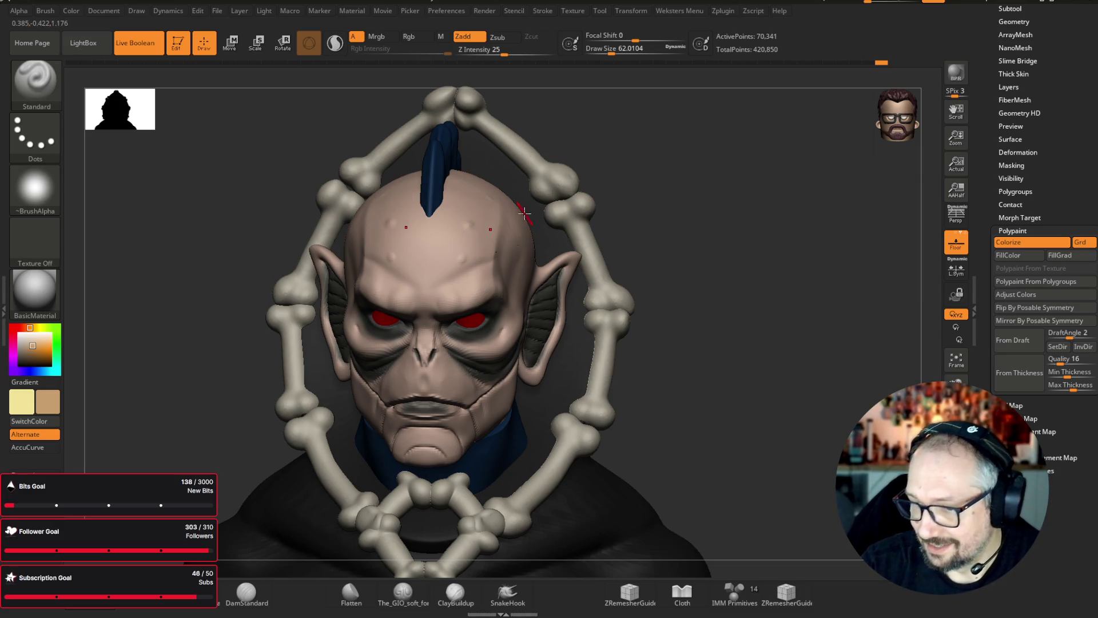
- Turn the head toward left profile, zoomed in, and sample a dark grey from the model
{"action": "left_click_drag", "start_coordinate": [777, 183], "coordinate": [718, 189]}
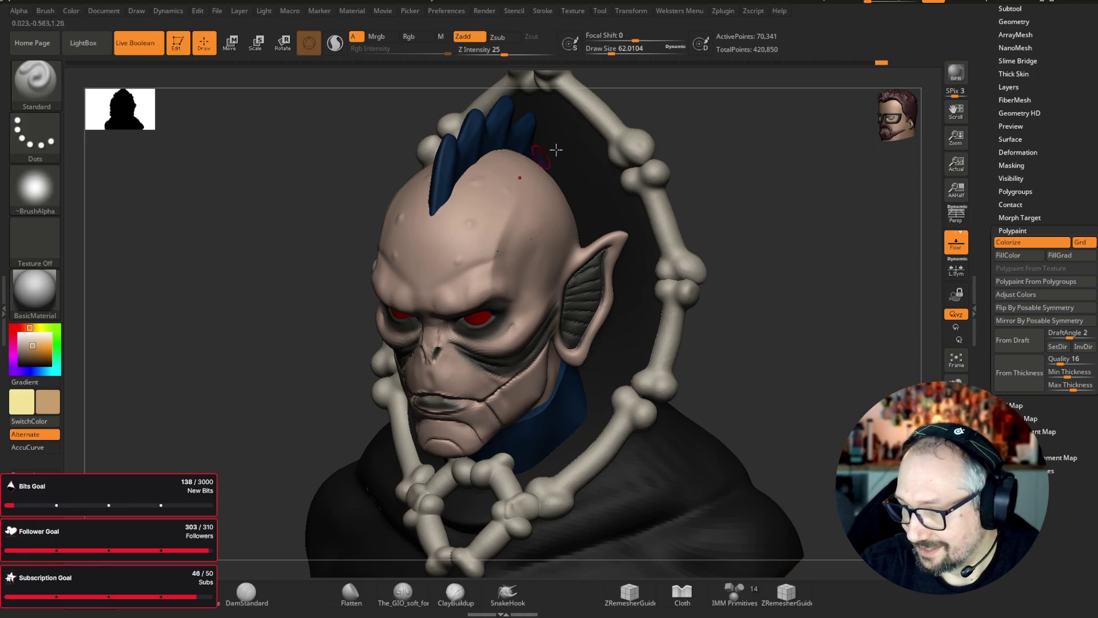
{"action": "left_click_drag", "start_coordinate": [753, 162], "coordinate": [544, 166]}
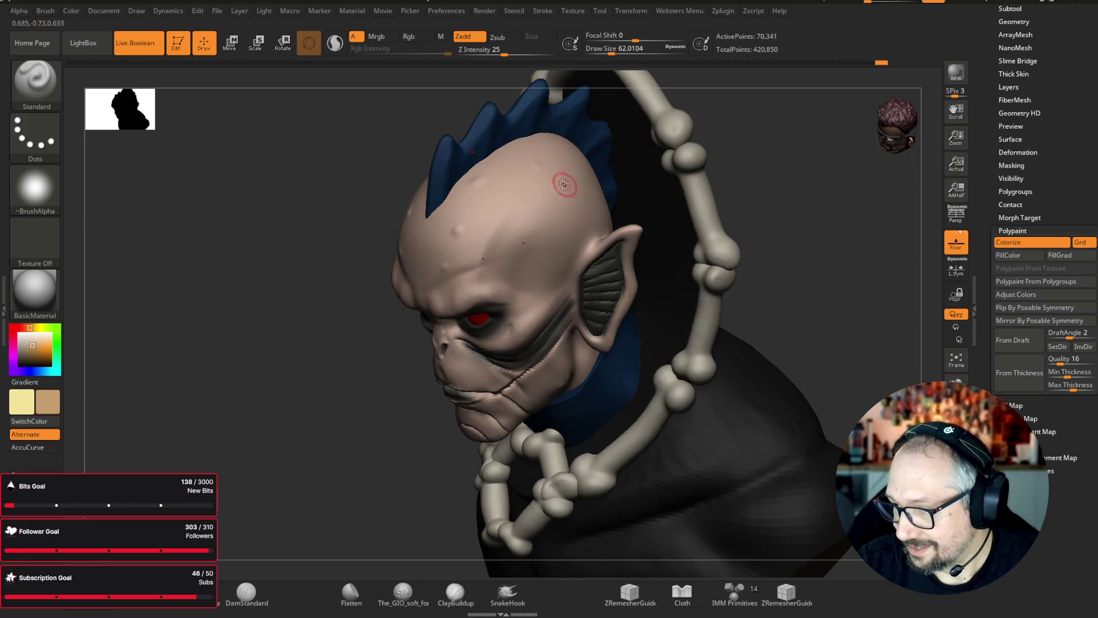
{"action": "mouse_move", "coordinate": [742, 181]}
{"action": "left_mouse_down"}
{"action": "mouse_move", "coordinate": [830, 163]}
{"action": "mouse_move", "coordinate": [865, 201]}
{"action": "mouse_move", "coordinate": [836, 157]}
{"action": "mouse_move", "coordinate": [868, 186]}
{"action": "mouse_move", "coordinate": [767, 162]}
{"action": "mouse_move", "coordinate": [751, 102]}
{"action": "left_mouse_up"}
{"action": "mouse_move", "coordinate": [796, 146]}
{"action": "left_mouse_down"}
{"action": "mouse_move", "coordinate": [831, 113]}
{"action": "mouse_move", "coordinate": [816, 109]}
{"action": "left_mouse_up"}
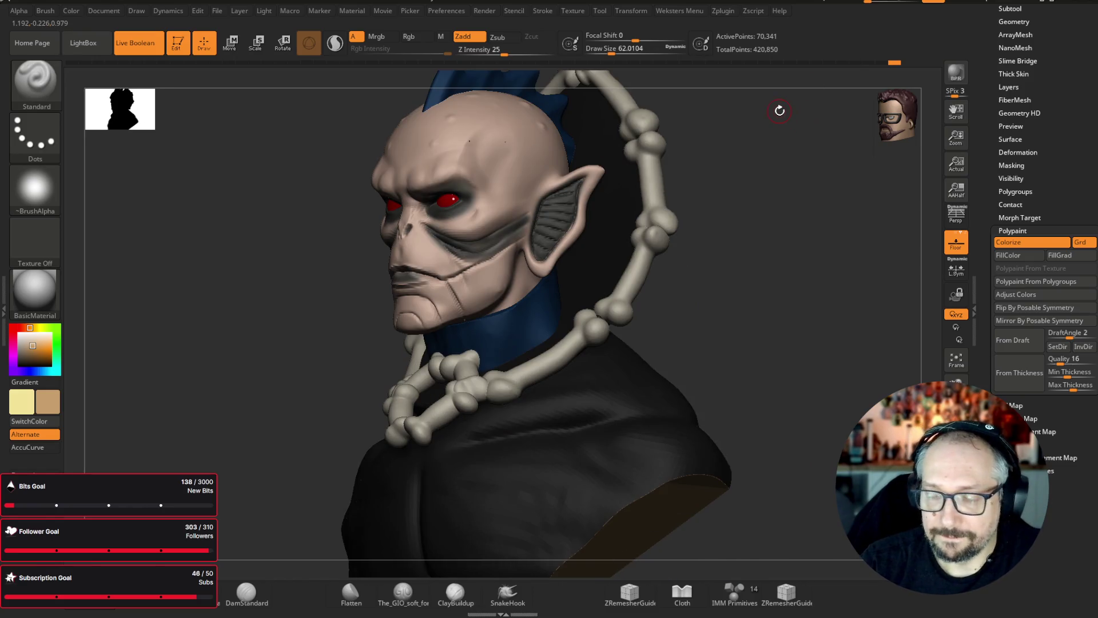
{"action": "left_click", "coordinate": [53, 88]}
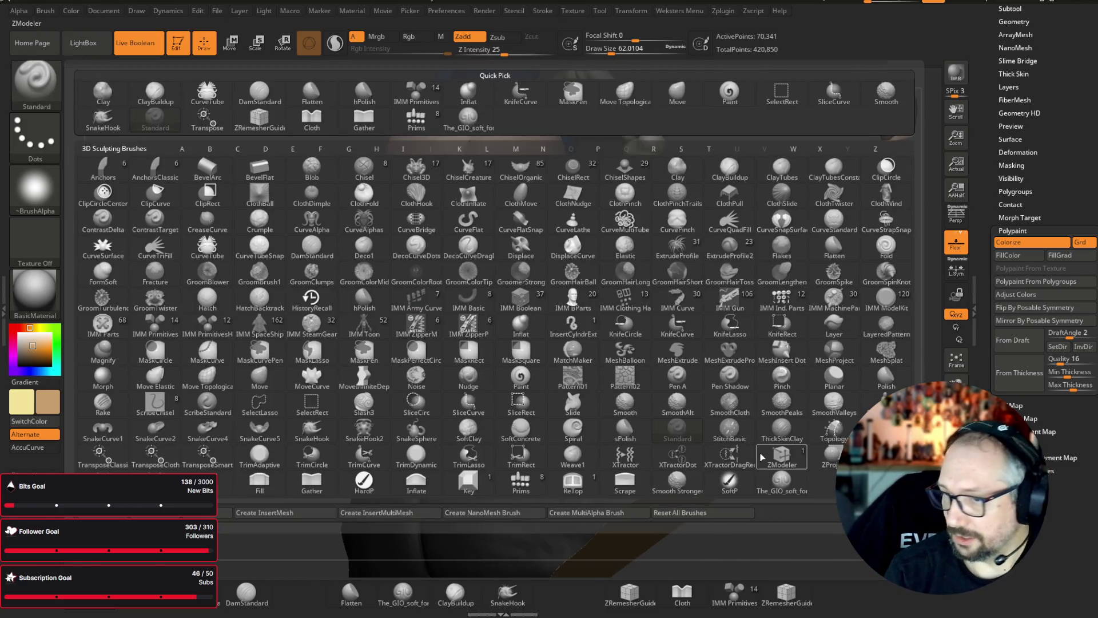
{"action": "key", "text": "Escape"}
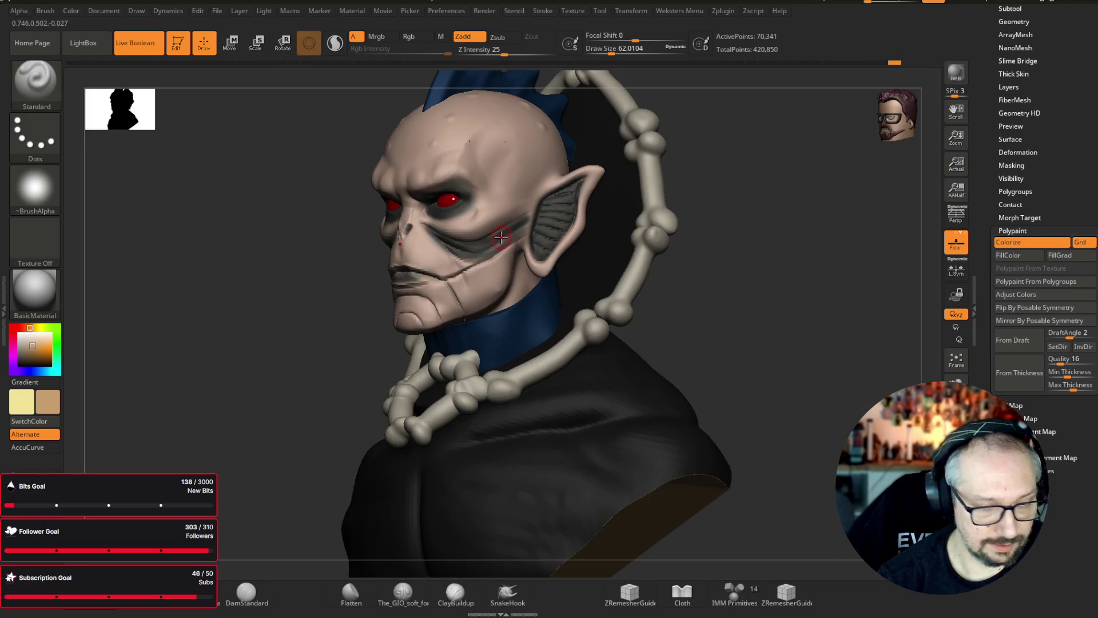
{"action": "key", "text": "c"}
{"action": "key", "text": "bracketright"}
{"action": "key", "text": "bracketright"}
{"action": "key", "text": "bracketright"}
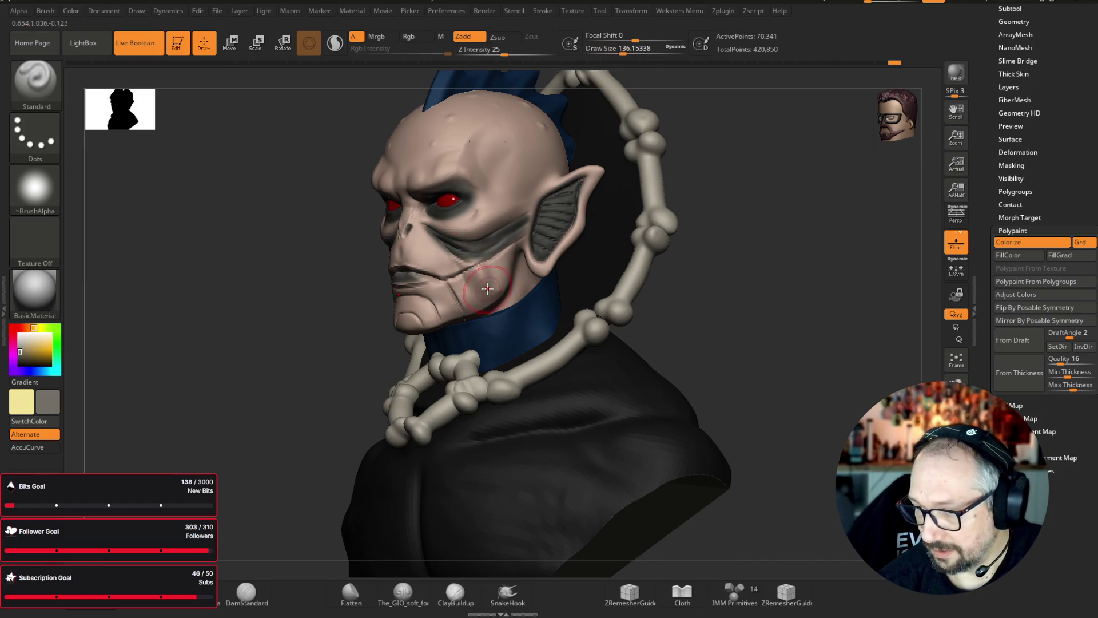
- Switch to the Paint brush and darken the cheeks between face and ears with dark grey
{"action": "key", "text": "b"}
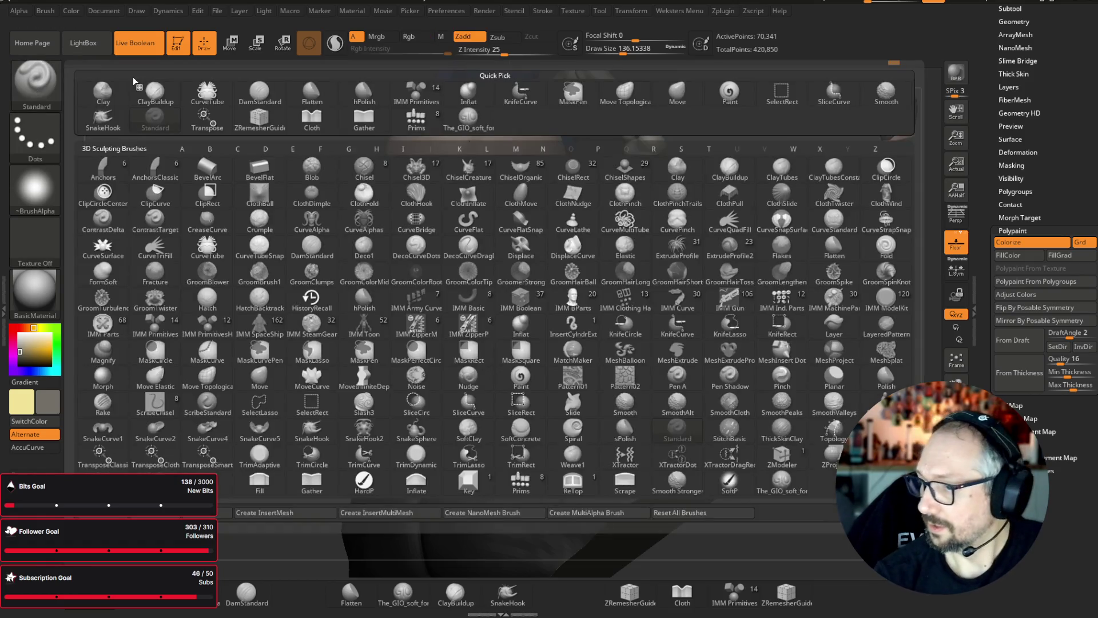
{"action": "left_click", "coordinate": [731, 94]}
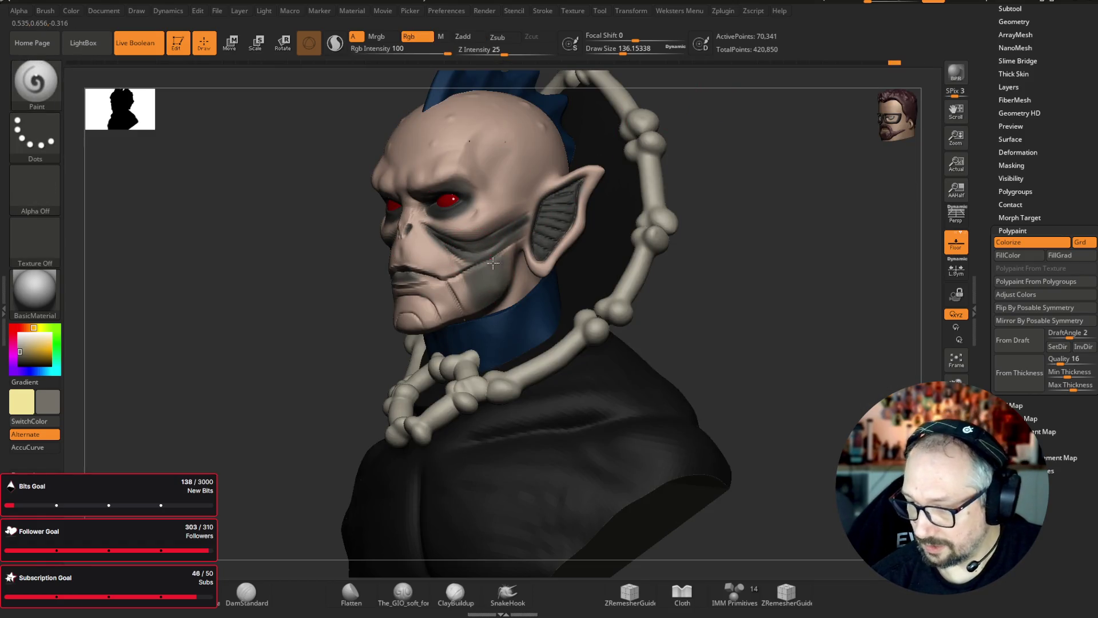
{"action": "mouse_move", "coordinate": [510, 252]}
{"action": "left_mouse_down"}
{"action": "mouse_move", "coordinate": [458, 286]}
{"action": "mouse_move", "coordinate": [487, 303]}
{"action": "mouse_move", "coordinate": [518, 229]}
{"action": "left_mouse_up"}
{"action": "mouse_move", "coordinate": [796, 330]}
{"action": "left_mouse_down"}
{"action": "mouse_move", "coordinate": [860, 355]}
{"action": "mouse_move", "coordinate": [898, 321]}
{"action": "mouse_move", "coordinate": [863, 327]}
{"action": "left_mouse_up"}
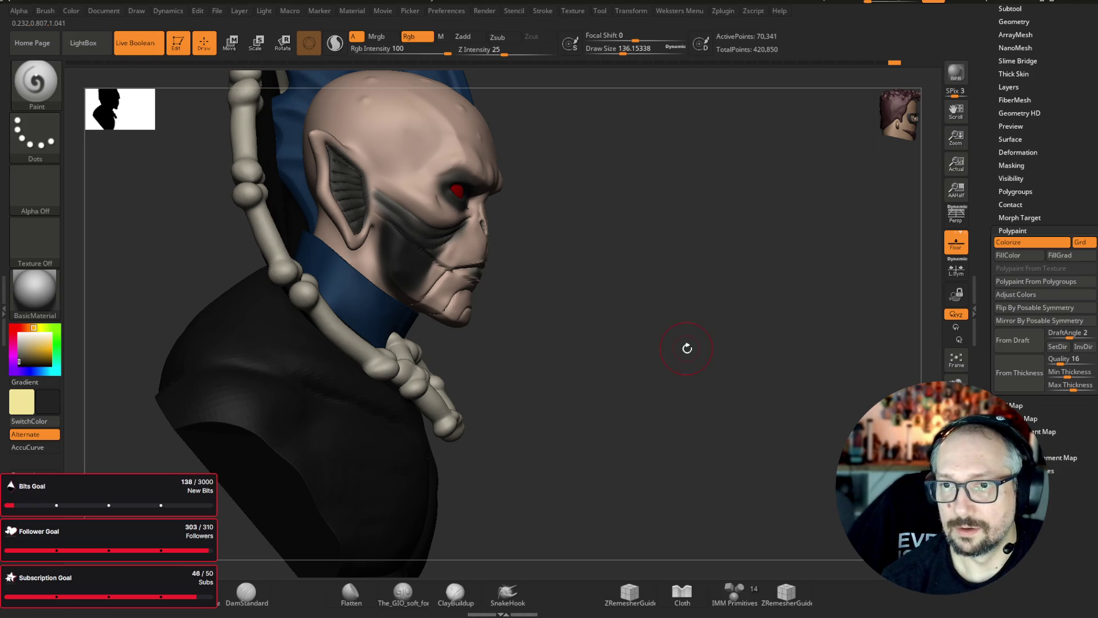
{"action": "left_click_drag", "start_coordinate": [687, 348], "coordinate": [647, 311]}
{"action": "left_click_drag", "start_coordinate": [395, 201], "coordinate": [403, 263]}
{"action": "left_click_drag", "start_coordinate": [759, 368], "coordinate": [530, 277]}
{"action": "mouse_move", "coordinate": [383, 220]}
{"action": "left_mouse_down"}
{"action": "mouse_move", "coordinate": [375, 266]}
{"action": "mouse_move", "coordinate": [394, 255]}
{"action": "left_mouse_up"}
{"action": "mouse_move", "coordinate": [738, 400]}
{"action": "left_mouse_down"}
{"action": "mouse_move", "coordinate": [789, 387]}
{"action": "mouse_move", "coordinate": [819, 214]}
{"action": "mouse_move", "coordinate": [821, 223]}
{"action": "mouse_move", "coordinate": [785, 216]}
{"action": "mouse_move", "coordinate": [783, 231]}
{"action": "left_mouse_up"}
{"action": "key", "text": "f"}
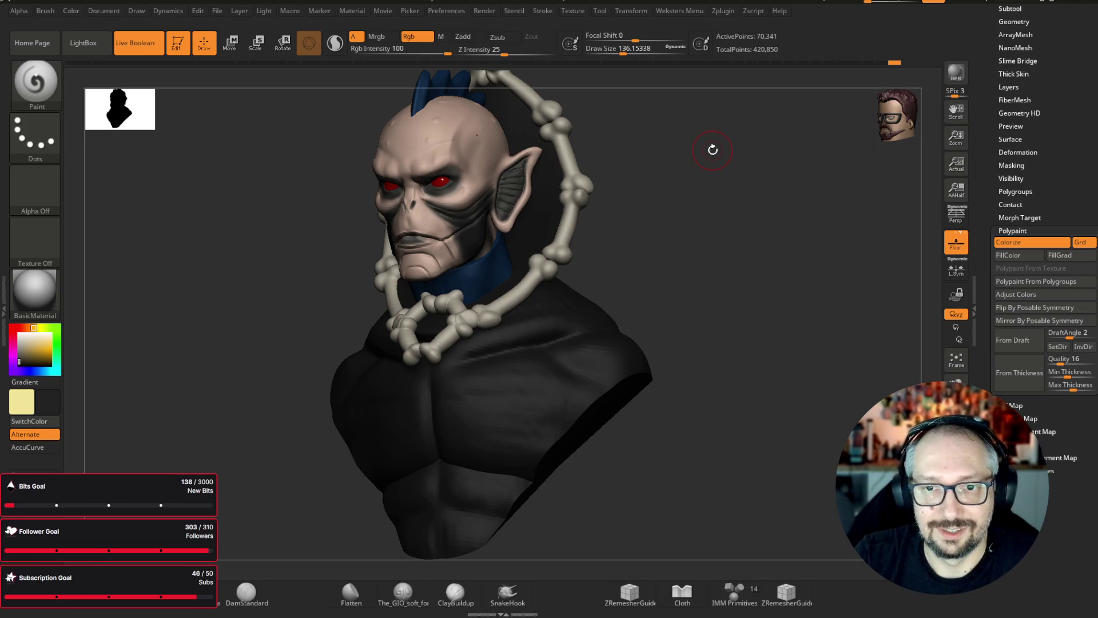
{"action": "mouse_move", "coordinate": [685, 188]}
{"action": "left_mouse_down", "text": "shift"}
{"action": "mouse_move", "coordinate": [731, 204]}
{"action": "mouse_move", "coordinate": [730, 221]}
{"action": "mouse_move", "coordinate": [659, 154]}
{"action": "mouse_move", "coordinate": [676, 146]}
{"action": "left_mouse_up", "text": "shift"}
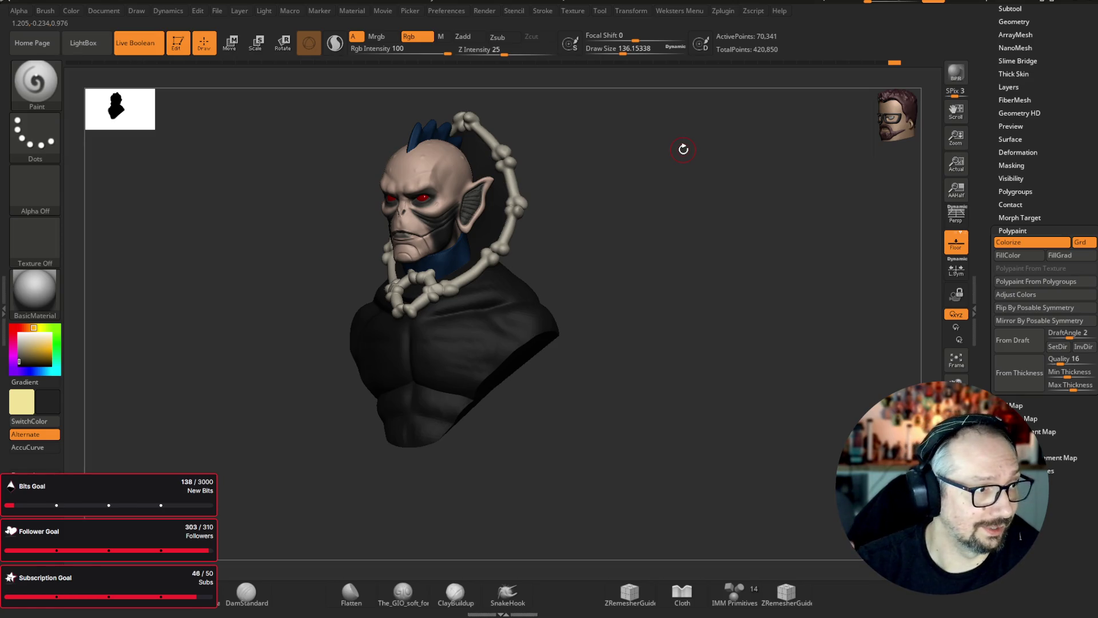
- Show only the head plus blue mohawk, Merge Visible into a new tool, then restore the full bust
{"action": "mouse_move", "coordinate": [683, 149]}
{"action": "left_mouse_down"}
{"action": "mouse_move", "coordinate": [677, 332]}
{"action": "mouse_move", "coordinate": [704, 301]}
{"action": "left_mouse_up"}
{"action": "left_click_drag", "start_coordinate": [982, 40], "coordinate": [994, 198]}
{"action": "left_click", "coordinate": [1015, 86]}
{"action": "left_click", "coordinate": [1091, 93]}
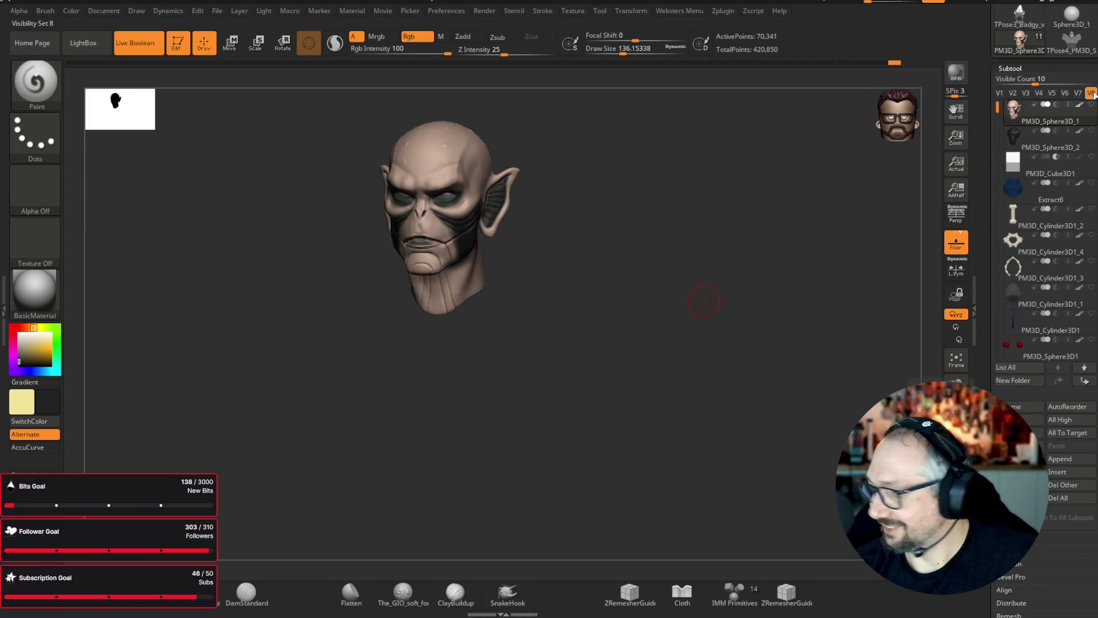
{"action": "left_click", "coordinate": [1090, 314]}
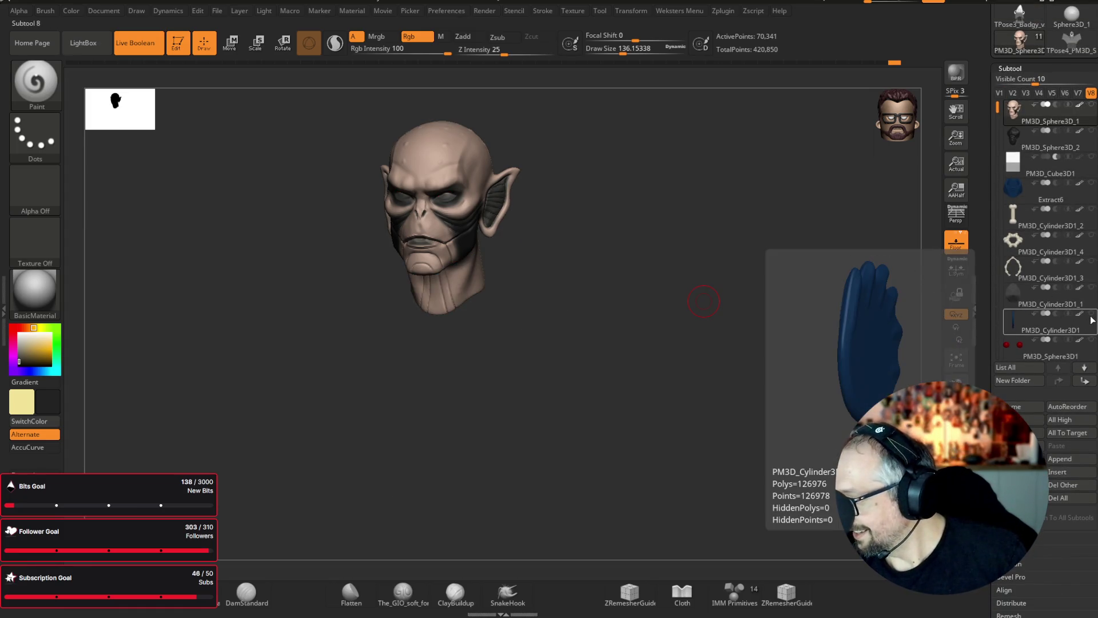
{"action": "mouse_move", "coordinate": [703, 304]}
{"action": "left_mouse_down"}
{"action": "mouse_move", "coordinate": [642, 303]}
{"action": "mouse_move", "coordinate": [748, 255]}
{"action": "mouse_move", "coordinate": [719, 288]}
{"action": "left_mouse_up"}
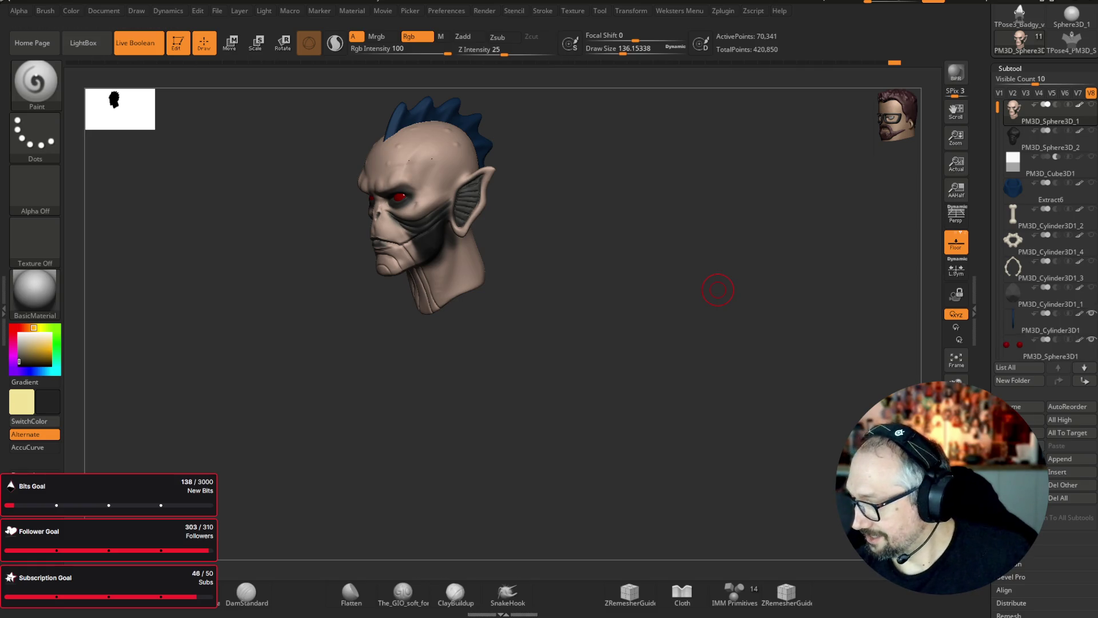
{"action": "scroll", "coordinate": [1044, 228], "scroll_direction": "down", "scroll_amount": 2}
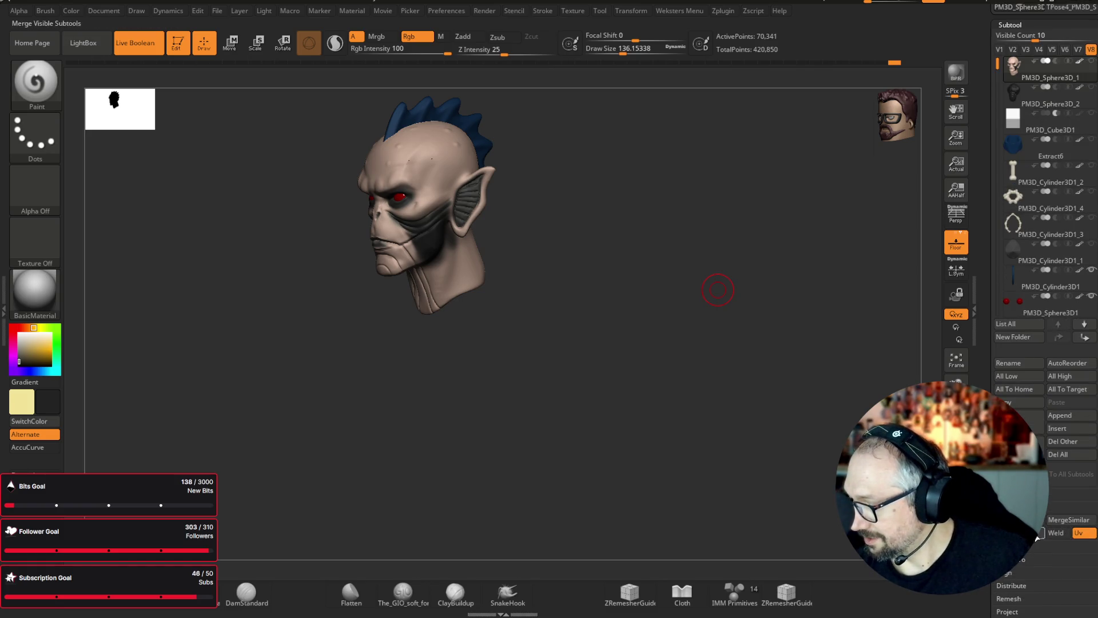
{"action": "left_click", "coordinate": [1037, 537]}
{"action": "left_click", "coordinate": [1000, 75]}
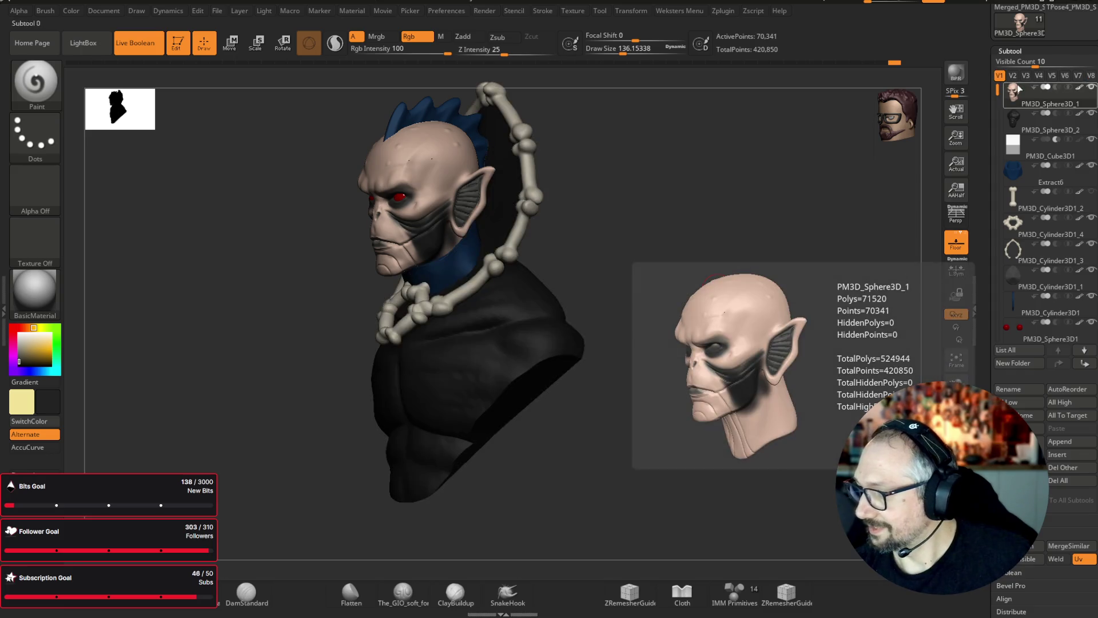
{"action": "left_click", "coordinate": [1021, 22]}
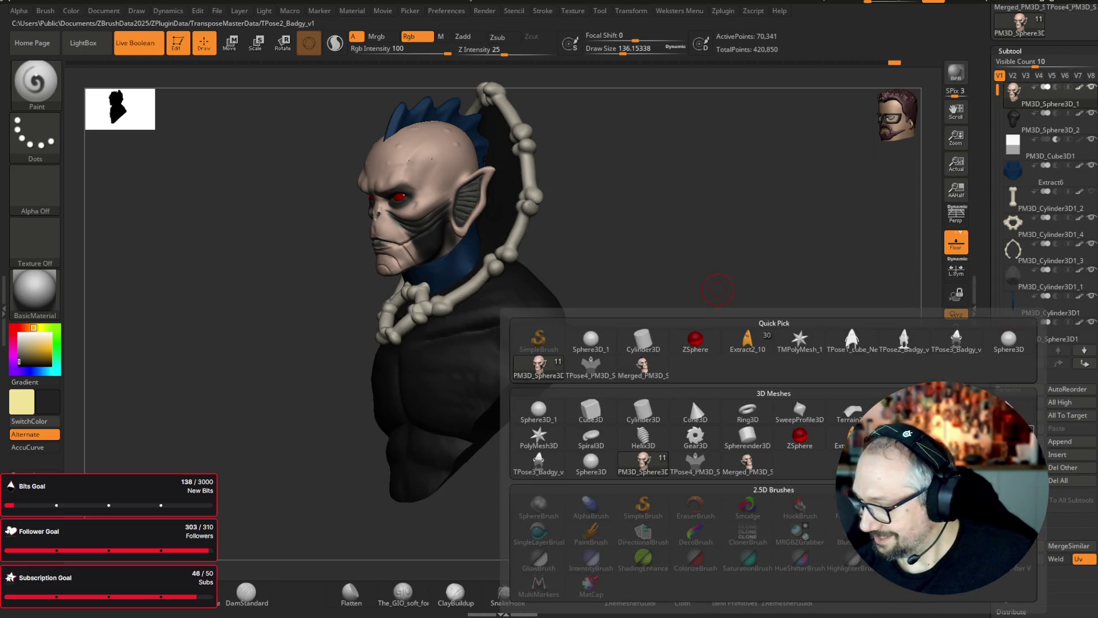
- Insert the merged head as a new subtool and move it down in front of the chest
{"action": "left_click", "coordinate": [747, 466]}
{"action": "key", "text": "w"}
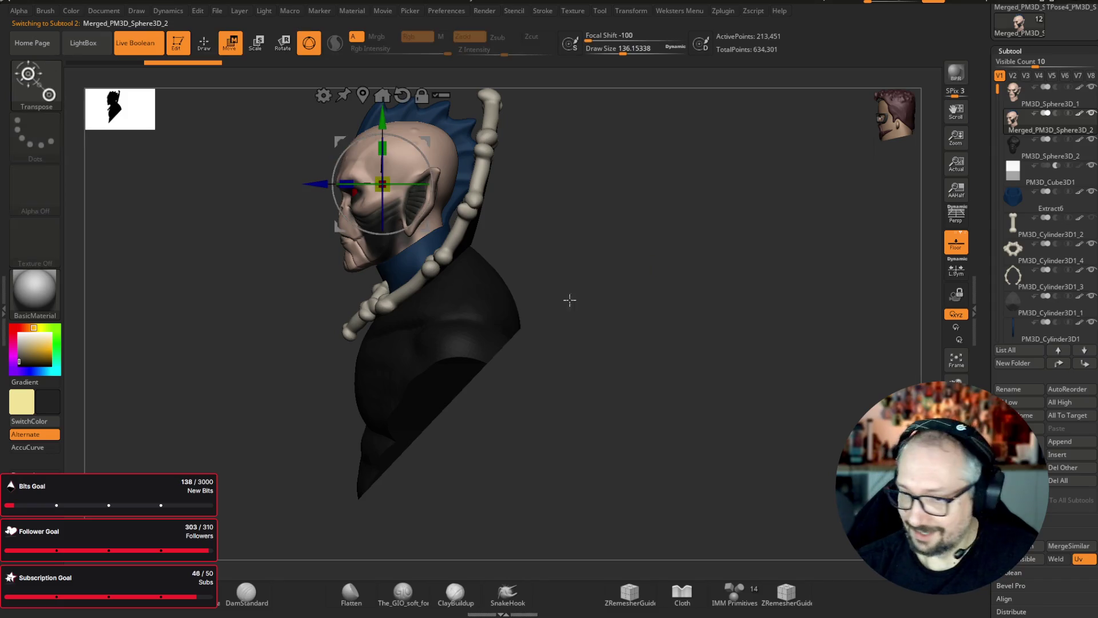
{"action": "mouse_move", "coordinate": [440, 228]}
{"action": "left_mouse_down", "text": "ctrl"}
{"action": "mouse_move", "coordinate": [395, 246]}
{"action": "mouse_move", "coordinate": [343, 324]}
{"action": "left_mouse_up", "text": "ctrl"}
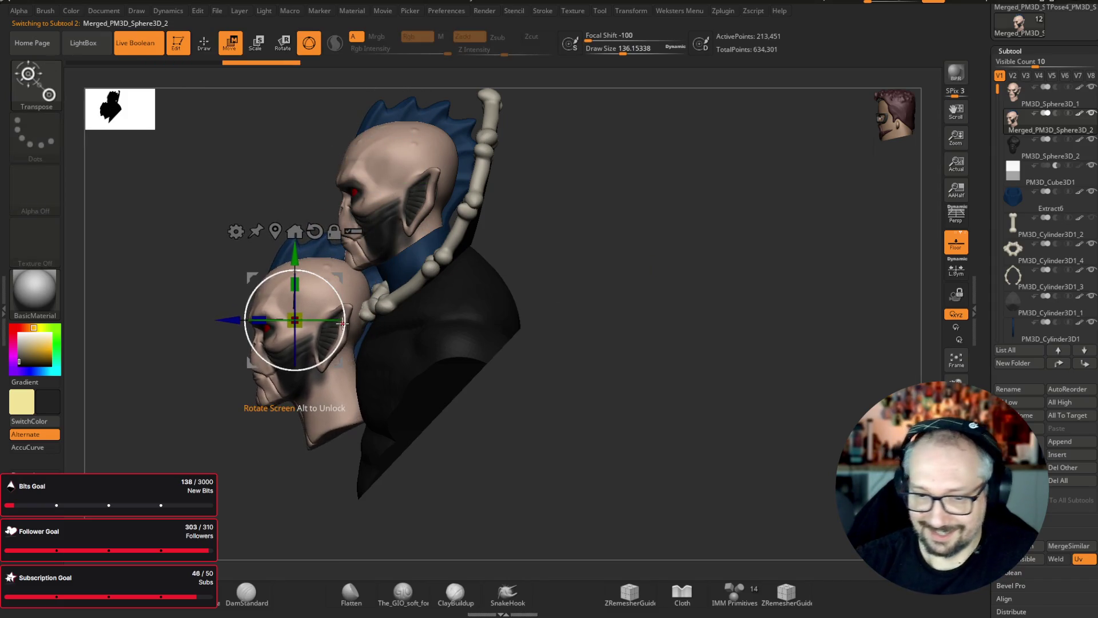
- Fill the new head subtool with bright red and display it with Flat Color material
{"action": "left_click", "coordinate": [23, 327]}
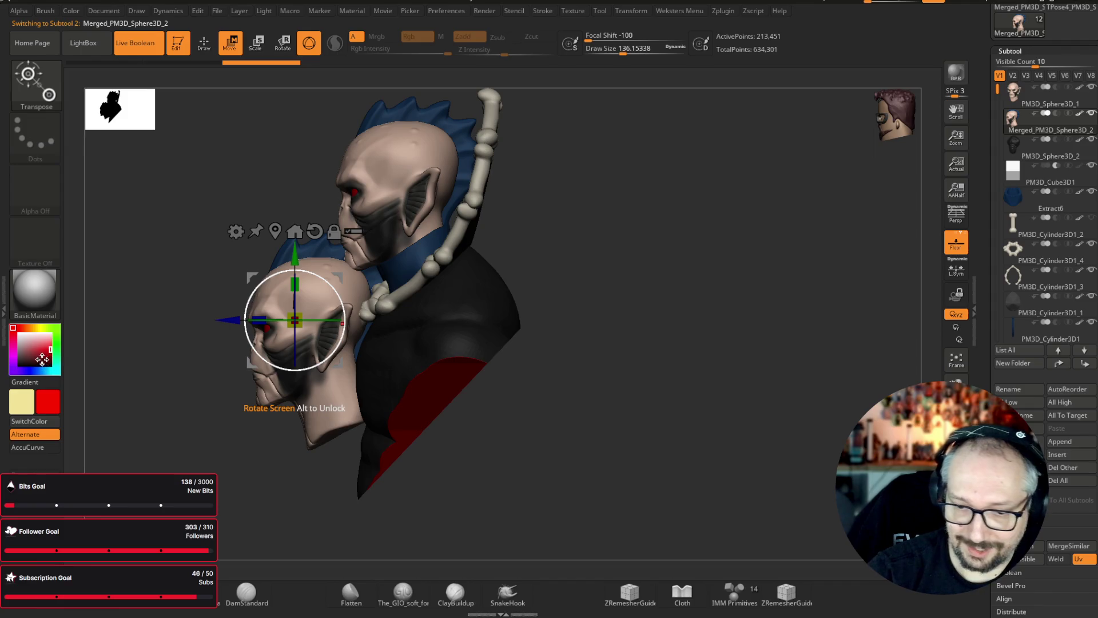
{"action": "left_click_drag", "start_coordinate": [42, 359], "coordinate": [49, 366]}
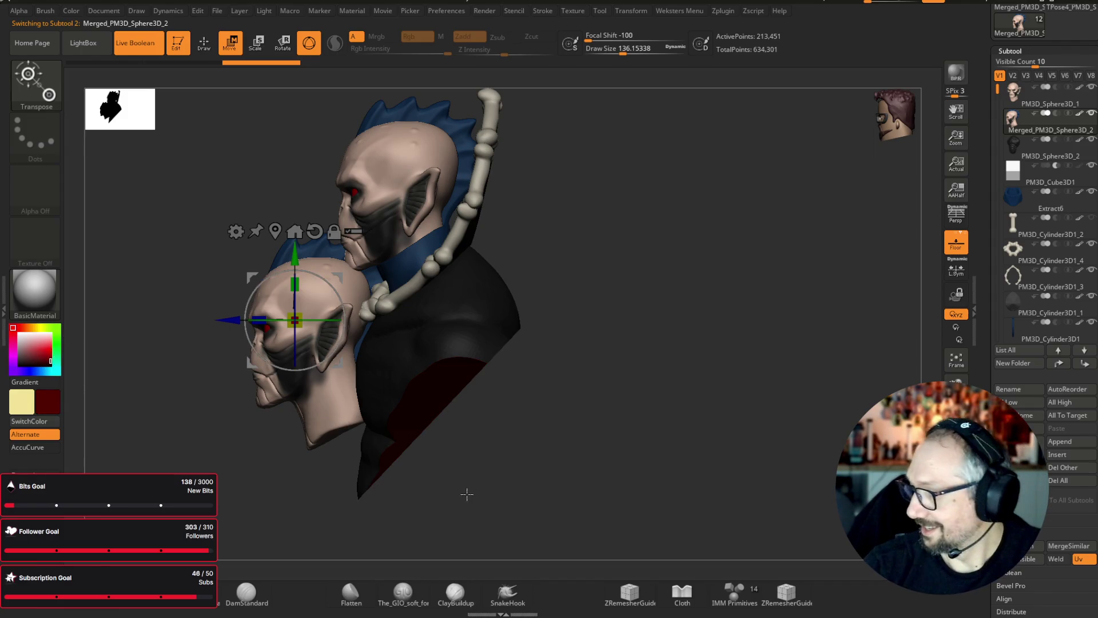
{"action": "right_click", "coordinate": [480, 512]}
{"action": "left_click", "coordinate": [505, 547]}
{"action": "mouse_move", "coordinate": [549, 486]}
{"action": "left_mouse_down", "text": "shift"}
{"action": "mouse_move", "coordinate": [682, 392]}
{"action": "mouse_move", "coordinate": [620, 362]}
{"action": "left_mouse_up", "text": "shift"}
{"action": "left_click", "coordinate": [49, 355]}
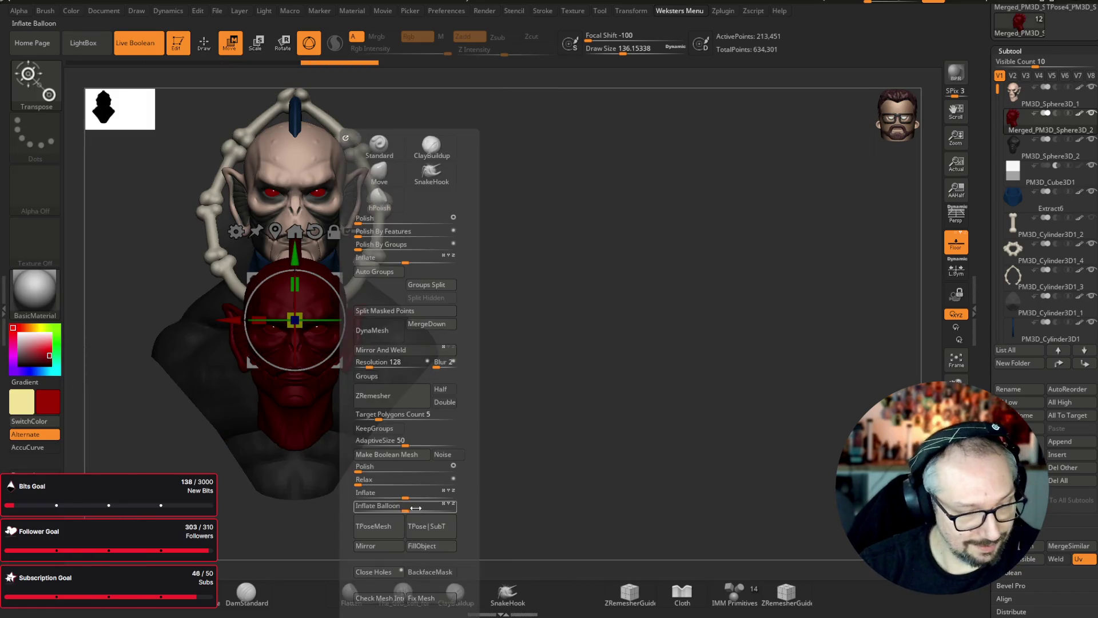
{"action": "key", "text": "space"}
{"action": "key", "text": "space"}
{"action": "left_click", "coordinate": [34, 291]}
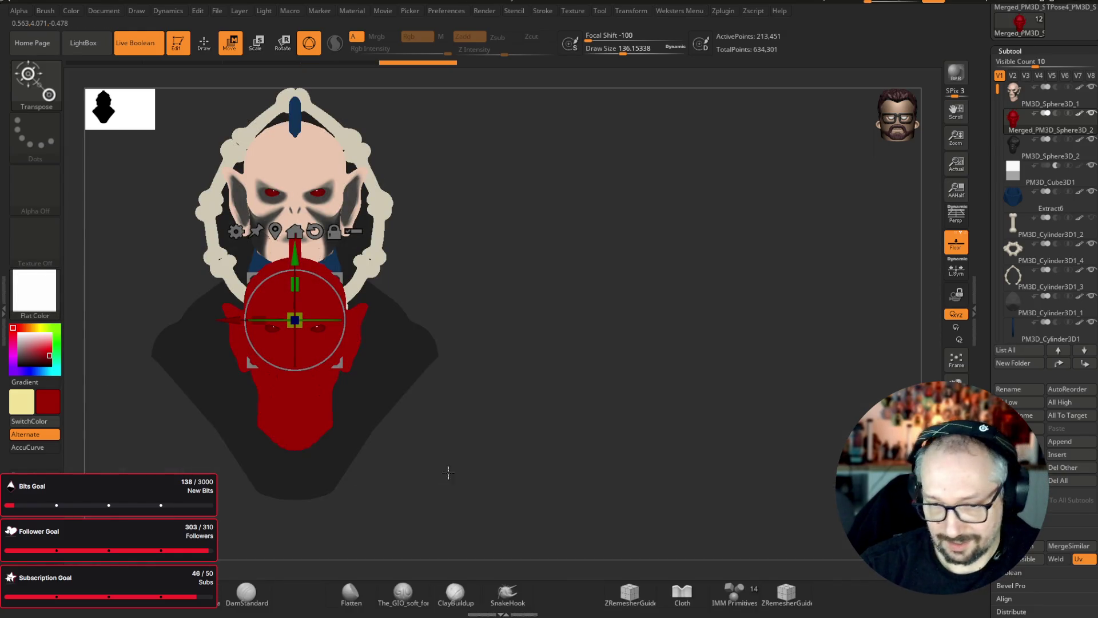
- Switch the display material back to BasicMaterial
{"action": "key", "text": "q"}
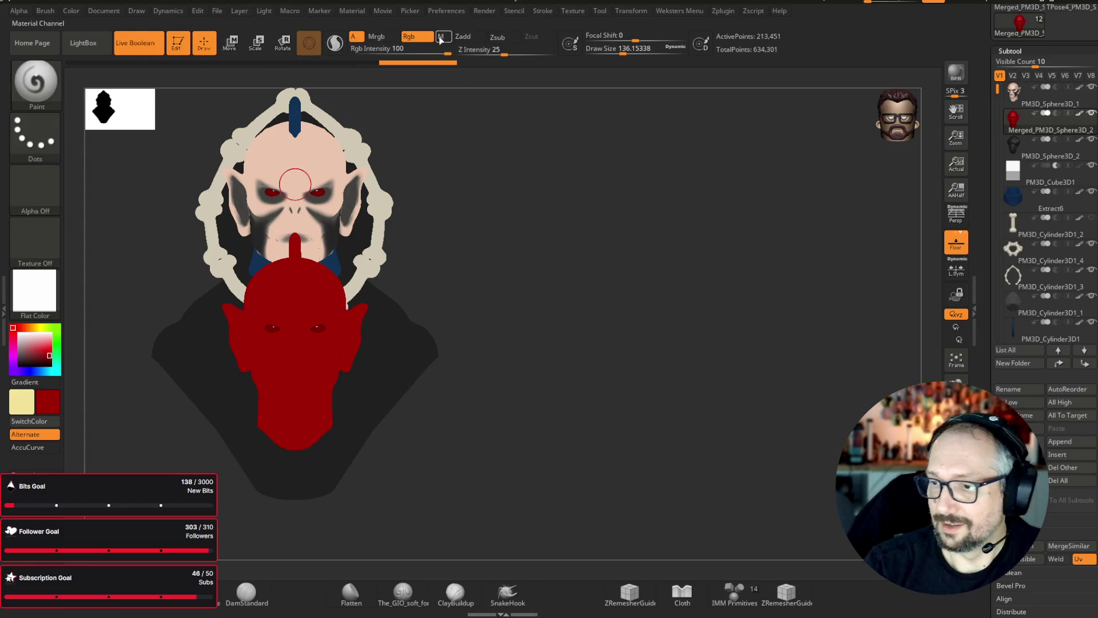
{"action": "key", "text": "space"}
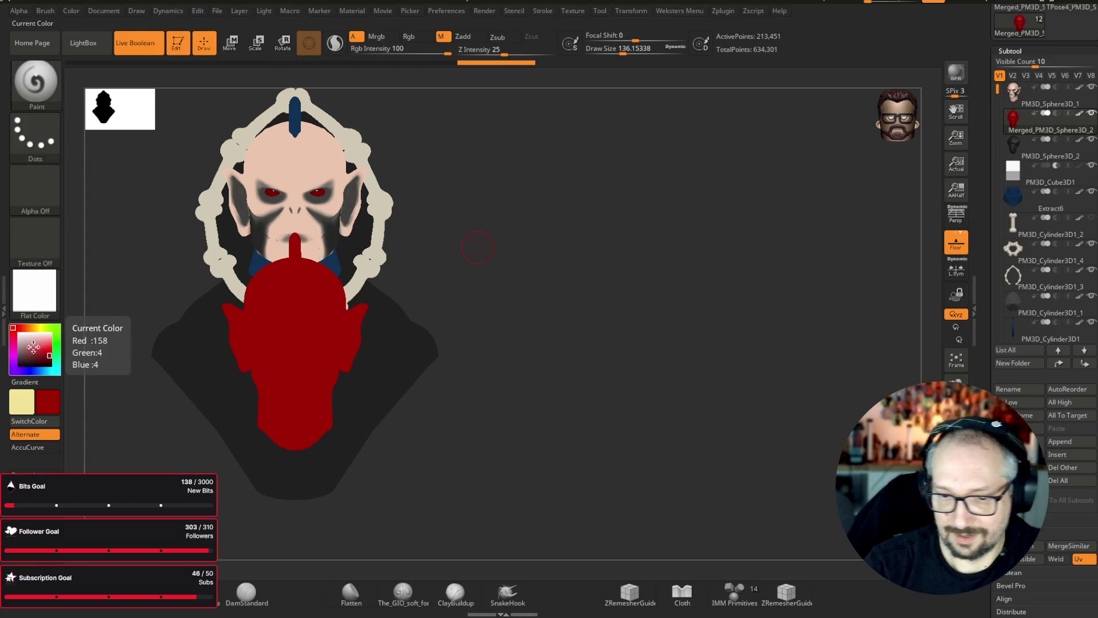
{"action": "left_click", "coordinate": [35, 291]}
{"action": "left_click", "coordinate": [162, 370]}
- Scale down and flatten the red head, placing it below the bone collar in front view
{"action": "mouse_move", "coordinate": [179, 351]}
{"action": "left_mouse_down"}
{"action": "mouse_move", "coordinate": [561, 267]}
{"action": "mouse_move", "coordinate": [499, 260]}
{"action": "left_mouse_up"}
{"action": "key", "text": "e"}
{"action": "left_click_drag", "start_coordinate": [295, 319], "coordinate": [259, 313]}
{"action": "left_click_drag", "start_coordinate": [340, 361], "coordinate": [389, 404]}
{"action": "mouse_move", "coordinate": [492, 297]}
{"action": "left_mouse_down", "text": "shift"}
{"action": "mouse_move", "coordinate": [630, 296]}
{"action": "mouse_move", "coordinate": [629, 240]}
{"action": "left_mouse_up", "text": "shift"}
{"action": "left_click_drag", "start_coordinate": [354, 356], "coordinate": [338, 359]}
{"action": "mouse_move", "coordinate": [561, 304]}
{"action": "left_mouse_down", "text": "shift"}
{"action": "mouse_move", "coordinate": [711, 297]}
{"action": "mouse_move", "coordinate": [546, 314]}
{"action": "mouse_move", "coordinate": [363, 362]}
{"action": "mouse_move", "coordinate": [374, 418]}
{"action": "mouse_move", "coordinate": [391, 404]}
{"action": "left_mouse_up", "text": "shift"}
{"action": "mouse_move", "coordinate": [608, 313]}
{"action": "left_mouse_down"}
{"action": "mouse_move", "coordinate": [713, 272]}
{"action": "mouse_move", "coordinate": [684, 243]}
{"action": "left_mouse_up"}
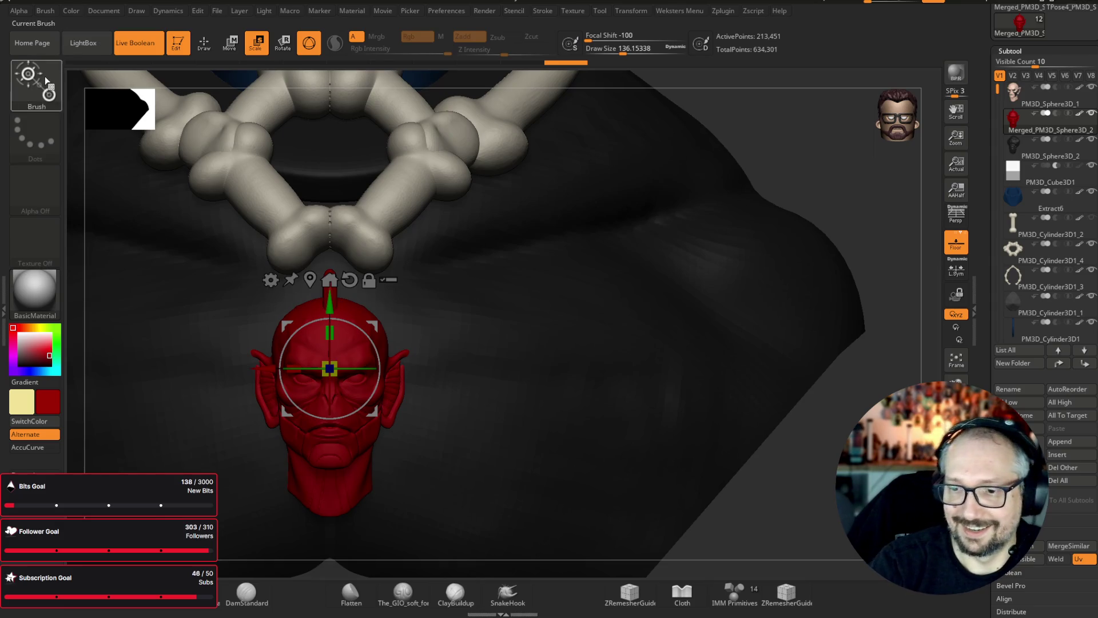
{"action": "left_click_drag", "start_coordinate": [623, 49], "coordinate": [629, 49]}
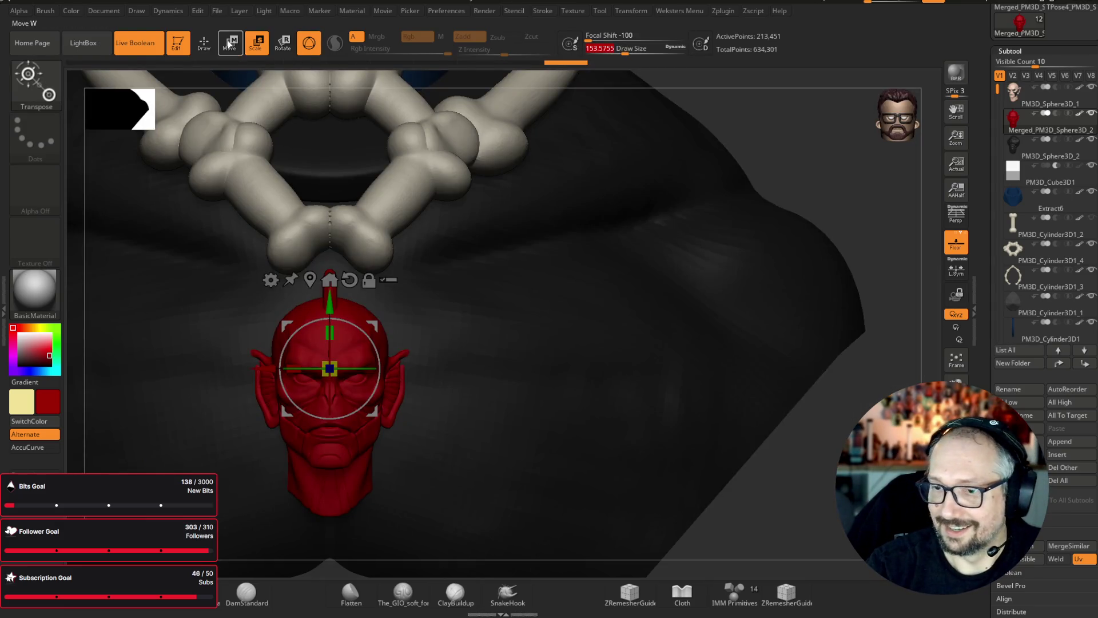
{"action": "left_click", "coordinate": [204, 43]}
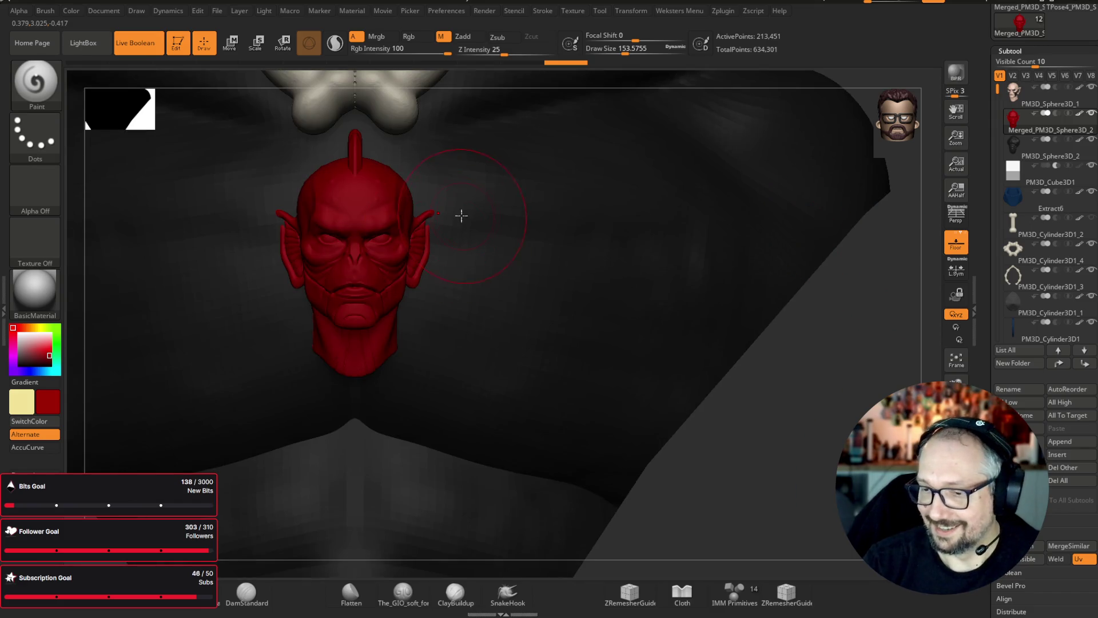
- With the Move brush, push the red head's lower part down into the chest and check from the front
{"action": "left_click_drag", "start_coordinate": [863, 258], "coordinate": [637, 200]}
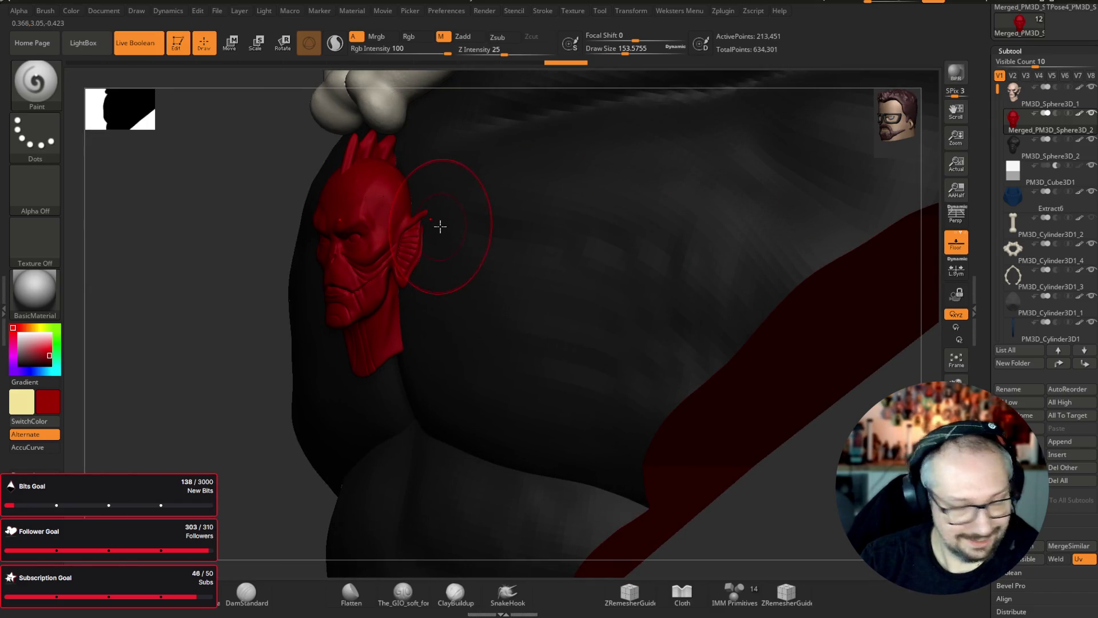
{"action": "key", "text": "b"}
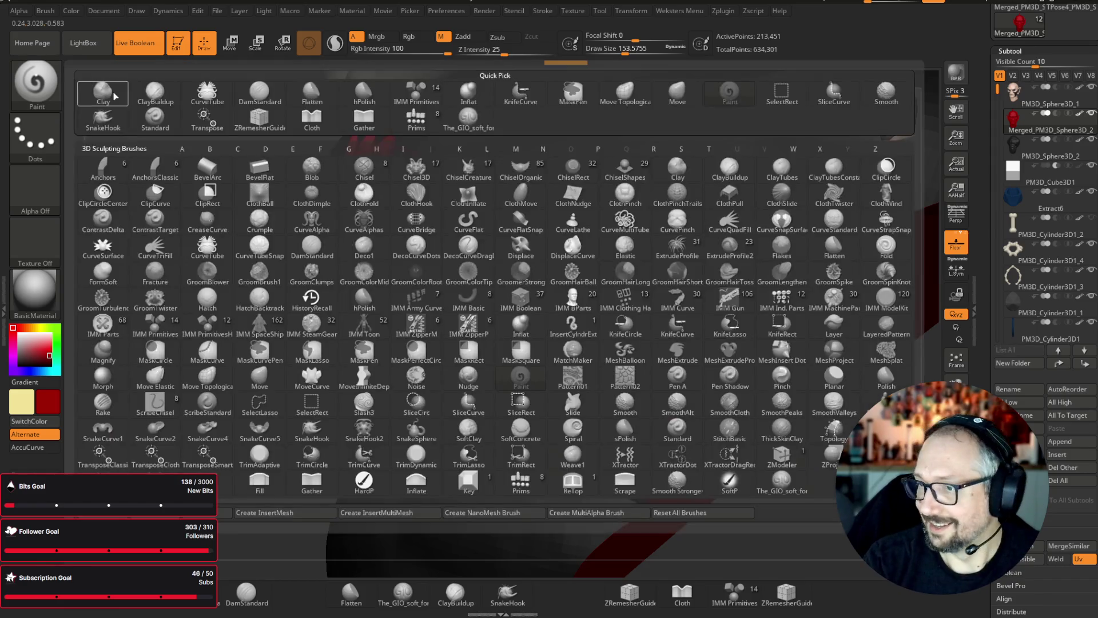
{"action": "key", "text": "m"}
{"action": "key", "text": "v"}
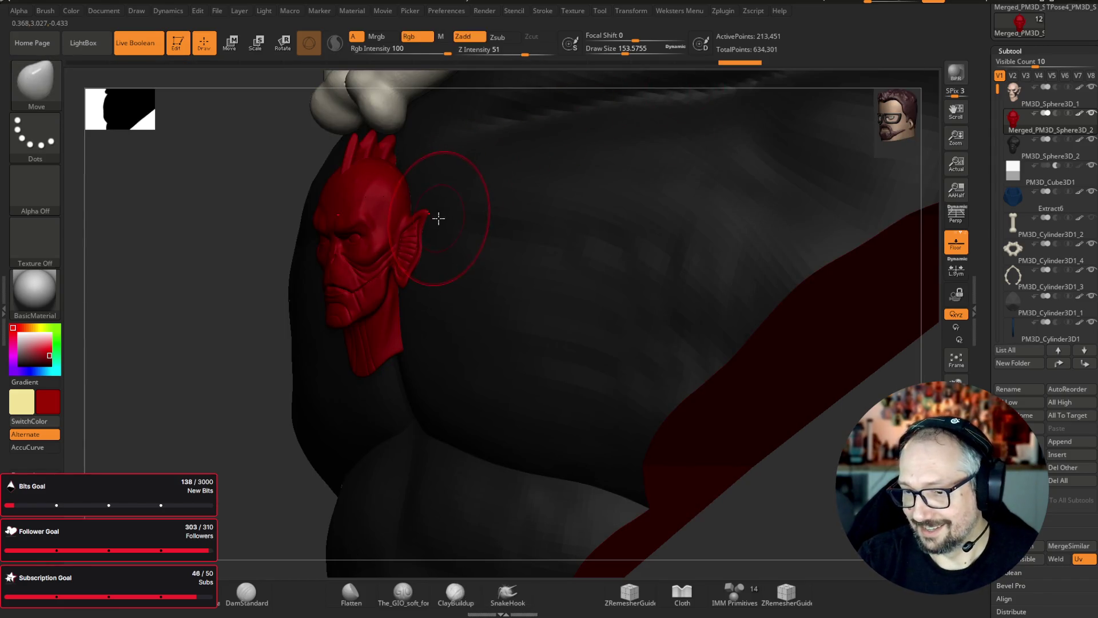
{"action": "mouse_move", "coordinate": [226, 392]}
{"action": "left_mouse_down"}
{"action": "mouse_move", "coordinate": [838, 397]}
{"action": "mouse_move", "coordinate": [871, 324]}
{"action": "mouse_move", "coordinate": [832, 279]}
{"action": "left_mouse_up"}
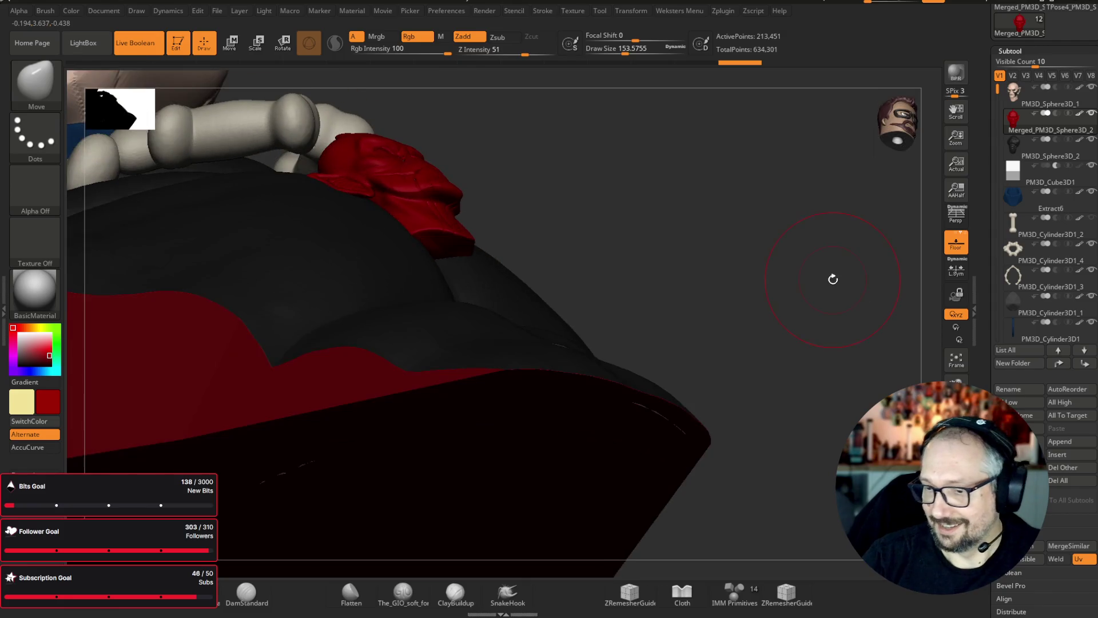
{"action": "left_click_drag", "start_coordinate": [787, 167], "coordinate": [736, 165]}
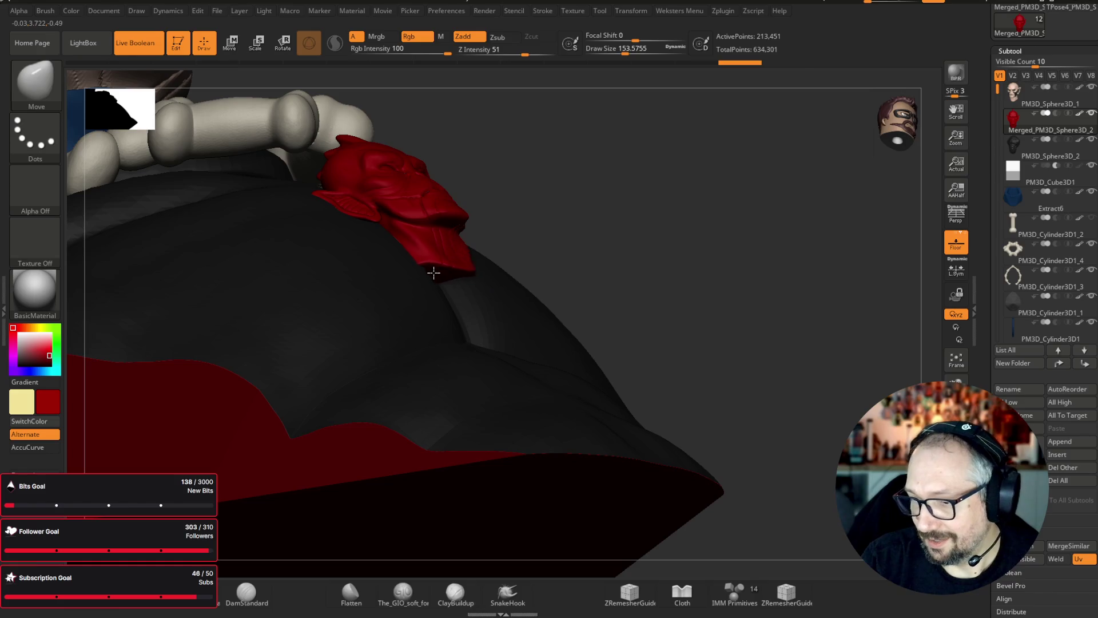
{"action": "mouse_move", "coordinate": [422, 269]}
{"action": "left_mouse_down"}
{"action": "mouse_move", "coordinate": [451, 232]}
{"action": "mouse_move", "coordinate": [446, 243]}
{"action": "left_mouse_up"}
{"action": "left_click_drag", "start_coordinate": [667, 241], "coordinate": [875, 203], "text": "shift"}
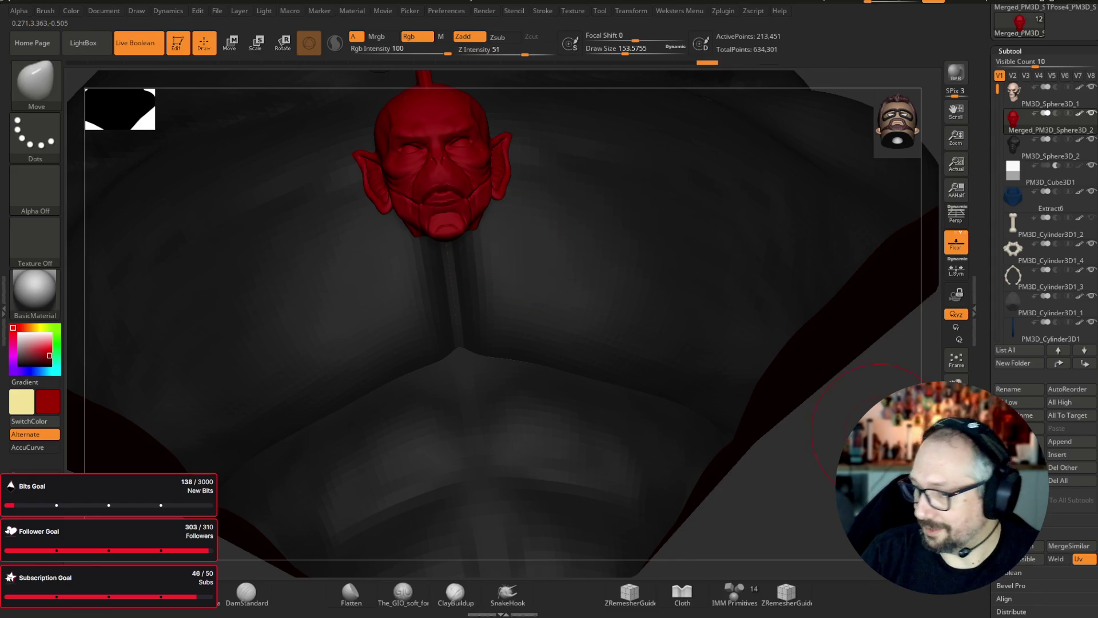
{"action": "scroll", "coordinate": [842, 334], "scroll_direction": "down", "scroll_amount": 5}
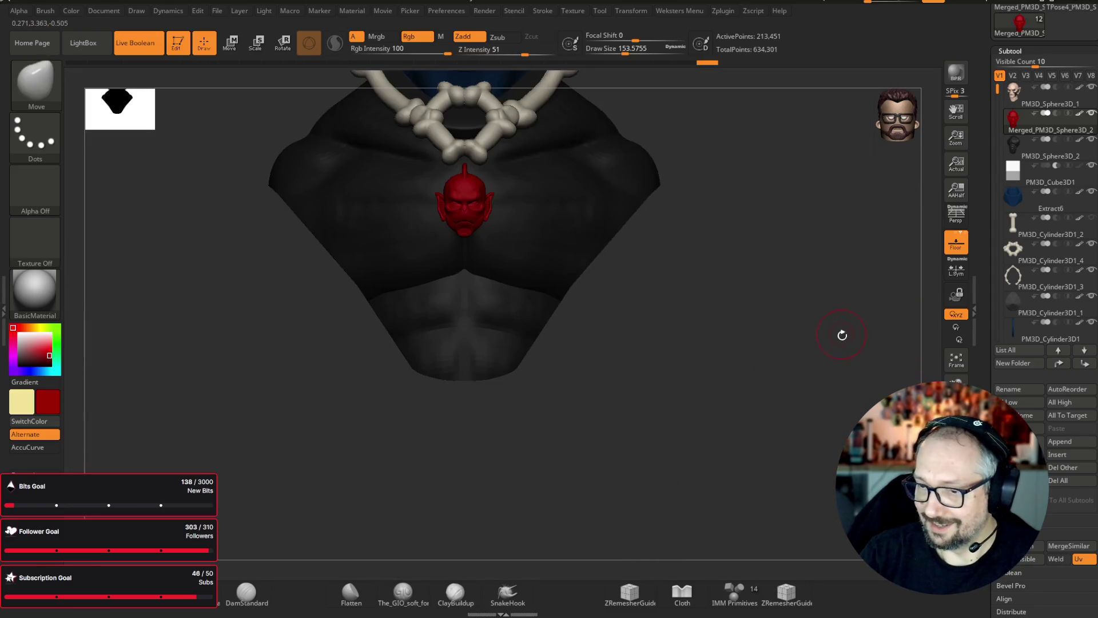
{"action": "left_click_drag", "start_coordinate": [842, 334], "coordinate": [772, 370]}
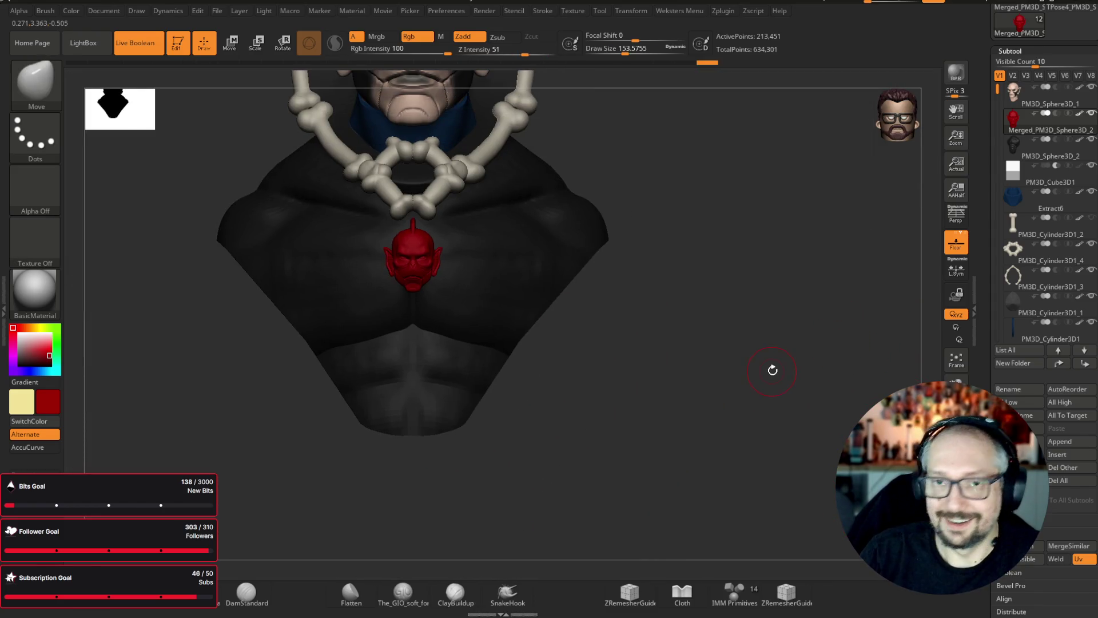
{"action": "left_click", "coordinate": [451, 264], "text": "alt"}
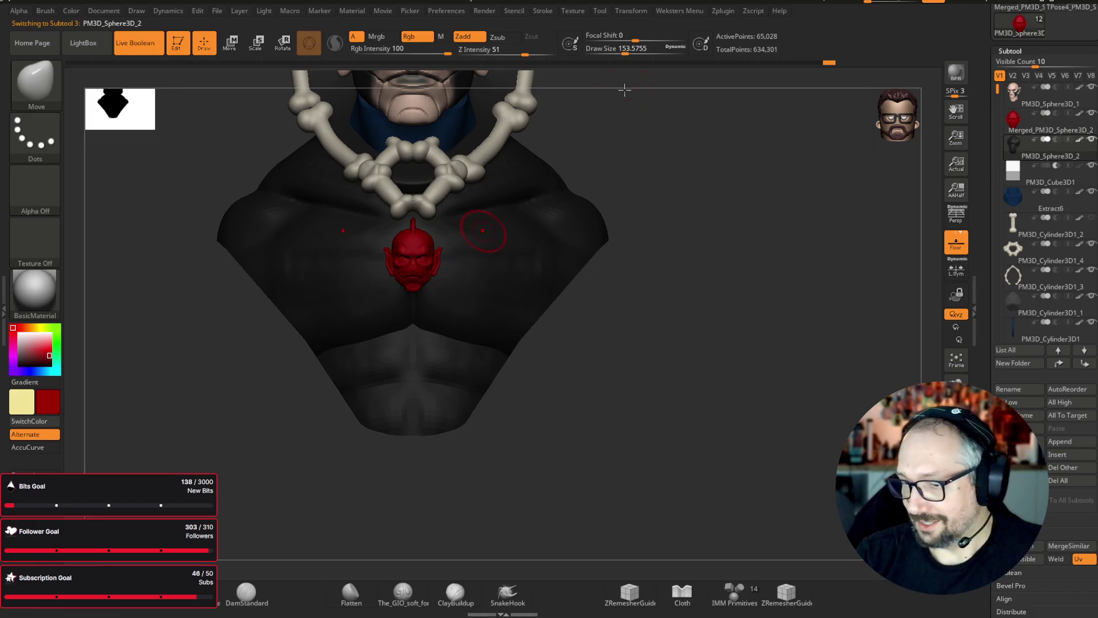
- Frame the torso and Ctrl-draw a bat-wing mask across the chest, then check it from the side
{"action": "key", "text": "f"}
{"action": "left_click_drag", "start_coordinate": [811, 172], "coordinate": [544, 145], "text": "alt"}
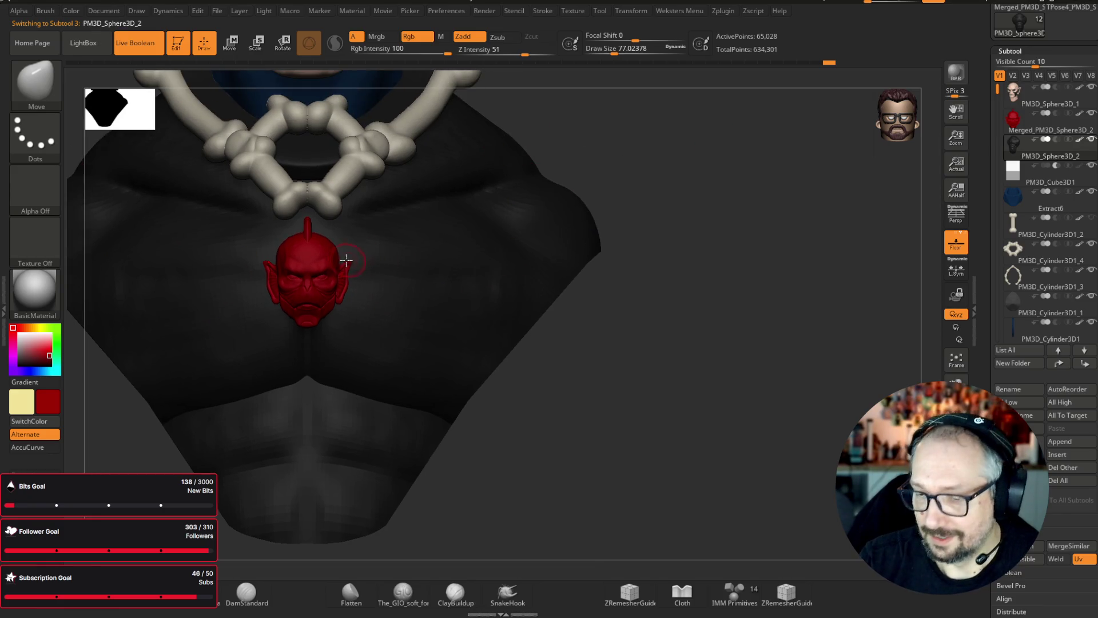
{"action": "key", "text": "ctrl"}
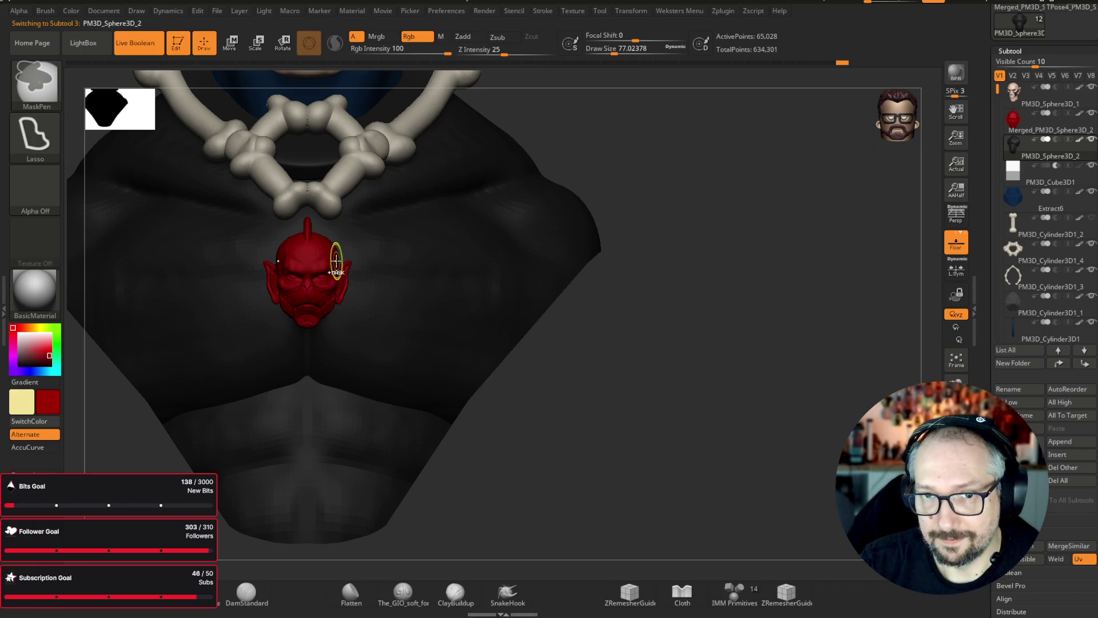
{"action": "mouse_move", "coordinate": [343, 239]}
{"action": "left_mouse_down", "text": "ctrl"}
{"action": "mouse_move", "coordinate": [372, 227]}
{"action": "mouse_move", "coordinate": [363, 251]}
{"action": "mouse_move", "coordinate": [431, 243]}
{"action": "mouse_move", "coordinate": [434, 189]}
{"action": "mouse_move", "coordinate": [417, 177]}
{"action": "mouse_move", "coordinate": [463, 211]}
{"action": "mouse_move", "coordinate": [558, 225]}
{"action": "mouse_move", "coordinate": [568, 239]}
{"action": "mouse_move", "coordinate": [522, 282]}
{"action": "mouse_move", "coordinate": [517, 307]}
{"action": "mouse_move", "coordinate": [448, 336]}
{"action": "mouse_move", "coordinate": [435, 385]}
{"action": "mouse_move", "coordinate": [409, 392]}
{"action": "mouse_move", "coordinate": [345, 453]}
{"action": "left_mouse_up", "text": "ctrl"}
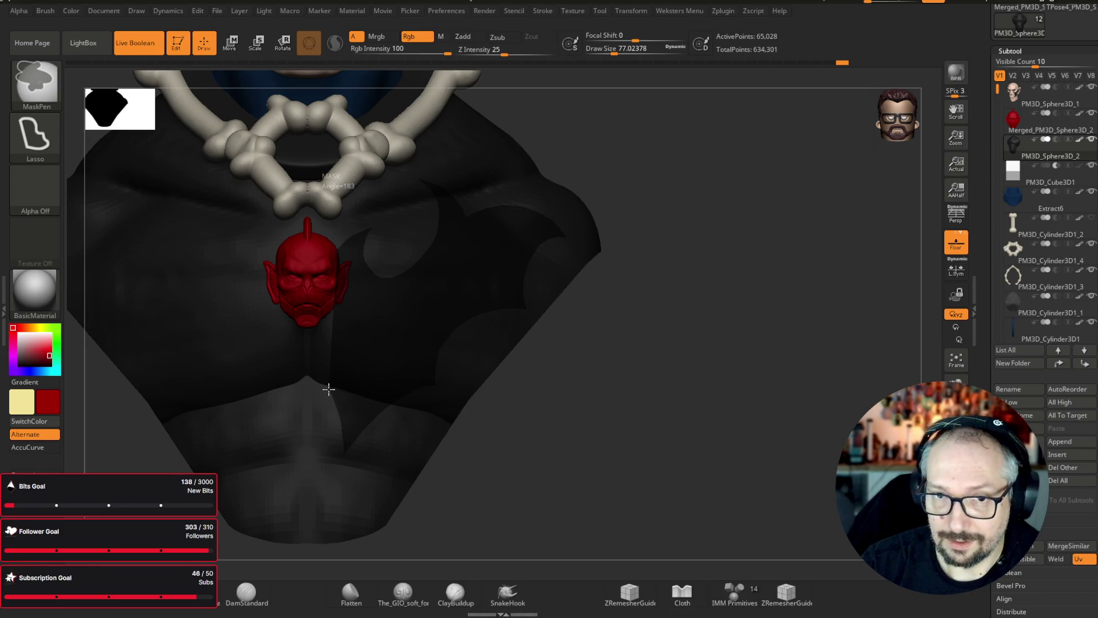
{"action": "mouse_move", "coordinate": [327, 387]}
{"action": "left_mouse_down", "text": "ctrl"}
{"action": "mouse_move", "coordinate": [346, 376]}
{"action": "mouse_move", "coordinate": [365, 334]}
{"action": "mouse_move", "coordinate": [316, 316]}
{"action": "left_mouse_up", "text": "ctrl"}
{"action": "mouse_move", "coordinate": [809, 238]}
{"action": "left_mouse_down", "text": "shift"}
{"action": "mouse_move", "coordinate": [834, 227]}
{"action": "mouse_move", "coordinate": [835, 486]}
{"action": "left_mouse_up", "text": "shift"}
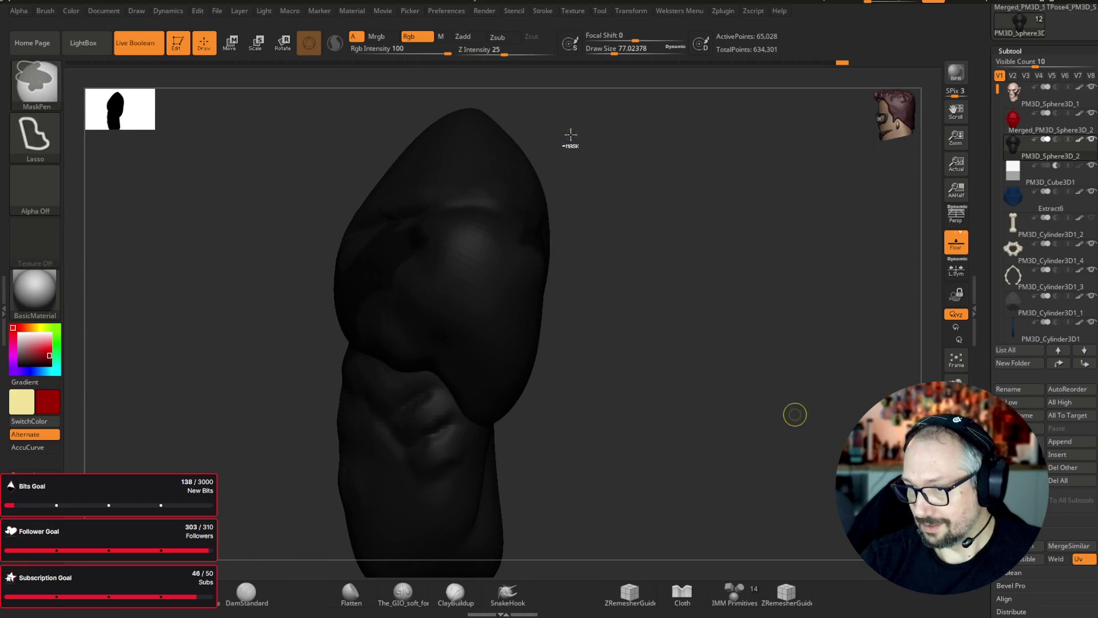
{"action": "mouse_move", "coordinate": [733, 318]}
{"action": "left_mouse_down", "text": "shift"}
{"action": "mouse_move", "coordinate": [816, 307]}
{"action": "mouse_move", "coordinate": [821, 318]}
{"action": "mouse_move", "coordinate": [771, 371]}
{"action": "left_mouse_up", "text": "shift"}
{"action": "scroll", "coordinate": [1043, 309], "scroll_direction": "down", "scroll_amount": 5}
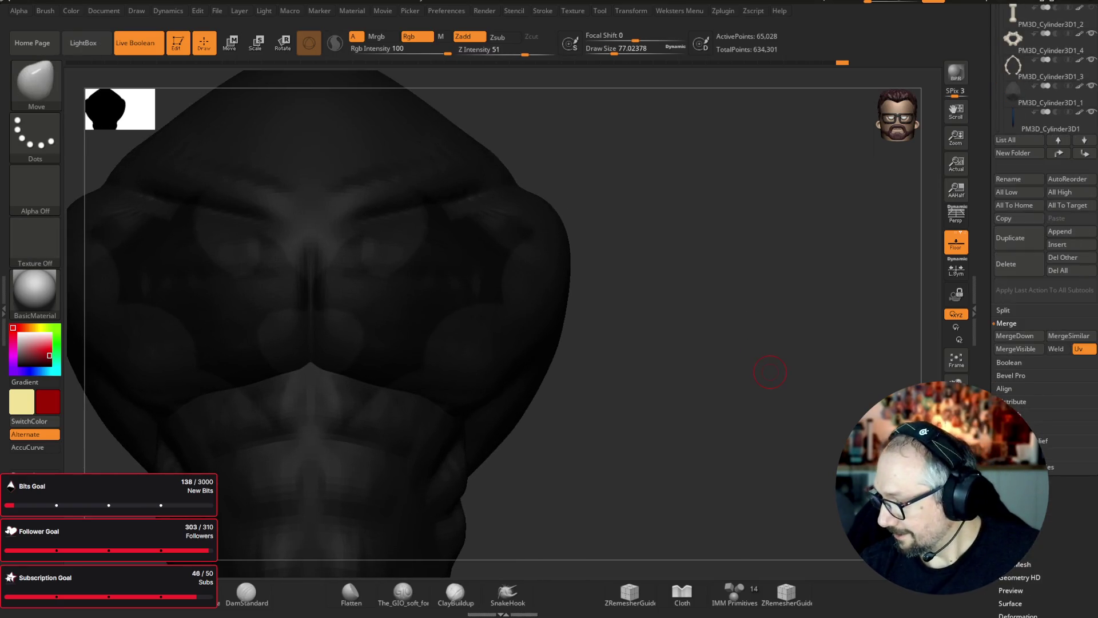
- Extract the masked bat shape as a thin new subtool and display its polygroups
{"action": "left_click", "coordinate": [1009, 454]}
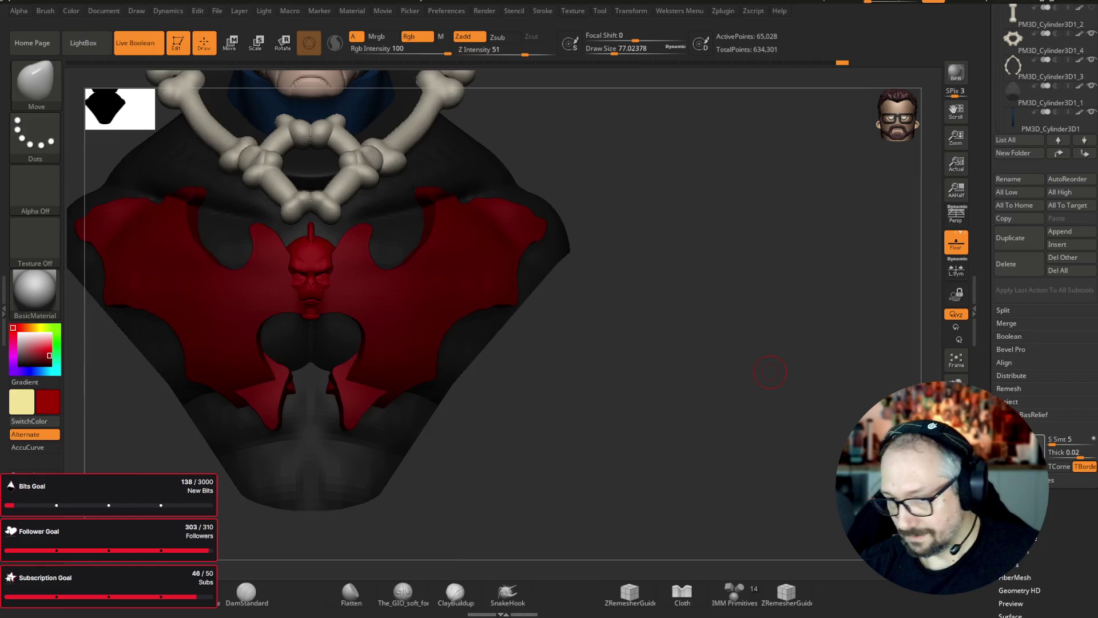
{"action": "left_click_drag", "start_coordinate": [1053, 456], "coordinate": [1078, 456]}
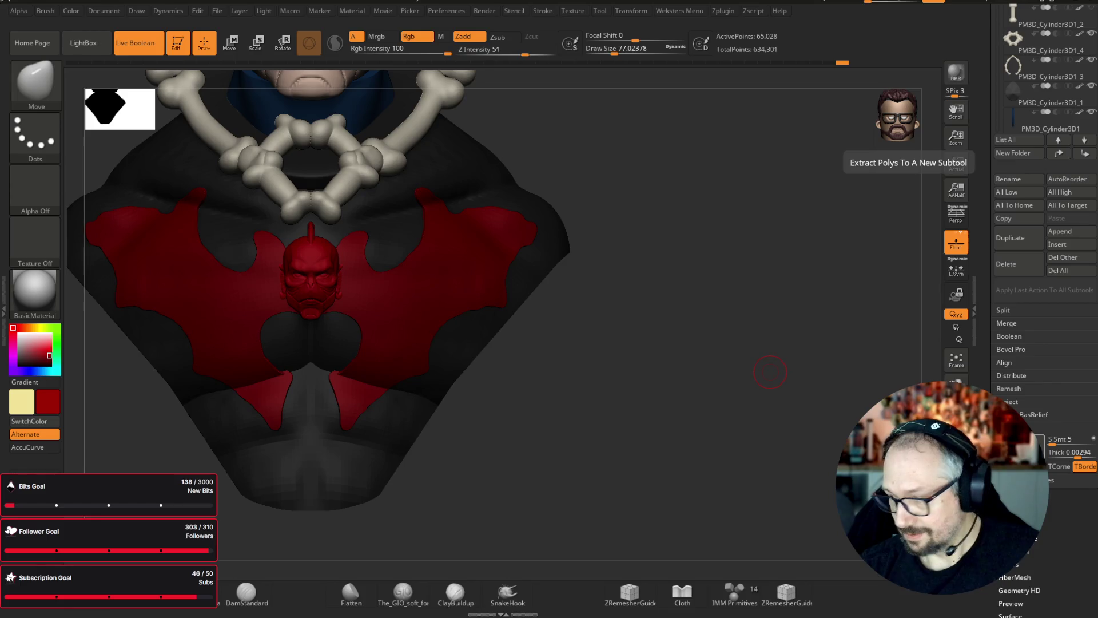
{"action": "left_click", "coordinate": [1021, 452]}
{"action": "mouse_move", "coordinate": [770, 372]}
{"action": "left_mouse_down"}
{"action": "mouse_move", "coordinate": [721, 353]}
{"action": "mouse_move", "coordinate": [757, 358]}
{"action": "mouse_move", "coordinate": [713, 362]}
{"action": "mouse_move", "coordinate": [715, 411]}
{"action": "mouse_move", "coordinate": [759, 385]}
{"action": "mouse_move", "coordinate": [755, 421]}
{"action": "left_mouse_up"}
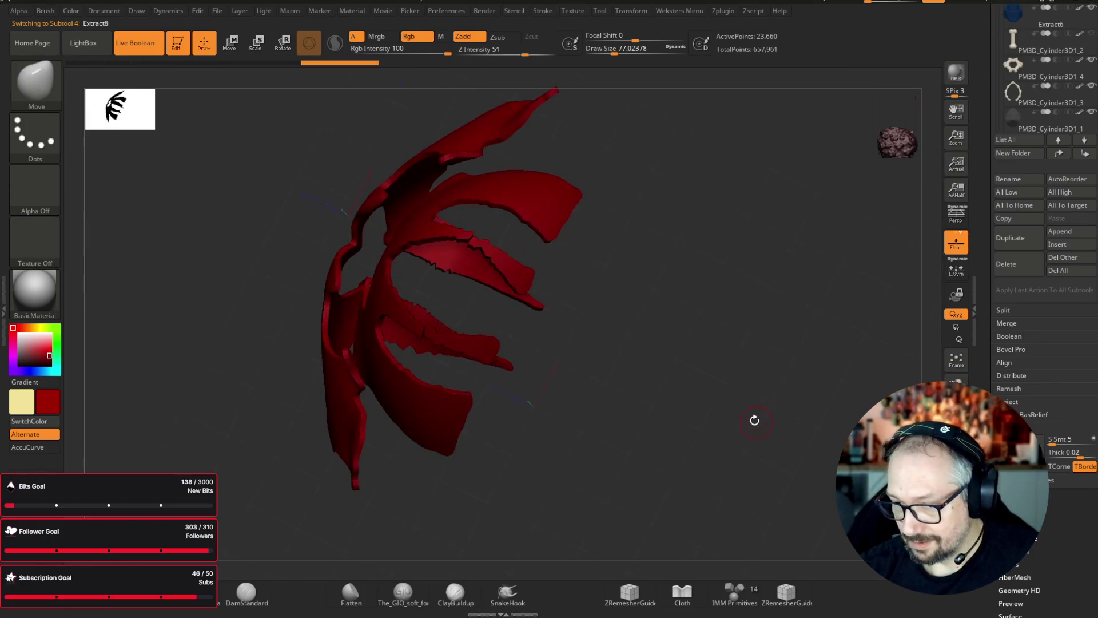
{"action": "key", "text": "space"}
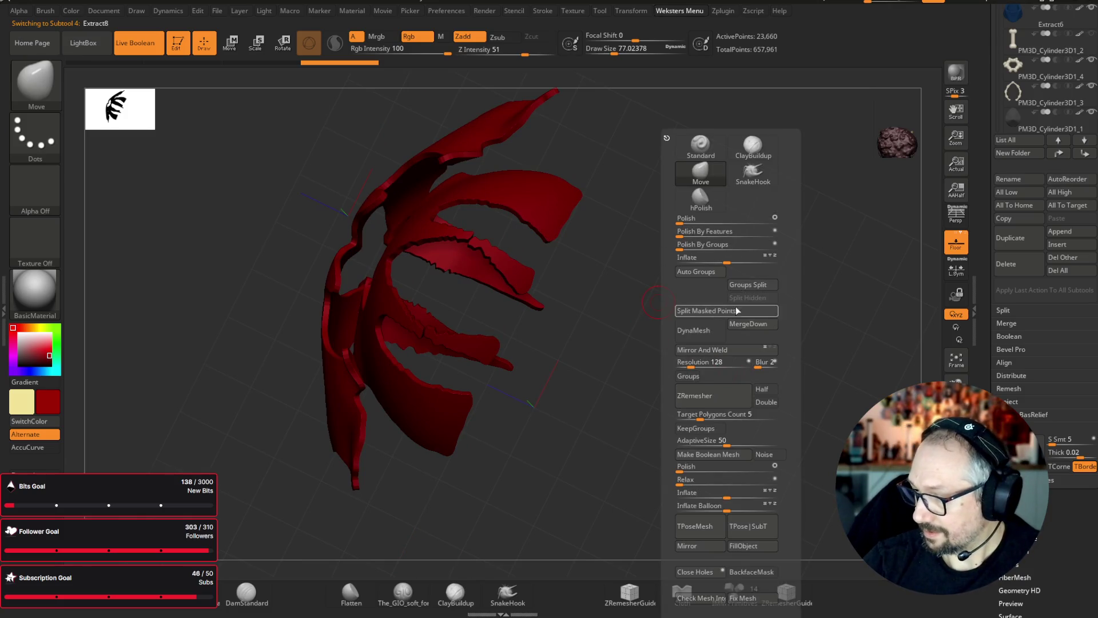
{"action": "key", "text": "shift+f"}
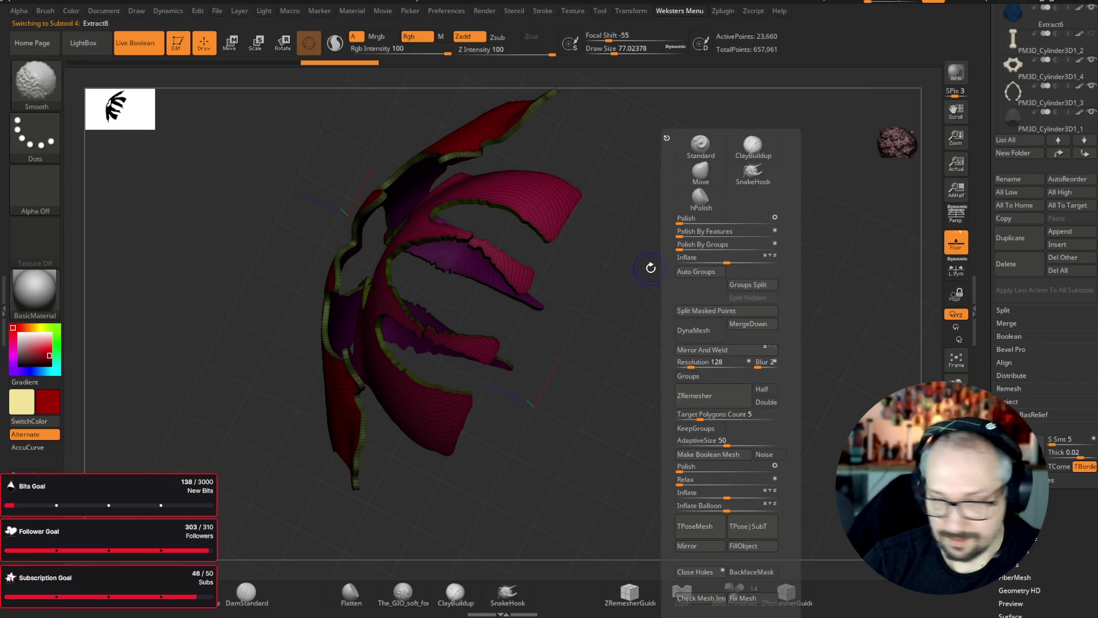
{"action": "mouse_move", "coordinate": [370, 541]}
{"action": "left_mouse_down"}
{"action": "mouse_move", "coordinate": [382, 561]}
{"action": "mouse_move", "coordinate": [362, 558]}
{"action": "mouse_move", "coordinate": [400, 439]}
{"action": "mouse_move", "coordinate": [458, 358]}
{"action": "mouse_move", "coordinate": [459, 396]}
{"action": "mouse_move", "coordinate": [475, 421]}
{"action": "mouse_move", "coordinate": [698, 307]}
{"action": "mouse_move", "coordinate": [733, 280]}
{"action": "mouse_move", "coordinate": [740, 242]}
{"action": "mouse_move", "coordinate": [789, 257]}
{"action": "mouse_move", "coordinate": [784, 284]}
{"action": "mouse_move", "coordinate": [755, 302]}
{"action": "mouse_move", "coordinate": [759, 329]}
{"action": "mouse_move", "coordinate": [731, 306]}
{"action": "mouse_move", "coordinate": [784, 303]}
{"action": "mouse_move", "coordinate": [801, 272]}
{"action": "left_mouse_up"}
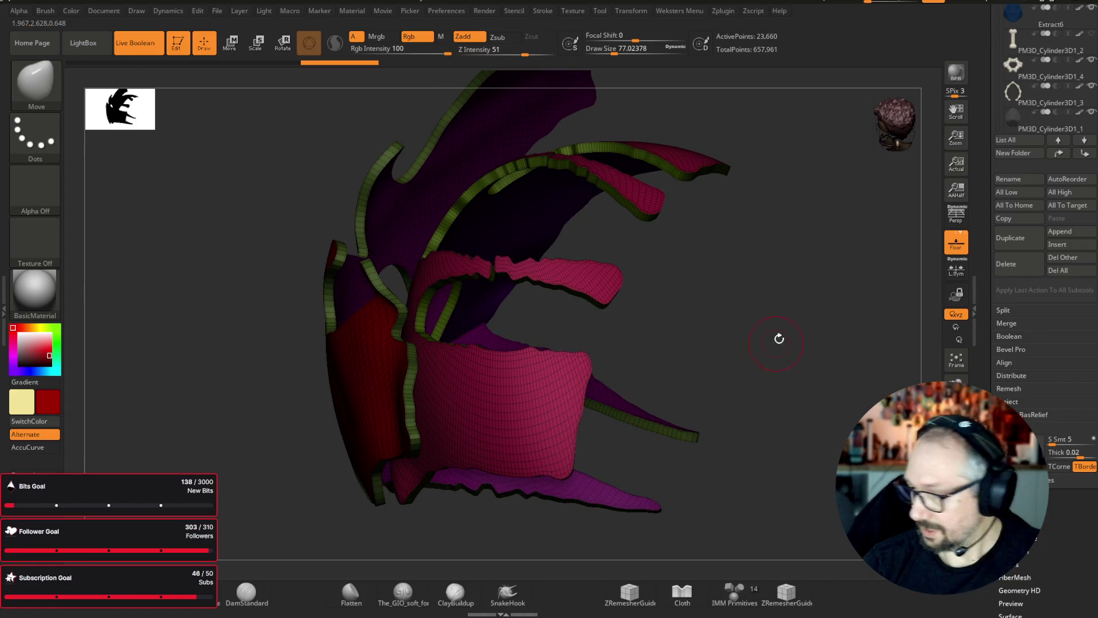
- DynaMesh the extracted piece, hide the unwanted polygroup, Split Hidden, and delete the split-off subtool
{"action": "key", "text": "space"}
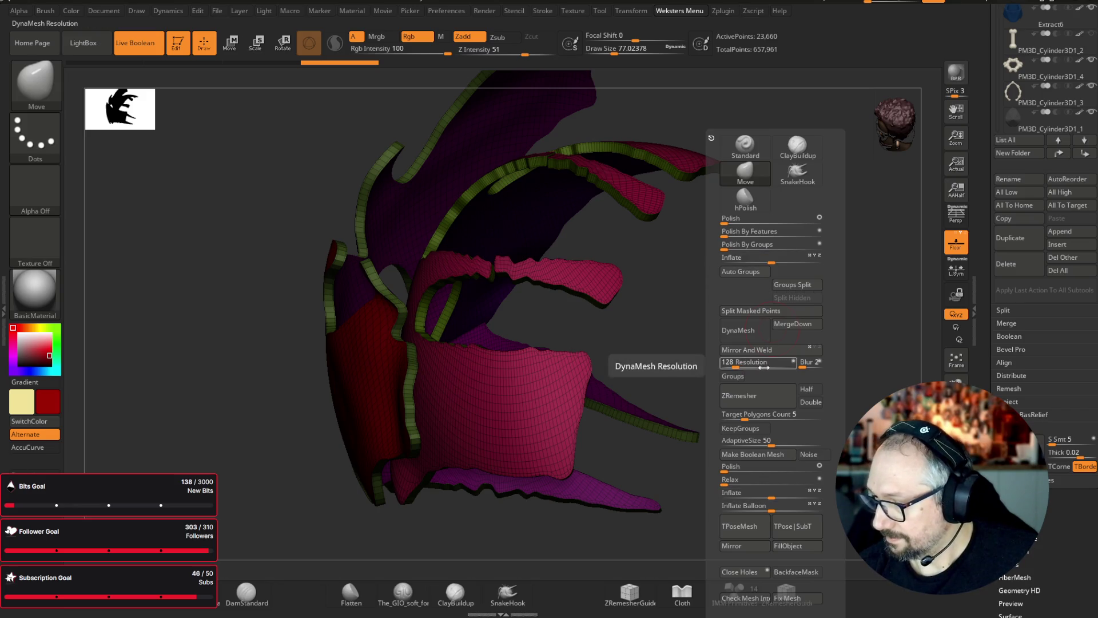
{"action": "left_click", "coordinate": [759, 329]}
{"action": "left_click", "coordinate": [583, 389], "text": "ctrl+shift"}
{"action": "left_click", "coordinate": [765, 348], "text": "ctrl+shift"}
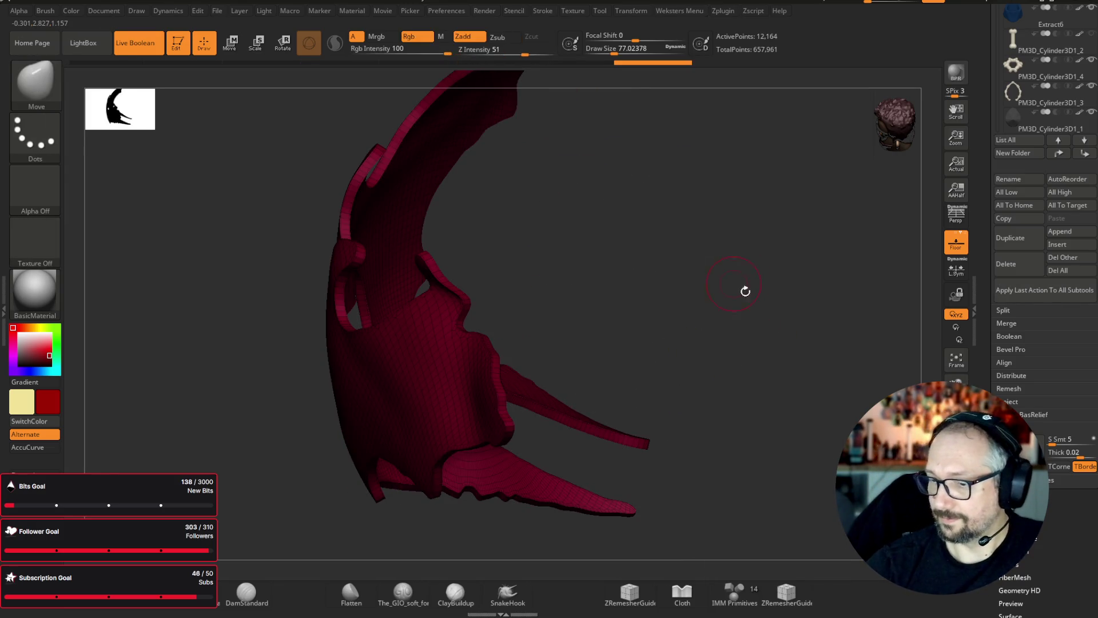
{"action": "left_click_drag", "start_coordinate": [736, 287], "coordinate": [795, 315]}
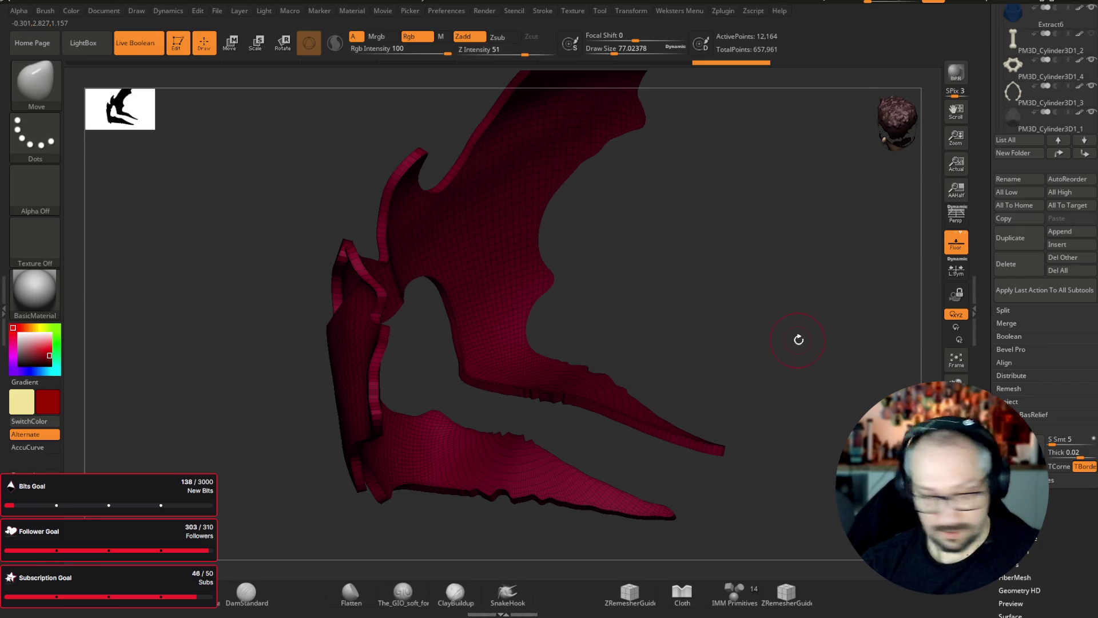
{"action": "key", "text": "shift+space"}
{"action": "left_click", "coordinate": [808, 296]}
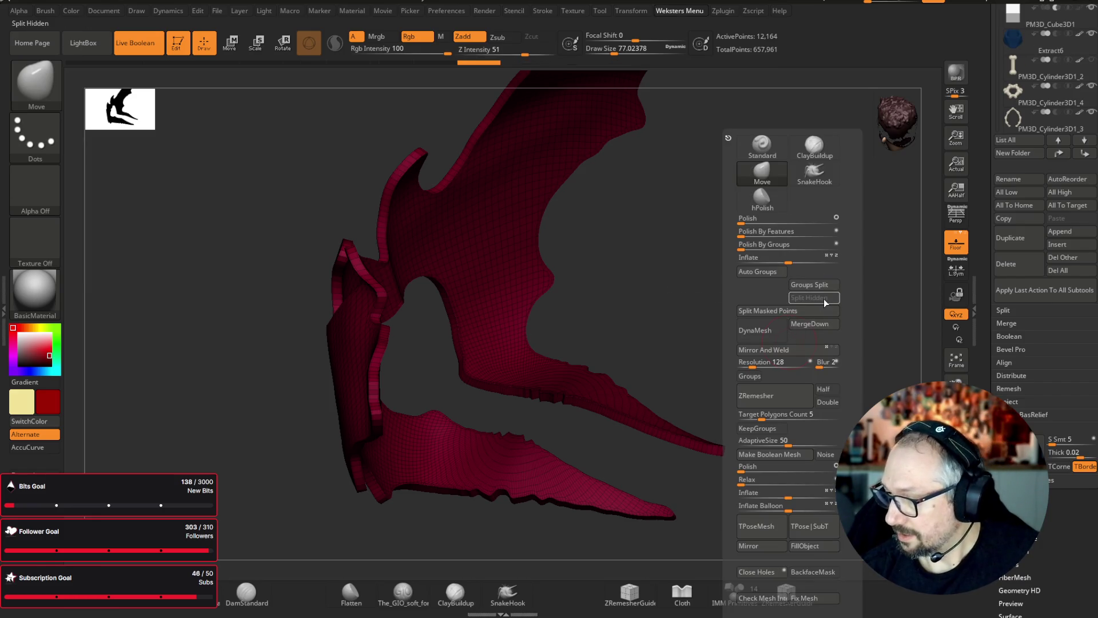
{"action": "left_click", "coordinate": [1010, 264]}
{"action": "left_click", "coordinate": [919, 291]}
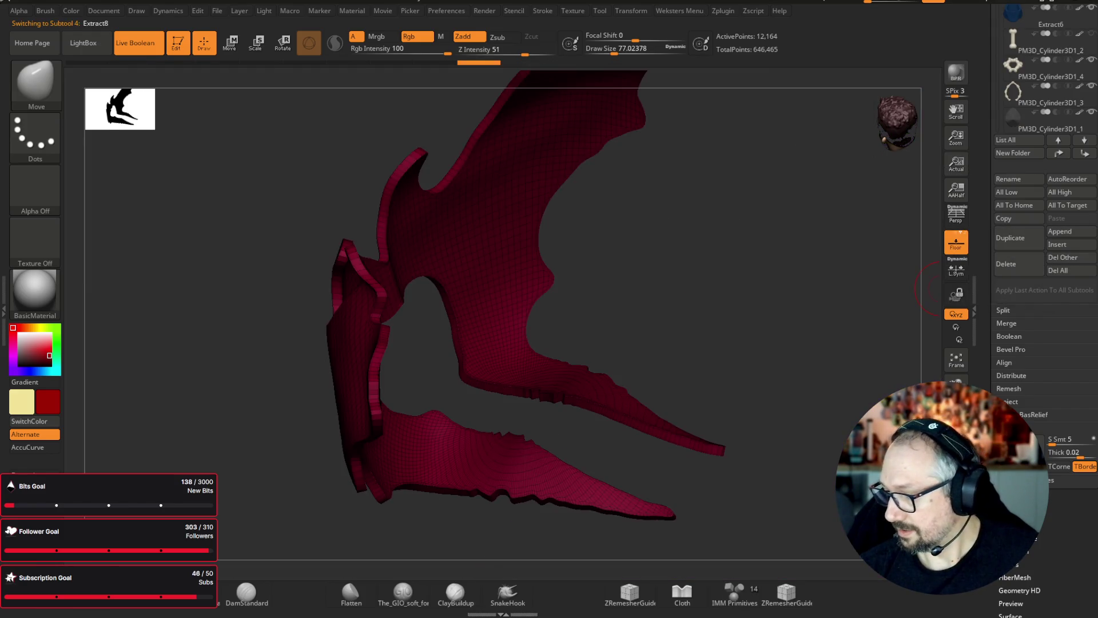
- Solo the bat emblem and bend its tail tip down-left with a larger brush
{"action": "mouse_move", "coordinate": [196, 465]}
{"action": "left_mouse_down"}
{"action": "mouse_move", "coordinate": [243, 429]}
{"action": "mouse_move", "coordinate": [265, 477]}
{"action": "mouse_move", "coordinate": [265, 448]}
{"action": "mouse_move", "coordinate": [208, 441]}
{"action": "mouse_move", "coordinate": [166, 453]}
{"action": "left_mouse_up"}
{"action": "mouse_move", "coordinate": [855, 199]}
{"action": "left_mouse_down", "text": "alt"}
{"action": "mouse_move", "coordinate": [863, 149]}
{"action": "mouse_move", "coordinate": [727, 94]}
{"action": "left_mouse_up", "text": "alt"}
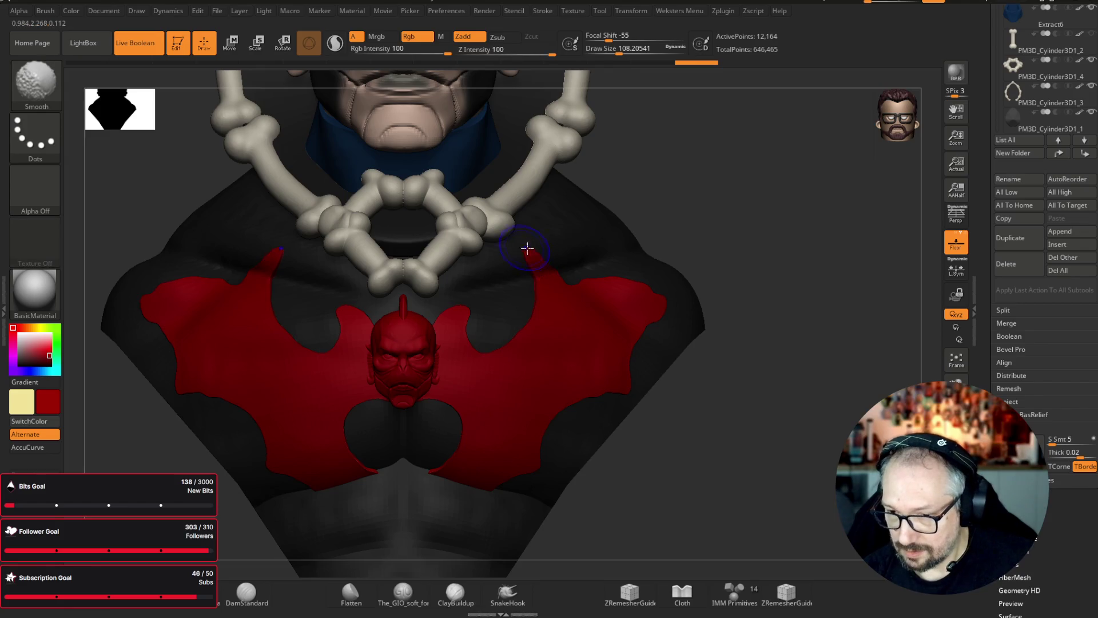
{"action": "left_click_drag", "start_coordinate": [633, 166], "coordinate": [554, 285]}
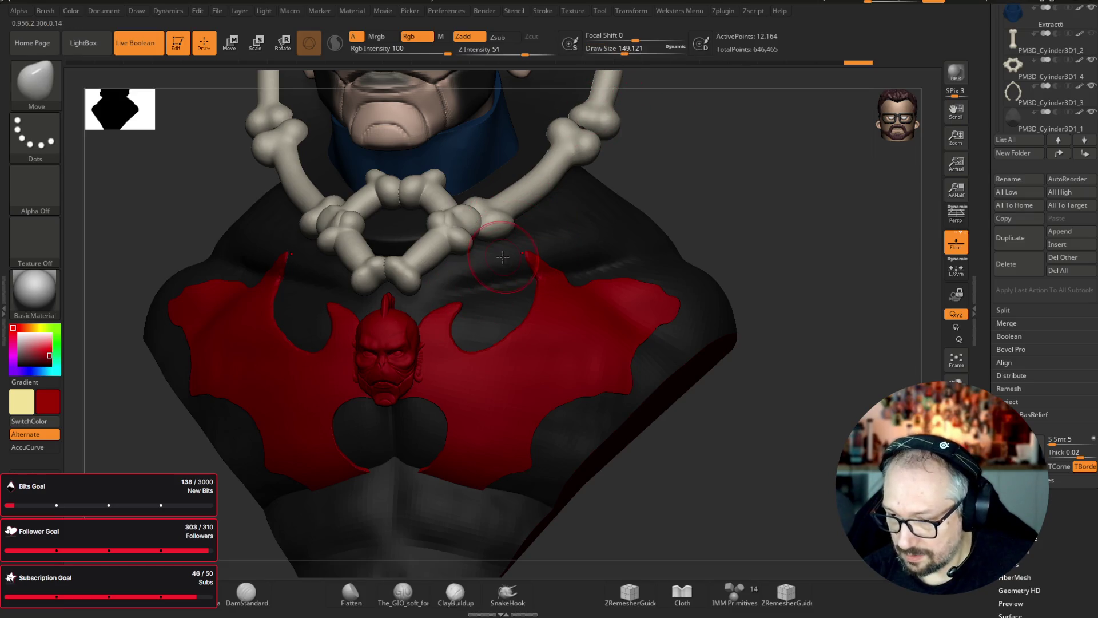
{"action": "mouse_move", "coordinate": [767, 228]}
{"action": "left_mouse_down"}
{"action": "mouse_move", "coordinate": [686, 303]}
{"action": "mouse_move", "coordinate": [662, 284]}
{"action": "mouse_move", "coordinate": [698, 282]}
{"action": "left_mouse_up"}
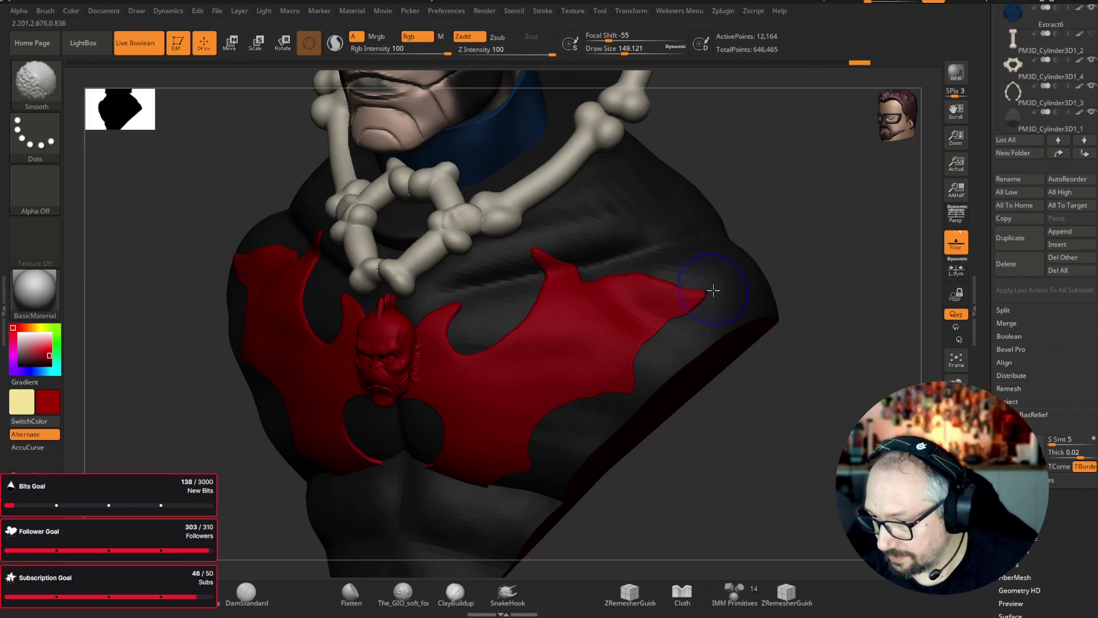
{"action": "left_click_drag", "start_coordinate": [652, 392], "coordinate": [674, 346]}
{"action": "key", "text": "shift"}
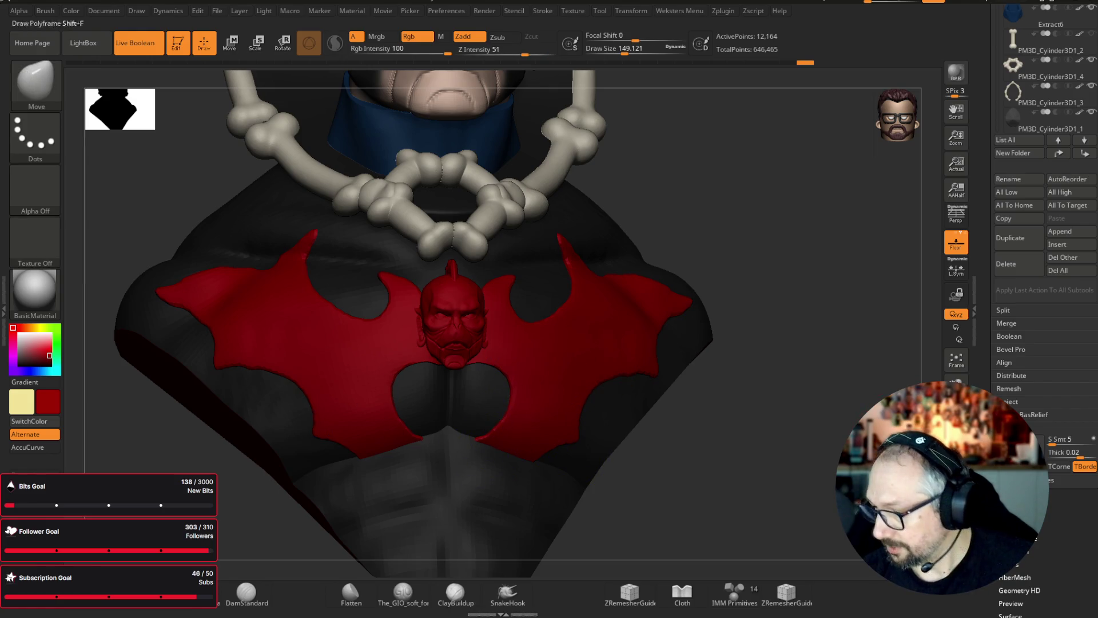
{"action": "key", "text": "ctrl+shift+s"}
{"action": "left_click_drag", "start_coordinate": [702, 292], "coordinate": [817, 300]}
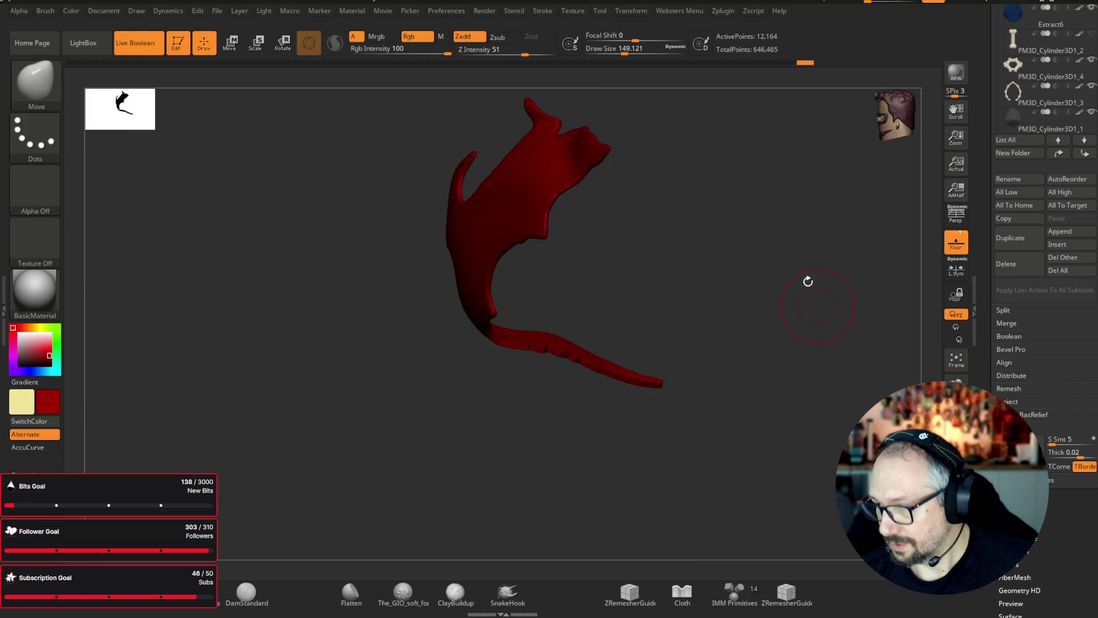
{"action": "key", "text": "bracketright"}
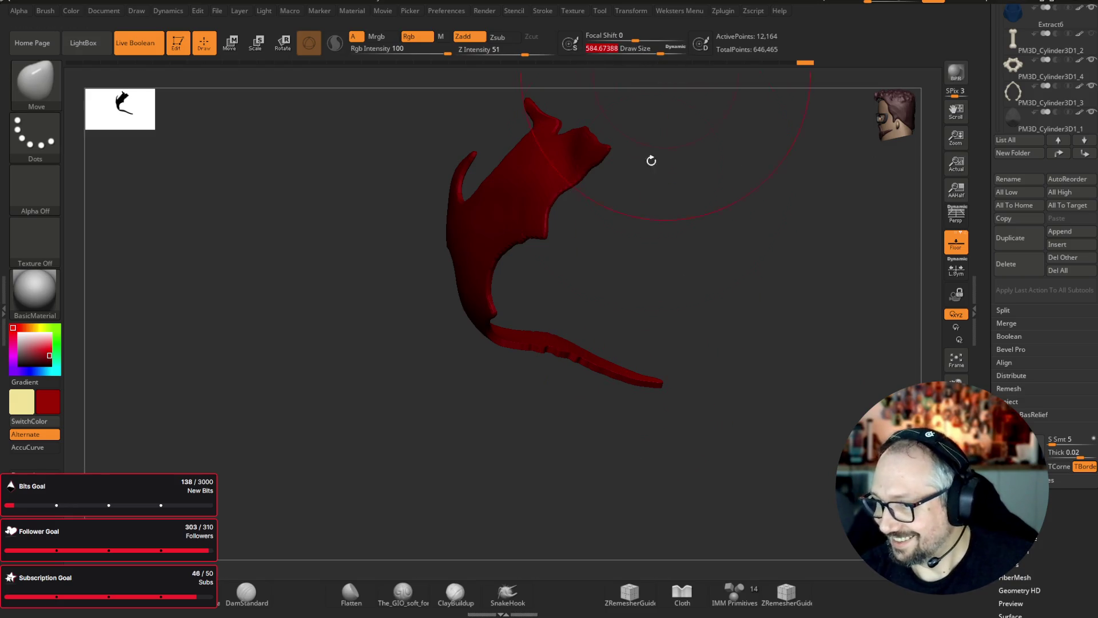
{"action": "mouse_move", "coordinate": [647, 384]}
{"action": "left_mouse_down"}
{"action": "mouse_move", "coordinate": [630, 397]}
{"action": "mouse_move", "coordinate": [578, 388]}
{"action": "mouse_move", "coordinate": [609, 424]}
{"action": "left_mouse_up"}
- With the Inflat brush at Draw Size 217, puff up the right red wing and lower torso
{"action": "mouse_move", "coordinate": [800, 428]}
{"action": "left_mouse_down"}
{"action": "mouse_move", "coordinate": [568, 387]}
{"action": "mouse_move", "coordinate": [480, 415]}
{"action": "mouse_move", "coordinate": [492, 412]}
{"action": "mouse_move", "coordinate": [470, 448]}
{"action": "mouse_move", "coordinate": [492, 461]}
{"action": "mouse_move", "coordinate": [736, 378]}
{"action": "mouse_move", "coordinate": [698, 343]}
{"action": "mouse_move", "coordinate": [649, 79]}
{"action": "left_mouse_up"}
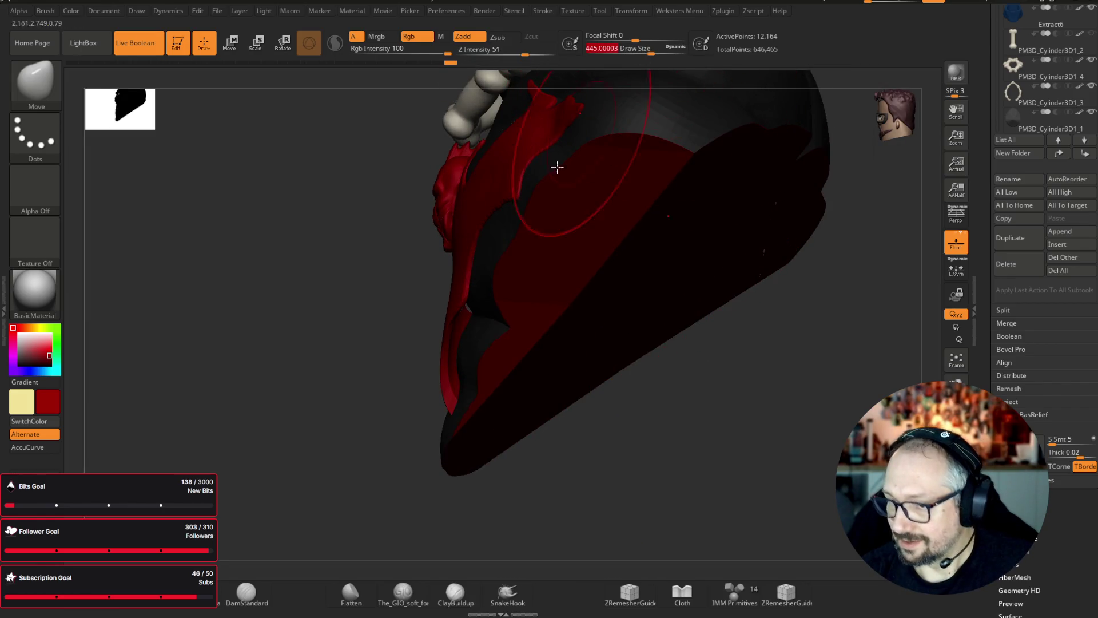
{"action": "mouse_move", "coordinate": [787, 320]}
{"action": "left_mouse_down"}
{"action": "mouse_move", "coordinate": [864, 331]}
{"action": "mouse_move", "coordinate": [633, 301]}
{"action": "left_mouse_up"}
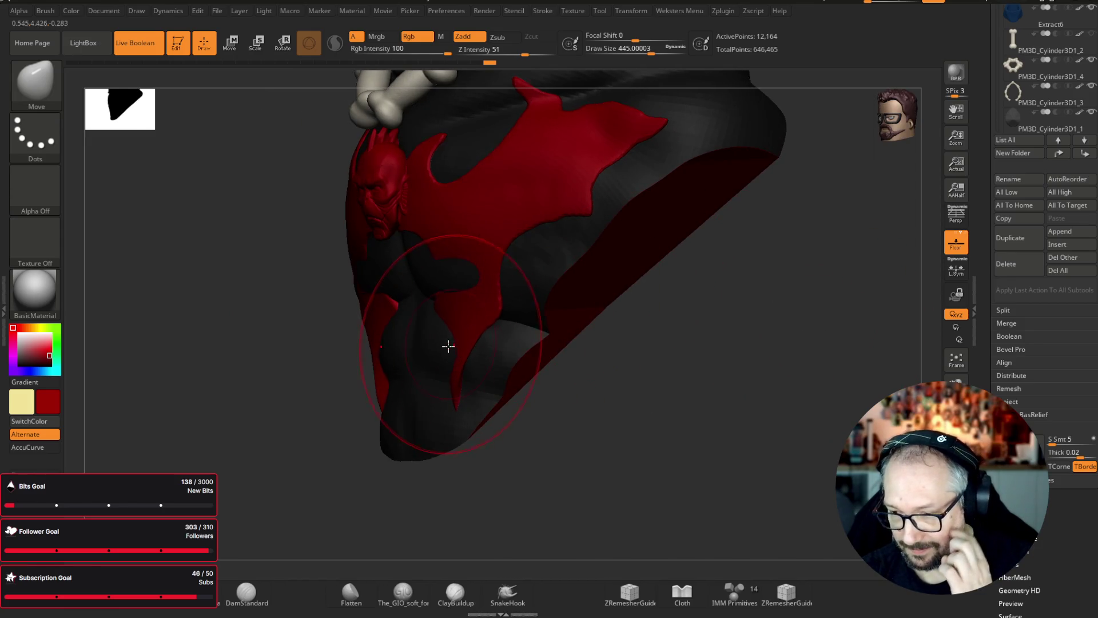
{"action": "mouse_move", "coordinate": [763, 306]}
{"action": "left_mouse_down", "text": "shift"}
{"action": "mouse_move", "coordinate": [822, 301]}
{"action": "mouse_move", "coordinate": [803, 311]}
{"action": "left_mouse_up", "text": "shift"}
{"action": "left_click_drag", "start_coordinate": [774, 233], "coordinate": [810, 312], "text": "alt"}
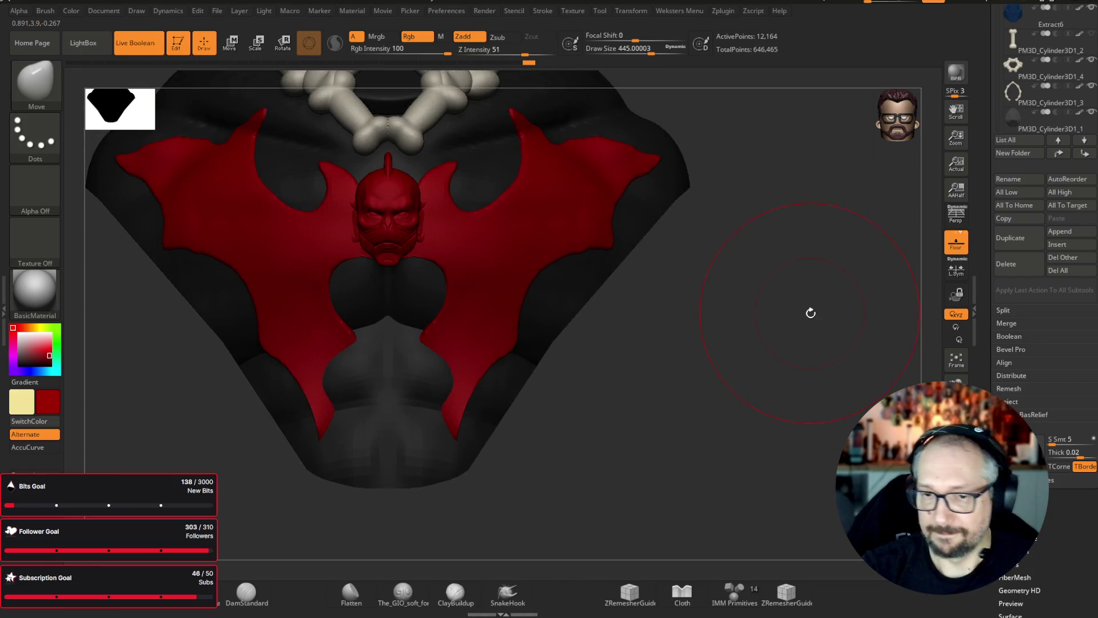
{"action": "key", "text": "b"}
{"action": "key", "text": "i"}
{"action": "key", "text": "n"}
{"action": "left_click_drag", "start_coordinate": [635, 54], "coordinate": [621, 57]}
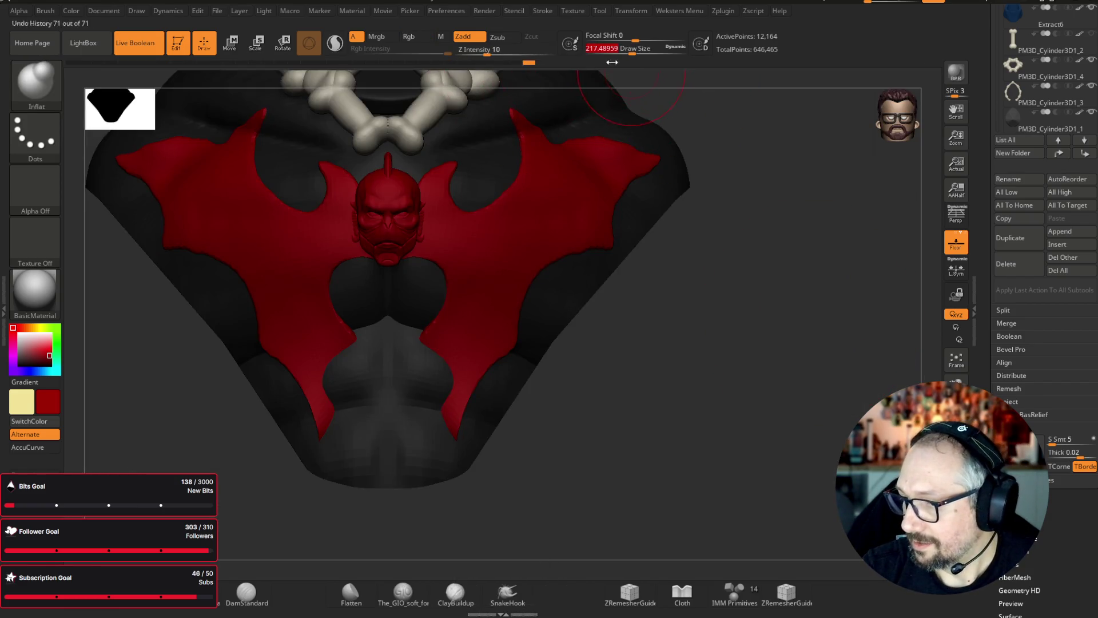
{"action": "left_click_drag", "start_coordinate": [596, 143], "coordinate": [578, 140]}
{"action": "left_click", "coordinate": [549, 255]}
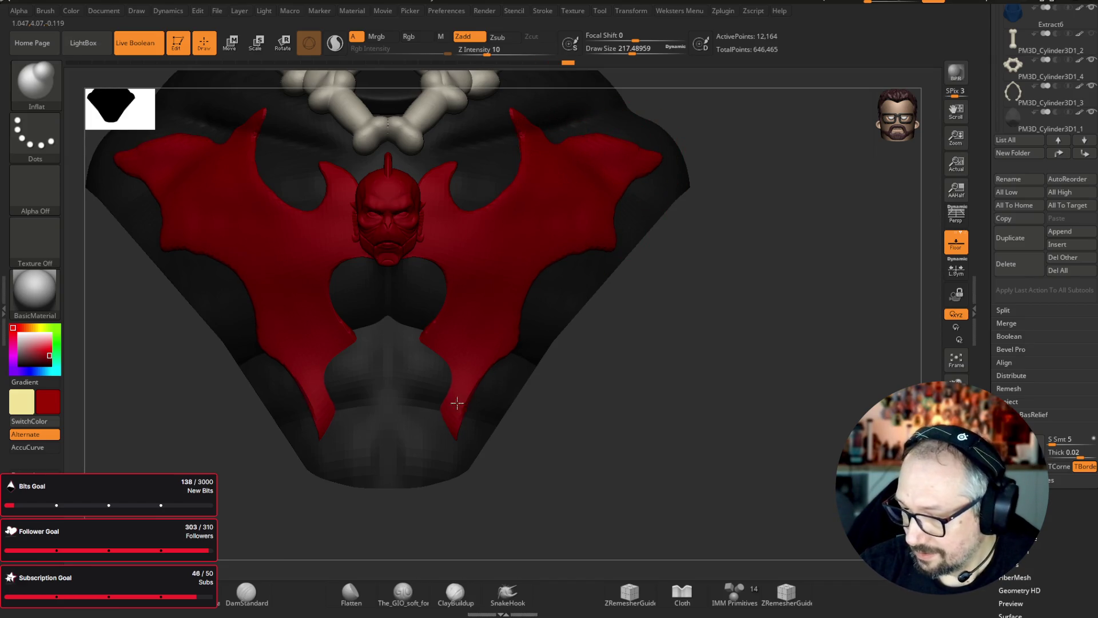
{"action": "left_click_drag", "start_coordinate": [444, 444], "coordinate": [426, 338]}
{"action": "key", "text": "f"}
{"action": "mouse_move", "coordinate": [784, 361]}
{"action": "left_mouse_down"}
{"action": "mouse_move", "coordinate": [792, 443]}
{"action": "mouse_move", "coordinate": [786, 399]}
{"action": "left_mouse_up"}
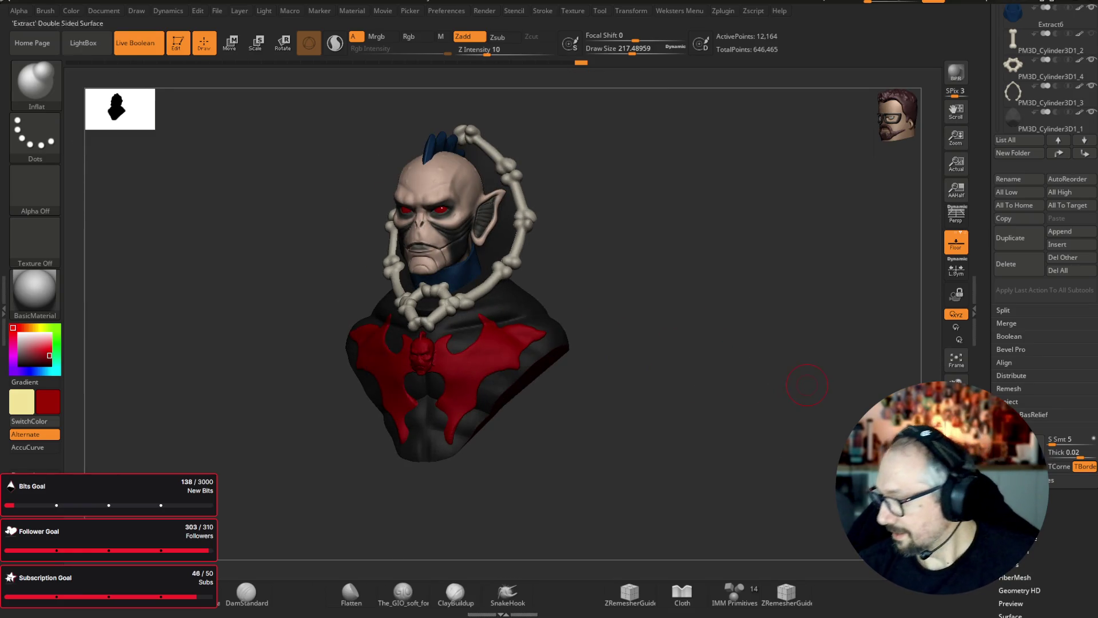
- Solo the emblem and rebuild its topology with ZRemesher in Tool > Geometry
{"action": "key", "text": "alt+s"}
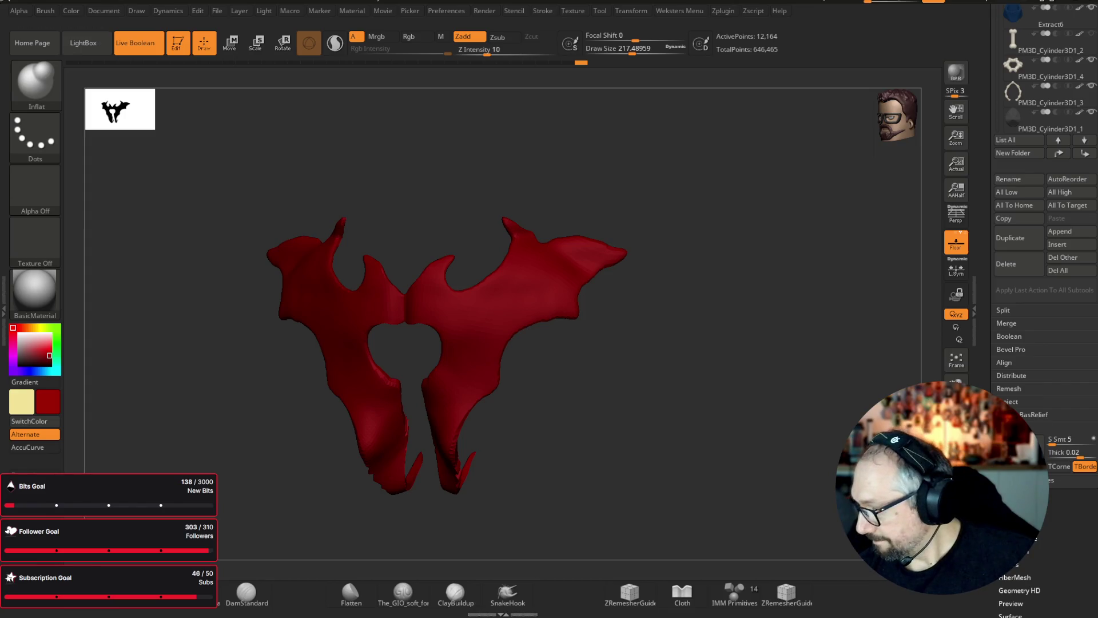
{"action": "left_click", "coordinate": [1015, 563]}
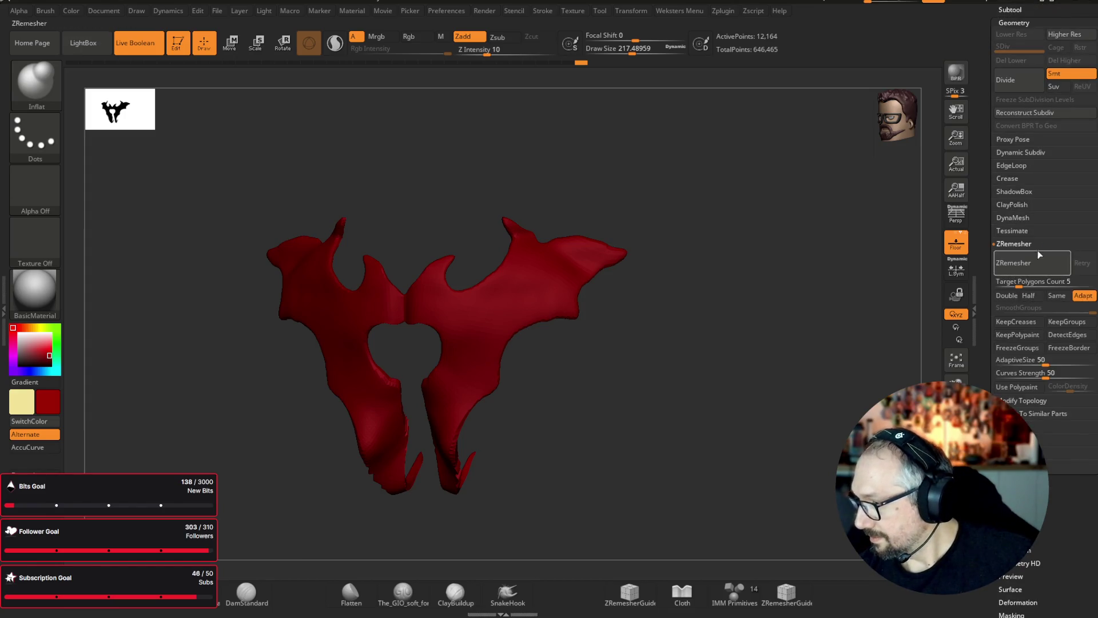
{"action": "left_click", "coordinate": [1039, 252]}
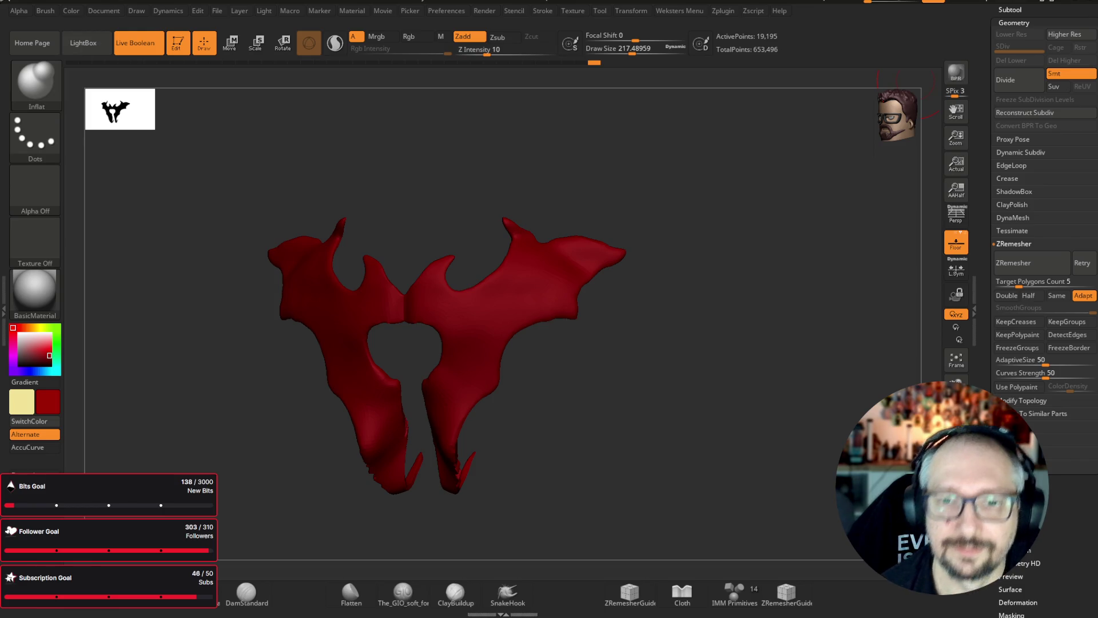
- Smooth the emblem's jagged edges, turn Solo off and shrink the brush to about 87
{"action": "mouse_move", "coordinate": [654, 418]}
{"action": "left_mouse_down"}
{"action": "mouse_move", "coordinate": [706, 405]}
{"action": "mouse_move", "coordinate": [655, 156]}
{"action": "left_mouse_up"}
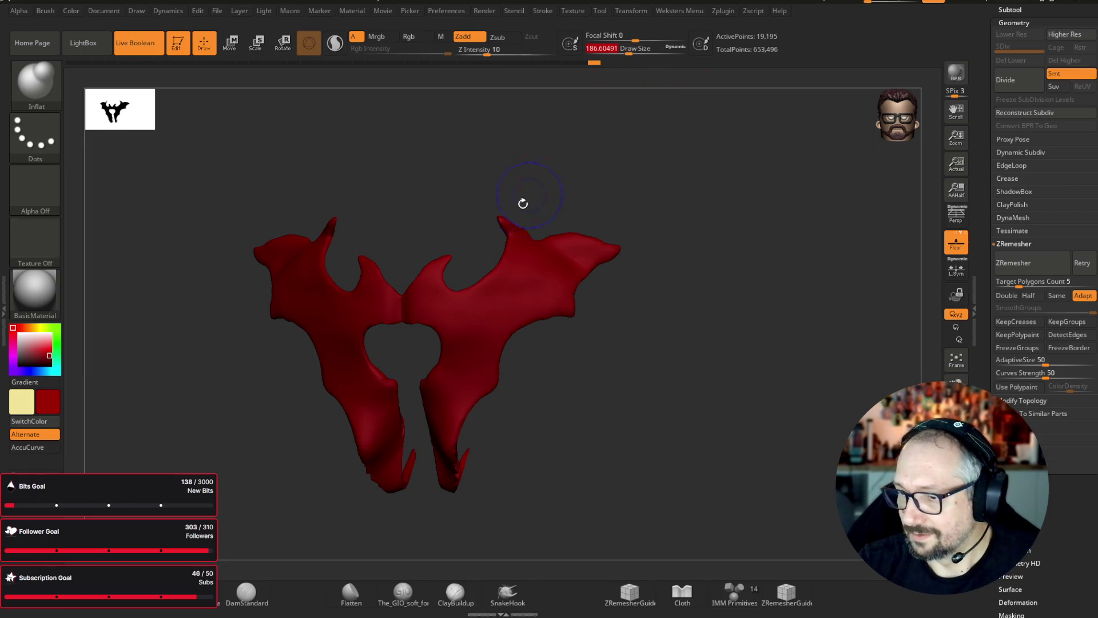
{"action": "key", "text": "shift"}
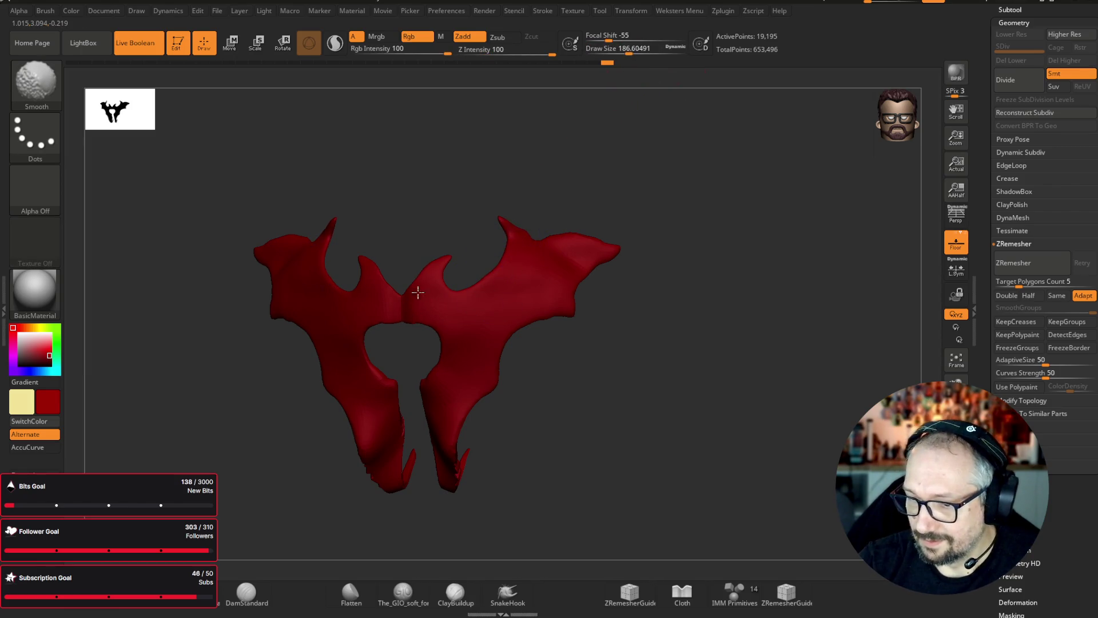
{"action": "key", "text": "ctrl+z"}
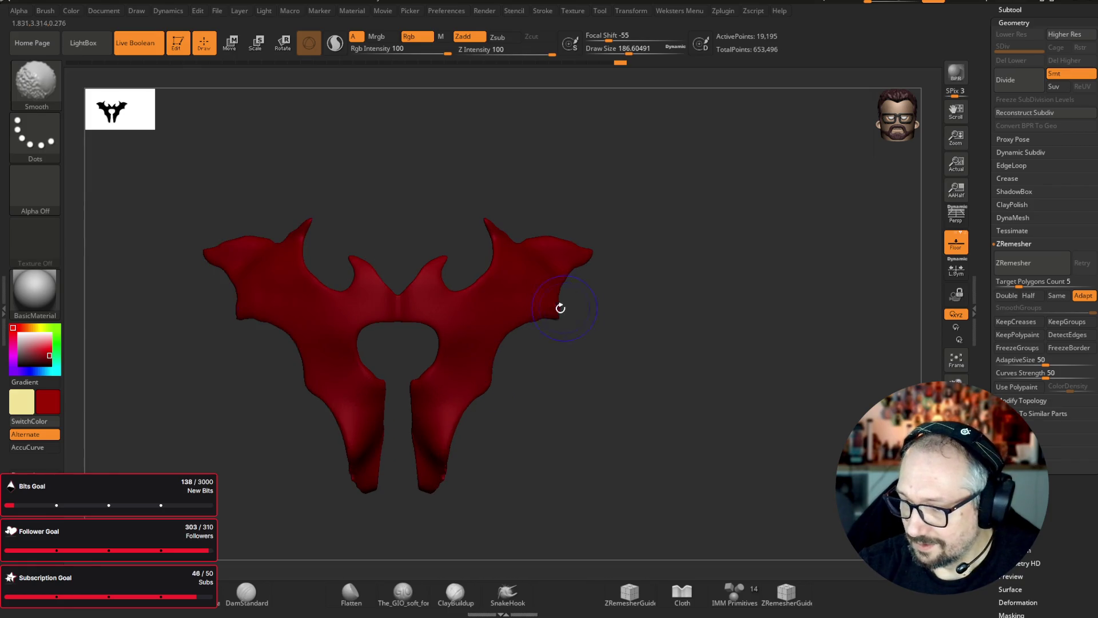
{"action": "mouse_move", "coordinate": [584, 229]}
{"action": "left_mouse_down"}
{"action": "mouse_move", "coordinate": [757, 363]}
{"action": "mouse_move", "coordinate": [720, 292]}
{"action": "left_mouse_up"}
{"action": "left_click", "coordinate": [824, 307], "text": "ctrl+shift"}
{"action": "mouse_move", "coordinate": [826, 298]}
{"action": "left_mouse_down"}
{"action": "mouse_move", "coordinate": [834, 208]}
{"action": "mouse_move", "coordinate": [747, 245]}
{"action": "left_mouse_up"}
{"action": "left_click_drag", "start_coordinate": [629, 52], "coordinate": [616, 53]}
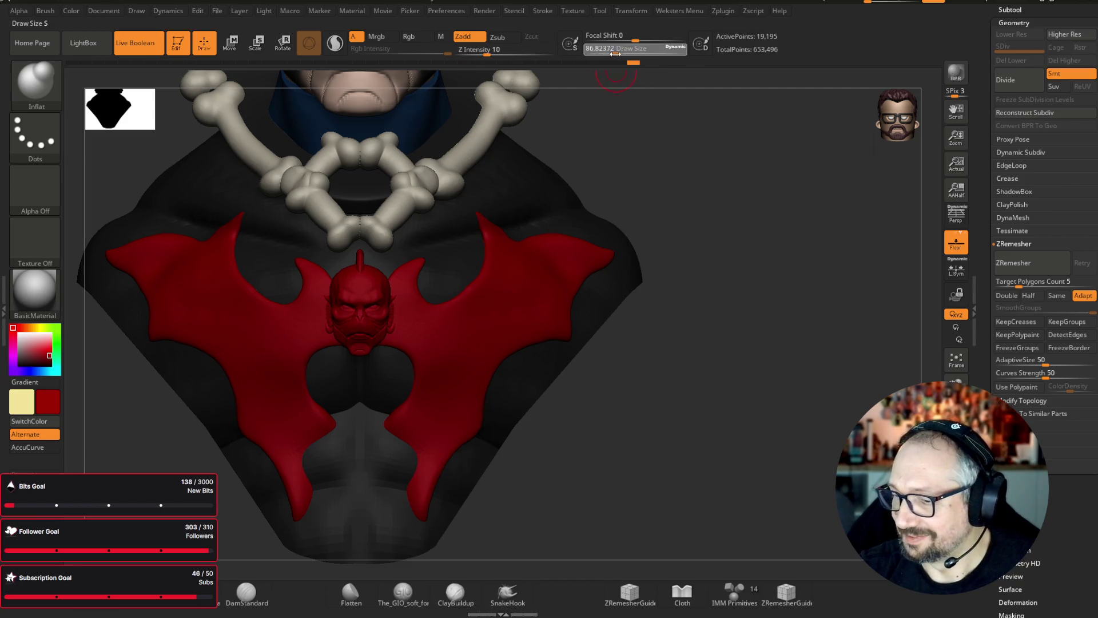
- Pick the Cloth brush at size 56, solo the emblem and carve folds beside the centre notch
{"action": "key", "text": "b"}
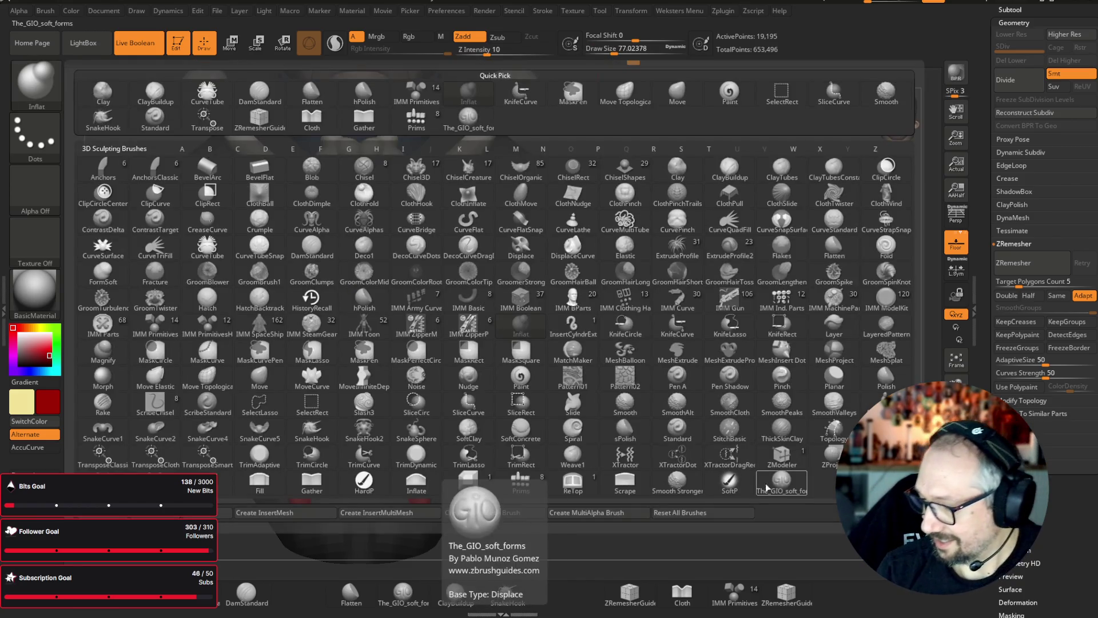
{"action": "left_click", "coordinate": [207, 481]}
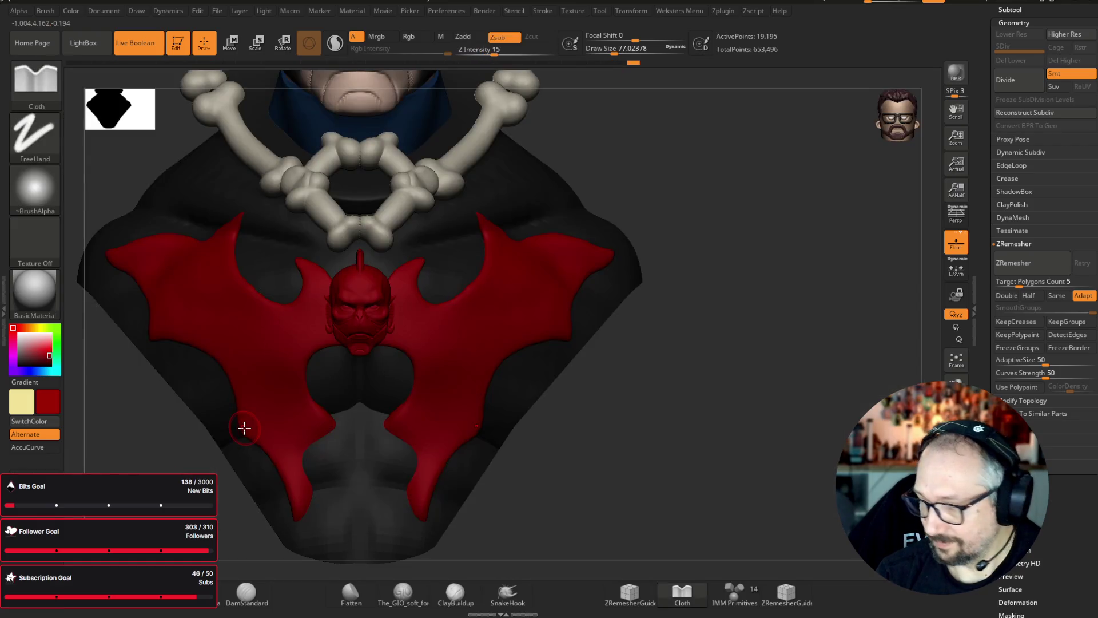
{"action": "left_click", "coordinate": [244, 428], "text": "ctrl+shift"}
{"action": "left_click_drag", "start_coordinate": [615, 52], "coordinate": [610, 53]}
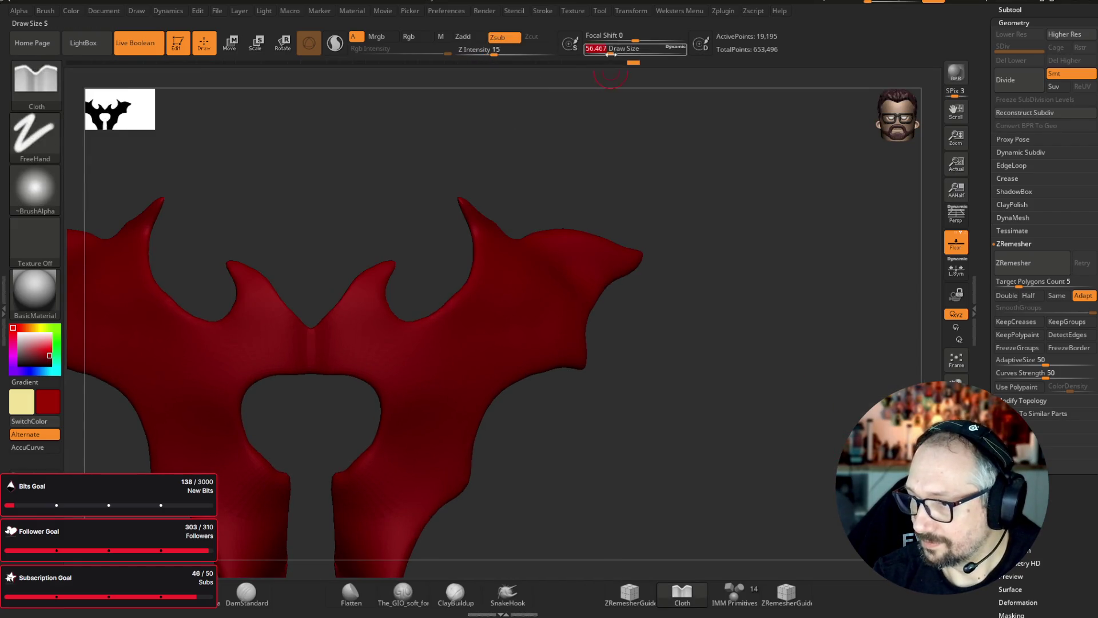
{"action": "mouse_move", "coordinate": [686, 343]}
{"action": "left_mouse_down"}
{"action": "mouse_move", "coordinate": [754, 358]}
{"action": "mouse_move", "coordinate": [799, 426]}
{"action": "mouse_move", "coordinate": [730, 356]}
{"action": "left_mouse_up"}
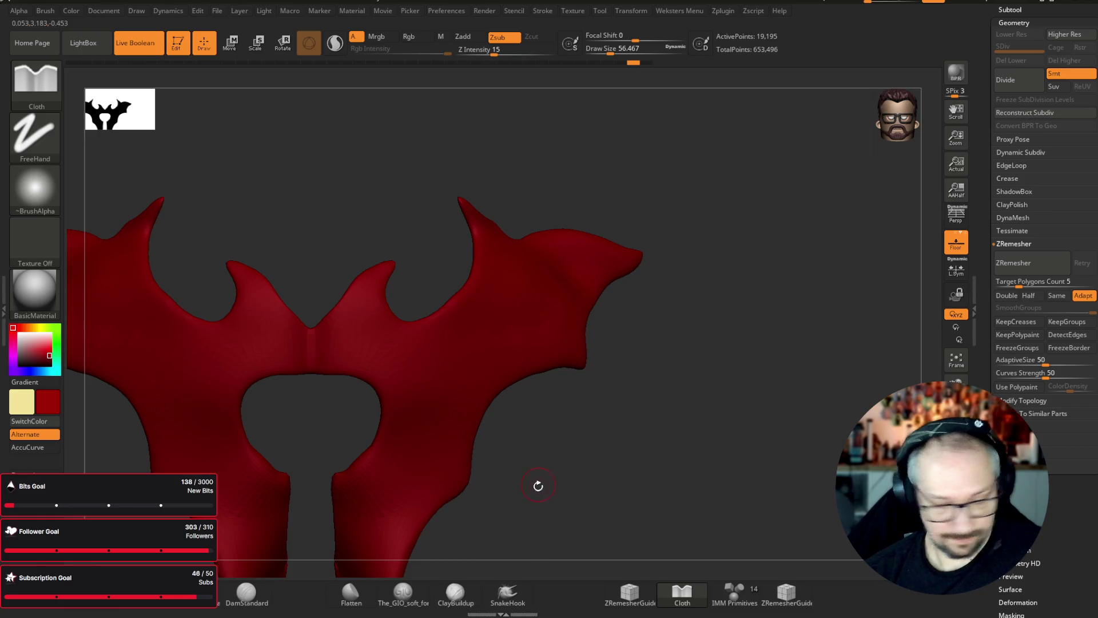
{"action": "key", "text": "space"}
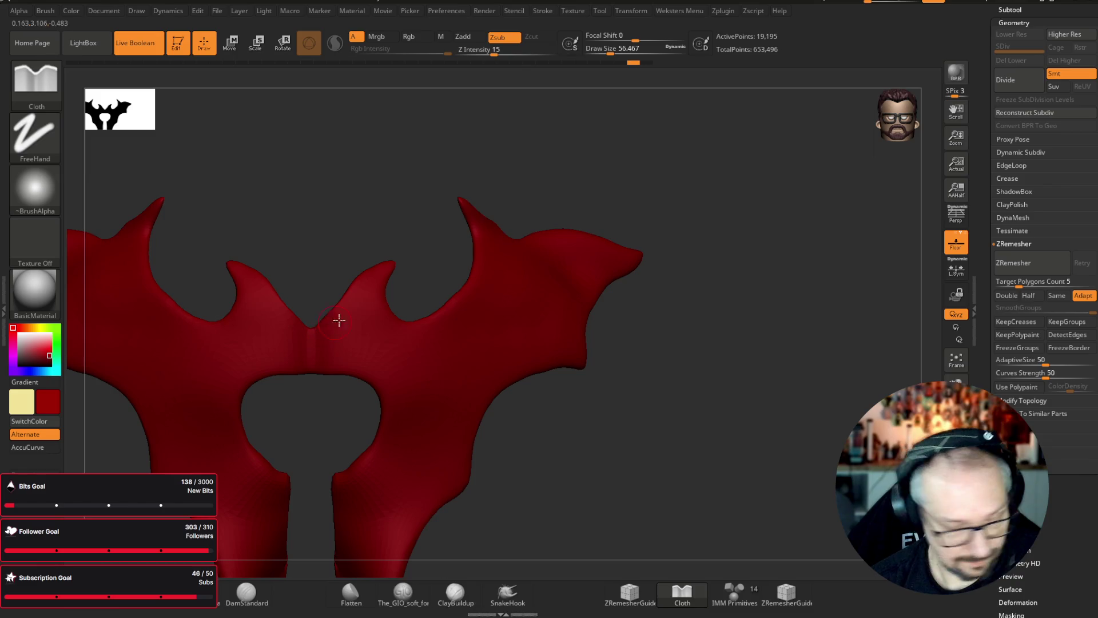
{"action": "left_click_drag", "start_coordinate": [332, 317], "coordinate": [378, 274]}
- Carve creases along the wing's upper edge, then smooth them and the wing tip
{"action": "mouse_move", "coordinate": [459, 252]}
{"action": "left_mouse_down"}
{"action": "mouse_move", "coordinate": [789, 400]}
{"action": "mouse_move", "coordinate": [727, 370]}
{"action": "mouse_move", "coordinate": [380, 269]}
{"action": "left_mouse_up"}
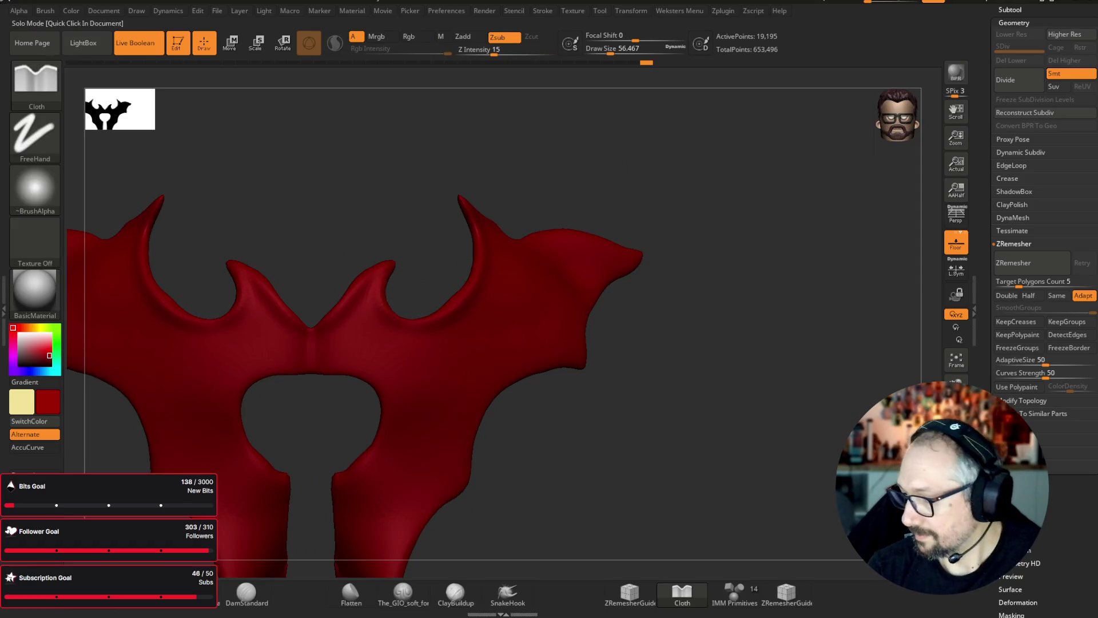
{"action": "left_click", "coordinate": [956, 504]}
{"action": "left_click", "coordinate": [956, 503]}
{"action": "left_click_drag", "start_coordinate": [772, 343], "coordinate": [671, 297]}
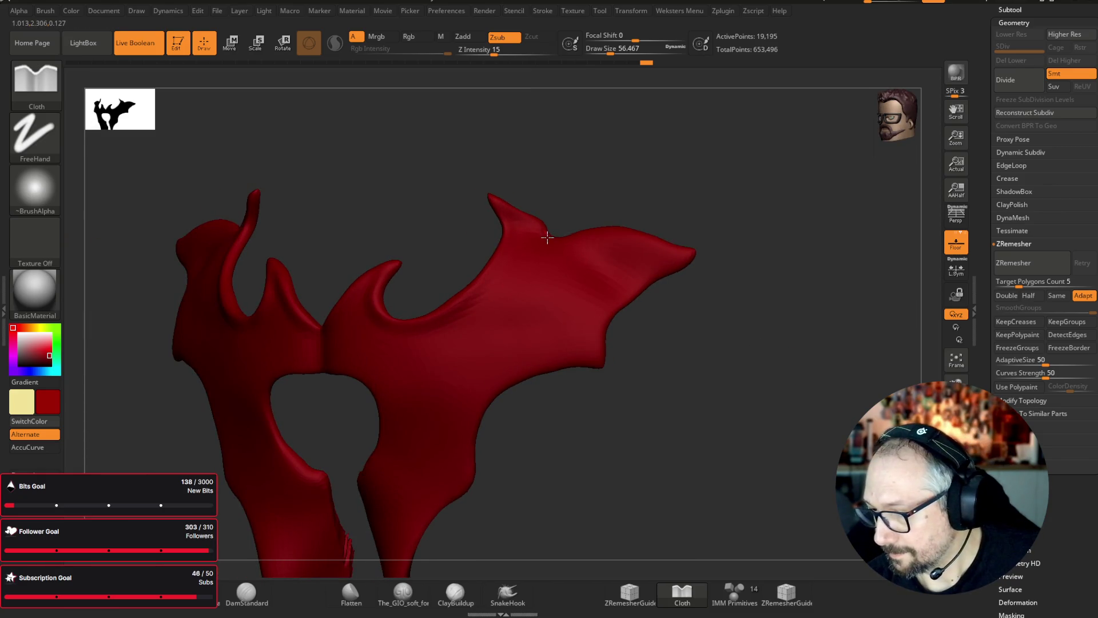
{"action": "mouse_move", "coordinate": [557, 241]}
{"action": "left_mouse_down"}
{"action": "mouse_move", "coordinate": [632, 235]}
{"action": "mouse_move", "coordinate": [701, 257]}
{"action": "left_mouse_up"}
{"action": "left_click_drag", "start_coordinate": [588, 235], "coordinate": [697, 253], "text": "shift"}
{"action": "left_click_drag", "start_coordinate": [548, 239], "coordinate": [518, 210], "text": "shift"}
- Redo the stitch-like detail, show the full bust and subdivide the emblem to level 3 (307,080 points)
{"action": "mouse_move", "coordinate": [461, 186]}
{"action": "left_mouse_down", "text": "shift"}
{"action": "mouse_move", "coordinate": [828, 407]}
{"action": "mouse_move", "coordinate": [824, 381]}
{"action": "left_mouse_up", "text": "shift"}
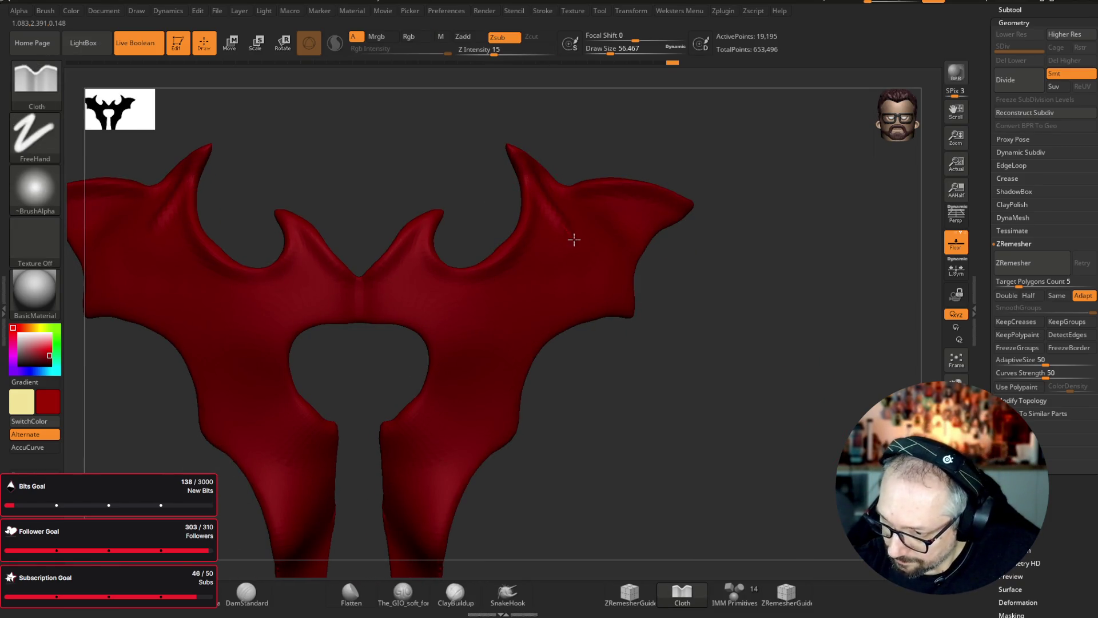
{"action": "left_click_drag", "start_coordinate": [715, 350], "coordinate": [727, 281], "text": "alt"}
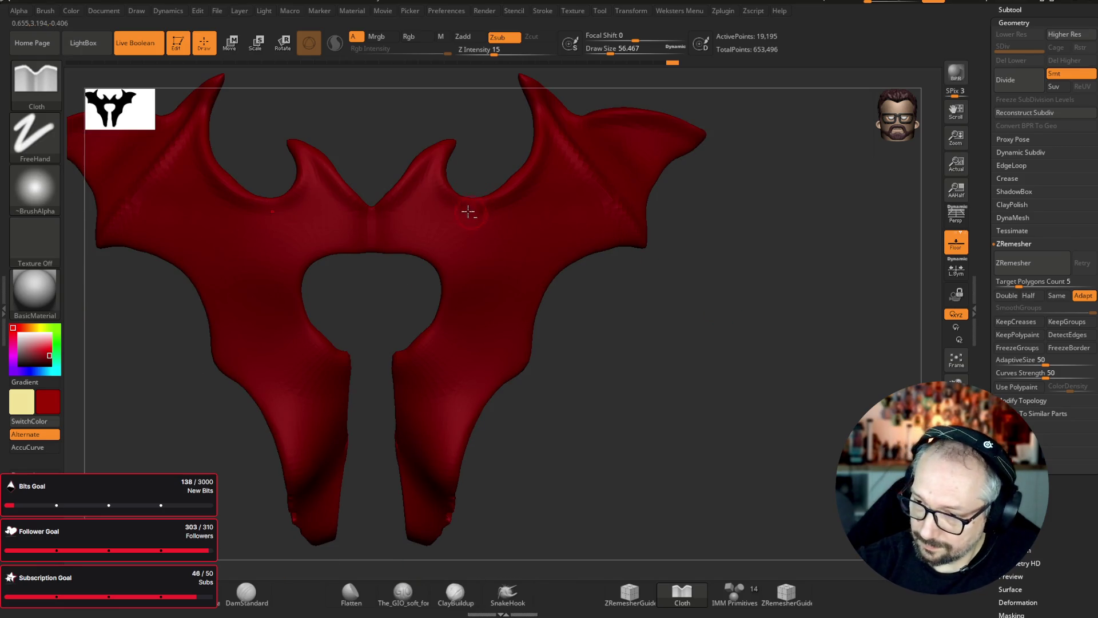
{"action": "key", "text": "ctrl+shift+z"}
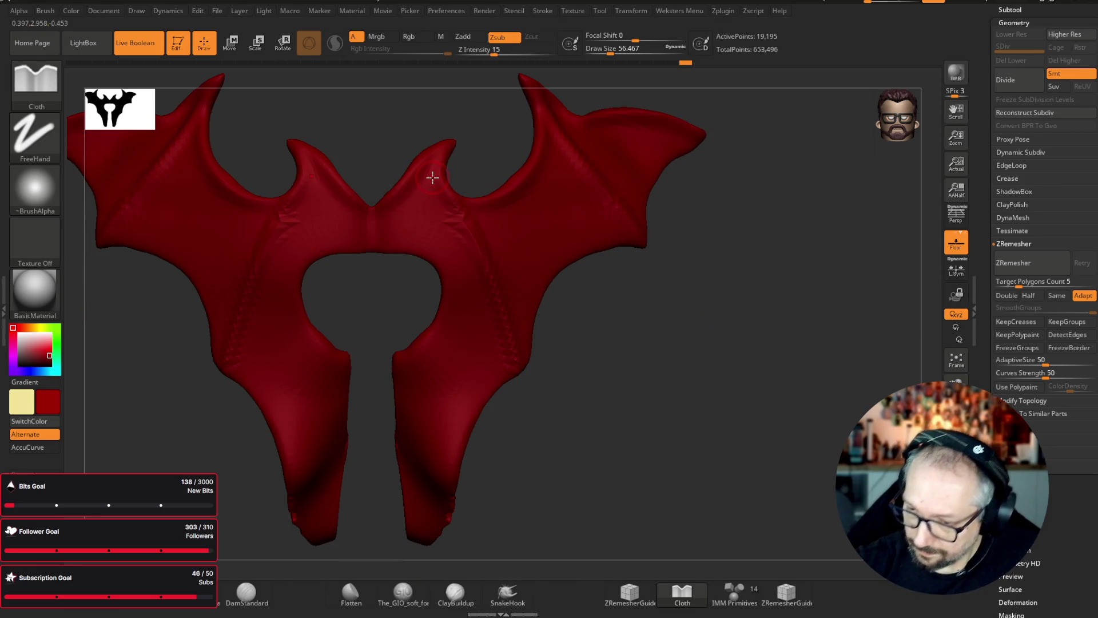
{"action": "mouse_move", "coordinate": [661, 403]}
{"action": "left_mouse_down"}
{"action": "mouse_move", "coordinate": [686, 478]}
{"action": "mouse_move", "coordinate": [667, 386]}
{"action": "left_mouse_up"}
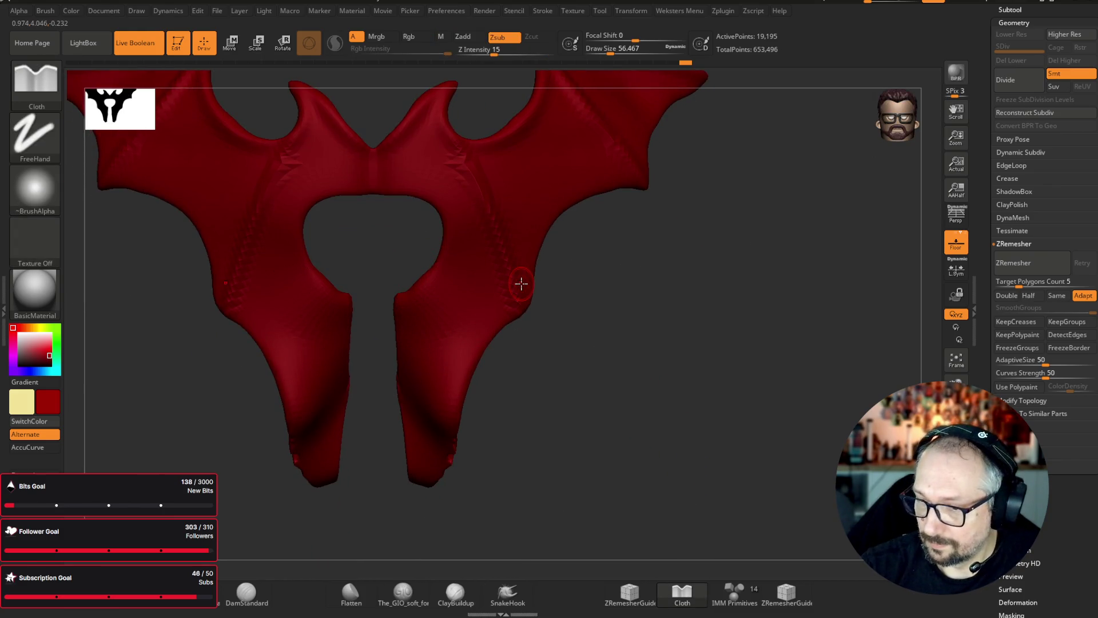
{"action": "key", "text": "ctrl+shift+s"}
{"action": "left_click_drag", "start_coordinate": [767, 434], "coordinate": [739, 429]}
{"action": "key", "text": "ctrl+d"}
{"action": "key", "text": "ctrl+d"}
{"action": "scroll", "coordinate": [661, 476], "scroll_direction": "up", "scroll_amount": 3}
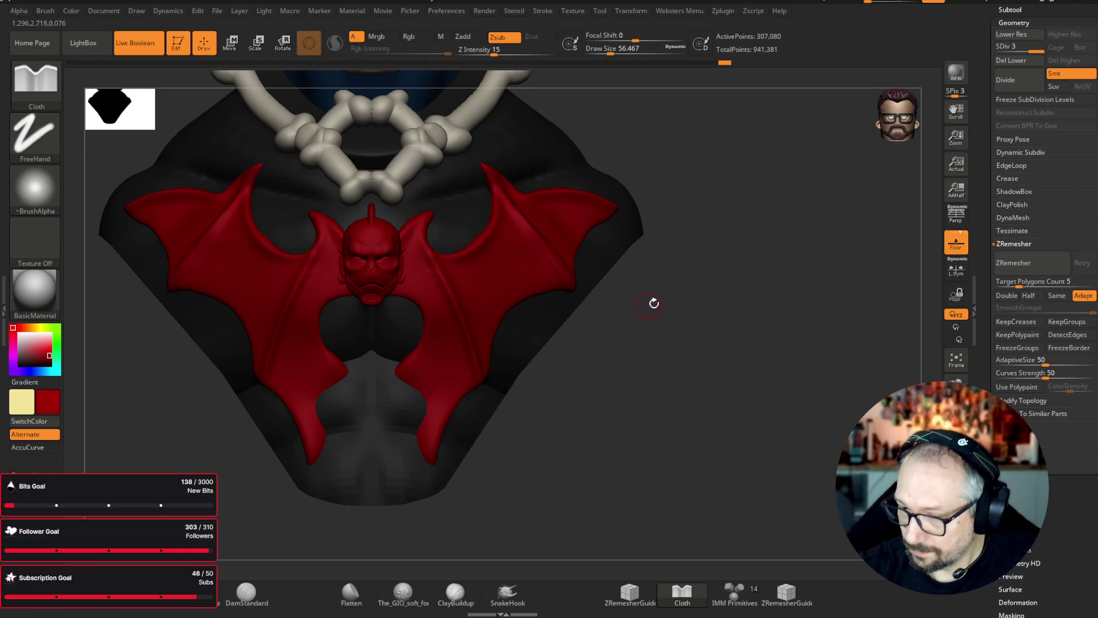
- Inflate along the right wing with the Inflat brush and lightly reshape its tip
{"action": "scroll", "coordinate": [692, 297], "scroll_direction": "up", "scroll_amount": 2}
{"action": "scroll", "coordinate": [776, 270], "scroll_direction": "up", "scroll_amount": 1}
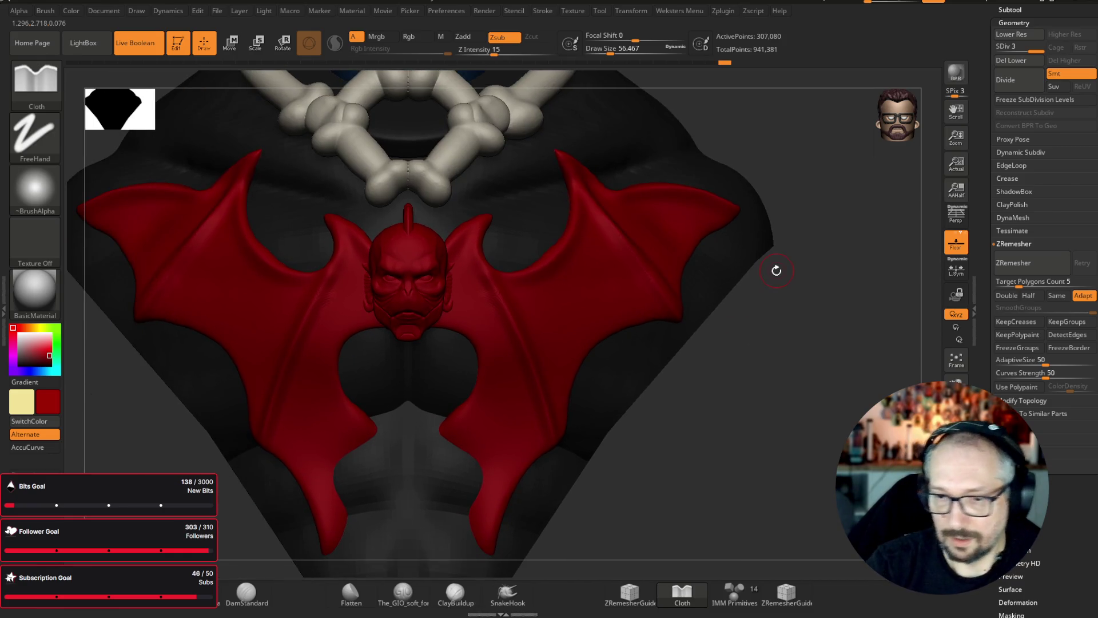
{"action": "key", "text": "b"}
{"action": "key", "text": "i"}
{"action": "key", "text": "n"}
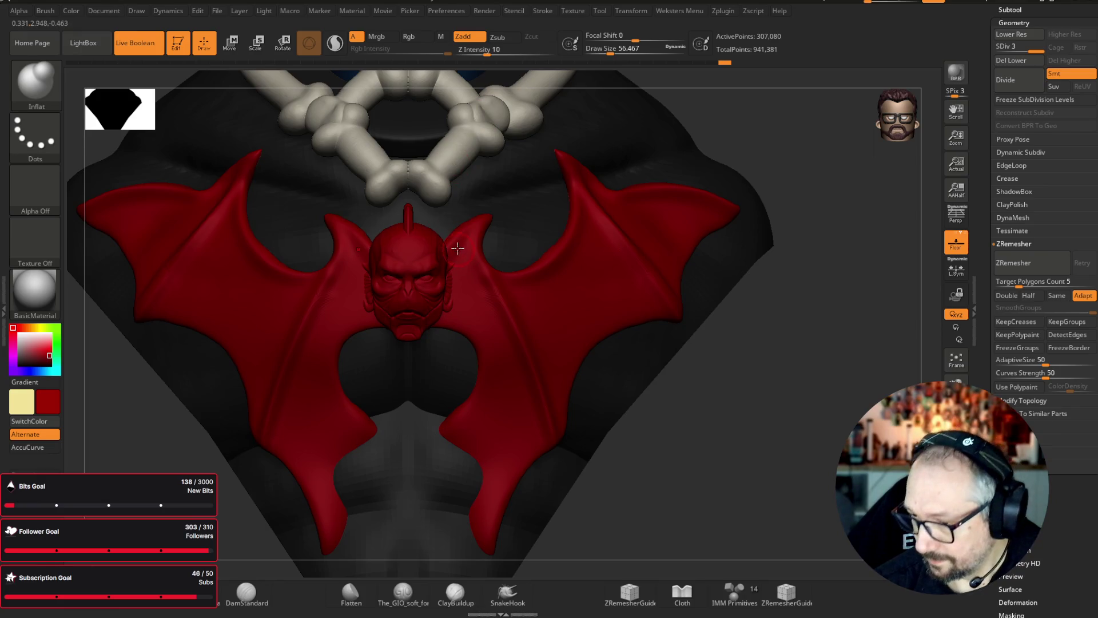
{"action": "mouse_move", "coordinate": [485, 216]}
{"action": "left_mouse_down"}
{"action": "mouse_move", "coordinate": [482, 235]}
{"action": "mouse_move", "coordinate": [511, 278]}
{"action": "left_mouse_up"}
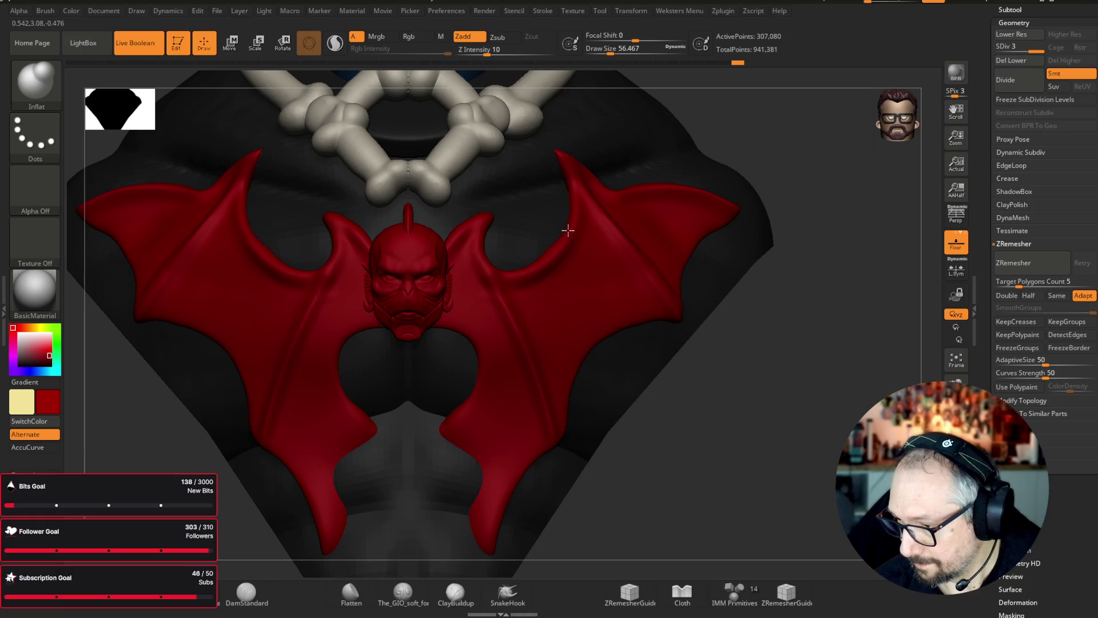
{"action": "left_click_drag", "start_coordinate": [576, 188], "coordinate": [563, 165]}
{"action": "left_click_drag", "start_coordinate": [885, 205], "coordinate": [617, 155]}
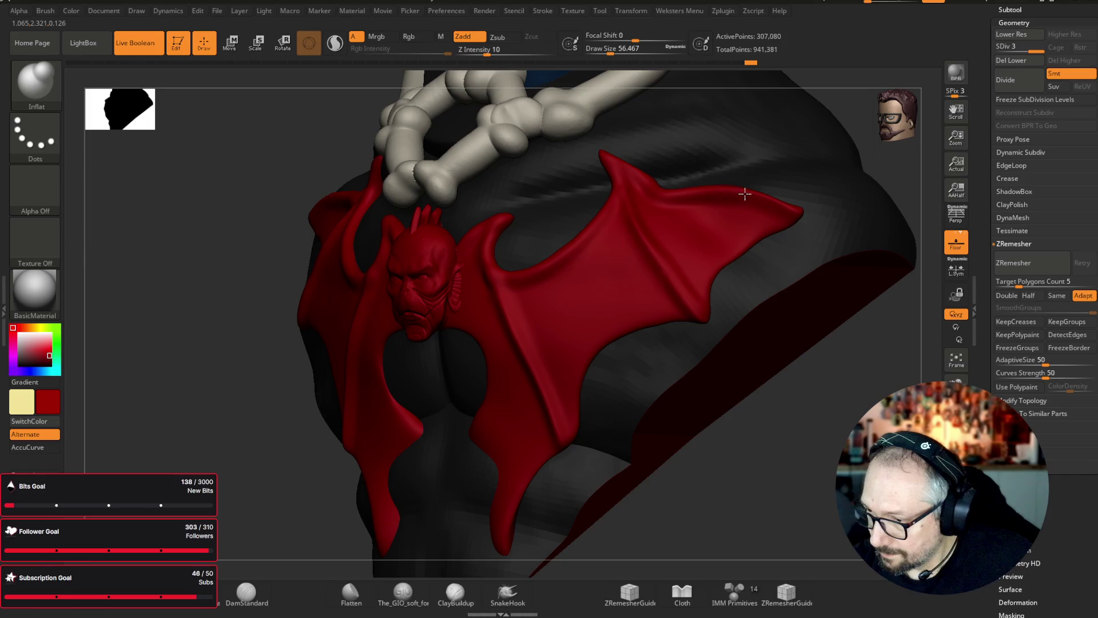
{"action": "left_click_drag", "start_coordinate": [664, 226], "coordinate": [742, 393]}
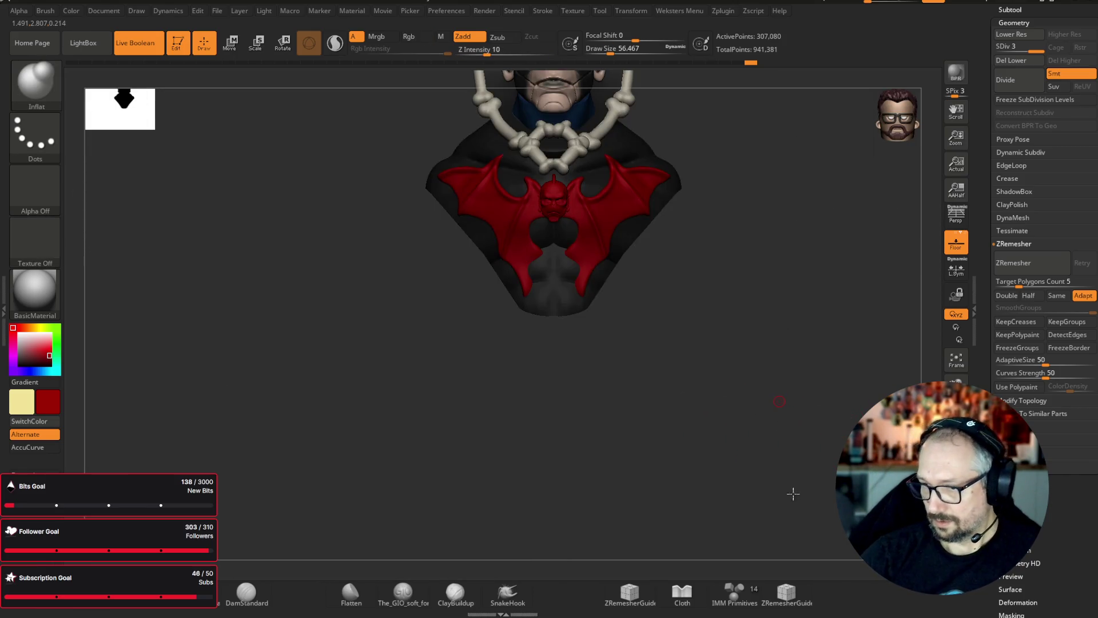
{"action": "key", "text": "f"}
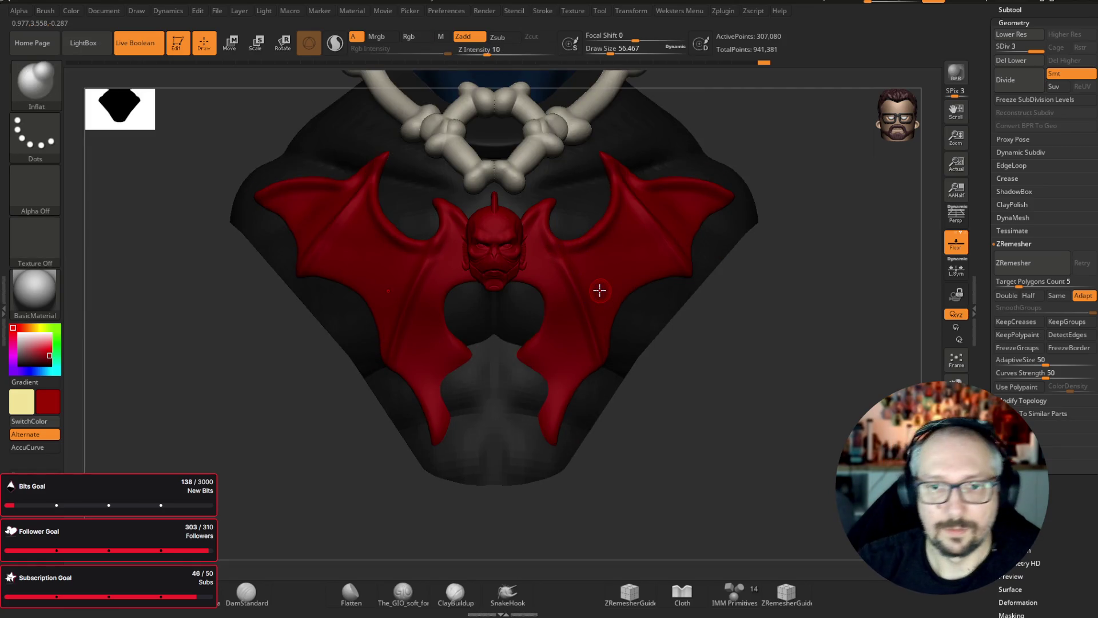
- Pick The_GIO_soft_forms brush, subdivide to level 4 and carve ribbed folds across the wings
{"action": "key", "text": "b"}
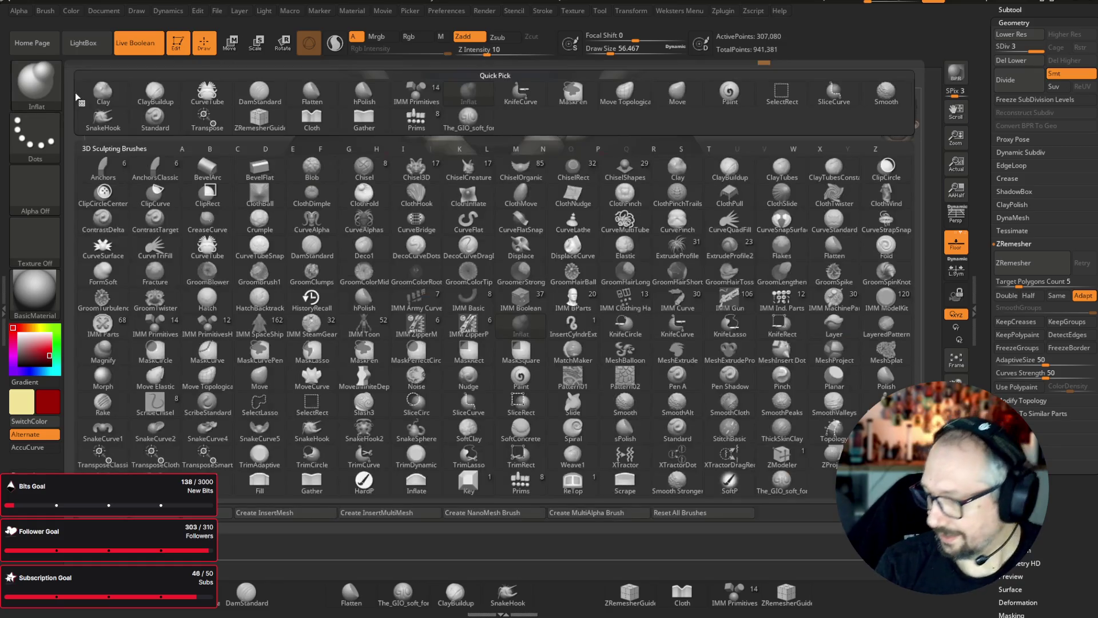
{"action": "left_click", "coordinate": [756, 443]}
{"action": "key", "text": "ctrl+d"}
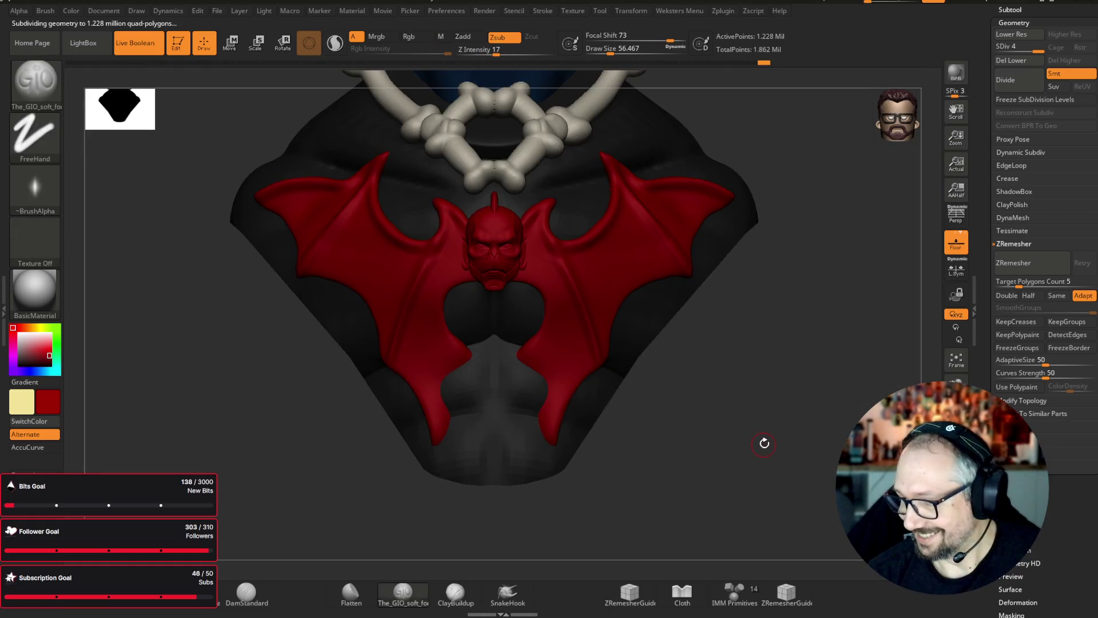
{"action": "key", "text": "f"}
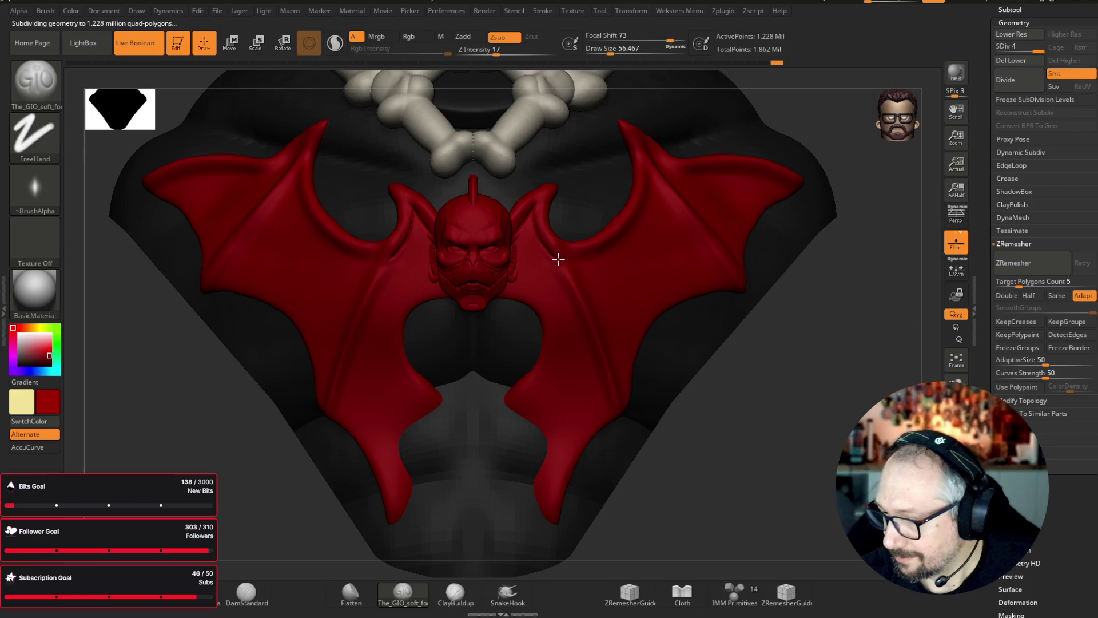
{"action": "right_click_drag", "start_coordinate": [657, 209], "coordinate": [646, 229]}
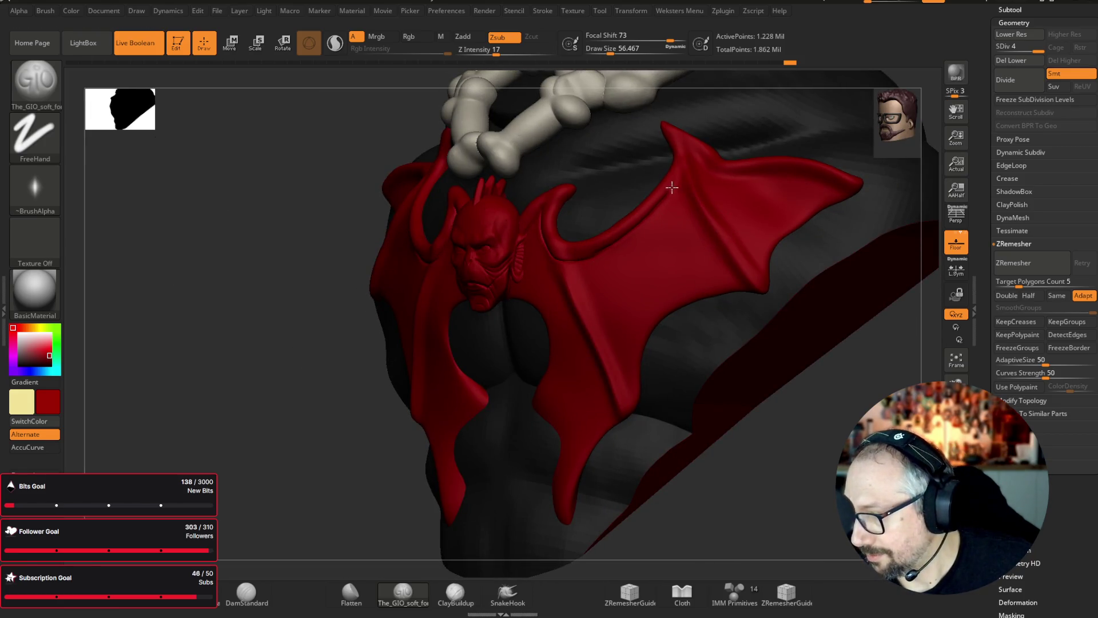
{"action": "mouse_move", "coordinate": [852, 189]}
{"action": "right_mouse_down"}
{"action": "mouse_move", "coordinate": [944, 466]}
{"action": "mouse_move", "coordinate": [708, 355]}
{"action": "right_mouse_up"}
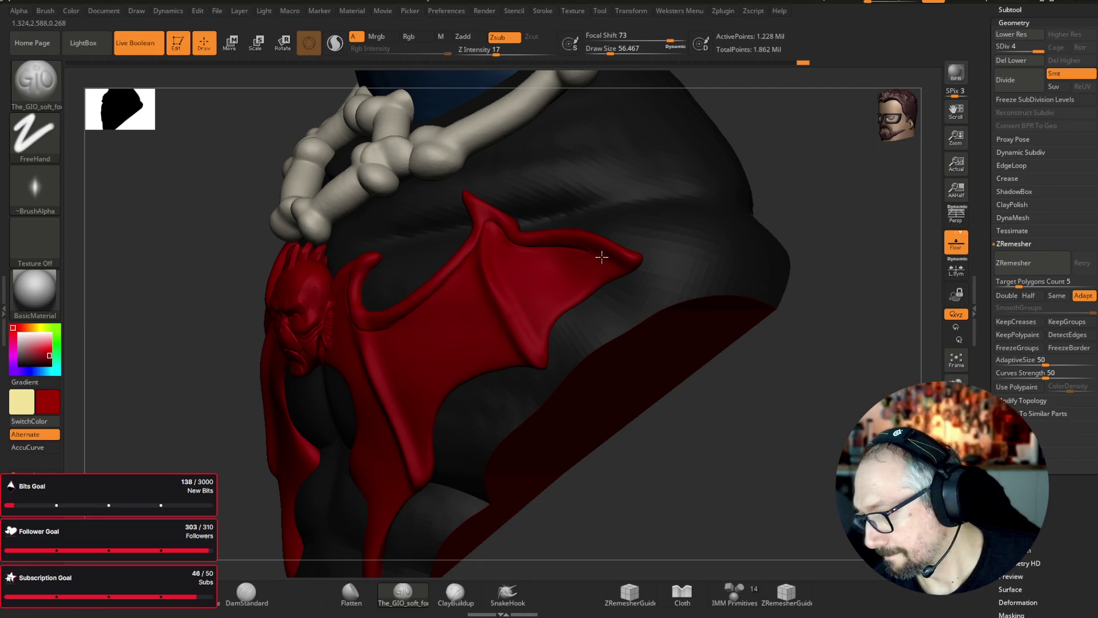
{"action": "mouse_move", "coordinate": [687, 314]}
{"action": "right_mouse_down"}
{"action": "mouse_move", "coordinate": [772, 401]}
{"action": "mouse_move", "coordinate": [829, 437]}
{"action": "mouse_move", "coordinate": [795, 213]}
{"action": "right_mouse_up"}
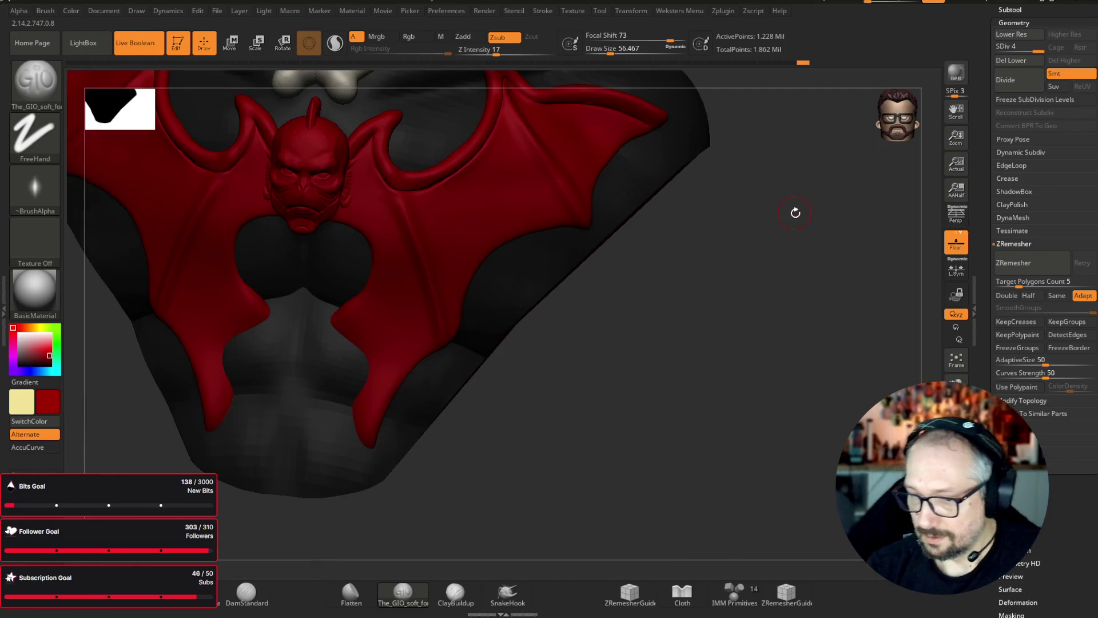
{"action": "key", "text": "shift"}
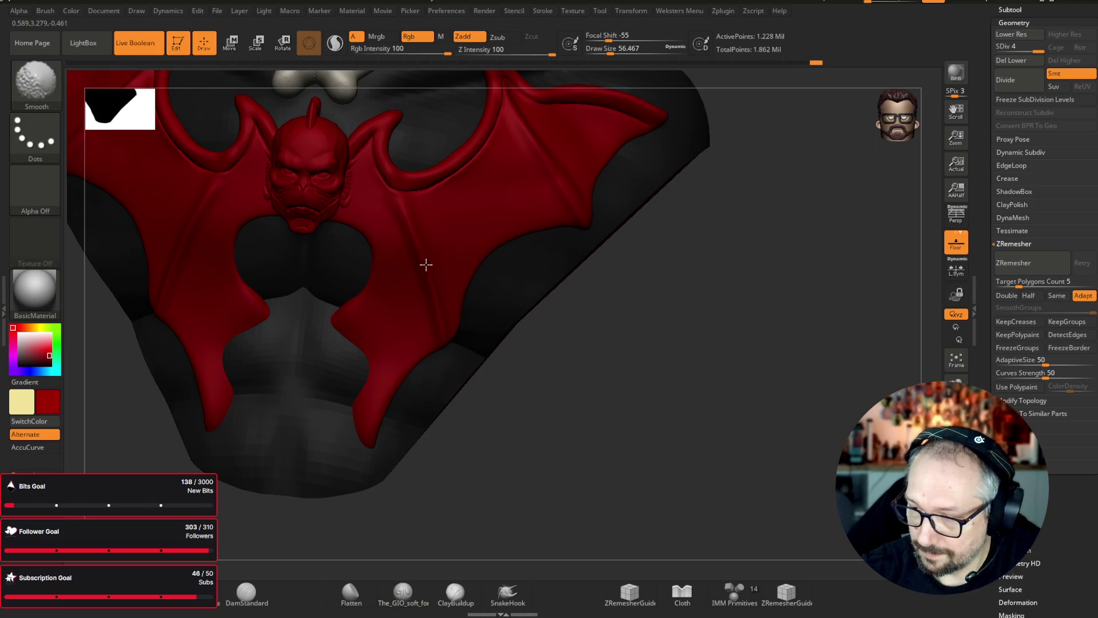
{"action": "key", "text": "shift"}
{"action": "left_click_drag", "start_coordinate": [727, 196], "coordinate": [425, 217]}
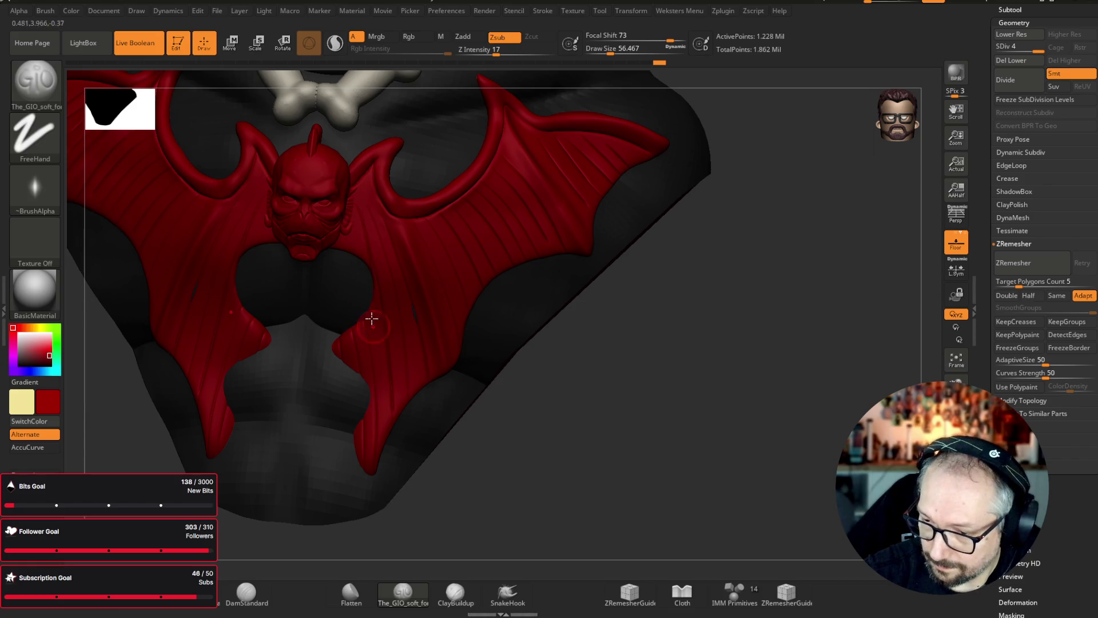
{"action": "mouse_move", "coordinate": [712, 375]}
{"action": "left_mouse_down"}
{"action": "mouse_move", "coordinate": [724, 403]}
{"action": "mouse_move", "coordinate": [710, 368]}
{"action": "mouse_move", "coordinate": [715, 380]}
{"action": "mouse_move", "coordinate": [742, 354]}
{"action": "left_mouse_up"}
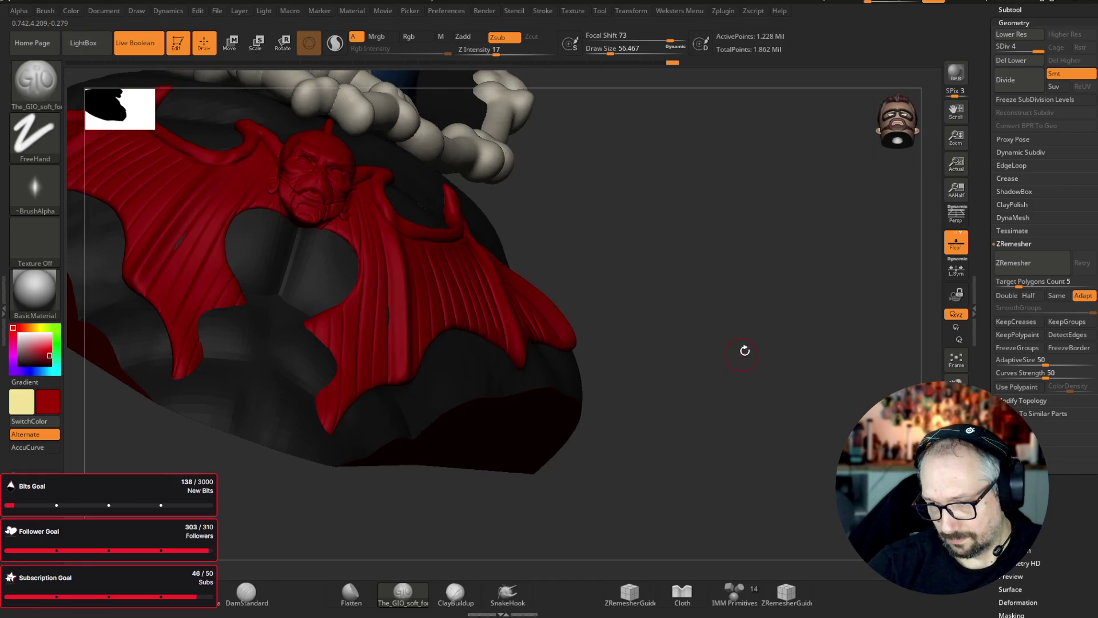
- Switch to an enlarged Move brush and bring the bat emblem into a front view
{"action": "key", "text": "b"}
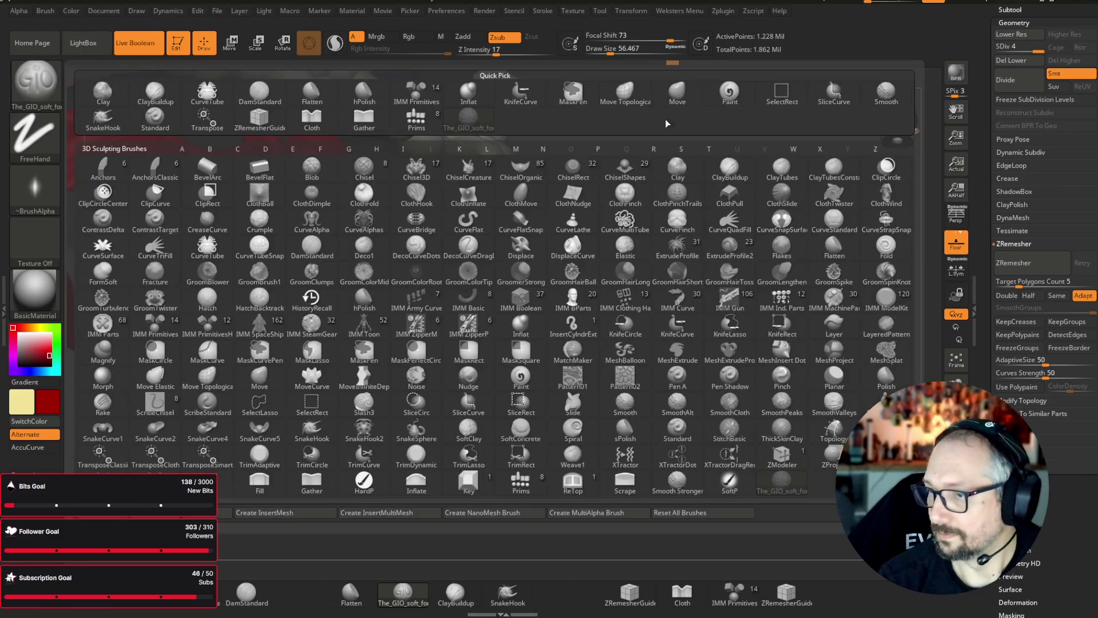
{"action": "key", "text": "m"}
{"action": "key", "text": "v"}
{"action": "mouse_move", "coordinate": [688, 103]}
{"action": "left_mouse_down"}
{"action": "mouse_move", "coordinate": [740, 218]}
{"action": "mouse_move", "coordinate": [385, 314]}
{"action": "left_mouse_up"}
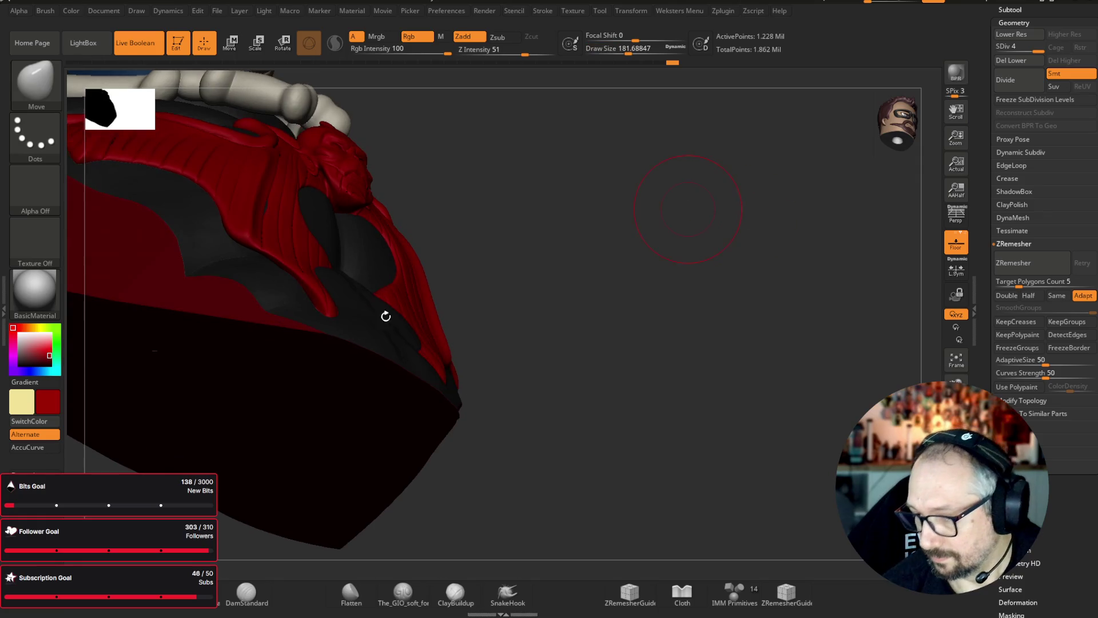
{"action": "key", "text": "]"}
{"action": "key", "text": "]"}
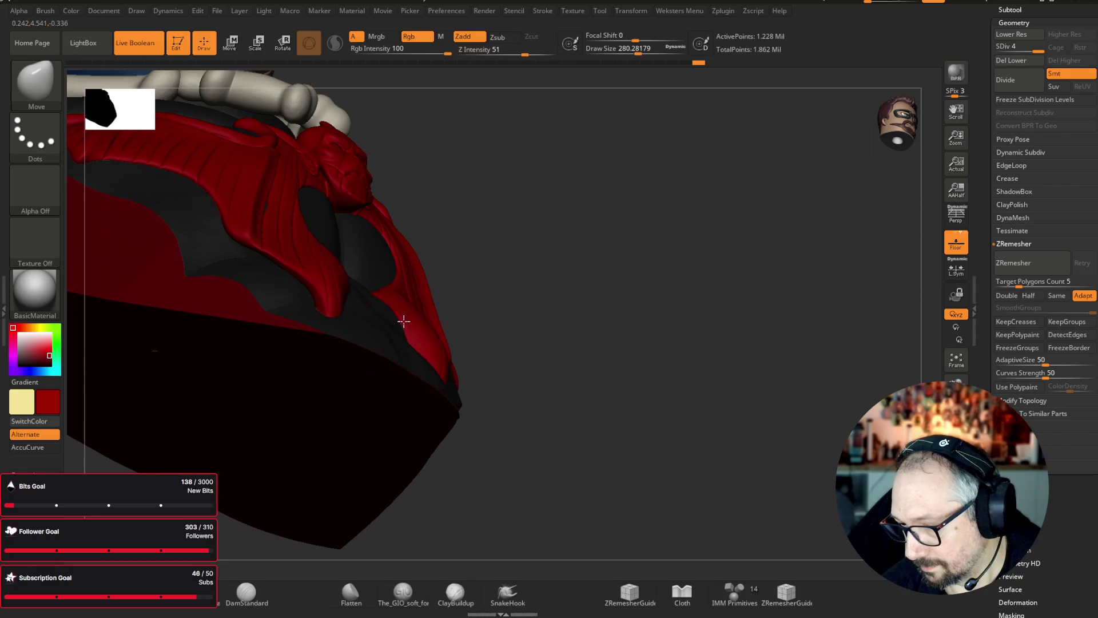
{"action": "mouse_move", "coordinate": [558, 421]}
{"action": "left_mouse_down", "text": "shift"}
{"action": "mouse_move", "coordinate": [732, 477]}
{"action": "mouse_move", "coordinate": [449, 417]}
{"action": "left_mouse_up", "text": "shift"}
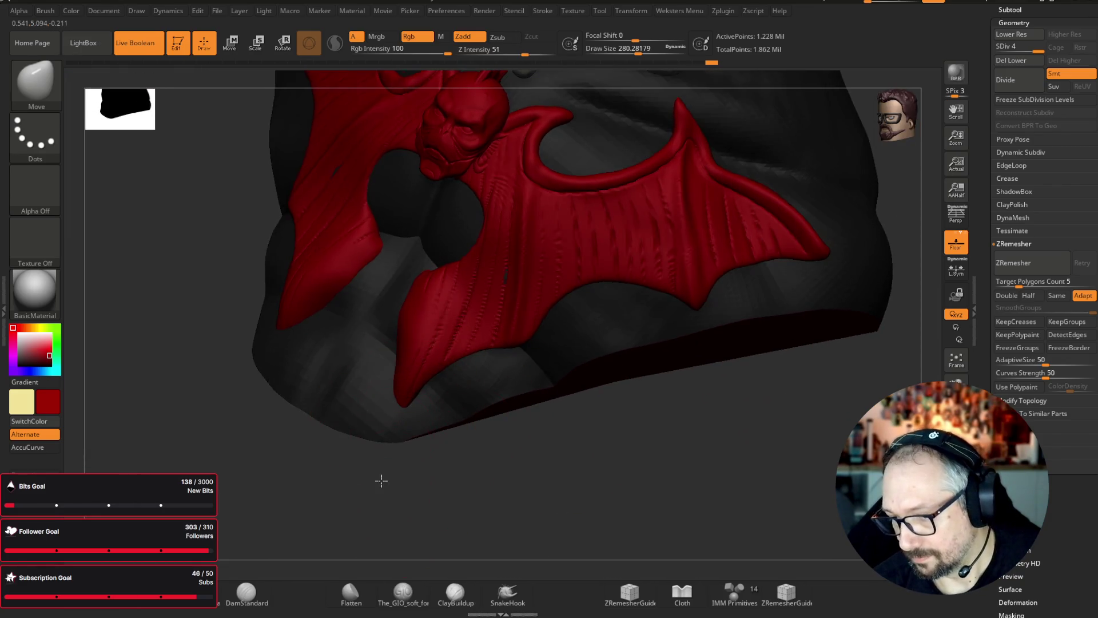
{"action": "left_click_drag", "start_coordinate": [380, 490], "coordinate": [372, 397]}
{"action": "left_click_drag", "start_coordinate": [488, 490], "coordinate": [325, 450]}
{"action": "mouse_move", "coordinate": [467, 499]}
{"action": "left_mouse_down"}
{"action": "mouse_move", "coordinate": [627, 490]}
{"action": "mouse_move", "coordinate": [367, 380]}
{"action": "left_mouse_up"}
{"action": "mouse_move", "coordinate": [740, 392]}
{"action": "left_mouse_down"}
{"action": "mouse_move", "coordinate": [784, 483]}
{"action": "mouse_move", "coordinate": [767, 465]}
{"action": "mouse_move", "coordinate": [725, 466]}
{"action": "mouse_move", "coordinate": [723, 387]}
{"action": "left_mouse_up"}
- With a smaller Cloth brush, pull the emblem's right lower flap down into a long drape
{"action": "key", "text": "b"}
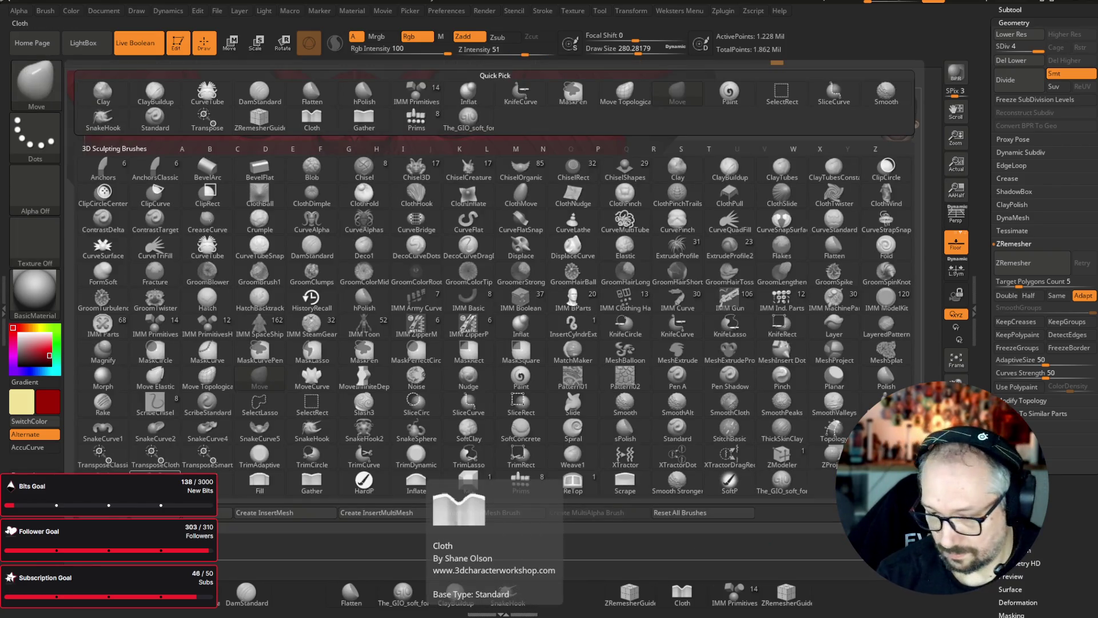
{"action": "left_click", "coordinate": [683, 594]}
{"action": "left_click_drag", "start_coordinate": [634, 49], "coordinate": [622, 52]}
{"action": "mouse_move", "coordinate": [395, 250]}
{"action": "left_mouse_down"}
{"action": "mouse_move", "coordinate": [380, 279]}
{"action": "mouse_move", "coordinate": [397, 401]}
{"action": "left_mouse_up"}
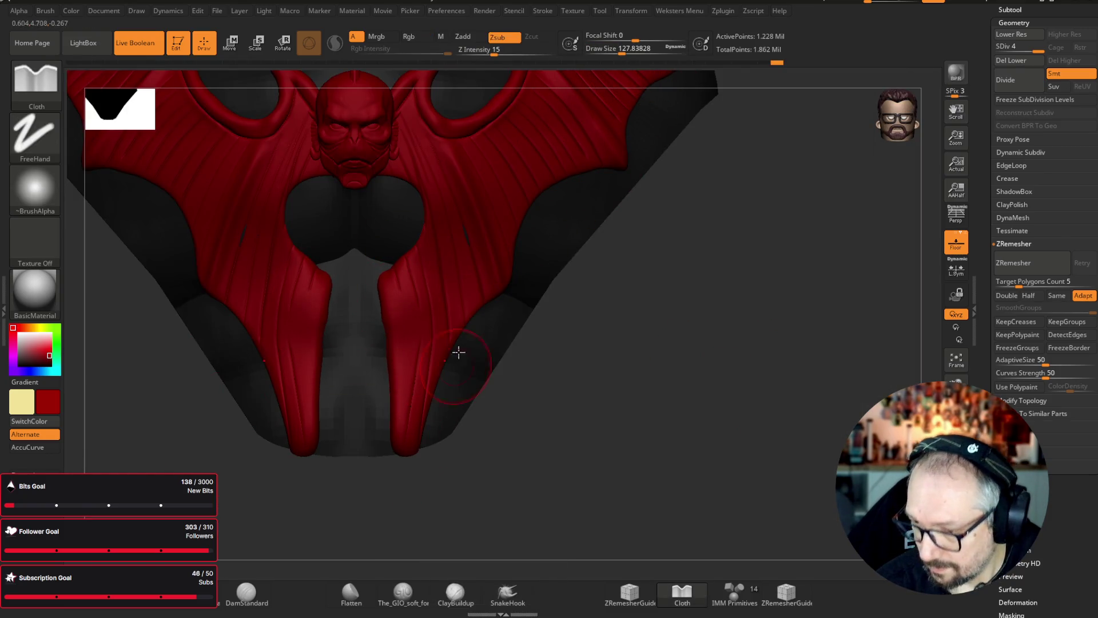
{"action": "mouse_move", "coordinate": [662, 341]}
{"action": "left_mouse_down"}
{"action": "mouse_move", "coordinate": [686, 429]}
{"action": "mouse_move", "coordinate": [708, 439]}
{"action": "mouse_move", "coordinate": [702, 412]}
{"action": "left_mouse_up"}
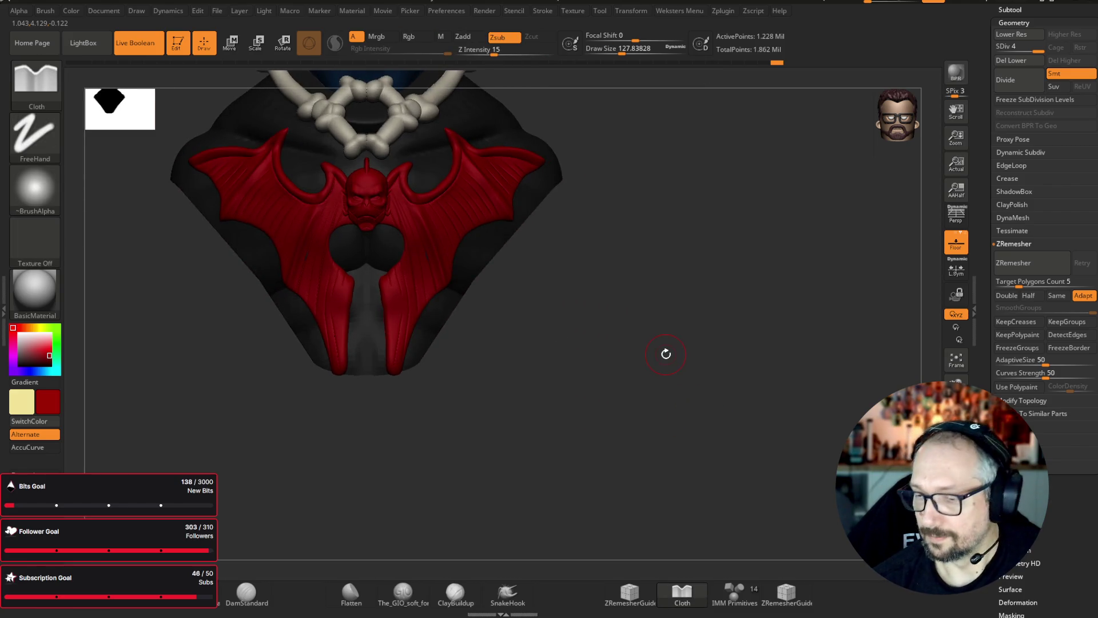
{"action": "left_click_drag", "start_coordinate": [628, 50], "coordinate": [633, 50]}
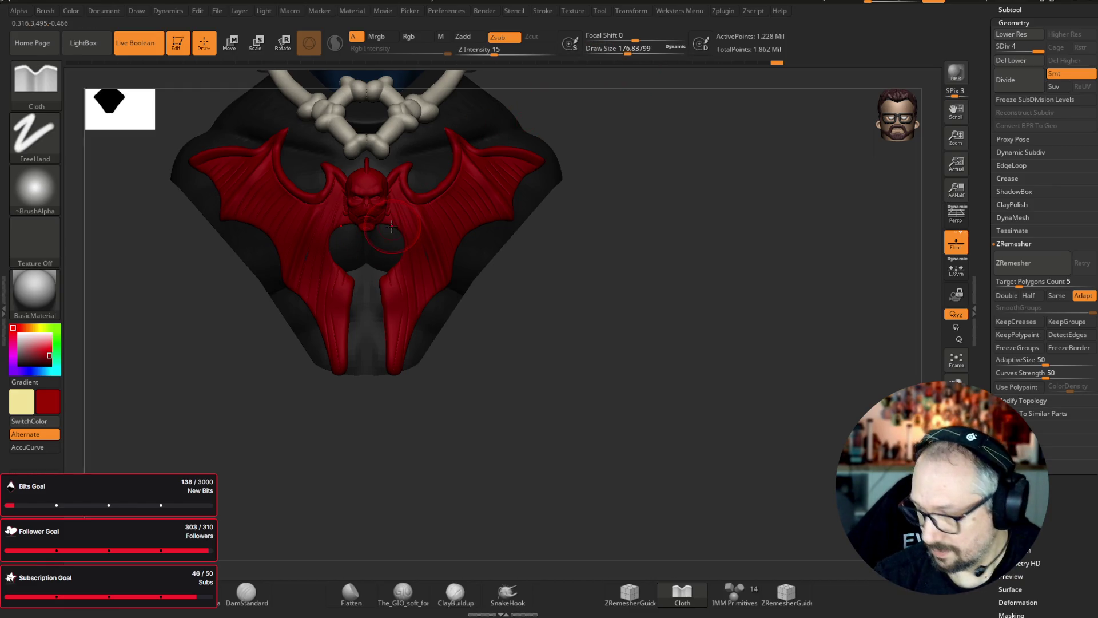
- Solo the emblem to check it, switch back to Move, then restore and frame the whole bust
{"action": "key", "text": "alt+s"}
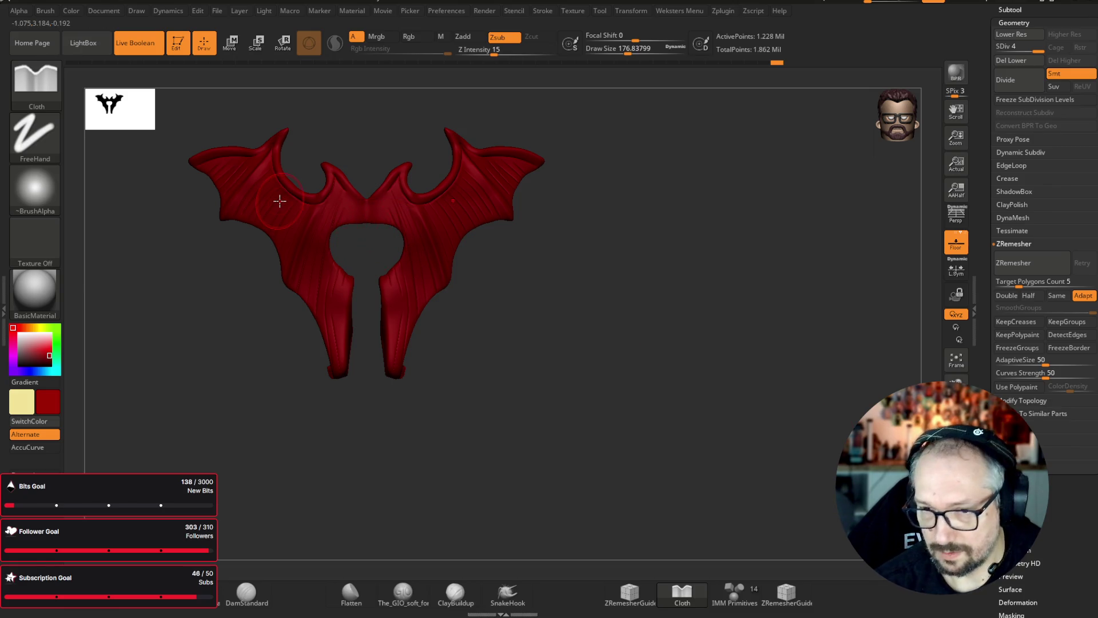
{"action": "key", "text": "b"}
{"action": "key", "text": "m"}
{"action": "key", "text": "v"}
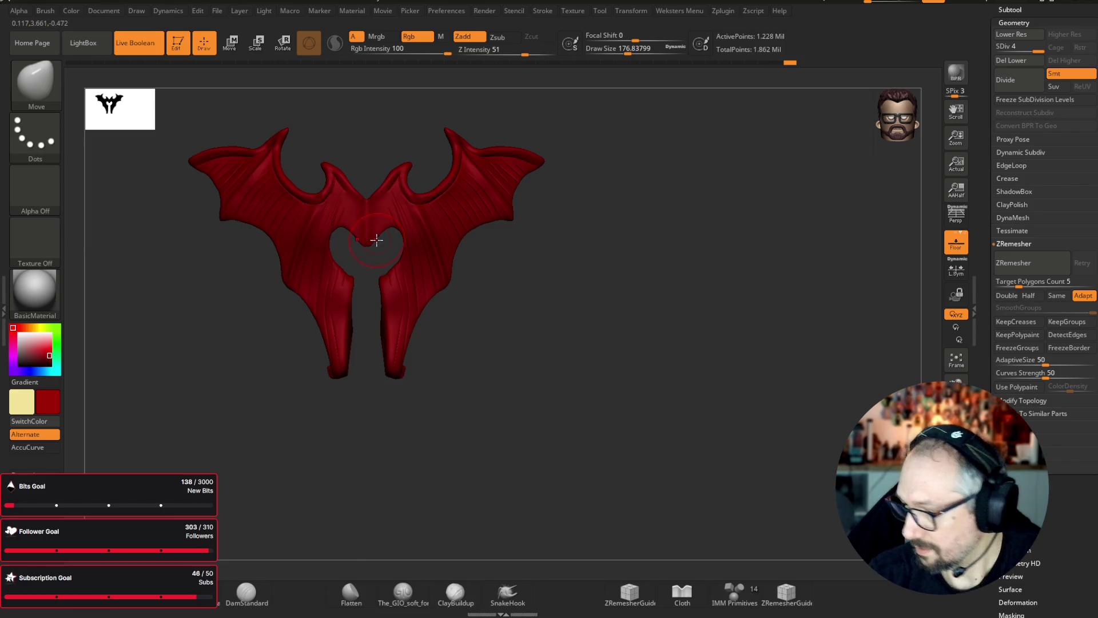
{"action": "key", "text": "alt+s"}
{"action": "key", "text": "f"}
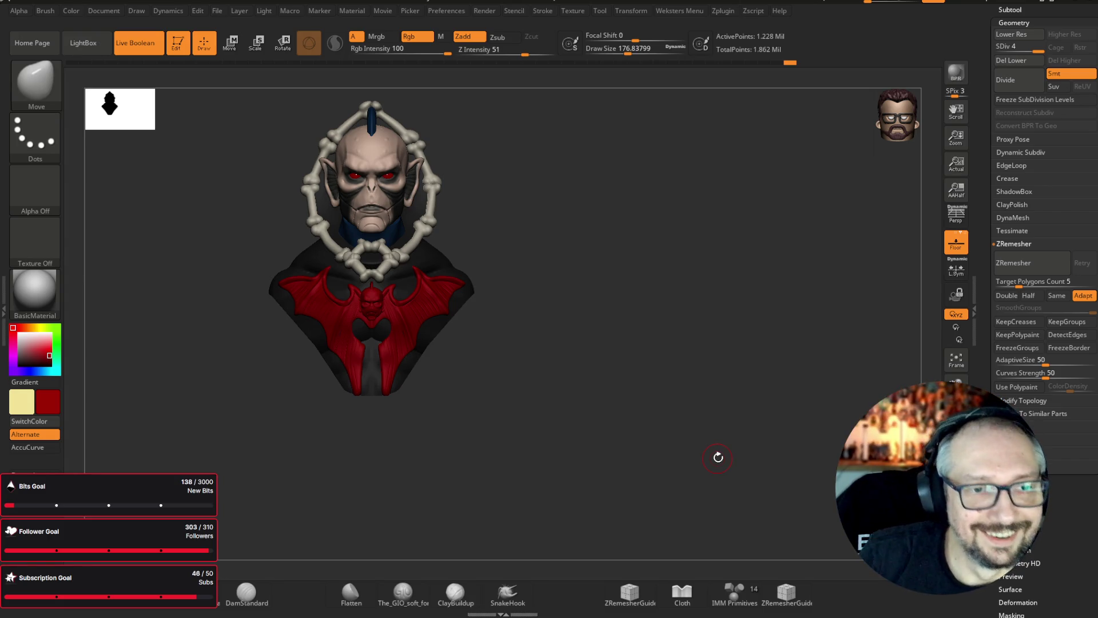
- Select the bone pendant subtool and insert a new Sphere3D into the model
{"action": "mouse_move", "coordinate": [715, 456]}
{"action": "left_mouse_down"}
{"action": "mouse_move", "coordinate": [676, 157]}
{"action": "mouse_move", "coordinate": [711, 169]}
{"action": "mouse_move", "coordinate": [698, 253]}
{"action": "mouse_move", "coordinate": [679, 194]}
{"action": "left_mouse_up"}
{"action": "left_click_drag", "start_coordinate": [628, 53], "coordinate": [666, 77]}
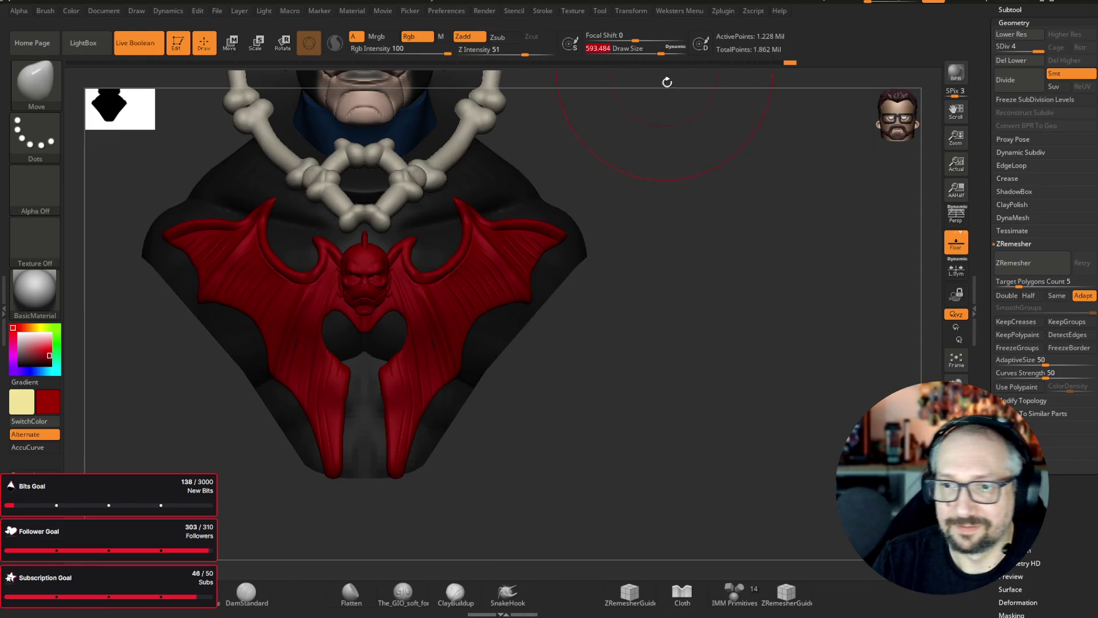
{"action": "mouse_move", "coordinate": [678, 128]}
{"action": "left_mouse_down"}
{"action": "mouse_move", "coordinate": [675, 120]}
{"action": "mouse_move", "coordinate": [687, 128]}
{"action": "left_mouse_up"}
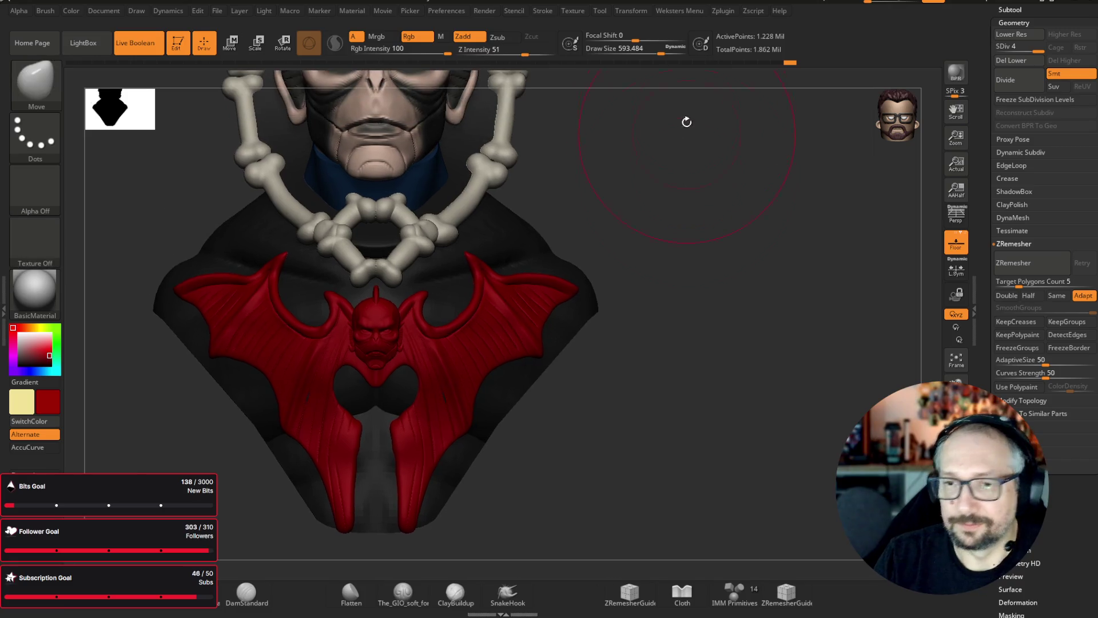
{"action": "left_click", "coordinate": [396, 223], "text": "alt"}
{"action": "left_click", "coordinate": [1009, 10]}
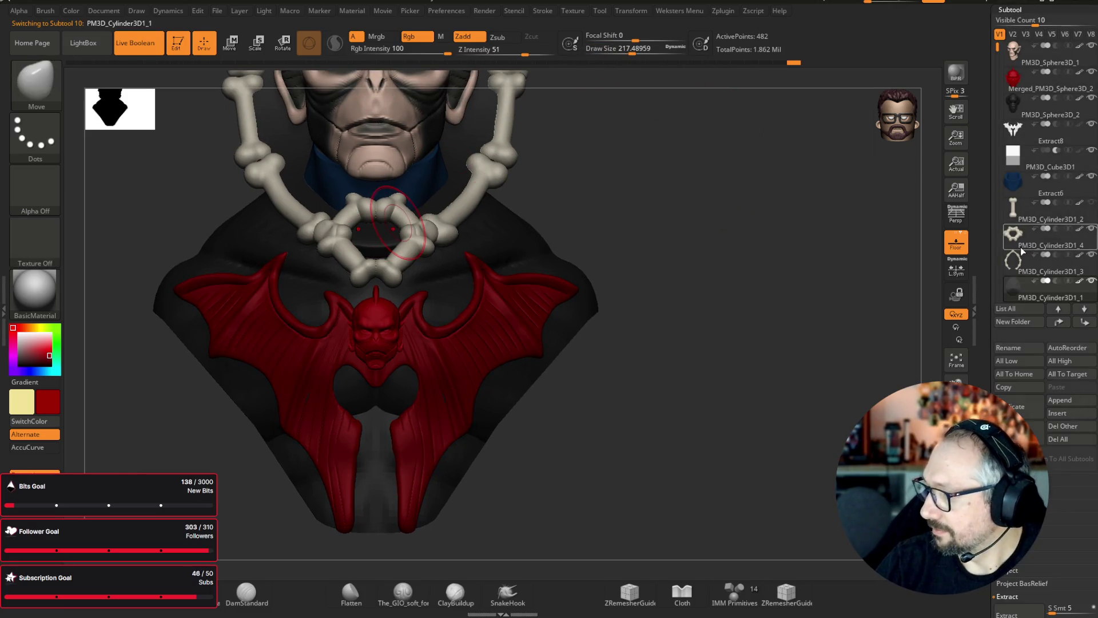
{"action": "left_click", "coordinate": [1056, 413]}
{"action": "left_click", "coordinate": [554, 413]}
- Use Transpose Scale to shrink the red sphere into a small gem inside the pendant
{"action": "mouse_move", "coordinate": [568, 380]}
{"action": "left_mouse_down"}
{"action": "mouse_move", "coordinate": [726, 311]}
{"action": "mouse_move", "coordinate": [765, 248]}
{"action": "mouse_move", "coordinate": [717, 314]}
{"action": "mouse_move", "coordinate": [689, 276]}
{"action": "left_mouse_up"}
{"action": "key", "text": "e"}
{"action": "mouse_move", "coordinate": [406, 262]}
{"action": "left_mouse_down"}
{"action": "mouse_move", "coordinate": [463, 292]}
{"action": "mouse_move", "coordinate": [389, 350]}
{"action": "mouse_move", "coordinate": [412, 357]}
{"action": "left_mouse_up"}
{"action": "key", "text": "space"}
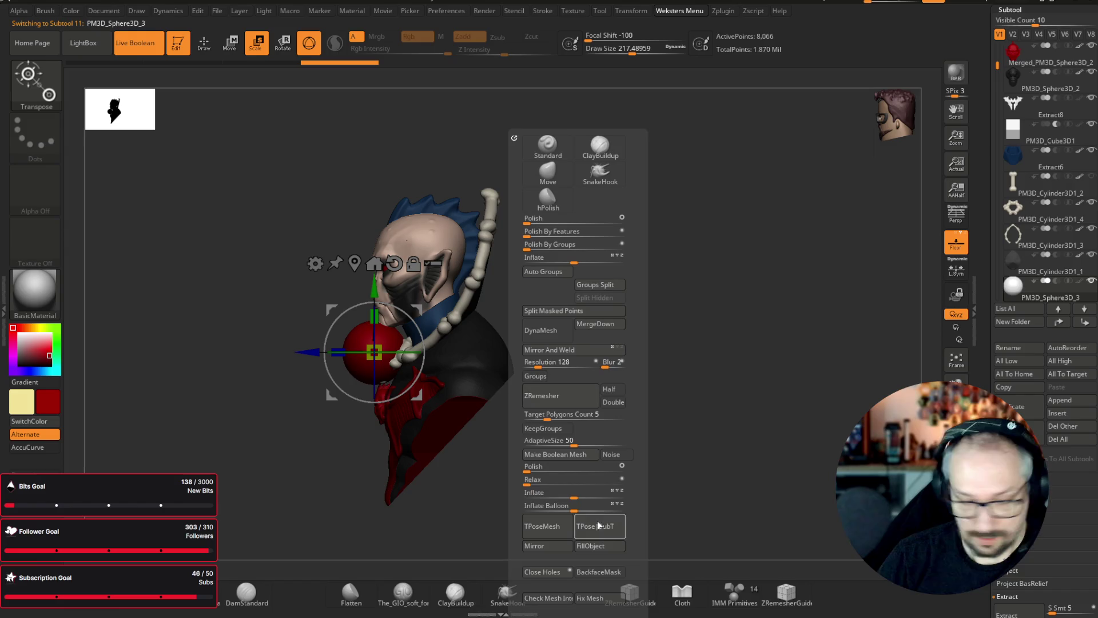
{"action": "mouse_move", "coordinate": [595, 548]}
{"action": "left_mouse_down", "text": "shift"}
{"action": "mouse_move", "coordinate": [791, 429]}
{"action": "mouse_move", "coordinate": [745, 481]}
{"action": "mouse_move", "coordinate": [657, 451]}
{"action": "left_mouse_up", "text": "shift"}
{"action": "left_click_drag", "start_coordinate": [374, 352], "coordinate": [374, 420]}
{"action": "left_click_drag", "start_coordinate": [629, 366], "coordinate": [691, 319], "text": "shift"}
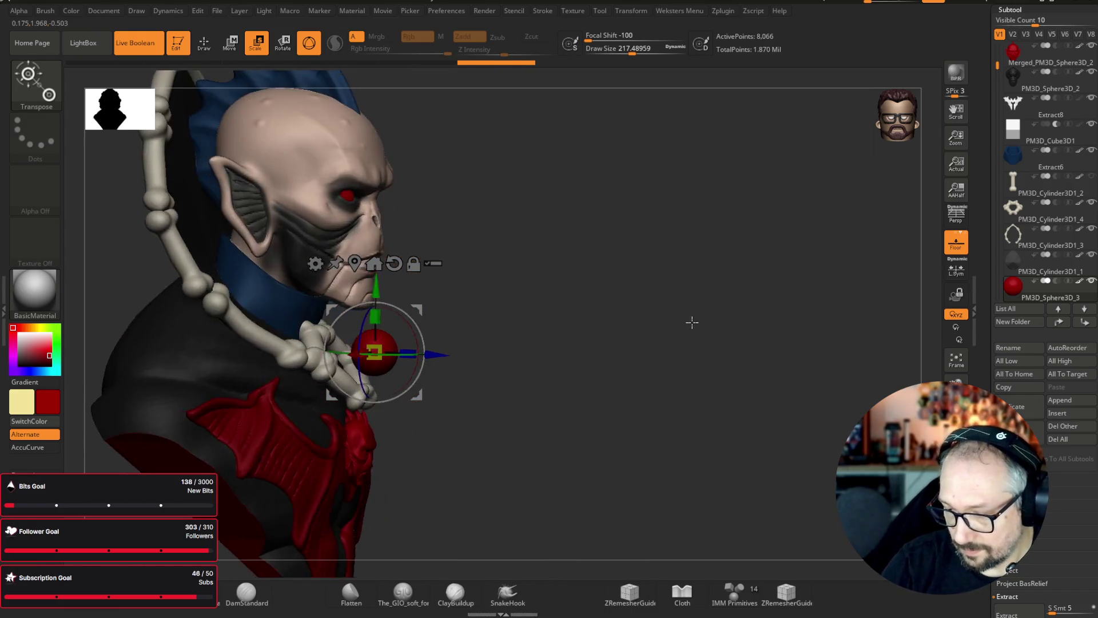
{"action": "left_click_drag", "start_coordinate": [415, 394], "coordinate": [379, 414]}
{"action": "mouse_move", "coordinate": [558, 355]}
{"action": "left_mouse_down"}
{"action": "mouse_move", "coordinate": [760, 306]}
{"action": "mouse_move", "coordinate": [763, 321]}
{"action": "mouse_move", "coordinate": [323, 380]}
{"action": "mouse_move", "coordinate": [309, 367]}
{"action": "left_mouse_up"}
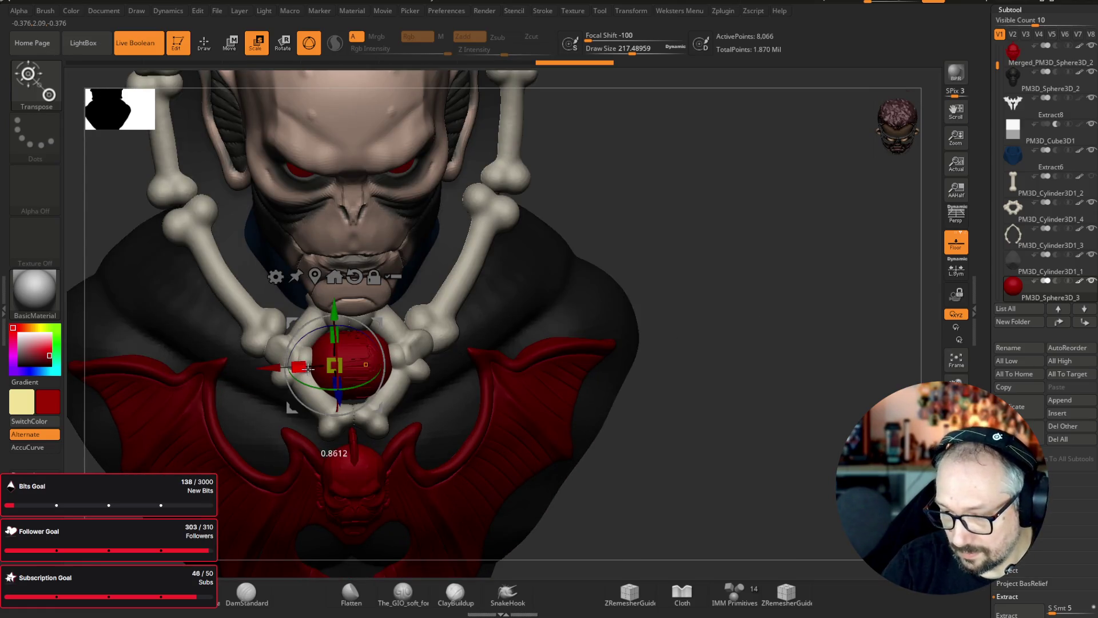
- Leave transform mode, return to a front view and solo the red gem
{"action": "key", "text": "q"}
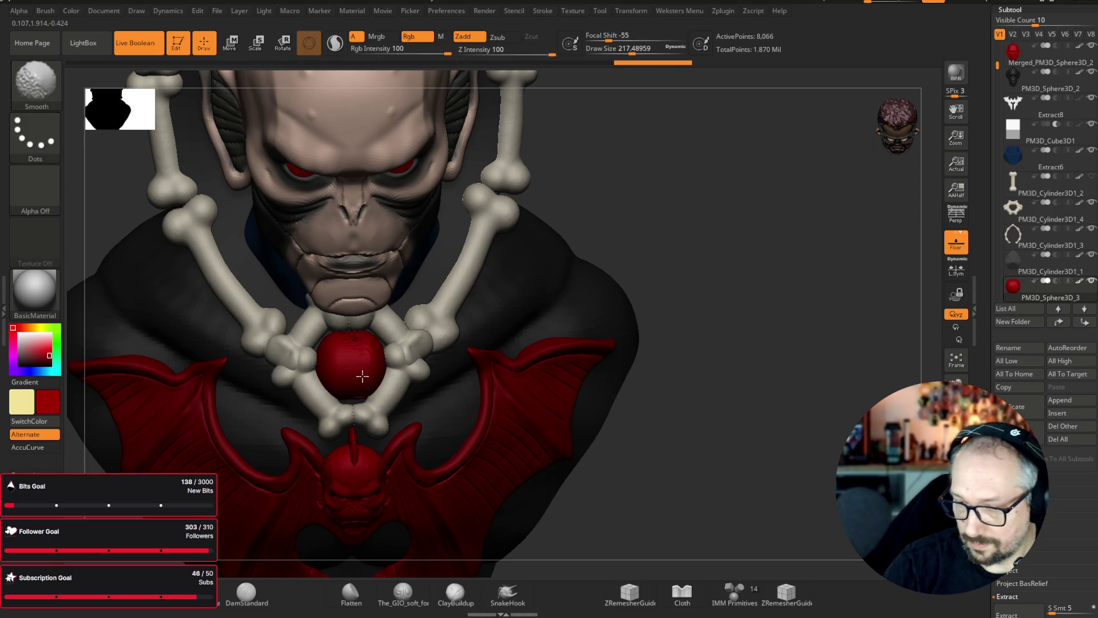
{"action": "left_click_drag", "start_coordinate": [593, 245], "coordinate": [431, 332]}
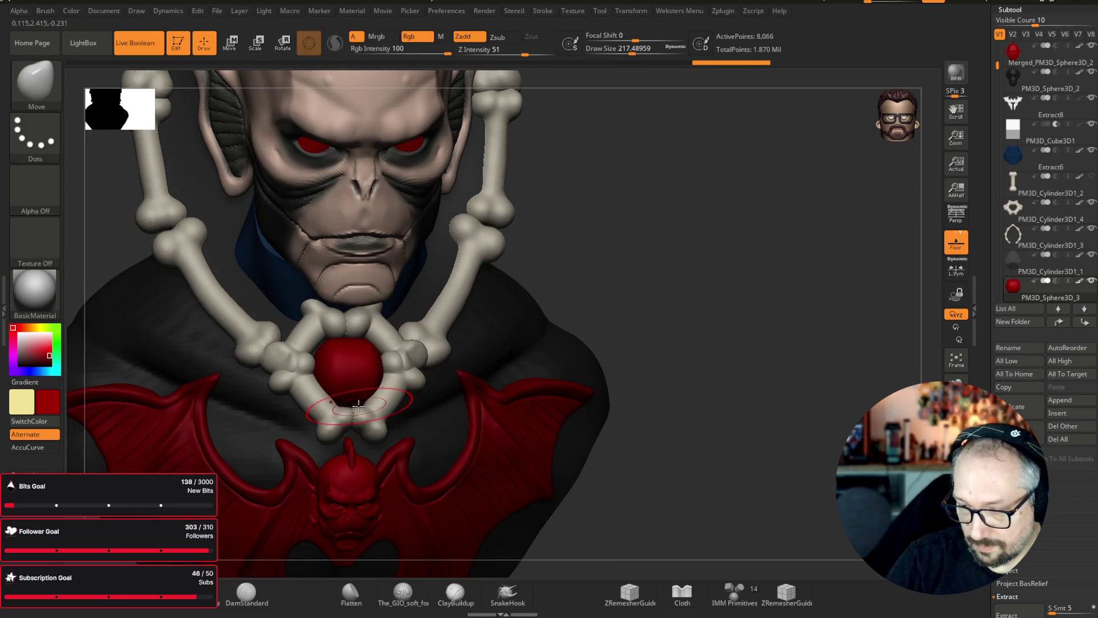
{"action": "left_click_drag", "start_coordinate": [650, 293], "coordinate": [357, 395]}
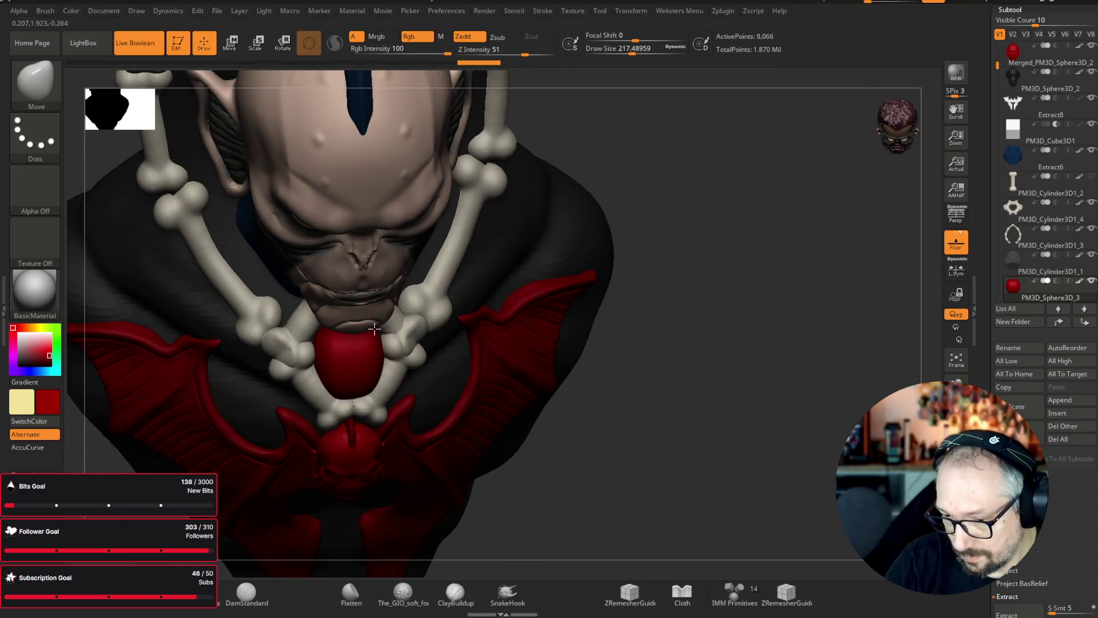
{"action": "mouse_move", "coordinate": [746, 253]}
{"action": "left_mouse_down", "text": "shift"}
{"action": "mouse_move", "coordinate": [737, 193]}
{"action": "mouse_move", "coordinate": [694, 196]}
{"action": "mouse_move", "coordinate": [694, 184]}
{"action": "left_mouse_up", "text": "shift"}
{"action": "key", "text": "alt+s"}
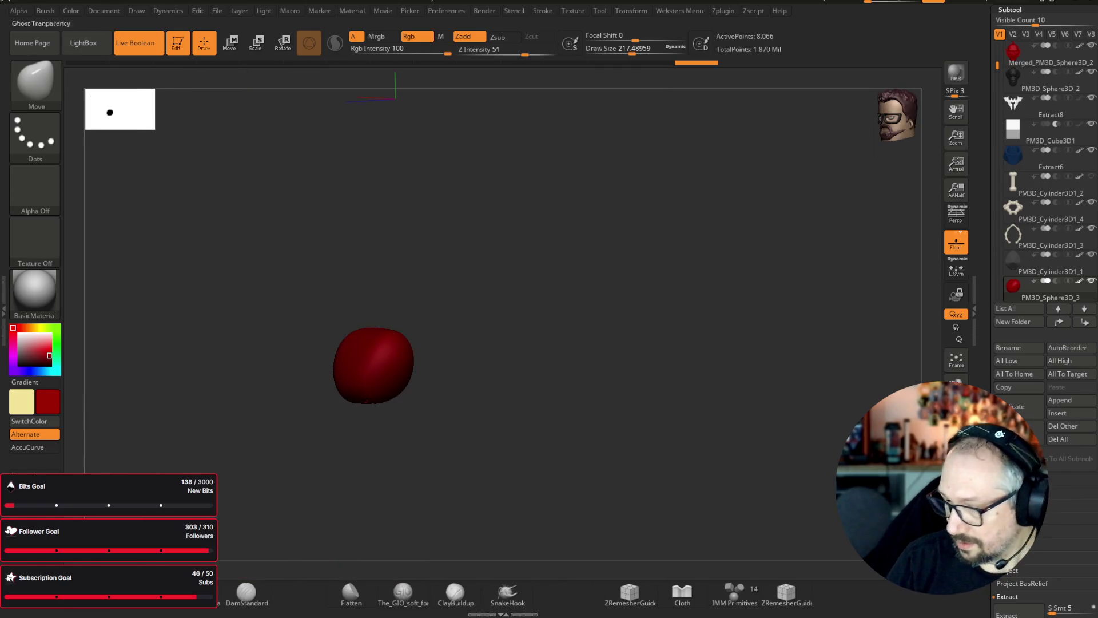
- Flatten facets on the gem with a smaller hPolish brush, undoing one stroke
{"action": "key", "text": "b"}
{"action": "key", "text": "h"}
{"action": "key", "text": "p"}
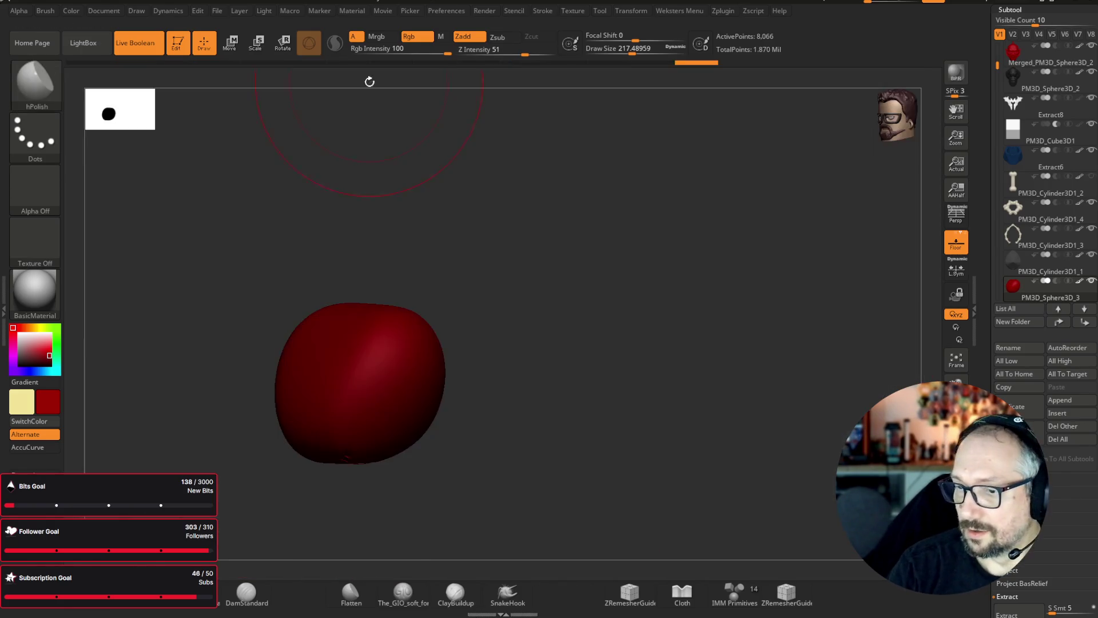
{"action": "left_click_drag", "start_coordinate": [632, 53], "coordinate": [618, 53]}
{"action": "mouse_move", "coordinate": [601, 154]}
{"action": "left_mouse_down"}
{"action": "mouse_move", "coordinate": [395, 322]}
{"action": "mouse_move", "coordinate": [376, 368]}
{"action": "mouse_move", "coordinate": [362, 339]}
{"action": "mouse_move", "coordinate": [342, 367]}
{"action": "left_mouse_up"}
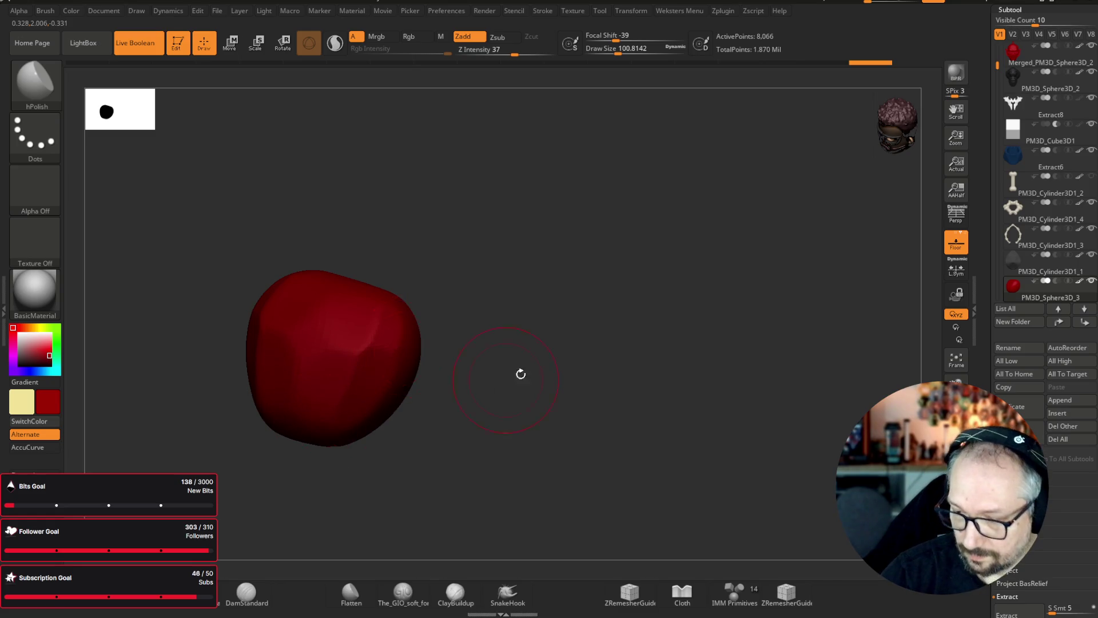
{"action": "key", "text": "ctrl+z"}
{"action": "left_click_drag", "start_coordinate": [410, 359], "coordinate": [456, 439]}
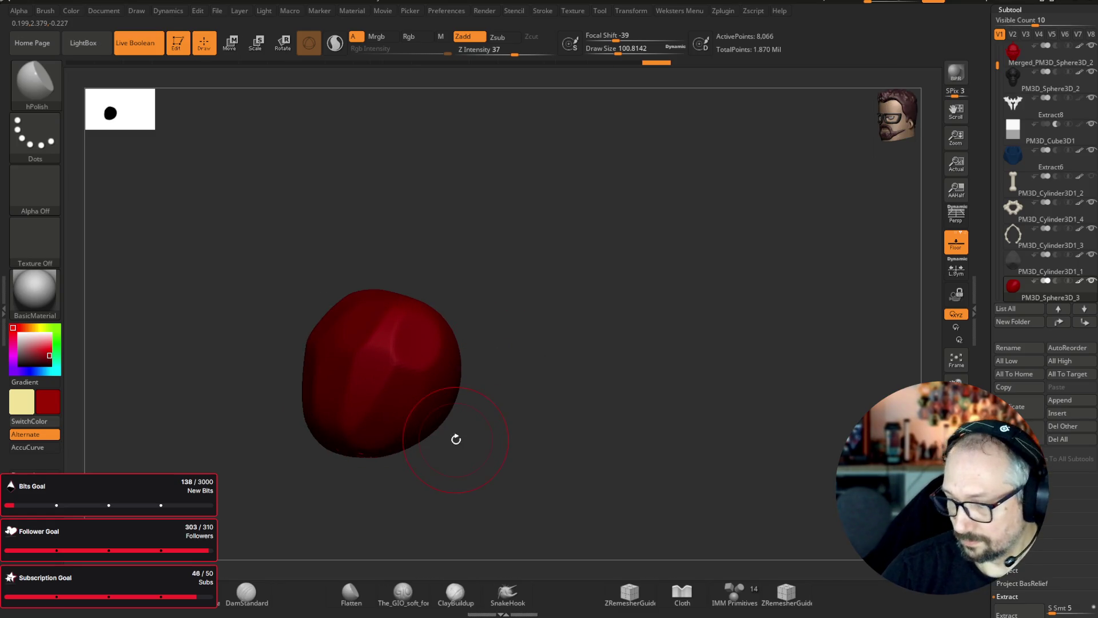
- Turn Solo off, refine the gem's surface in place, and save the project
{"action": "left_click", "coordinate": [360, 453]}
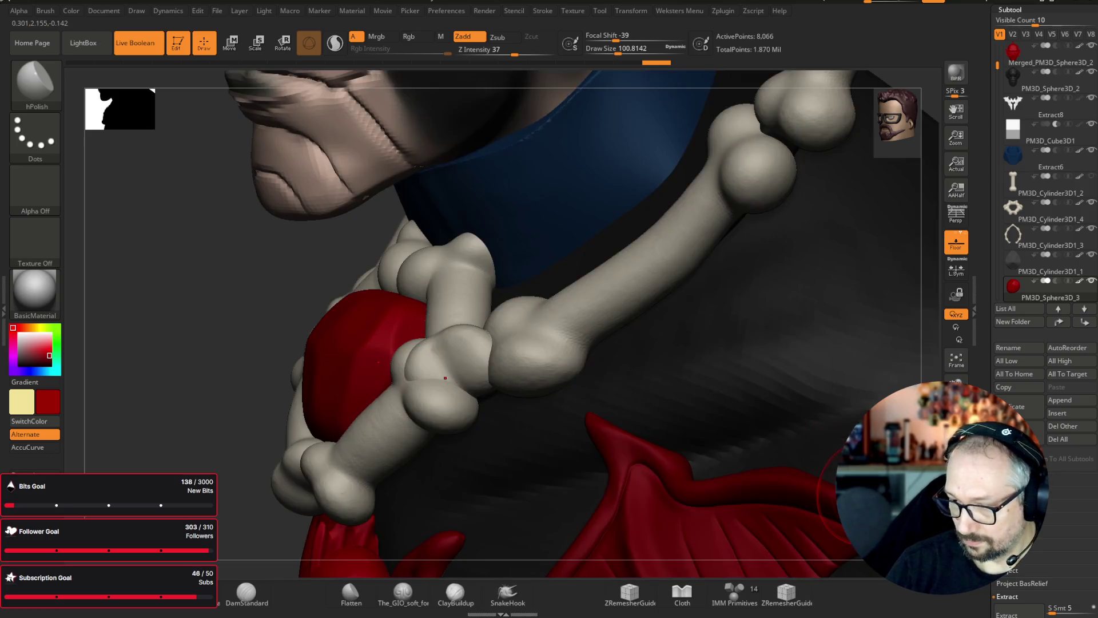
{"action": "mouse_move", "coordinate": [111, 469]}
{"action": "left_mouse_down"}
{"action": "mouse_move", "coordinate": [355, 437]}
{"action": "mouse_move", "coordinate": [370, 414]}
{"action": "left_mouse_up"}
{"action": "left_click_drag", "start_coordinate": [331, 346], "coordinate": [330, 360]}
{"action": "mouse_move", "coordinate": [800, 183]}
{"action": "left_mouse_down"}
{"action": "mouse_move", "coordinate": [833, 170]}
{"action": "mouse_move", "coordinate": [816, 238]}
{"action": "mouse_move", "coordinate": [746, 240]}
{"action": "mouse_move", "coordinate": [864, 176]}
{"action": "left_mouse_up"}
{"action": "key", "text": "ctrl+s"}
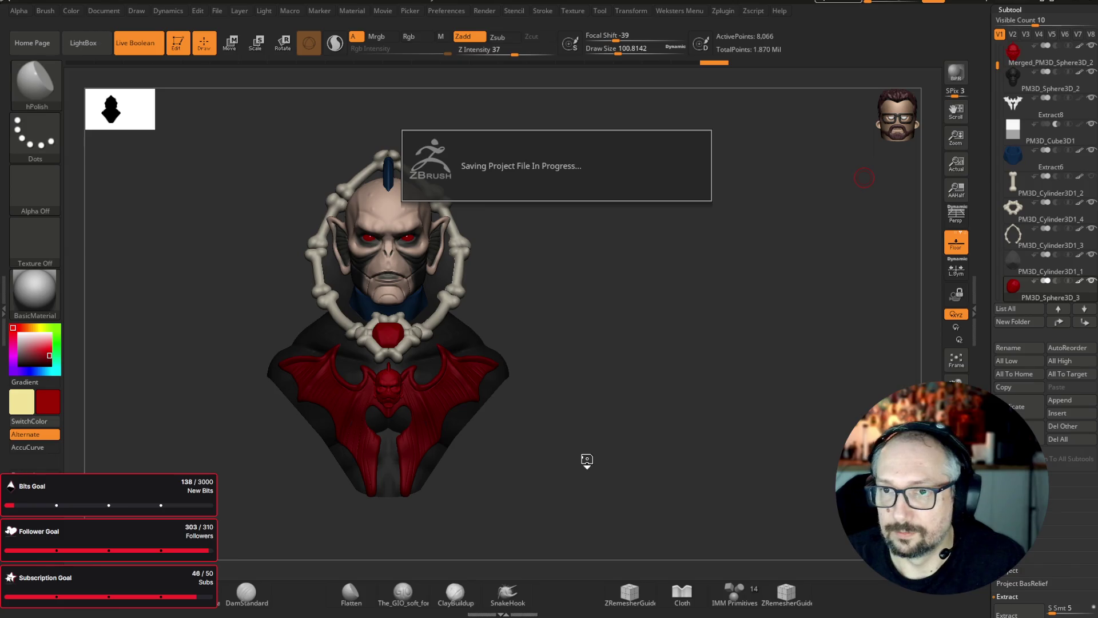
- Inspect the bust from several angles, then select the PM3D_Sphere3D_2 subtool
{"action": "scroll", "coordinate": [587, 462], "scroll_direction": "up", "scroll_amount": 3}
{"action": "scroll", "coordinate": [717, 418], "scroll_direction": "down", "scroll_amount": 3}
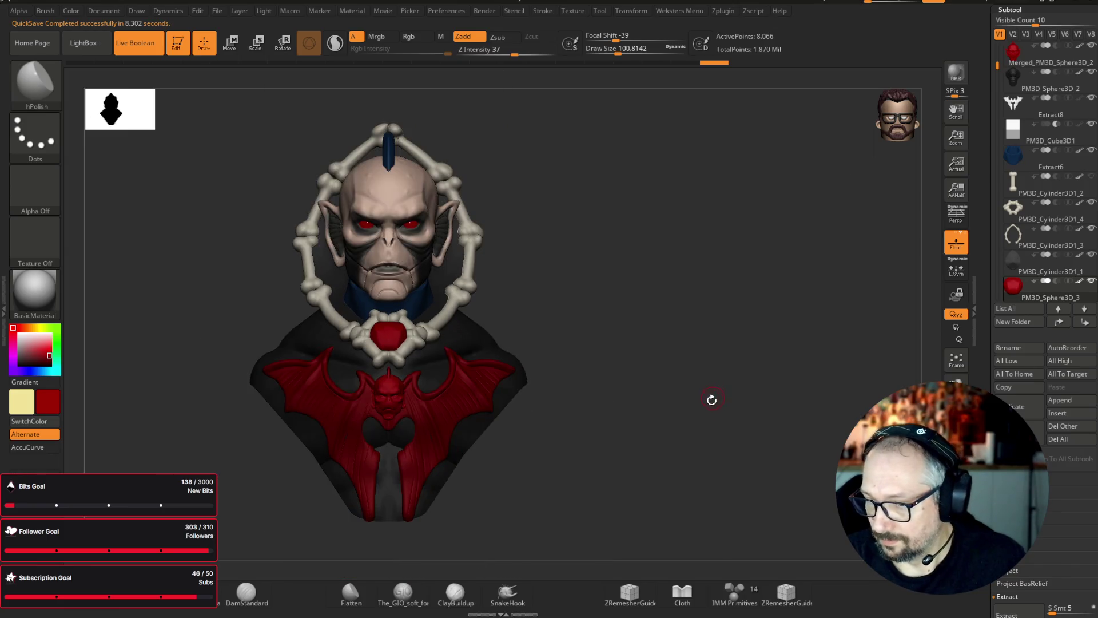
{"action": "left_click_drag", "start_coordinate": [995, 64], "coordinate": [992, 164]}
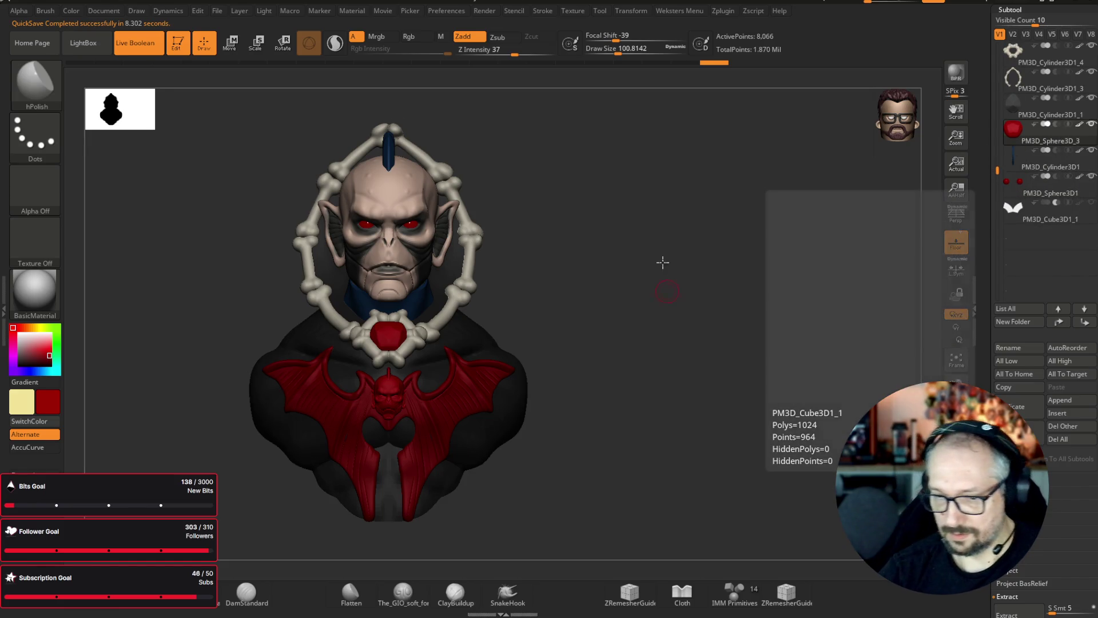
{"action": "left_click_drag", "start_coordinate": [664, 274], "coordinate": [691, 206], "text": "alt"}
{"action": "mouse_move", "coordinate": [701, 277]}
{"action": "left_mouse_down"}
{"action": "mouse_move", "coordinate": [762, 282]}
{"action": "mouse_move", "coordinate": [781, 266]}
{"action": "mouse_move", "coordinate": [748, 299]}
{"action": "left_mouse_up"}
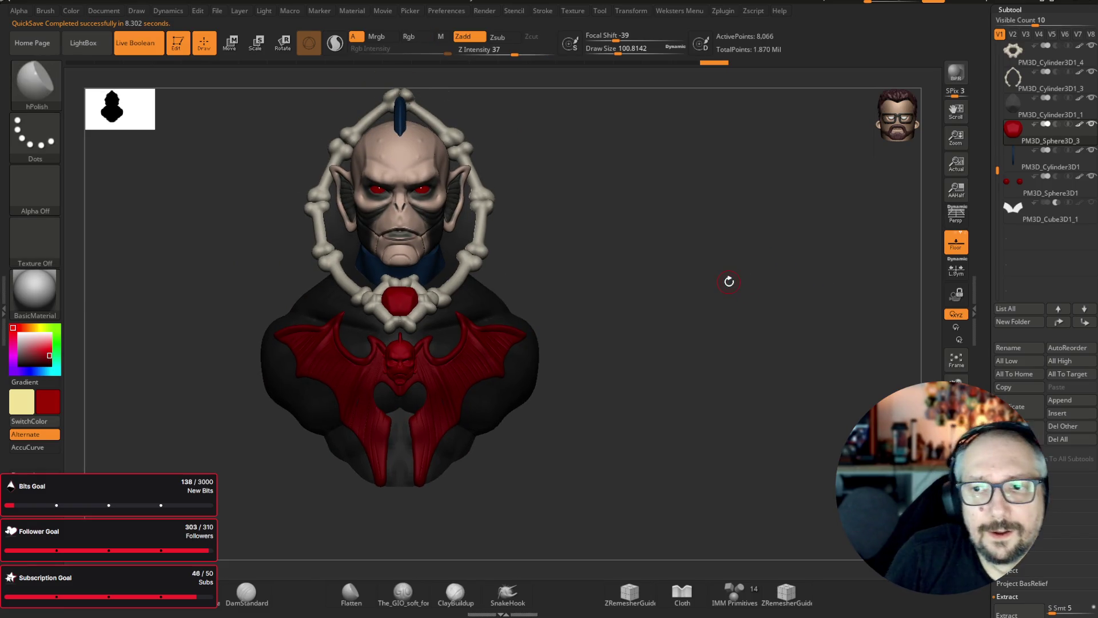
{"action": "mouse_move", "coordinate": [717, 157]}
{"action": "left_mouse_down"}
{"action": "mouse_move", "coordinate": [657, 160]}
{"action": "mouse_move", "coordinate": [780, 162]}
{"action": "mouse_move", "coordinate": [780, 150]}
{"action": "left_mouse_up"}
{"action": "left_click", "coordinate": [423, 166], "text": "alt"}
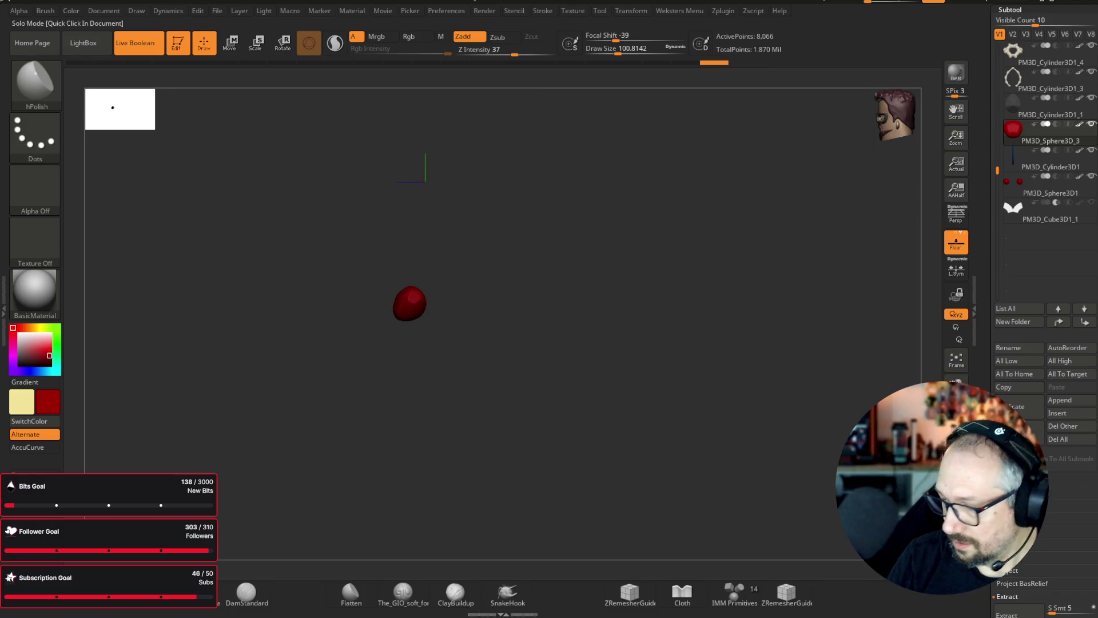
- Switch to the Move brush and raise Draw Size to about 733
{"action": "mouse_move", "coordinate": [525, 287]}
{"action": "left_mouse_down"}
{"action": "mouse_move", "coordinate": [713, 261]}
{"action": "mouse_move", "coordinate": [703, 250]}
{"action": "mouse_move", "coordinate": [671, 253]}
{"action": "left_mouse_up"}
{"action": "key", "text": "b"}
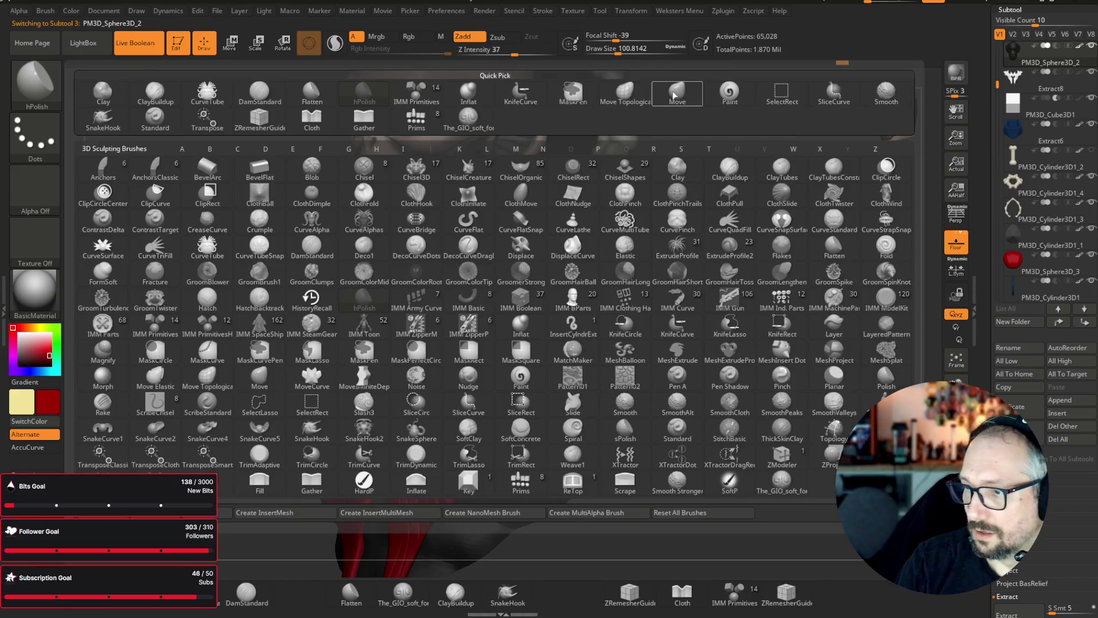
{"action": "key", "text": "m"}
{"action": "key", "text": "v"}
{"action": "left_click_drag", "start_coordinate": [634, 52], "coordinate": [662, 53]}
{"action": "left_click_drag", "start_coordinate": [658, 115], "coordinate": [618, 186]}
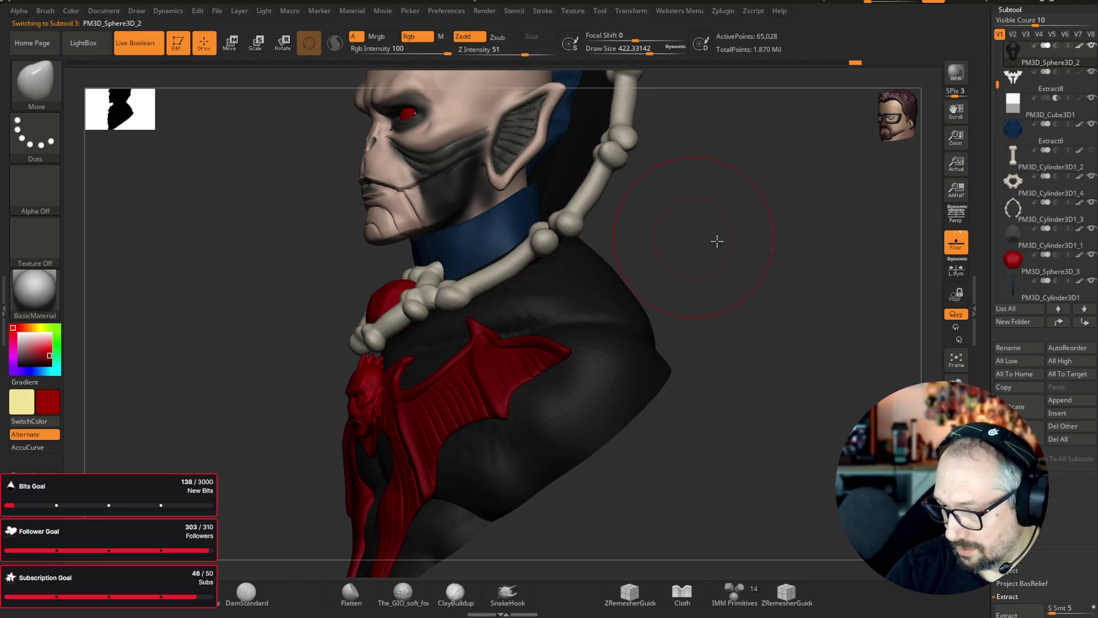
{"action": "key", "text": "f"}
{"action": "left_click_drag", "start_coordinate": [707, 239], "coordinate": [747, 258], "text": "shift"}
{"action": "left_click_drag", "start_coordinate": [649, 52], "coordinate": [669, 52]}
- Select the Extract8 bat emblem subtool and lower Draw Size to about 437
{"action": "mouse_move", "coordinate": [588, 346]}
{"action": "left_mouse_down"}
{"action": "mouse_move", "coordinate": [701, 294]}
{"action": "mouse_move", "coordinate": [601, 342]}
{"action": "left_mouse_up"}
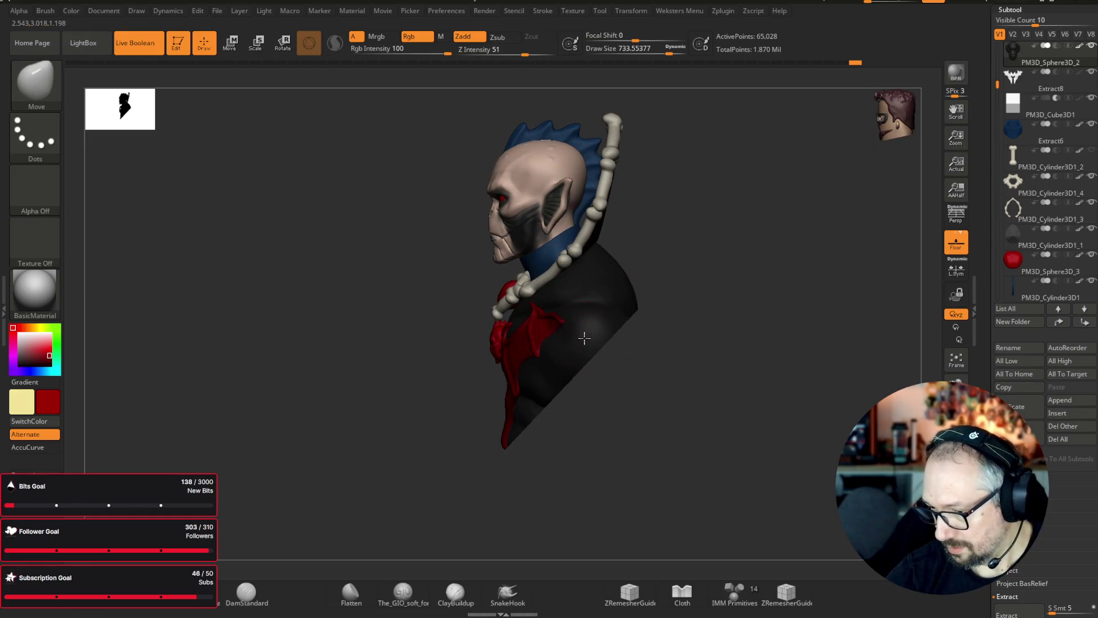
{"action": "mouse_move", "coordinate": [669, 304]}
{"action": "left_mouse_down"}
{"action": "mouse_move", "coordinate": [743, 269]}
{"action": "mouse_move", "coordinate": [571, 315]}
{"action": "left_mouse_up"}
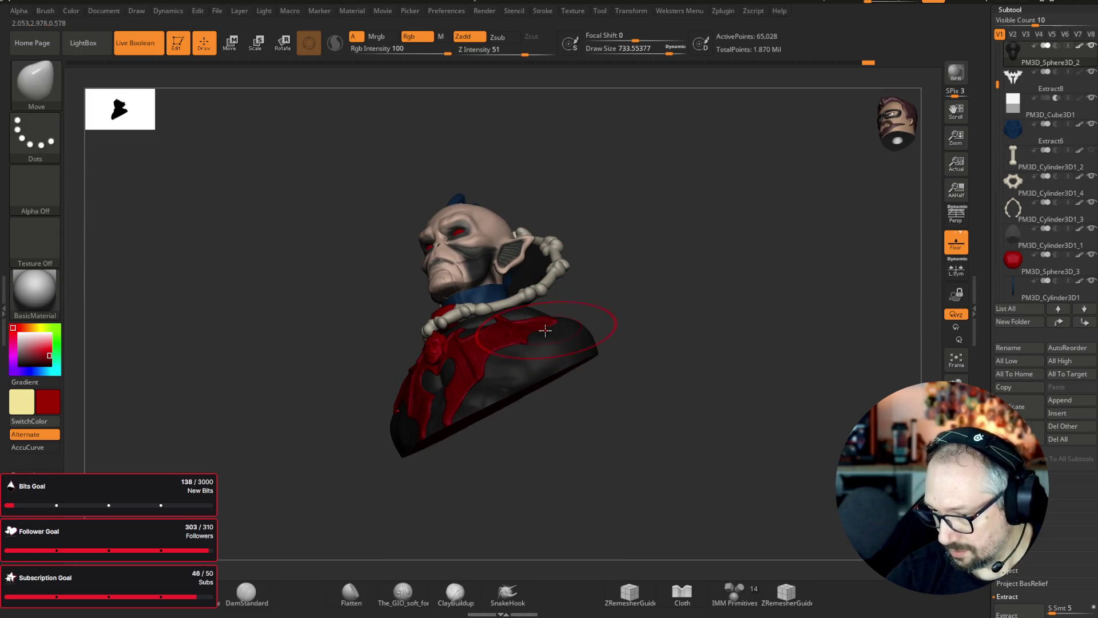
{"action": "mouse_move", "coordinate": [571, 321]}
{"action": "left_mouse_down", "text": "shift"}
{"action": "mouse_move", "coordinate": [708, 331]}
{"action": "mouse_move", "coordinate": [722, 387]}
{"action": "left_mouse_up", "text": "shift"}
{"action": "left_click", "coordinate": [506, 363], "text": "alt"}
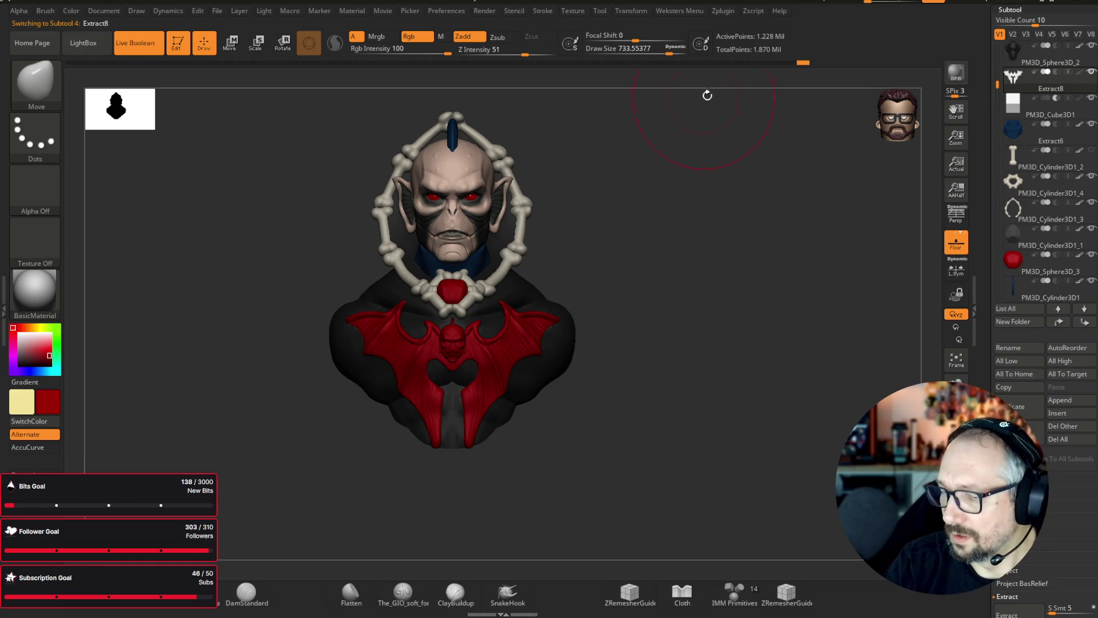
{"action": "left_click_drag", "start_coordinate": [683, 57], "coordinate": [663, 57]}
{"action": "right_click_drag", "start_coordinate": [675, 171], "coordinate": [672, 115], "text": "ctrl"}
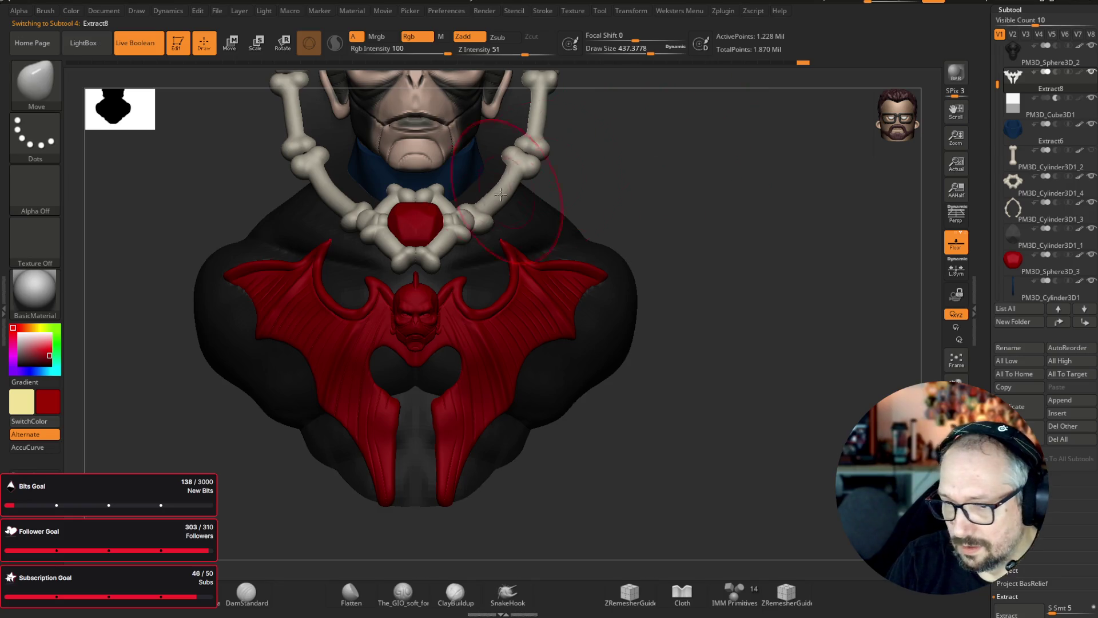
{"action": "left_click_drag", "start_coordinate": [698, 157], "coordinate": [701, 124]}
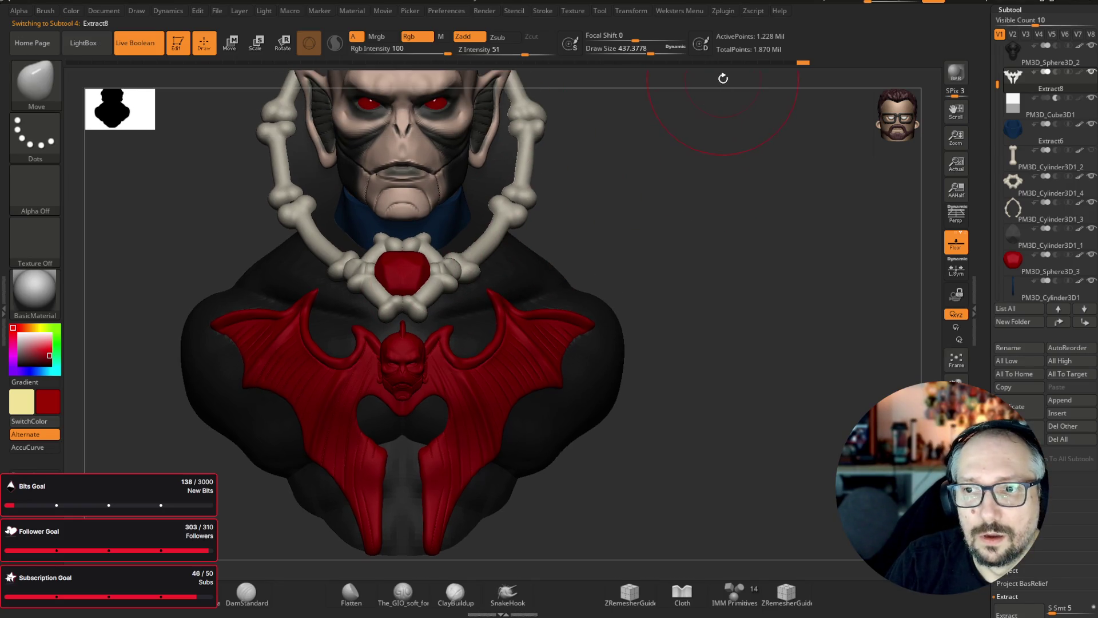
- Turn off polypaint display so the whole bust shows plain grey
{"action": "mouse_move", "coordinate": [734, 174]}
{"action": "left_mouse_down"}
{"action": "mouse_move", "coordinate": [718, 187]}
{"action": "mouse_move", "coordinate": [745, 188]}
{"action": "mouse_move", "coordinate": [704, 226]}
{"action": "left_mouse_up"}
{"action": "right_click_drag", "start_coordinate": [704, 226], "coordinate": [723, 340], "text": "ctrl"}
{"action": "mouse_move", "coordinate": [723, 340]}
{"action": "left_mouse_down"}
{"action": "mouse_move", "coordinate": [691, 341]}
{"action": "mouse_move", "coordinate": [726, 349]}
{"action": "left_mouse_up"}
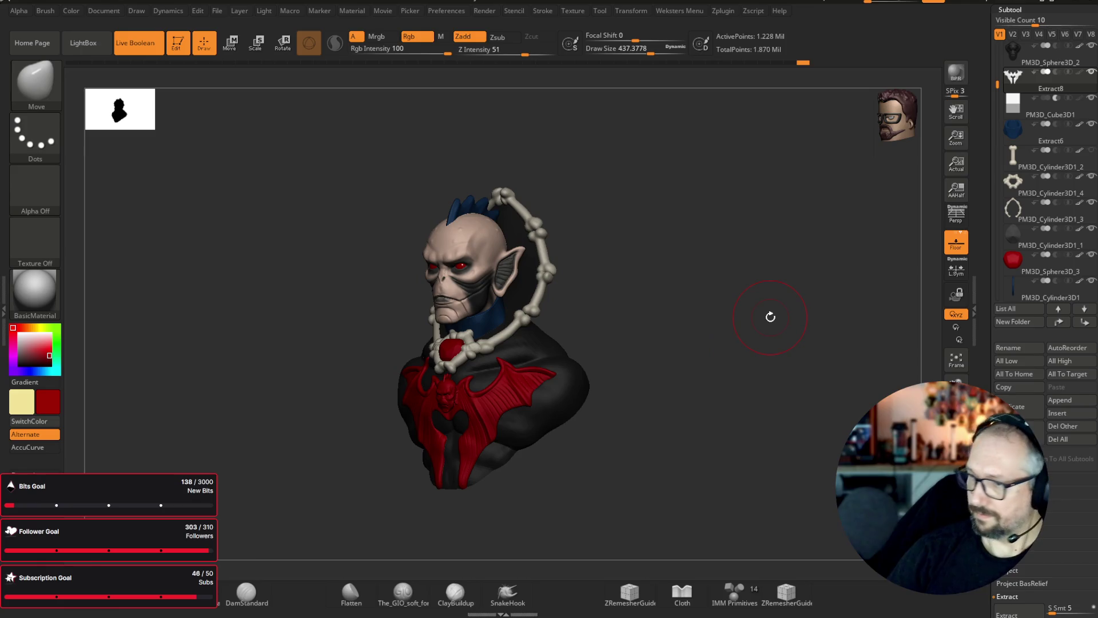
{"action": "left_click", "coordinate": [15, 328]}
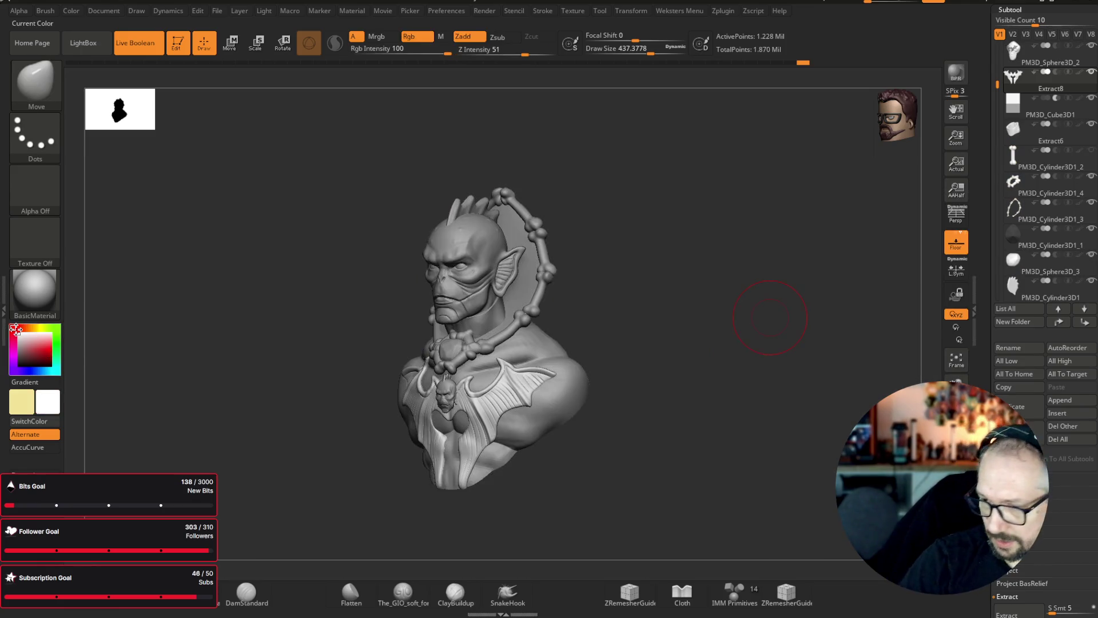
- Merge all subtools into one posable TPose mesh from the quick-action popup
{"action": "mouse_move", "coordinate": [657, 448]}
{"action": "left_mouse_down"}
{"action": "mouse_move", "coordinate": [657, 473]}
{"action": "mouse_move", "coordinate": [679, 470]}
{"action": "mouse_move", "coordinate": [656, 458]}
{"action": "left_mouse_up"}
{"action": "key", "text": "space"}
{"action": "left_click", "coordinate": [617, 507]}
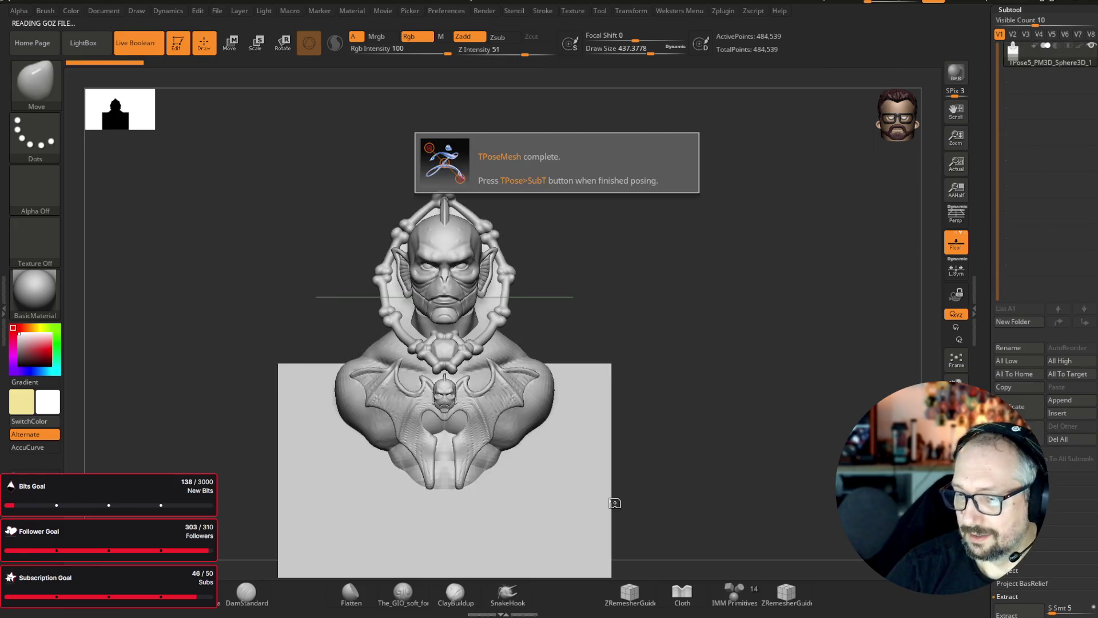
- Dismiss the posing notice and set the Move brush to Draw Size 1000
{"action": "left_click_drag", "start_coordinate": [726, 338], "coordinate": [632, 372]}
{"action": "left_click", "coordinate": [539, 466], "text": "ctrl+shift"}
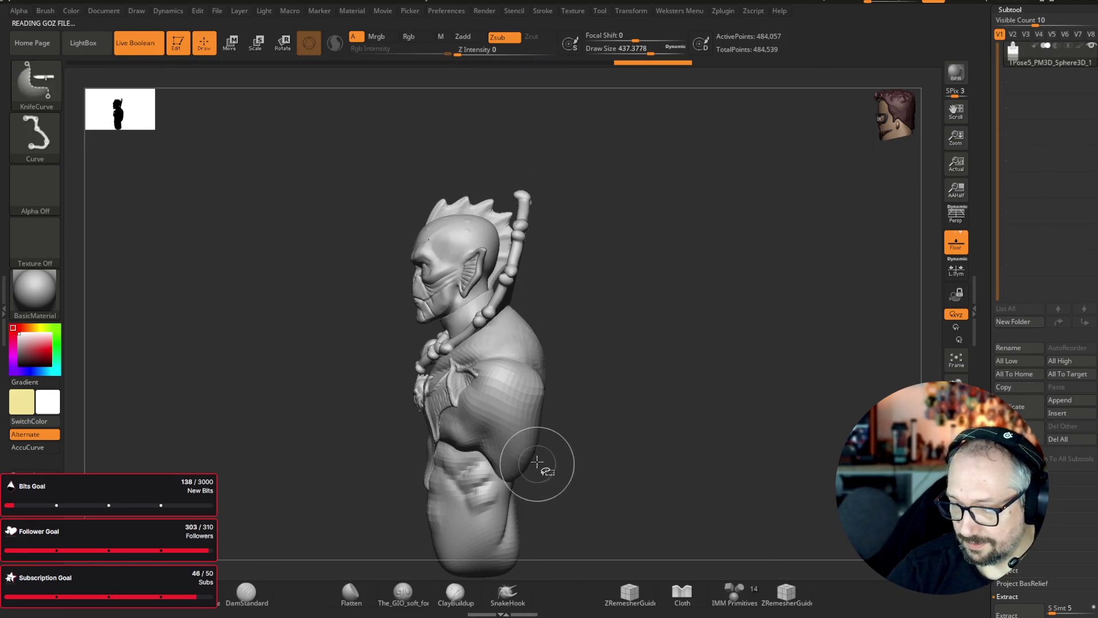
{"action": "left_click_drag", "start_coordinate": [657, 320], "coordinate": [704, 258]}
{"action": "key", "text": "b"}
{"action": "left_click_drag", "start_coordinate": [651, 53], "coordinate": [708, 54]}
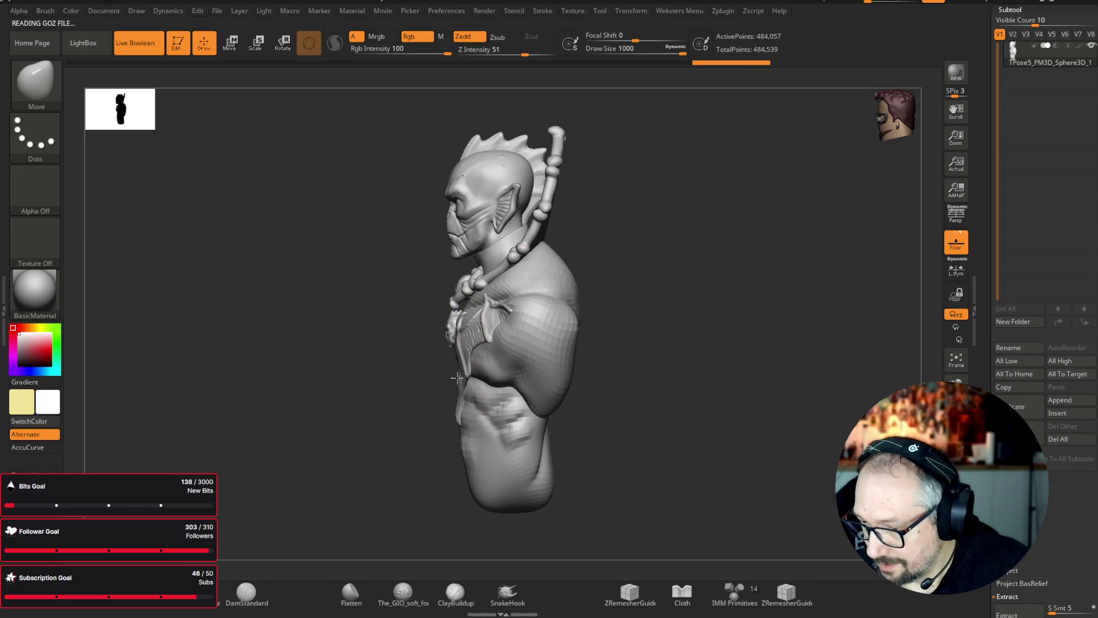
- Push the chest, neck and shoulders with broad Move strokes, undoing an unwanted edit
{"action": "left_click_drag", "start_coordinate": [448, 380], "coordinate": [444, 377]}
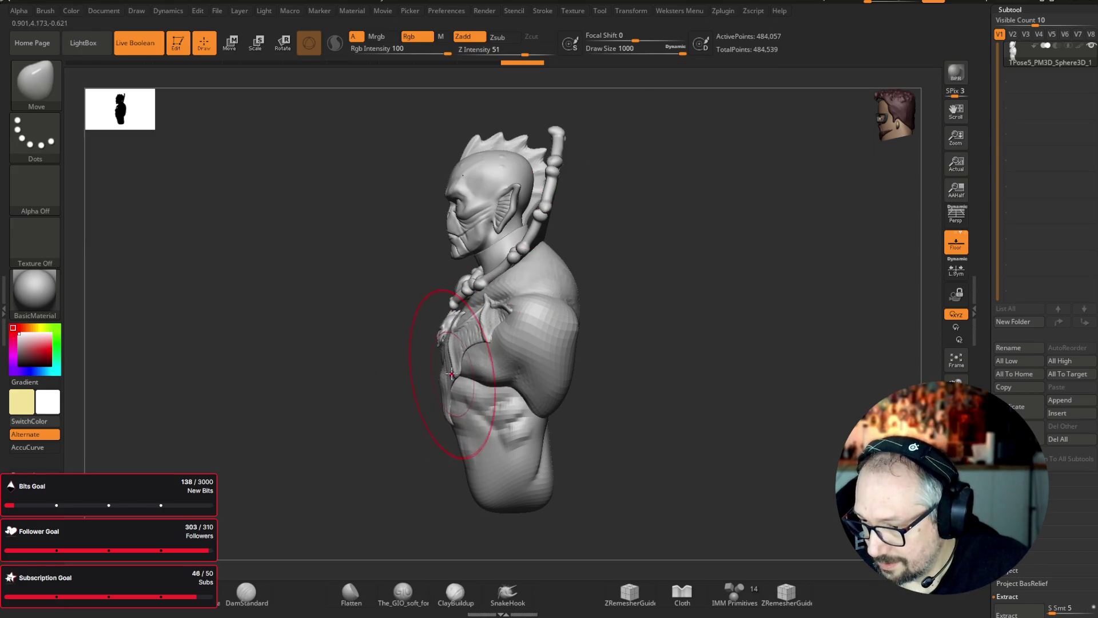
{"action": "mouse_move", "coordinate": [454, 331]}
{"action": "left_mouse_down"}
{"action": "mouse_move", "coordinate": [568, 372]}
{"action": "mouse_move", "coordinate": [417, 368]}
{"action": "mouse_move", "coordinate": [444, 366]}
{"action": "left_mouse_up"}
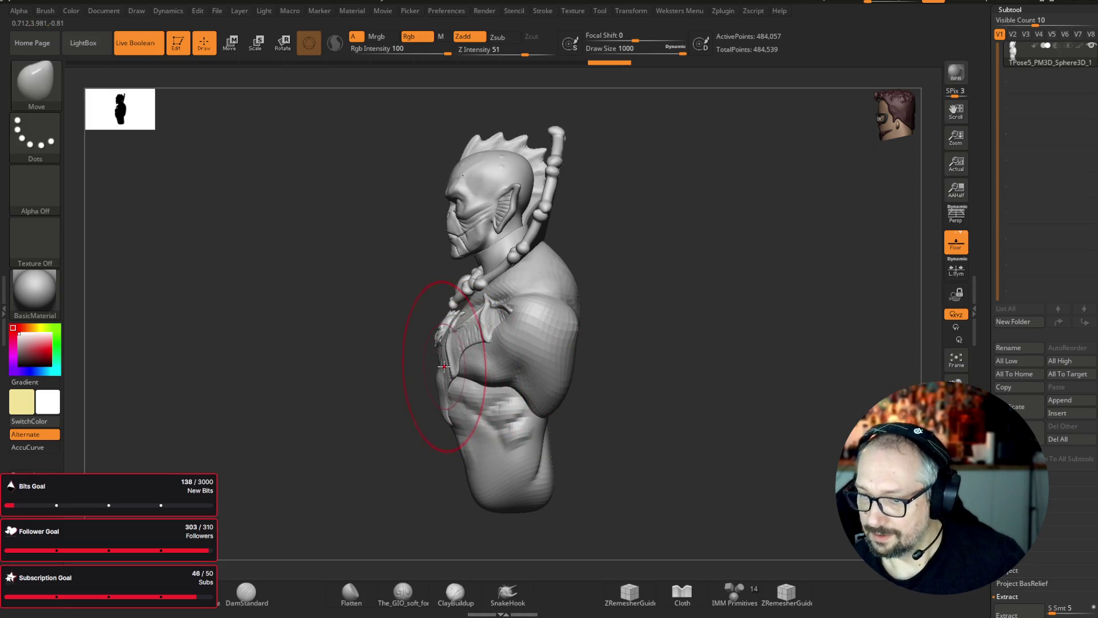
{"action": "mouse_move", "coordinate": [680, 370]}
{"action": "left_mouse_down"}
{"action": "mouse_move", "coordinate": [637, 378]}
{"action": "mouse_move", "coordinate": [569, 345]}
{"action": "left_mouse_up"}
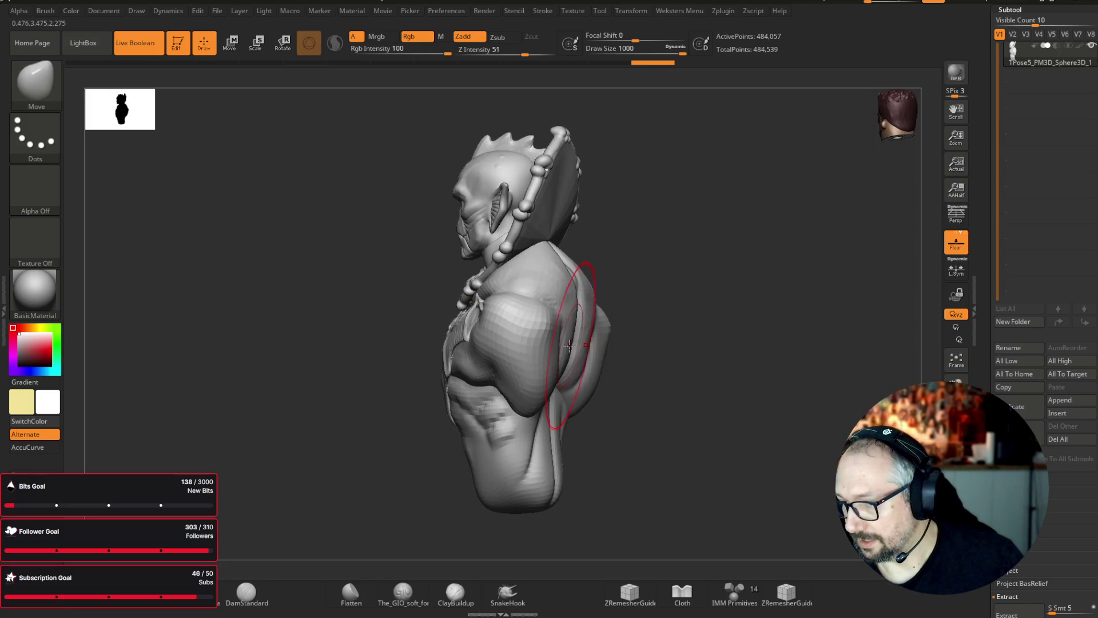
{"action": "left_click_drag", "start_coordinate": [710, 385], "coordinate": [715, 385], "text": "shift"}
{"action": "mouse_move", "coordinate": [574, 347]}
{"action": "left_mouse_down"}
{"action": "mouse_move", "coordinate": [503, 362]}
{"action": "mouse_move", "coordinate": [515, 323]}
{"action": "mouse_move", "coordinate": [505, 383]}
{"action": "left_mouse_up"}
{"action": "key", "text": "ctrl+z"}
{"action": "key", "text": "ctrl+z"}
{"action": "key", "text": "ctrl+z"}
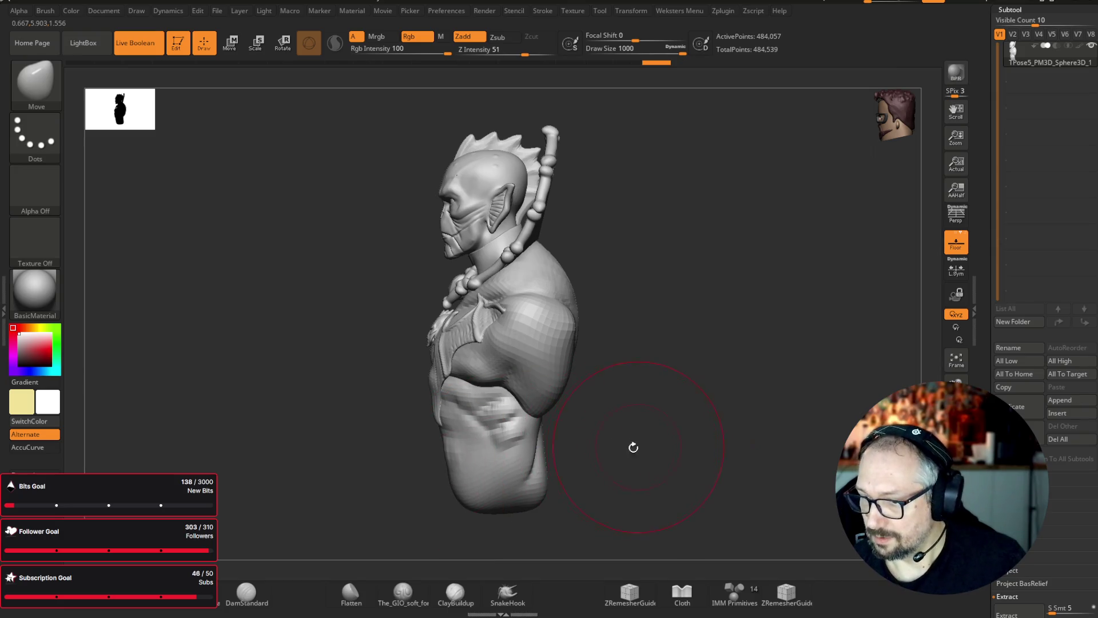
{"action": "left_click_drag", "start_coordinate": [463, 453], "coordinate": [710, 458], "text": "shift"}
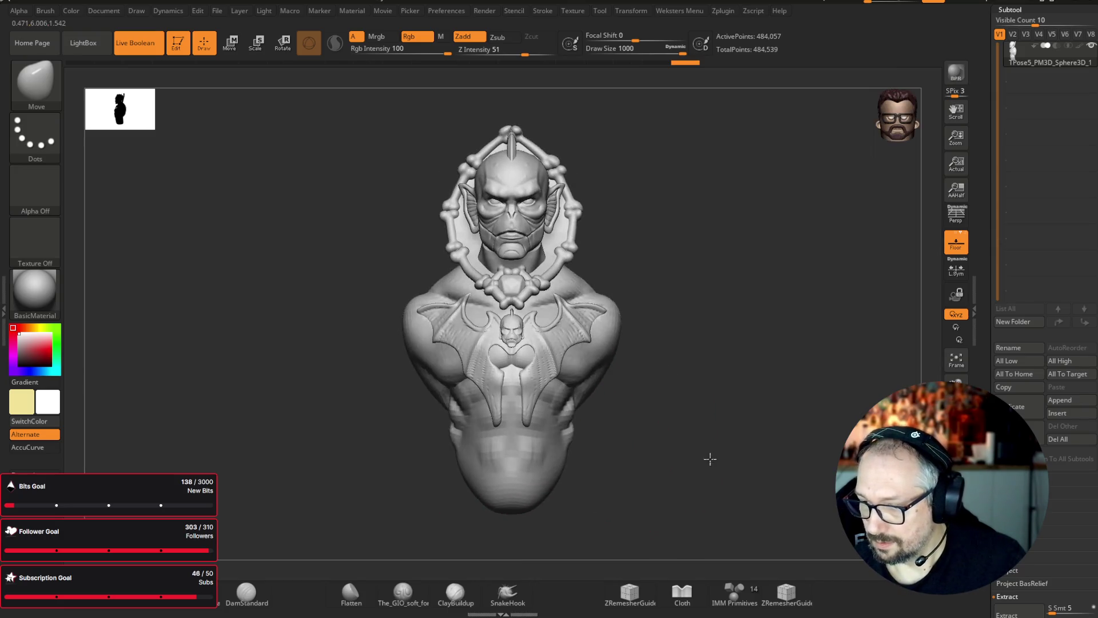
{"action": "mouse_move", "coordinate": [589, 396]}
{"action": "left_mouse_down"}
{"action": "mouse_move", "coordinate": [581, 368]}
{"action": "mouse_move", "coordinate": [570, 378]}
{"action": "left_mouse_up"}
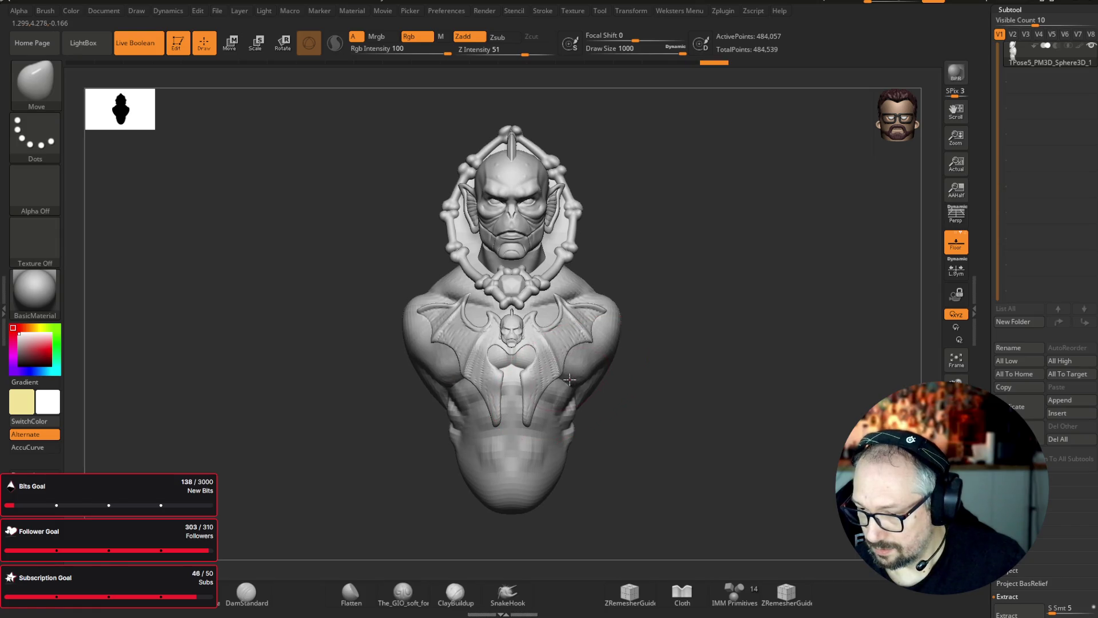
{"action": "left_click_drag", "start_coordinate": [694, 412], "coordinate": [564, 400], "text": "shift"}
{"action": "mouse_move", "coordinate": [704, 395]}
{"action": "left_mouse_down", "text": "shift"}
{"action": "mouse_move", "coordinate": [485, 465]}
{"action": "mouse_move", "coordinate": [527, 498]}
{"action": "mouse_move", "coordinate": [258, 427]}
{"action": "left_mouse_up", "text": "shift"}
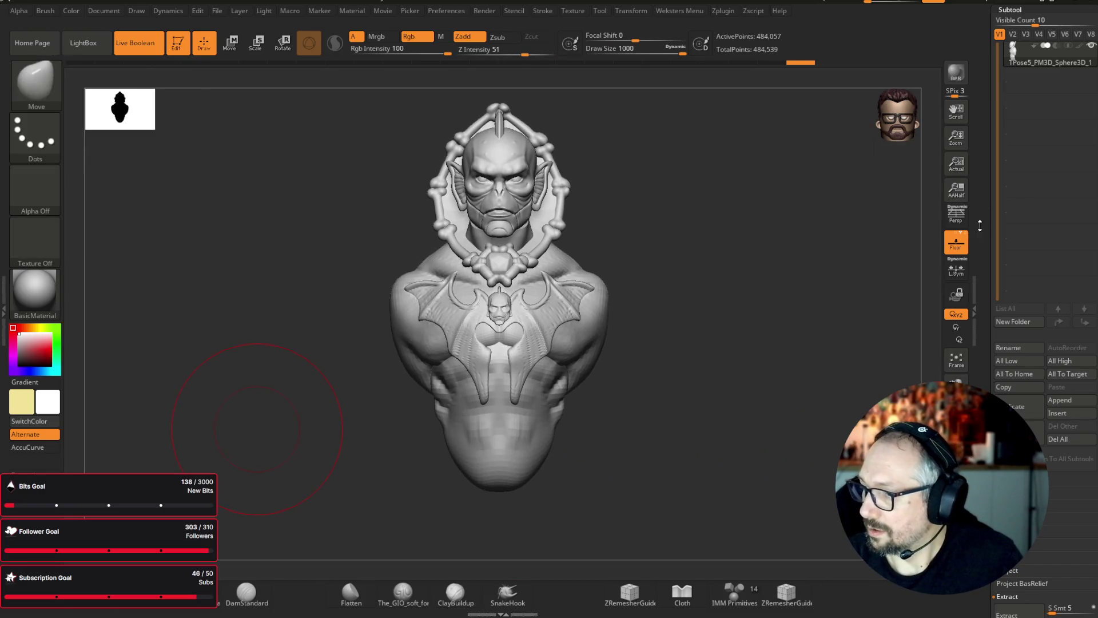
{"action": "mouse_move", "coordinate": [638, 306]}
{"action": "left_mouse_down", "text": "shift"}
{"action": "mouse_move", "coordinate": [714, 211]}
{"action": "mouse_move", "coordinate": [695, 234]}
{"action": "left_mouse_up", "text": "shift"}
{"action": "scroll", "coordinate": [694, 234], "scroll_direction": "up", "scroll_amount": 2}
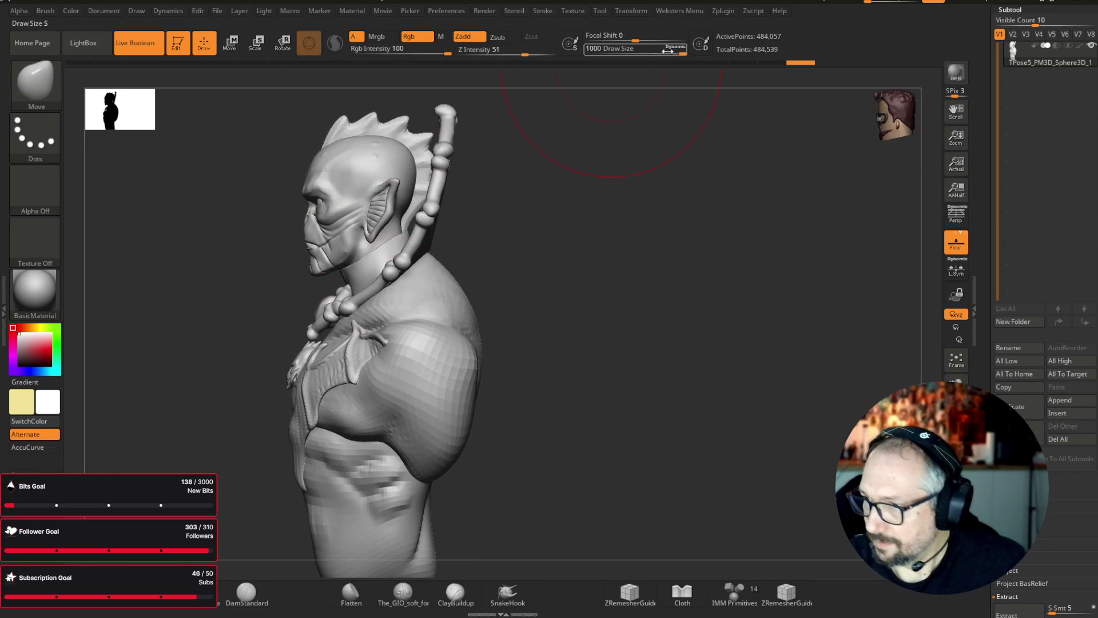
- Hide and unhide parts of the mesh to bring back the flat base block
{"action": "left_click", "coordinate": [378, 228], "text": "ctrl+shift"}
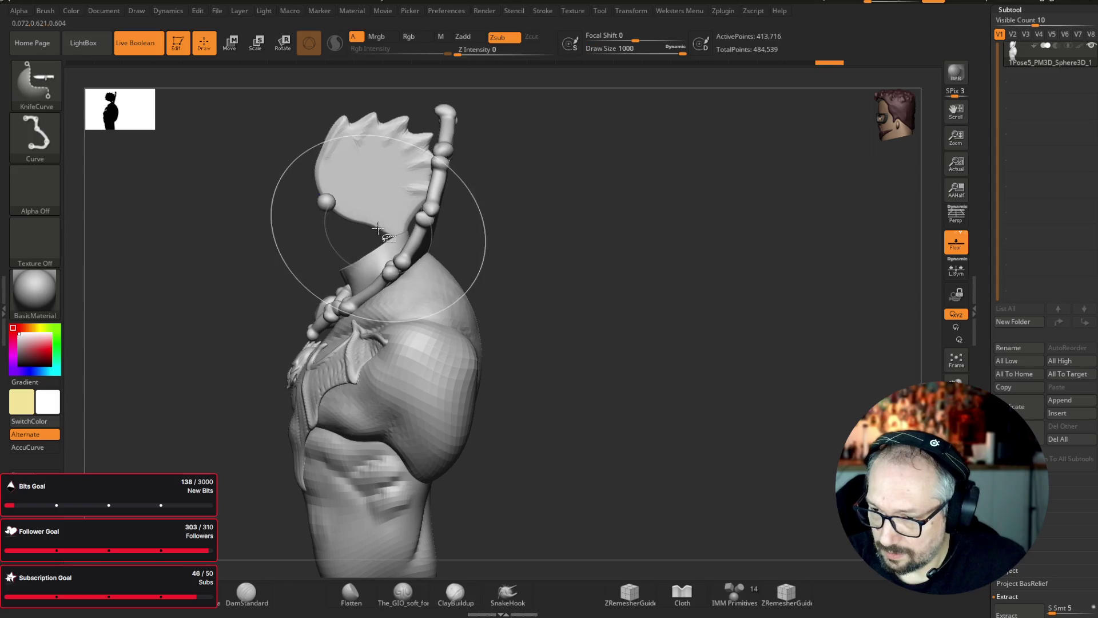
{"action": "left_click", "coordinate": [343, 194], "text": "ctrl+alt+shift"}
{"action": "mouse_move", "coordinate": [451, 224]}
{"action": "left_mouse_down"}
{"action": "mouse_move", "coordinate": [637, 172]}
{"action": "mouse_move", "coordinate": [627, 166]}
{"action": "left_mouse_up"}
{"action": "left_click", "coordinate": [547, 120], "text": "ctrl+shift"}
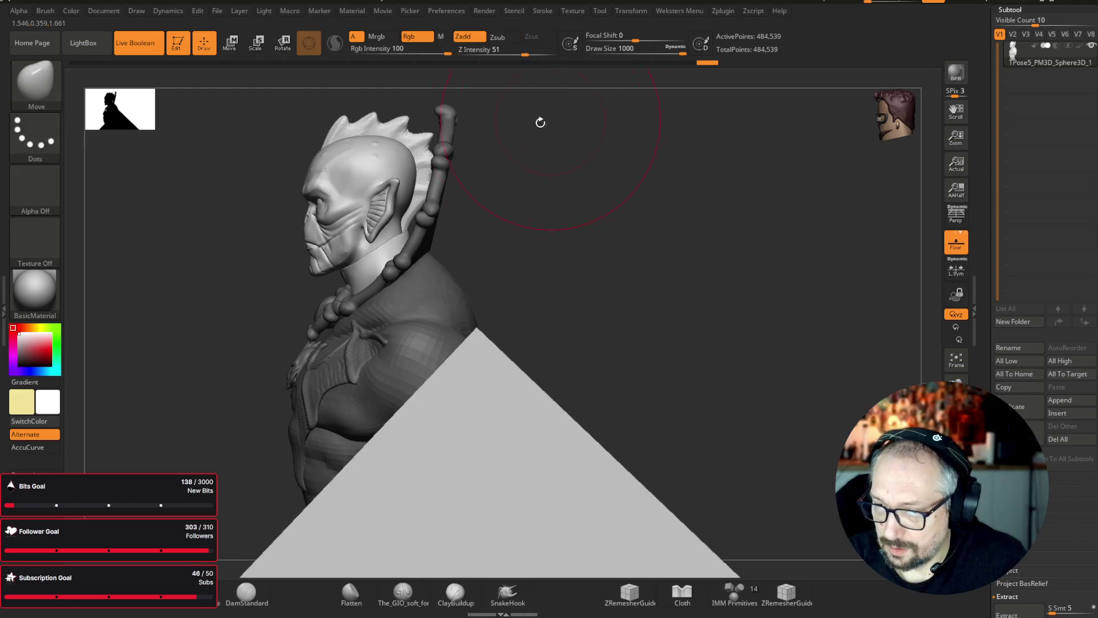
{"action": "left_click_drag", "start_coordinate": [482, 172], "coordinate": [584, 112]}
{"action": "left_click", "coordinate": [466, 355], "text": "ctrl+shift"}
{"action": "left_click", "coordinate": [532, 306], "text": "ctrl+shift"}
- Use Transpose Move to set the bust on top of the base block
{"action": "key", "text": "w"}
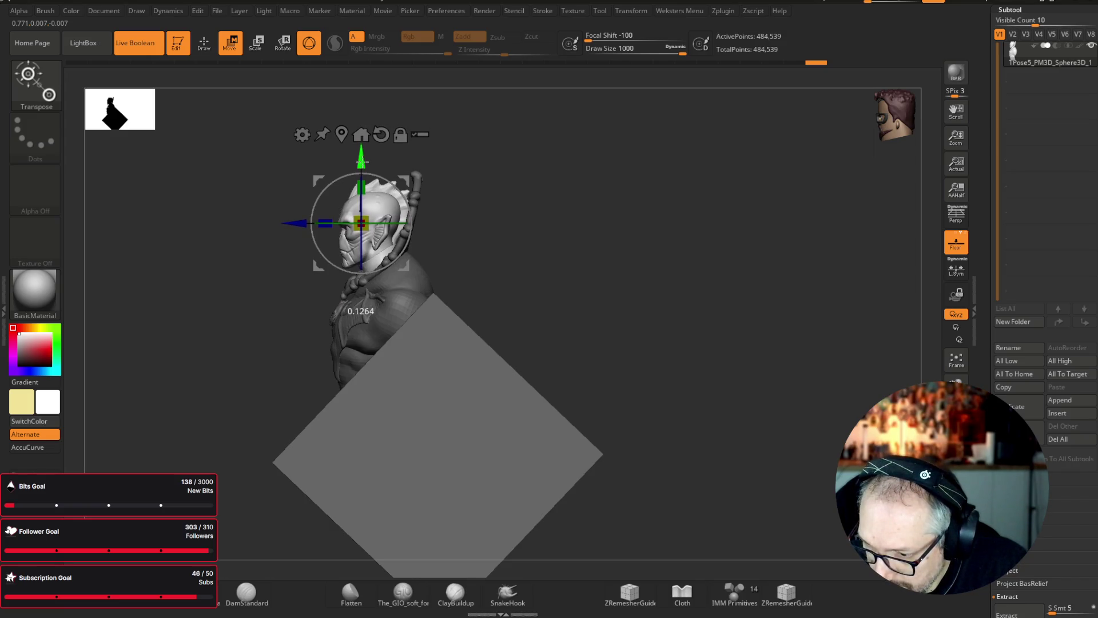
{"action": "mouse_move", "coordinate": [435, 172]}
{"action": "left_mouse_down"}
{"action": "mouse_move", "coordinate": [595, 139]}
{"action": "mouse_move", "coordinate": [584, 112]}
{"action": "left_mouse_up"}
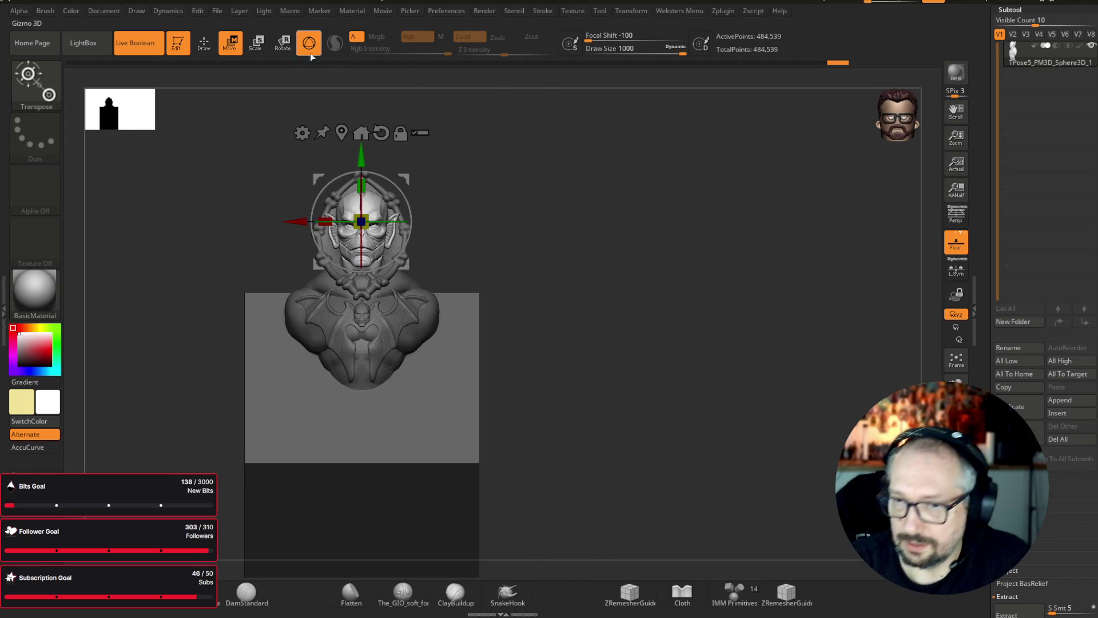
{"action": "left_click", "coordinate": [206, 45]}
{"action": "mouse_move", "coordinate": [544, 160]}
{"action": "left_mouse_down"}
{"action": "mouse_move", "coordinate": [693, 171]}
{"action": "mouse_move", "coordinate": [654, 174]}
{"action": "mouse_move", "coordinate": [645, 223]}
{"action": "mouse_move", "coordinate": [683, 182]}
{"action": "left_mouse_up"}
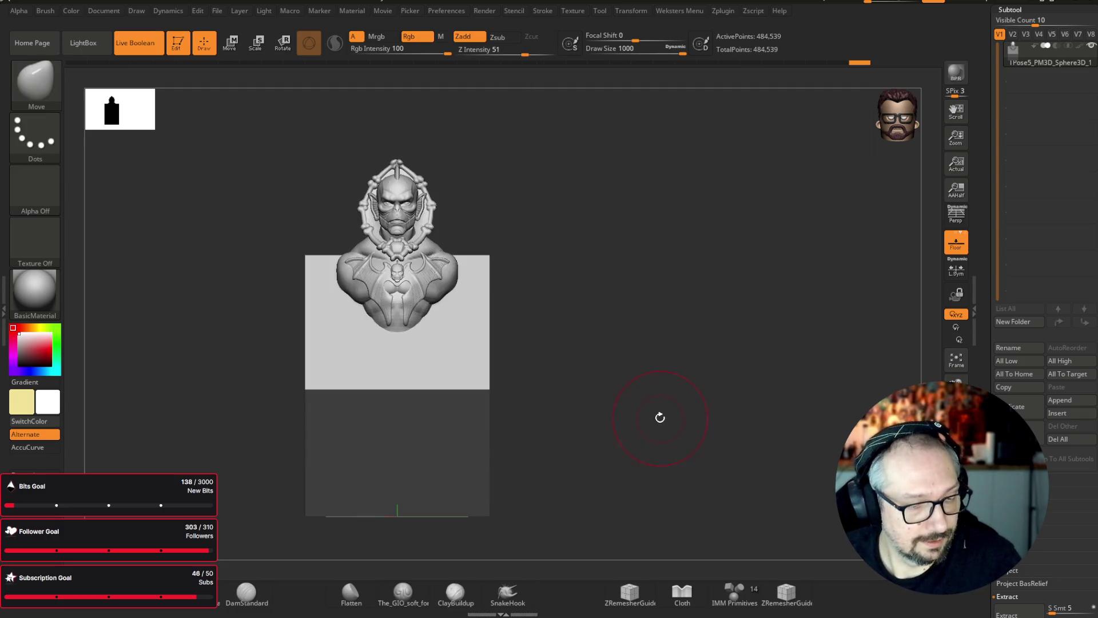
{"action": "left_click_drag", "start_coordinate": [662, 503], "coordinate": [670, 497]}
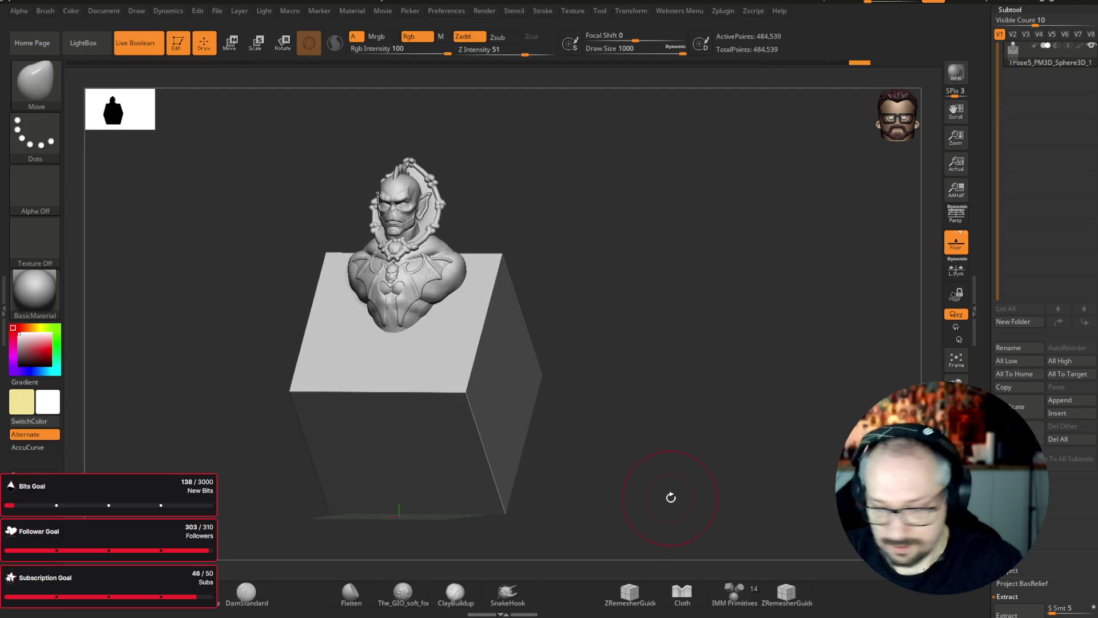
{"action": "right_click", "coordinate": [684, 500]}
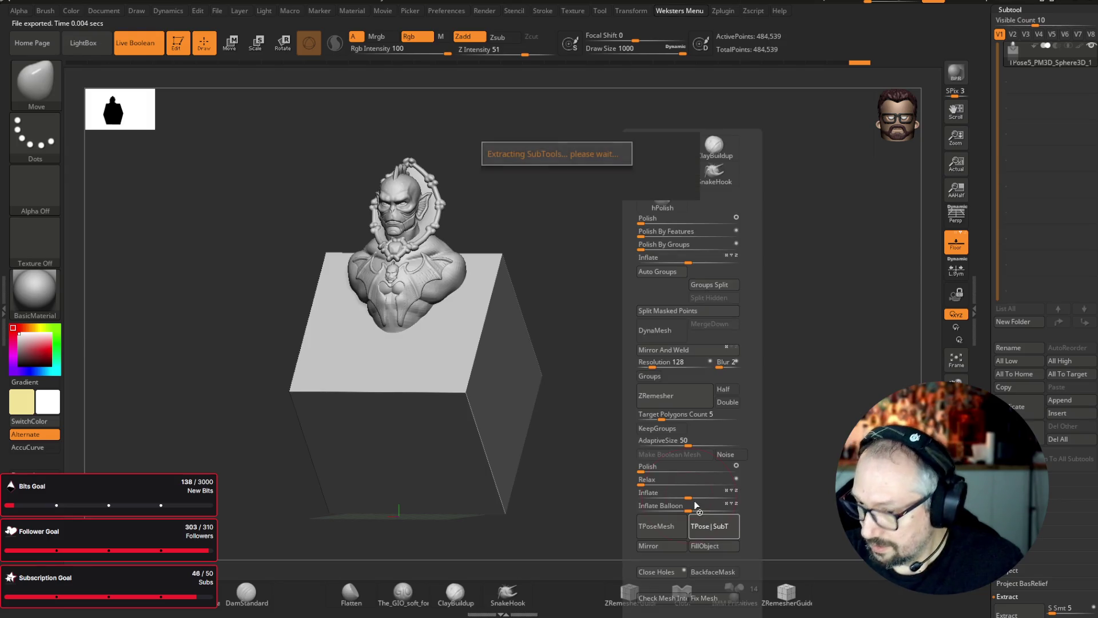
- Run TPose|SubT to transfer the posed mesh back onto the separate subtools
{"action": "left_click", "coordinate": [693, 501]}
{"action": "key", "text": "Up"}
{"action": "key", "text": "Up"}
{"action": "key", "text": "Up"}
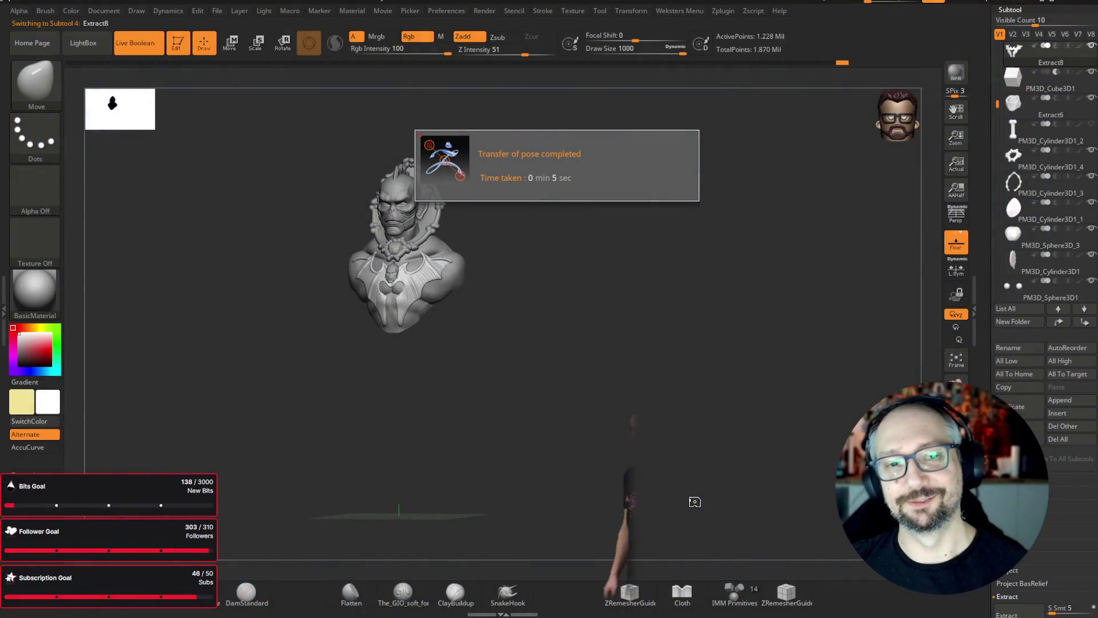
{"action": "mouse_move", "coordinate": [629, 387]}
{"action": "left_mouse_down"}
{"action": "mouse_move", "coordinate": [612, 397]}
{"action": "mouse_move", "coordinate": [617, 413]}
{"action": "mouse_move", "coordinate": [645, 424]}
{"action": "left_mouse_up"}
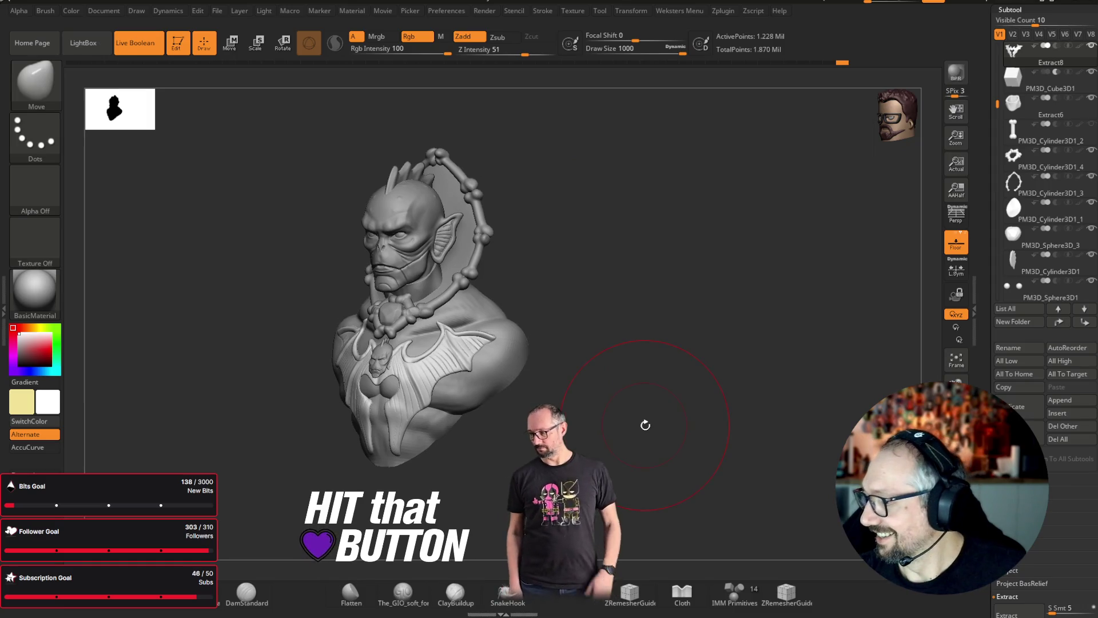
- Turn polypaint display back on and fill the bat-wing emblem red with FillObject
{"action": "left_click", "coordinate": [1079, 279]}
{"action": "mouse_move", "coordinate": [608, 233]}
{"action": "left_mouse_down"}
{"action": "mouse_move", "coordinate": [667, 233]}
{"action": "mouse_move", "coordinate": [664, 247]}
{"action": "mouse_move", "coordinate": [617, 232]}
{"action": "left_mouse_up"}
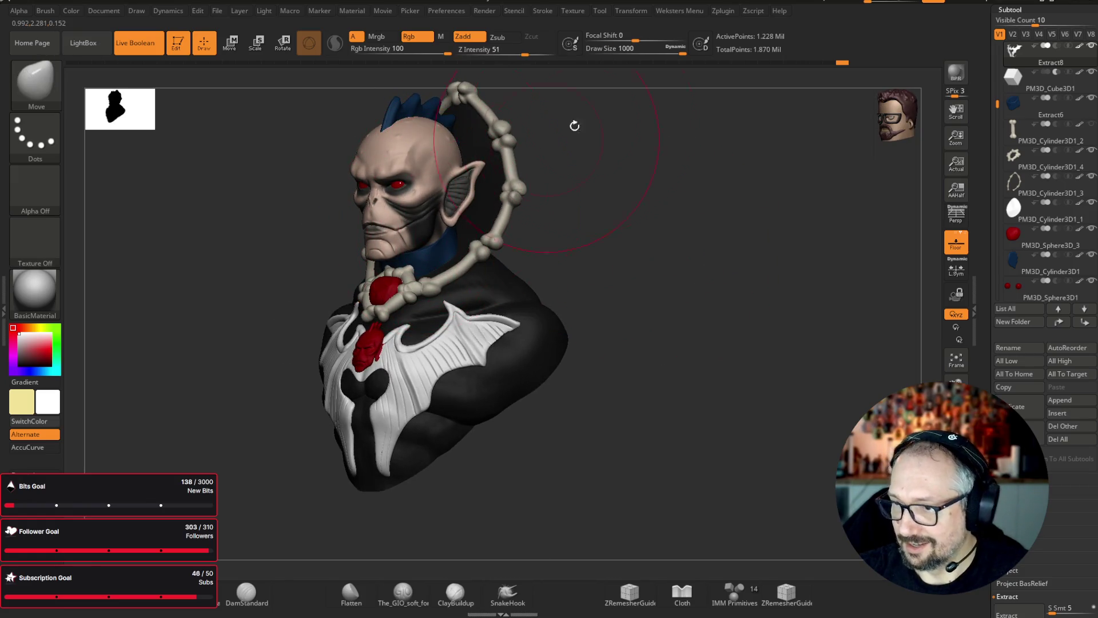
{"action": "left_click_drag", "start_coordinate": [775, 112], "coordinate": [789, 113], "text": "shift"}
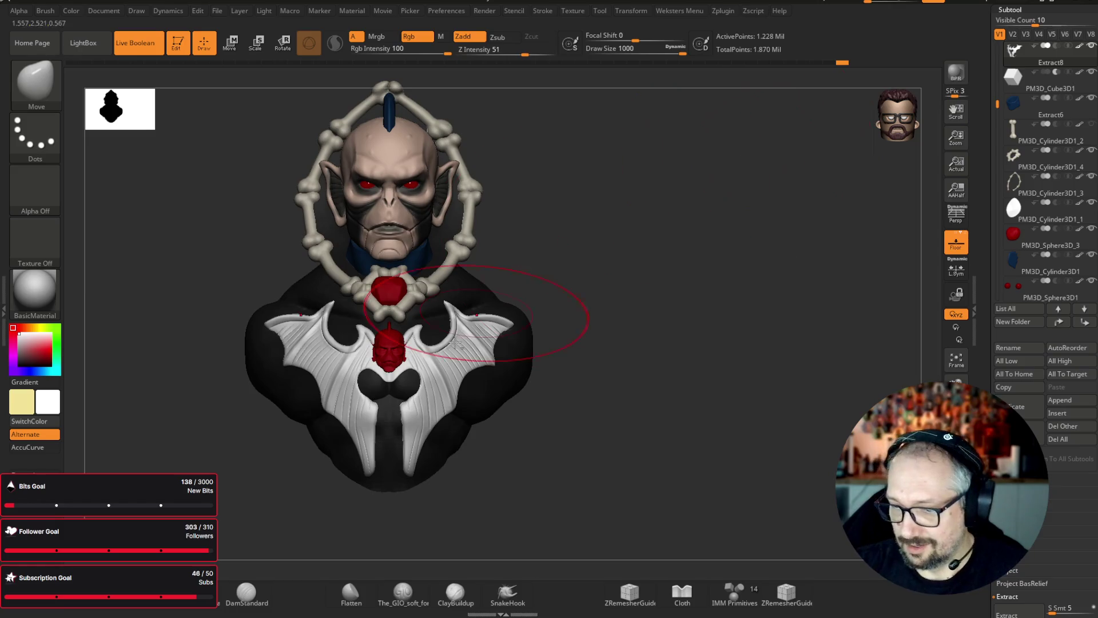
{"action": "key", "text": "c"}
{"action": "key", "text": "space"}
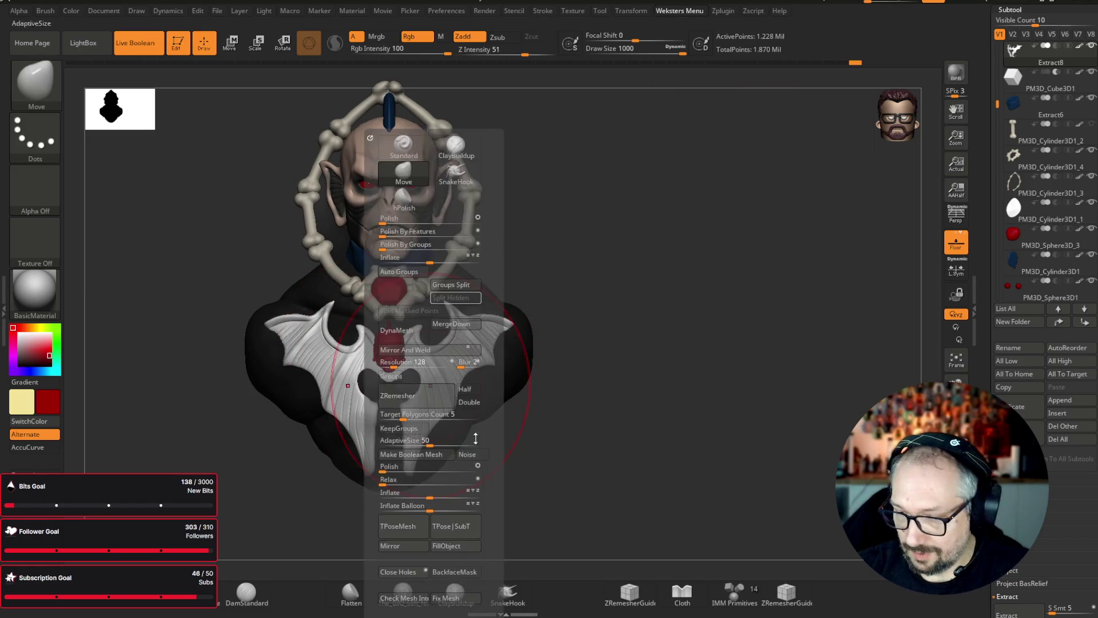
{"action": "mouse_move", "coordinate": [675, 412]}
{"action": "left_mouse_down"}
{"action": "mouse_move", "coordinate": [693, 420]}
{"action": "mouse_move", "coordinate": [568, 387]}
{"action": "left_mouse_up"}
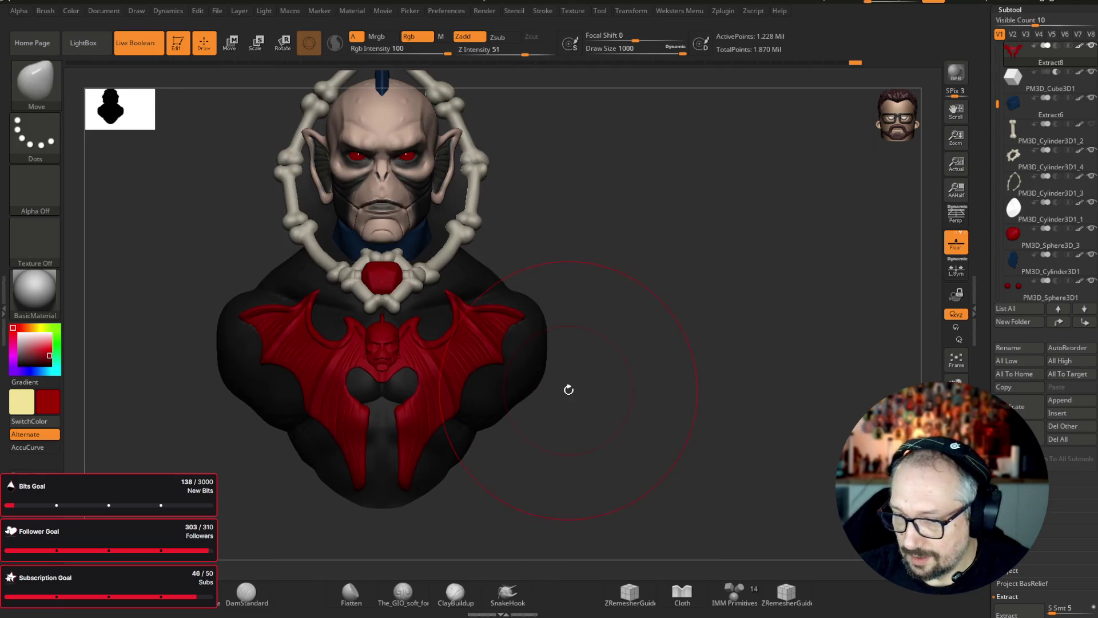
{"action": "left_click", "coordinate": [389, 279], "text": "alt"}
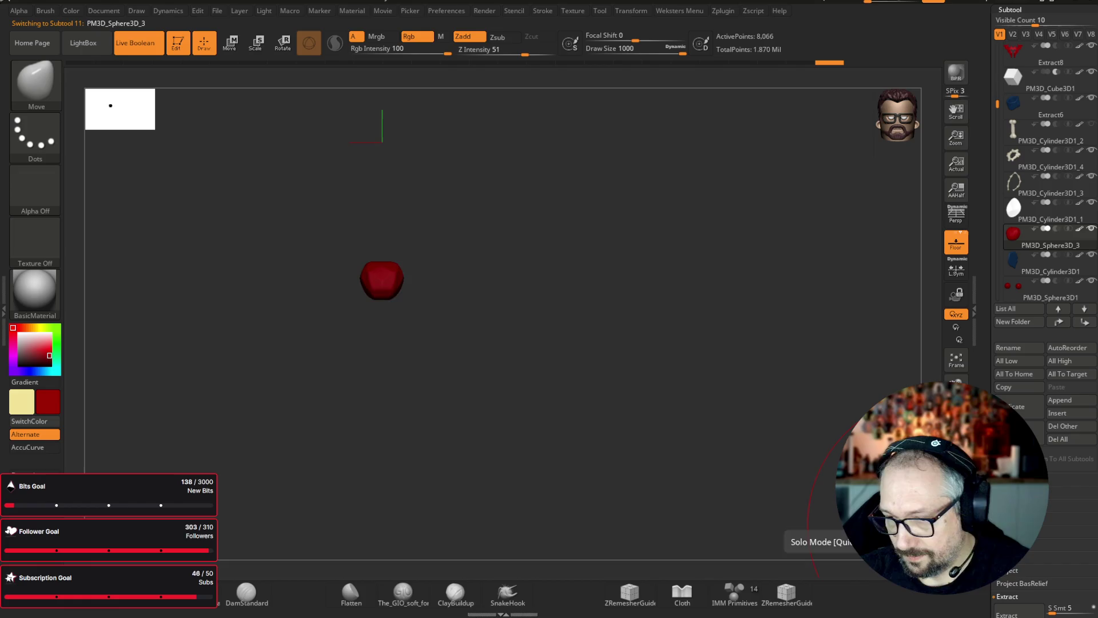
{"action": "left_click", "coordinate": [40, 291]}
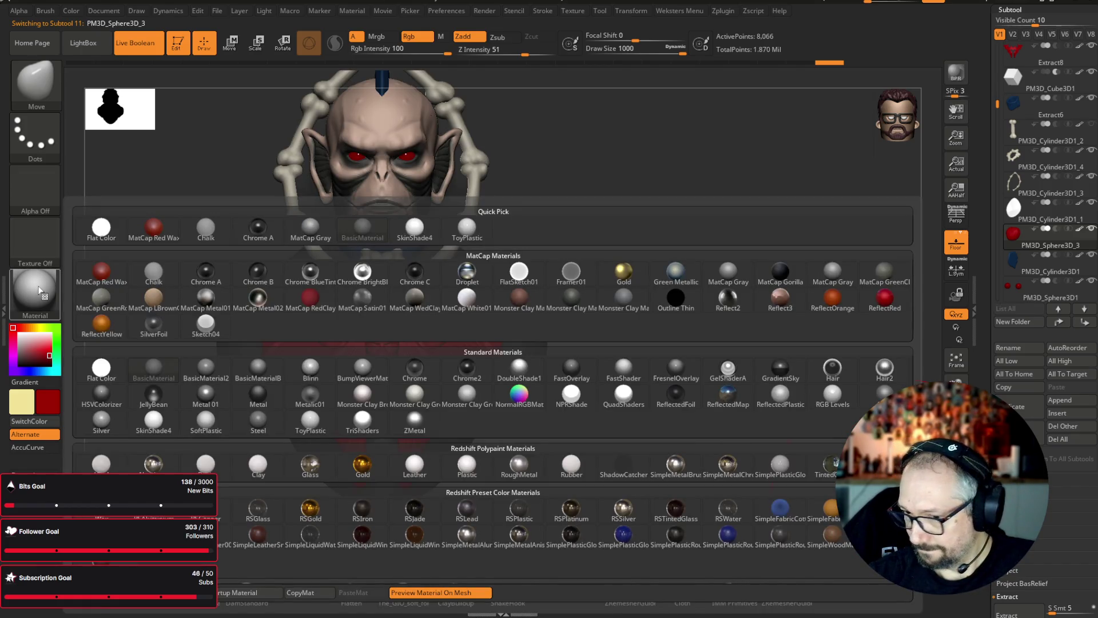
{"action": "left_click", "coordinate": [885, 296]}
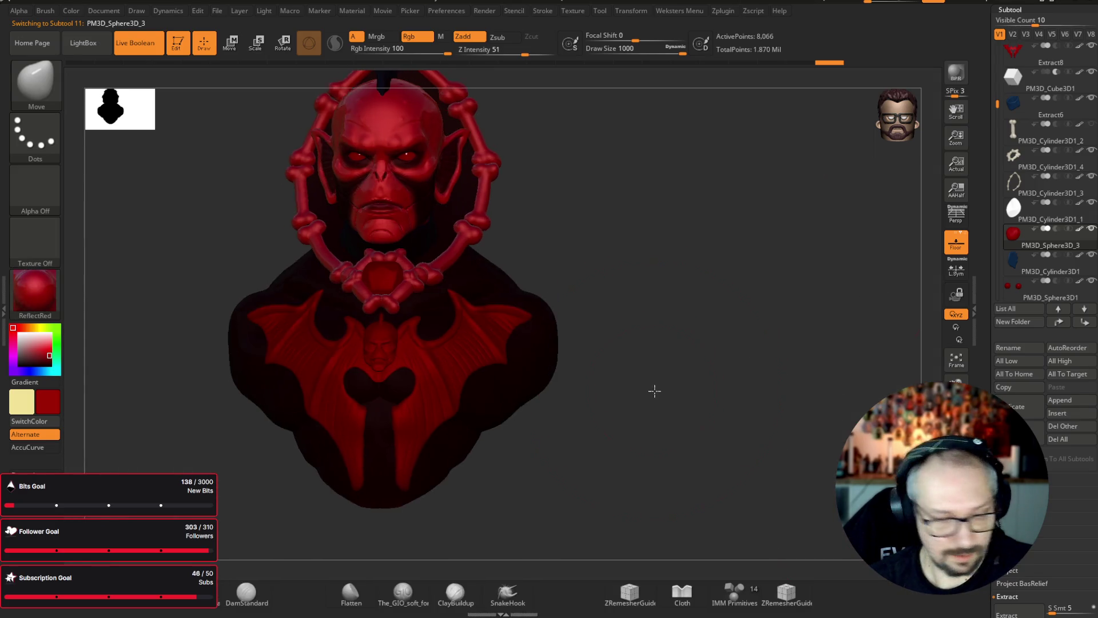
{"action": "left_click", "coordinate": [440, 37]}
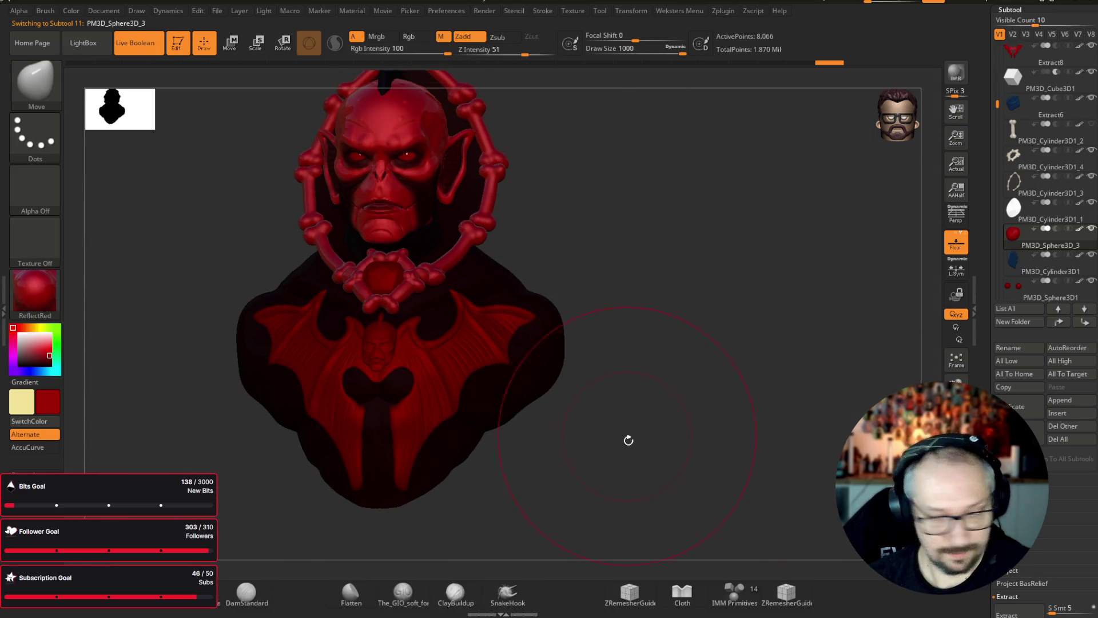
{"action": "key", "text": "space"}
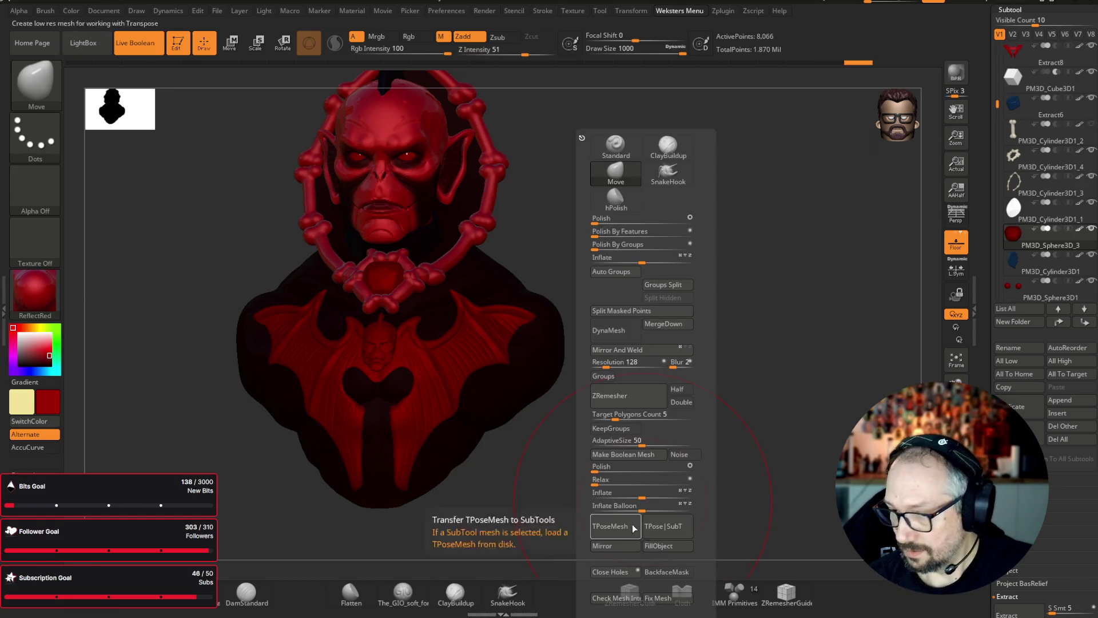
{"action": "key", "text": "m"}
{"action": "left_click", "coordinate": [177, 353]}
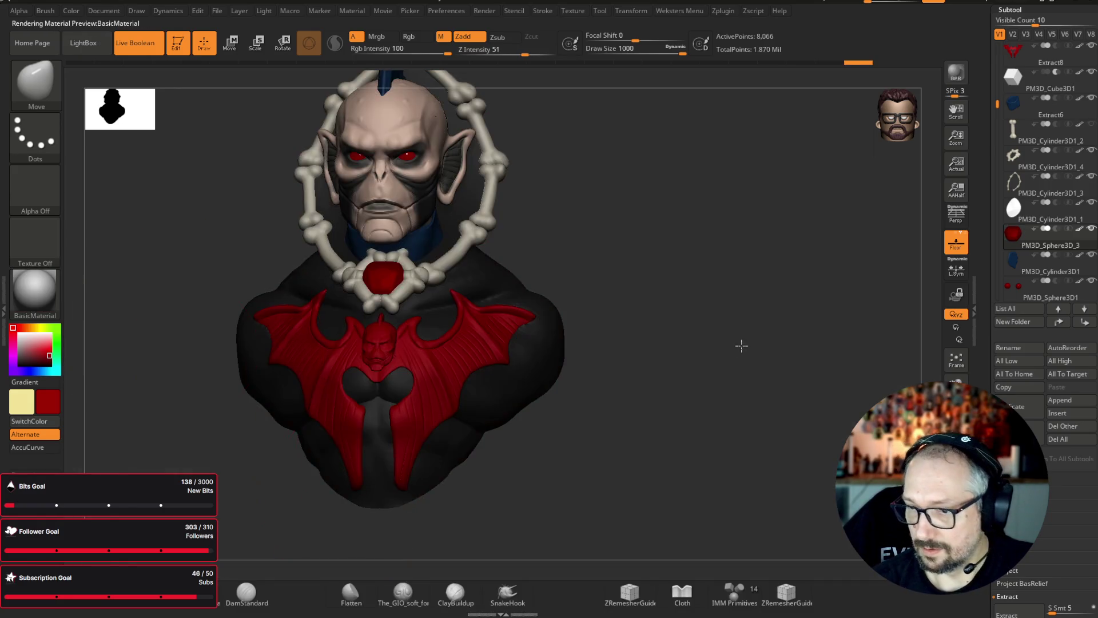
{"action": "mouse_move", "coordinate": [747, 349]}
{"action": "left_mouse_down"}
{"action": "mouse_move", "coordinate": [696, 378]}
{"action": "mouse_move", "coordinate": [728, 384]}
{"action": "mouse_move", "coordinate": [708, 376]}
{"action": "mouse_move", "coordinate": [784, 351]}
{"action": "left_mouse_up"}
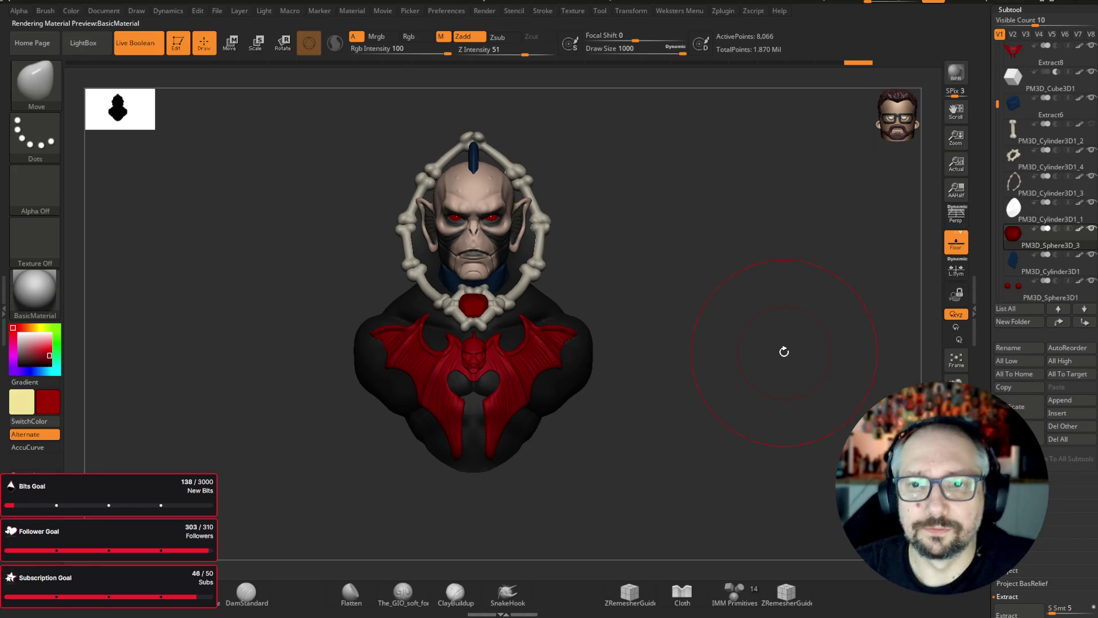
{"action": "mouse_move", "coordinate": [785, 351]}
{"action": "left_mouse_down"}
{"action": "mouse_move", "coordinate": [818, 203]}
{"action": "mouse_move", "coordinate": [791, 185]}
{"action": "left_mouse_up"}
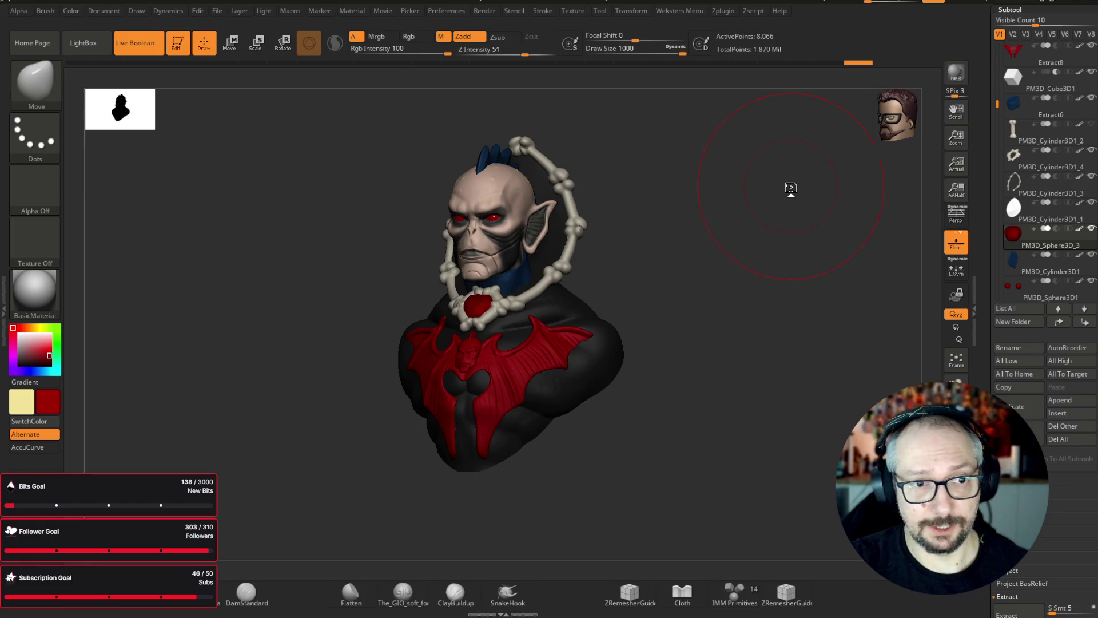
{"action": "key", "text": "f"}
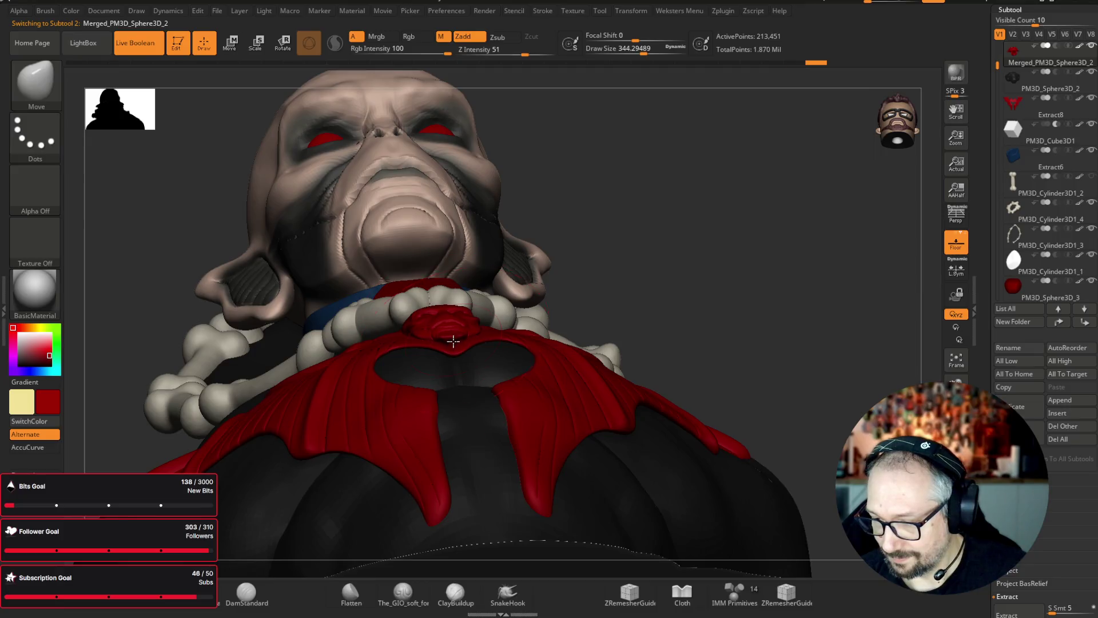
- Select the bat emblem subtool, lower Draw Size, and nudge its face features symmetrically
{"action": "left_click", "coordinate": [449, 343], "text": "alt"}
{"action": "key", "text": "f"}
{"action": "mouse_move", "coordinate": [858, 271]}
{"action": "left_mouse_down"}
{"action": "mouse_move", "coordinate": [890, 262]}
{"action": "mouse_move", "coordinate": [831, 221]}
{"action": "mouse_move", "coordinate": [541, 200]}
{"action": "left_mouse_up"}
{"action": "left_click_drag", "start_coordinate": [643, 52], "coordinate": [639, 52]}
{"action": "mouse_move", "coordinate": [658, 143]}
{"action": "left_mouse_down"}
{"action": "mouse_move", "coordinate": [743, 191]}
{"action": "mouse_move", "coordinate": [472, 259]}
{"action": "mouse_move", "coordinate": [777, 240]}
{"action": "mouse_move", "coordinate": [424, 291]}
{"action": "left_mouse_up"}
{"action": "left_click_drag", "start_coordinate": [662, 309], "coordinate": [661, 279], "text": "shift"}
{"action": "left_click_drag", "start_coordinate": [527, 298], "coordinate": [520, 297]}
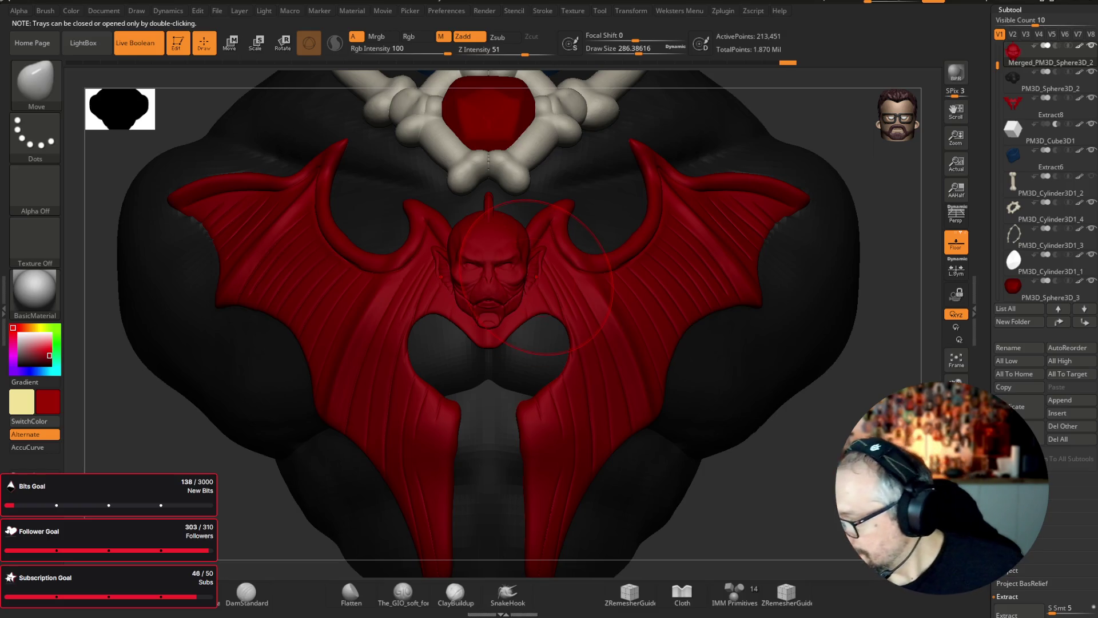
{"action": "scroll", "coordinate": [1045, 286], "scroll_direction": "down", "scroll_amount": 5}
{"action": "scroll", "coordinate": [1023, 563], "scroll_direction": "down", "scroll_amount": 1}
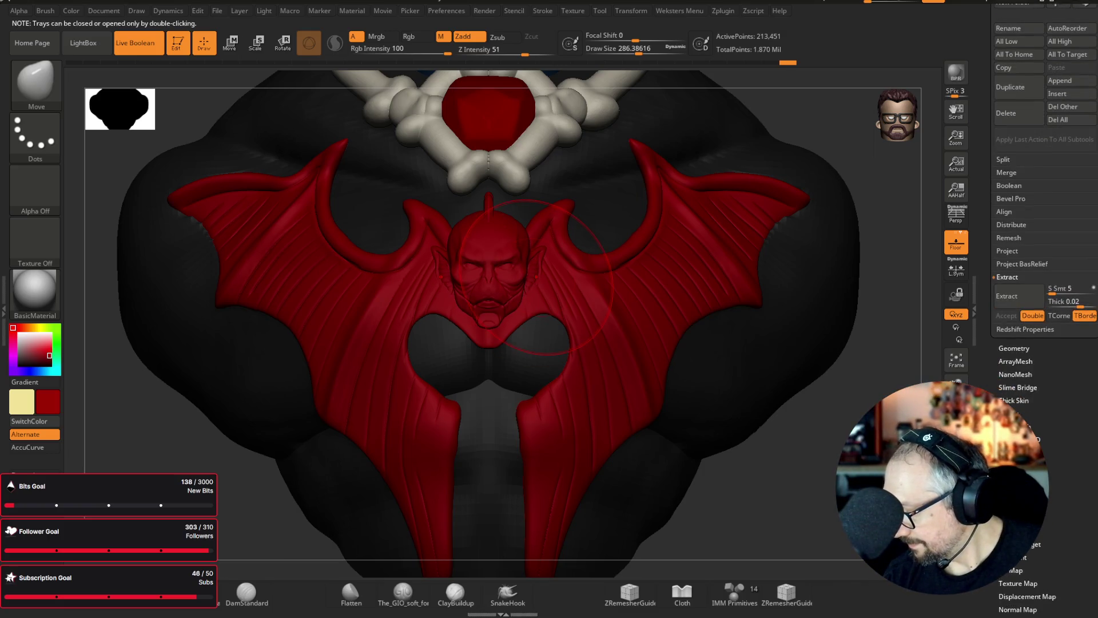
{"action": "scroll", "coordinate": [1054, 504], "scroll_direction": "down", "scroll_amount": 6}
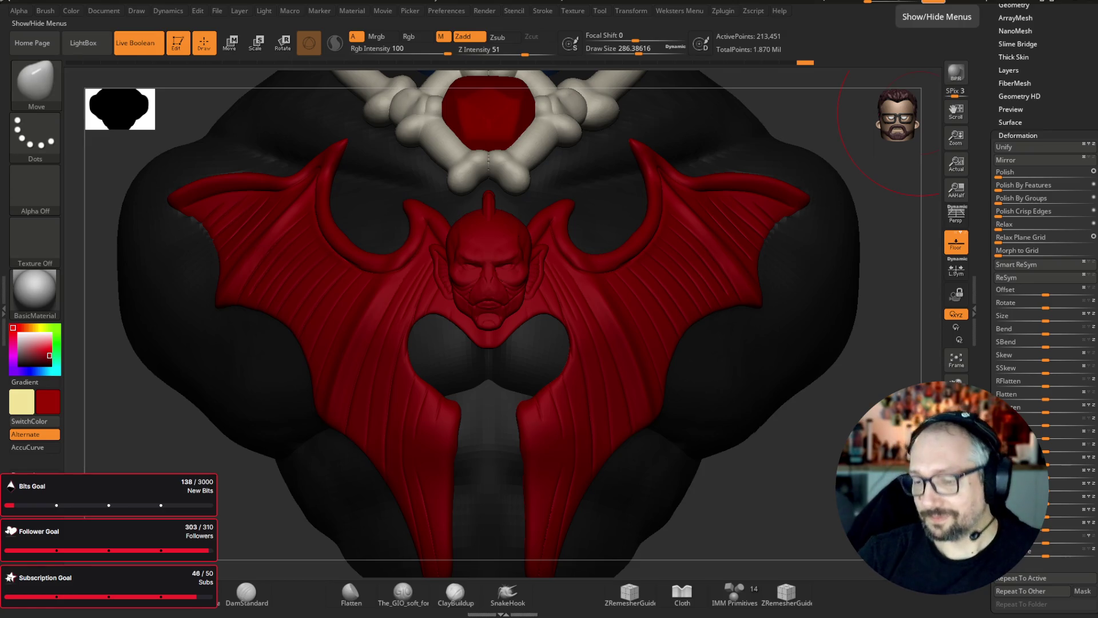
- Reduce Draw Size further and smooth the emblem's surface and wing edges
{"action": "right_click_drag", "start_coordinate": [661, 306], "coordinate": [829, 319]}
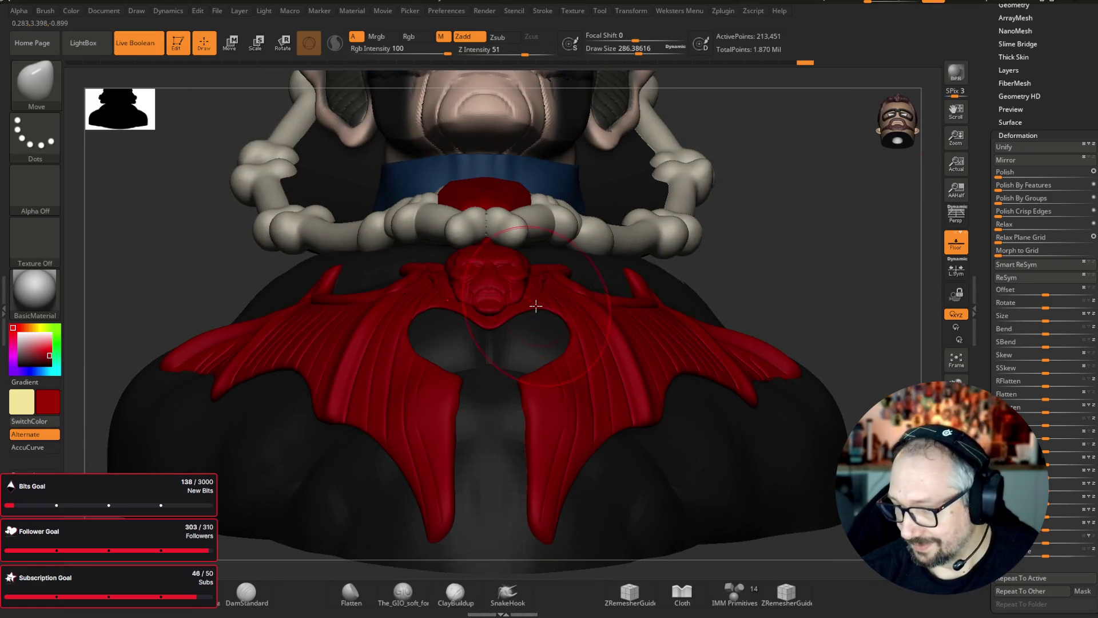
{"action": "left_click_drag", "start_coordinate": [638, 54], "coordinate": [629, 59]}
{"action": "mouse_move", "coordinate": [789, 179]}
{"action": "right_mouse_down"}
{"action": "mouse_move", "coordinate": [706, 215]}
{"action": "mouse_move", "coordinate": [638, 51]}
{"action": "right_mouse_up"}
{"action": "left_click_drag", "start_coordinate": [638, 51], "coordinate": [620, 50]}
{"action": "mouse_move", "coordinate": [674, 135]}
{"action": "right_mouse_down"}
{"action": "mouse_move", "coordinate": [490, 300]}
{"action": "mouse_move", "coordinate": [802, 186]}
{"action": "mouse_move", "coordinate": [799, 225]}
{"action": "mouse_move", "coordinate": [674, 181]}
{"action": "right_mouse_up"}
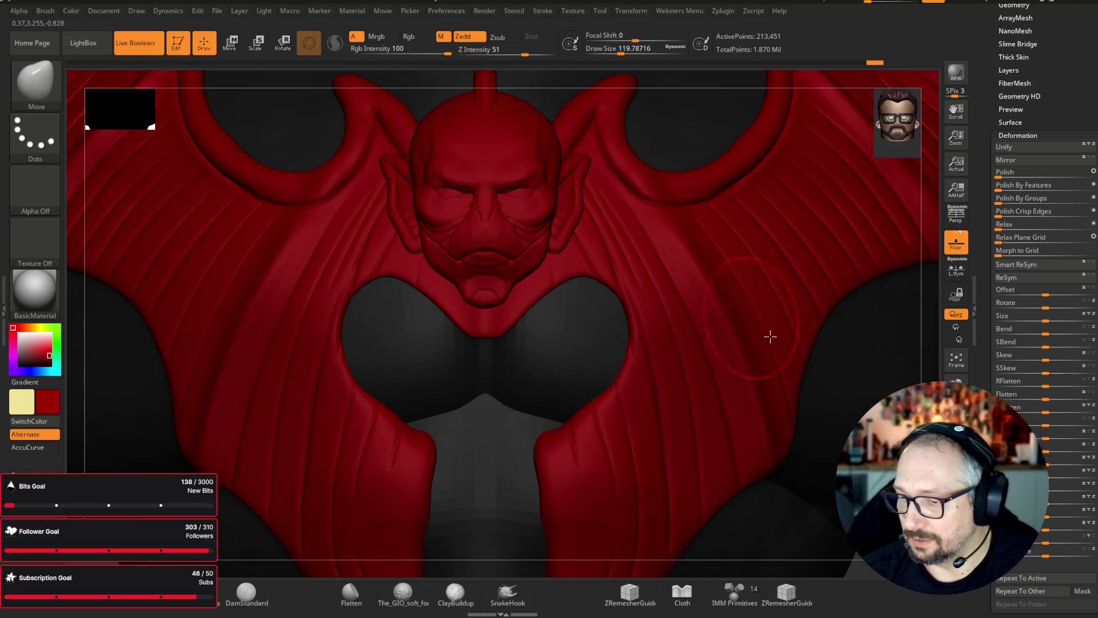
{"action": "key", "text": "f"}
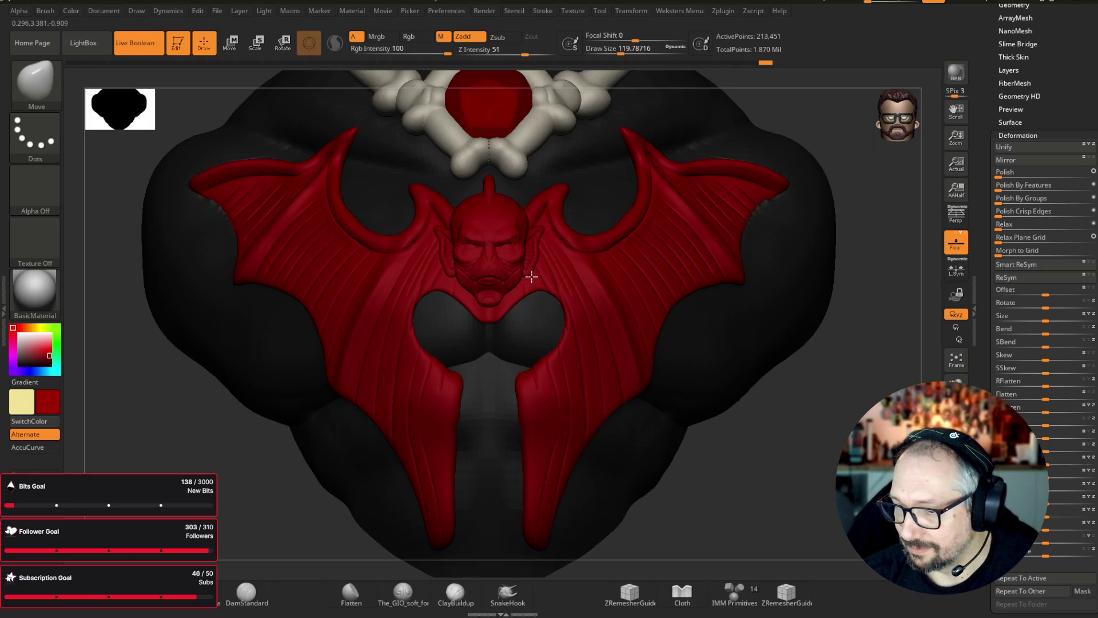
{"action": "left_click_drag", "start_coordinate": [916, 244], "coordinate": [889, 235]}
{"action": "key", "text": "b"}
{"action": "key", "text": "m"}
{"action": "key", "text": "v"}
{"action": "left_click_drag", "start_coordinate": [767, 206], "coordinate": [446, 267]}
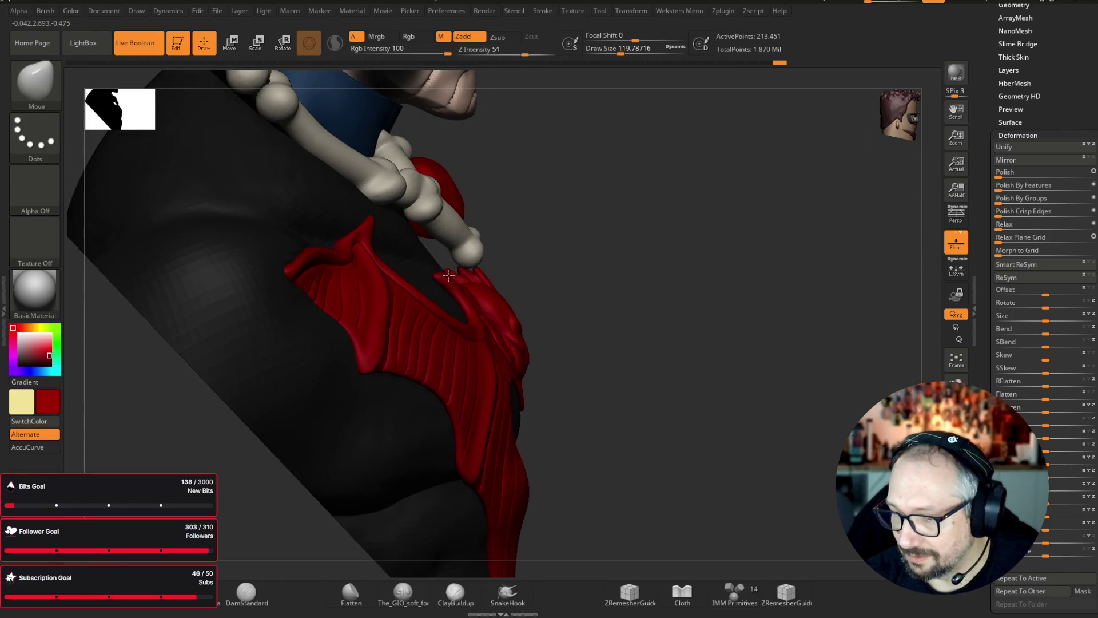
{"action": "mouse_move", "coordinate": [749, 234]}
{"action": "left_mouse_down"}
{"action": "mouse_move", "coordinate": [711, 235]}
{"action": "mouse_move", "coordinate": [728, 226]}
{"action": "left_mouse_up"}
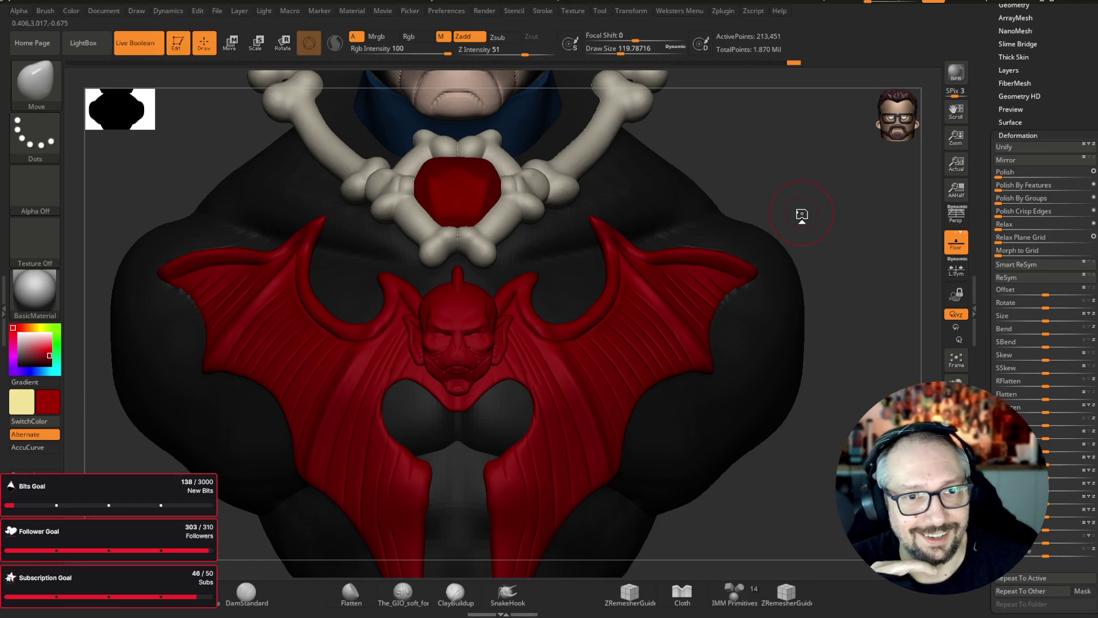
{"action": "key", "text": "f"}
{"action": "left_click", "coordinate": [718, 372], "text": "alt"}
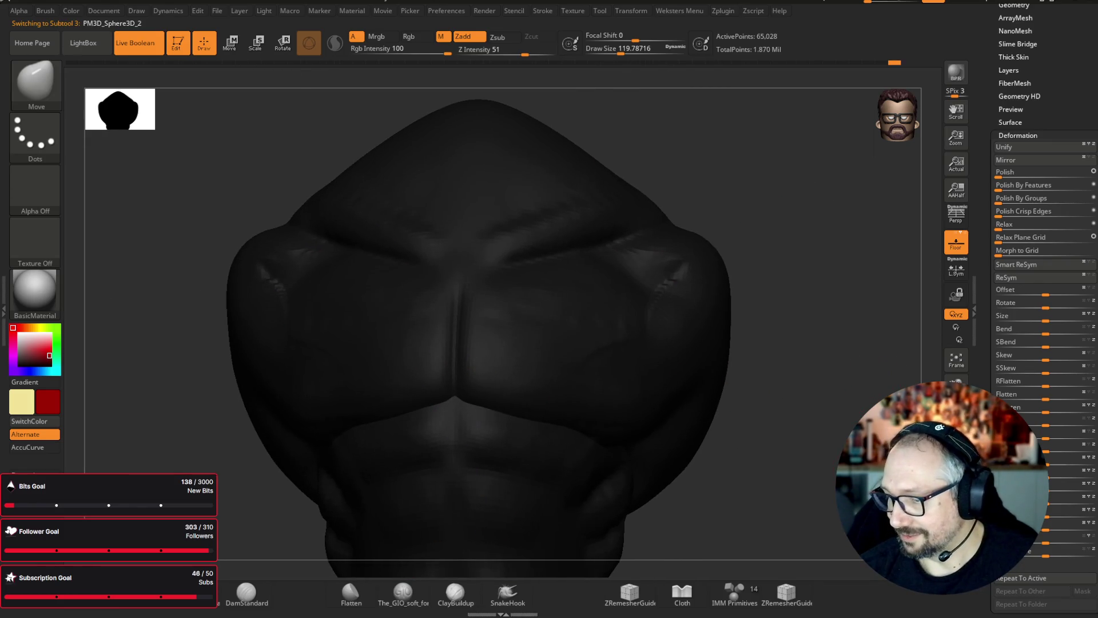
{"action": "key", "text": "shift"}
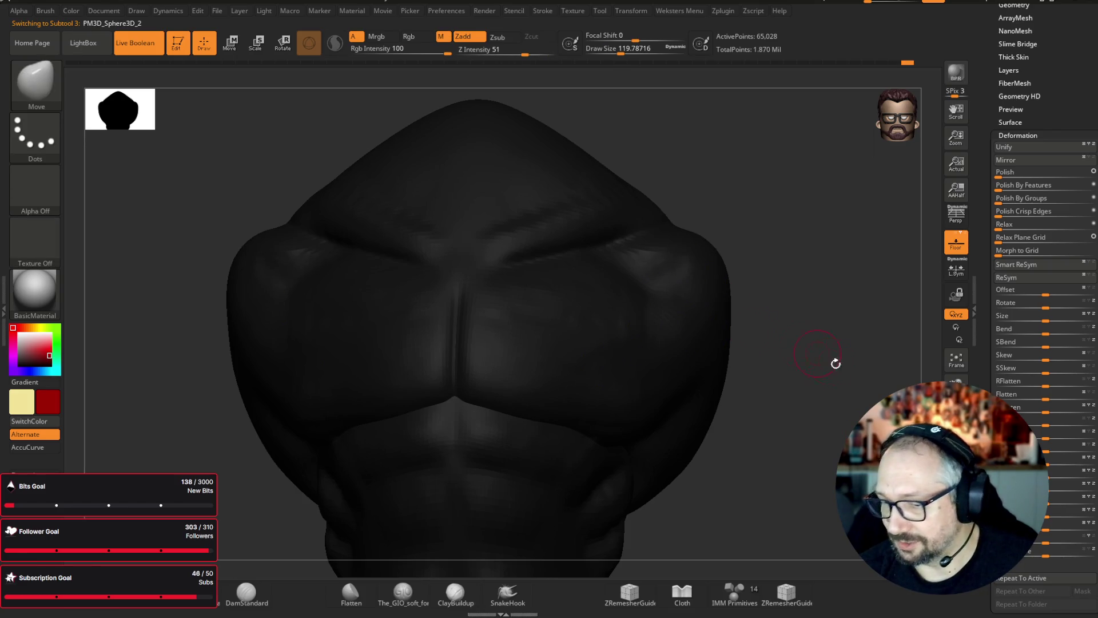
{"action": "key", "text": "f"}
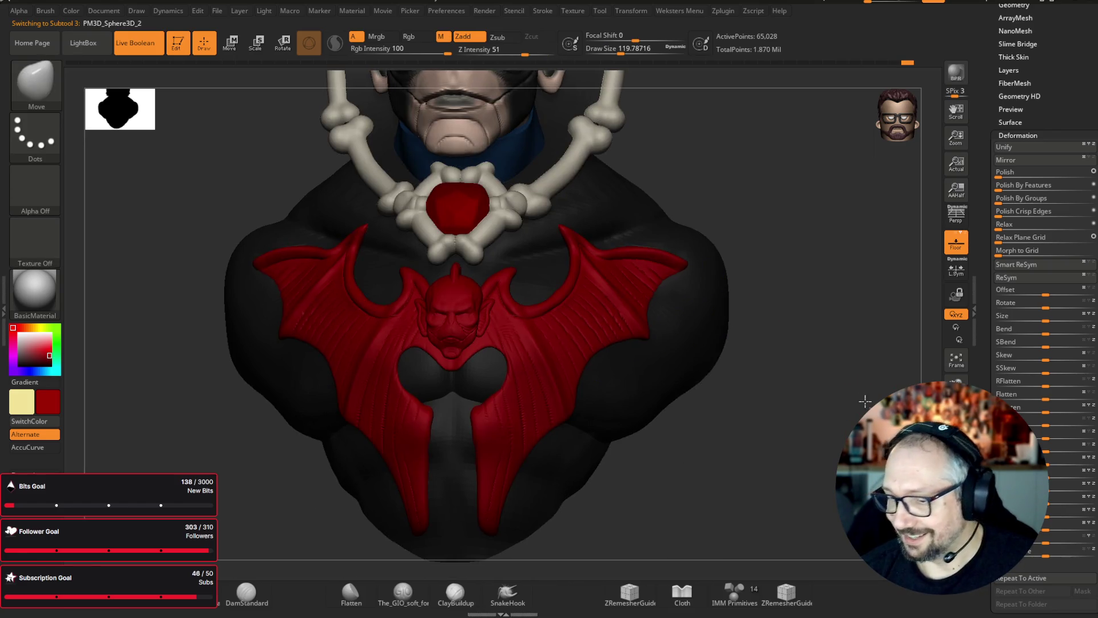
{"action": "scroll", "coordinate": [855, 375], "scroll_direction": "down", "scroll_amount": 3}
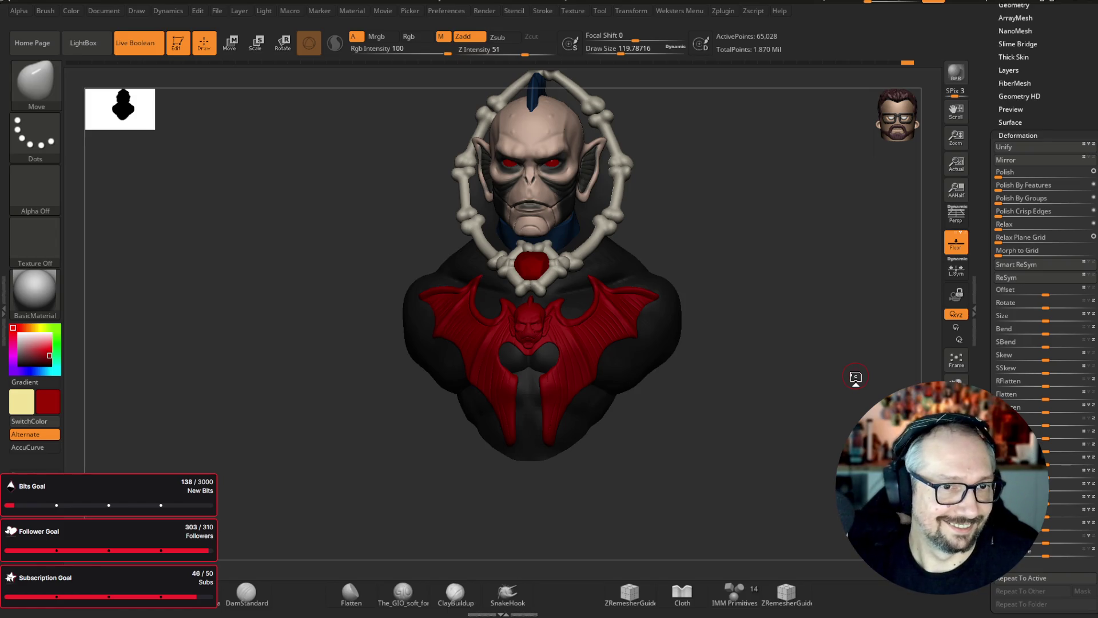
{"action": "mouse_move", "coordinate": [740, 131]}
{"action": "left_mouse_down"}
{"action": "mouse_move", "coordinate": [782, 155]}
{"action": "mouse_move", "coordinate": [691, 167]}
{"action": "left_mouse_up"}
- Turn to the back of the collar, select the PM3D_Cylinder3D1_1 filler piece and solo it
{"action": "mouse_move", "coordinate": [706, 128]}
{"action": "left_mouse_down"}
{"action": "mouse_move", "coordinate": [600, 154]}
{"action": "mouse_move", "coordinate": [796, 119]}
{"action": "mouse_move", "coordinate": [833, 135]}
{"action": "mouse_move", "coordinate": [713, 113]}
{"action": "mouse_move", "coordinate": [731, 130]}
{"action": "mouse_move", "coordinate": [715, 143]}
{"action": "left_mouse_up"}
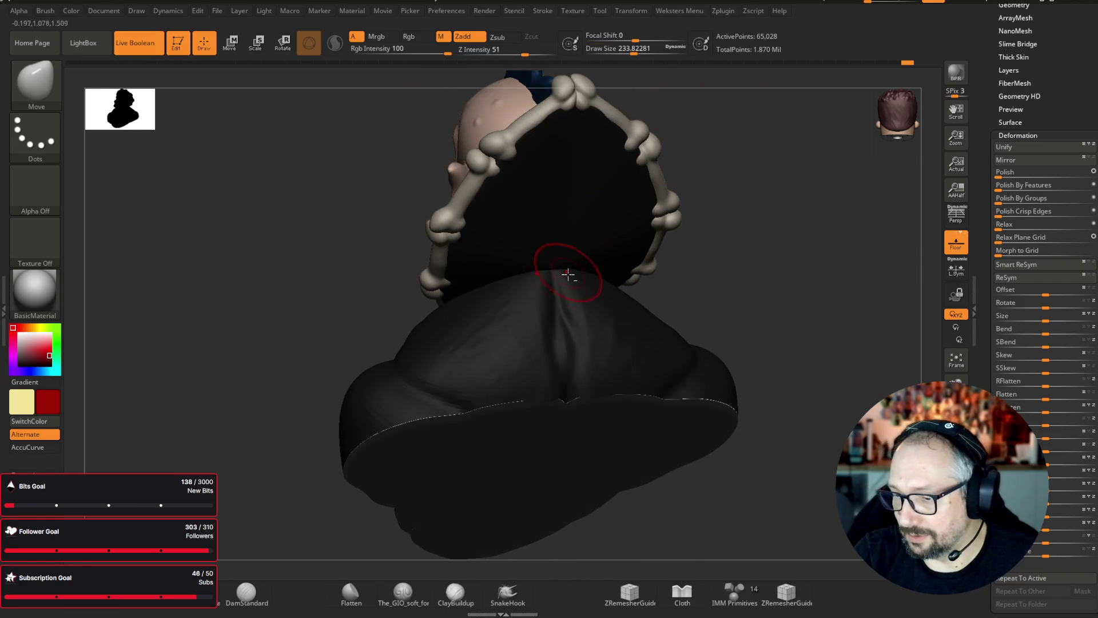
{"action": "left_click_drag", "start_coordinate": [790, 167], "coordinate": [789, 160], "text": "shift"}
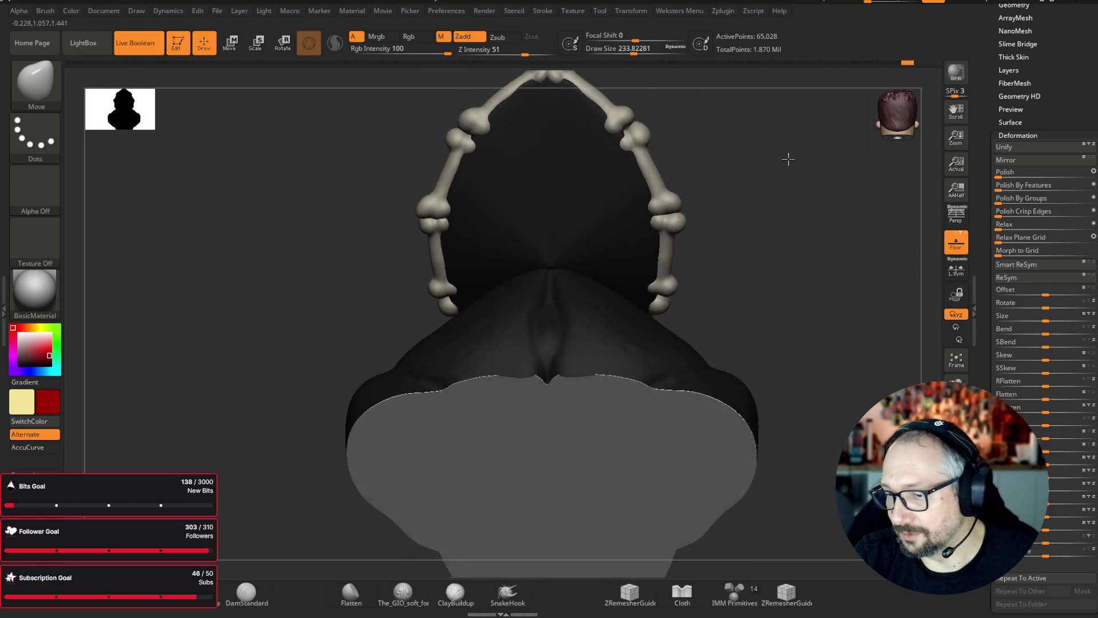
{"action": "mouse_move", "coordinate": [777, 233]}
{"action": "left_mouse_down", "text": "alt"}
{"action": "mouse_move", "coordinate": [773, 159]}
{"action": "mouse_move", "coordinate": [833, 110]}
{"action": "mouse_move", "coordinate": [544, 76]}
{"action": "left_mouse_up", "text": "alt"}
{"action": "key", "text": "shift"}
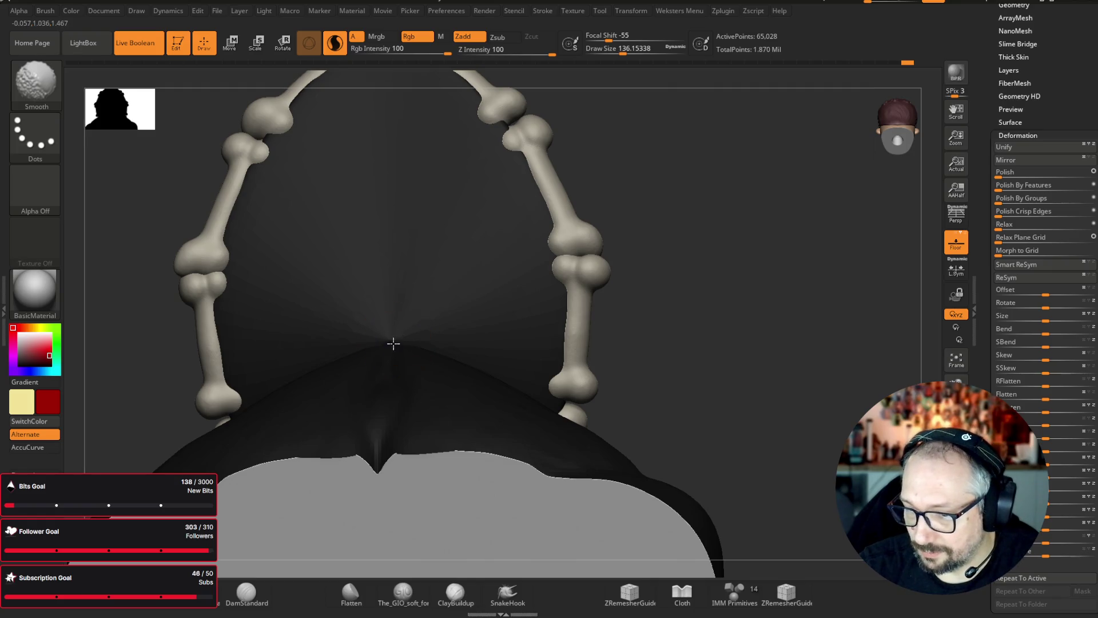
{"action": "left_click", "coordinate": [713, 275], "text": "ctrl+shift"}
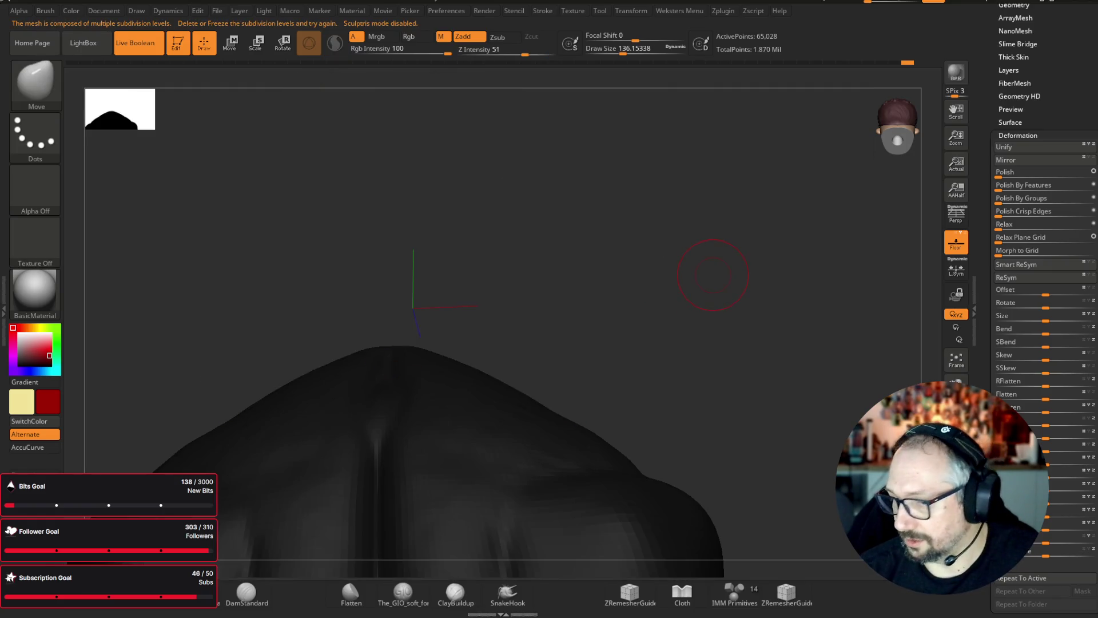
{"action": "left_click", "coordinate": [522, 314], "text": "ctrl+shift"}
{"action": "left_click", "coordinate": [526, 319], "text": "alt"}
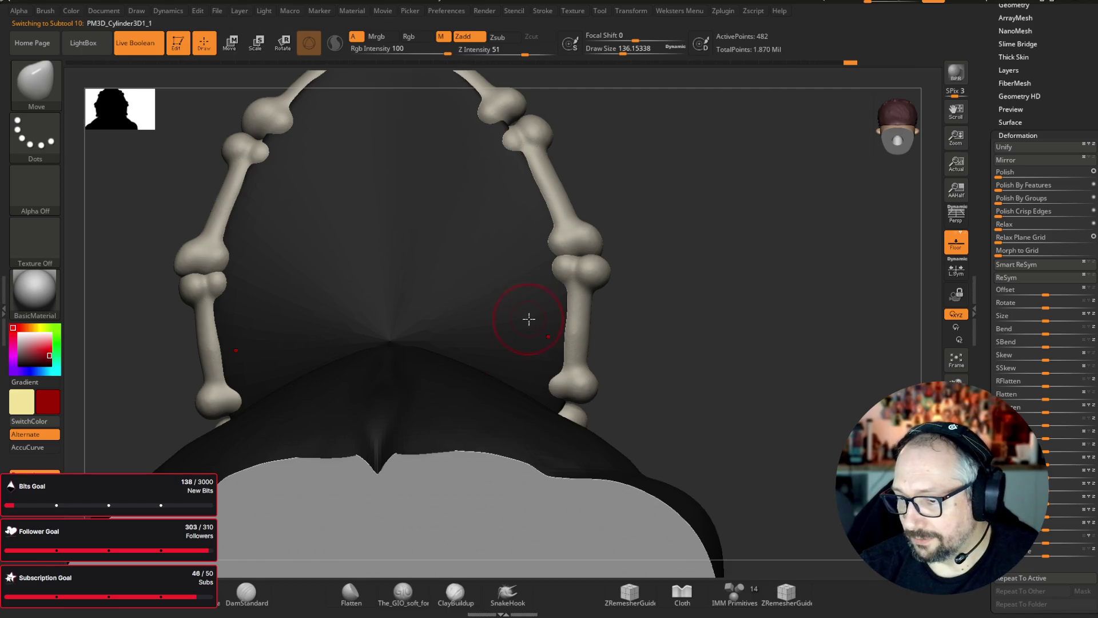
{"action": "left_click", "coordinate": [400, 334], "text": "ctrl"}
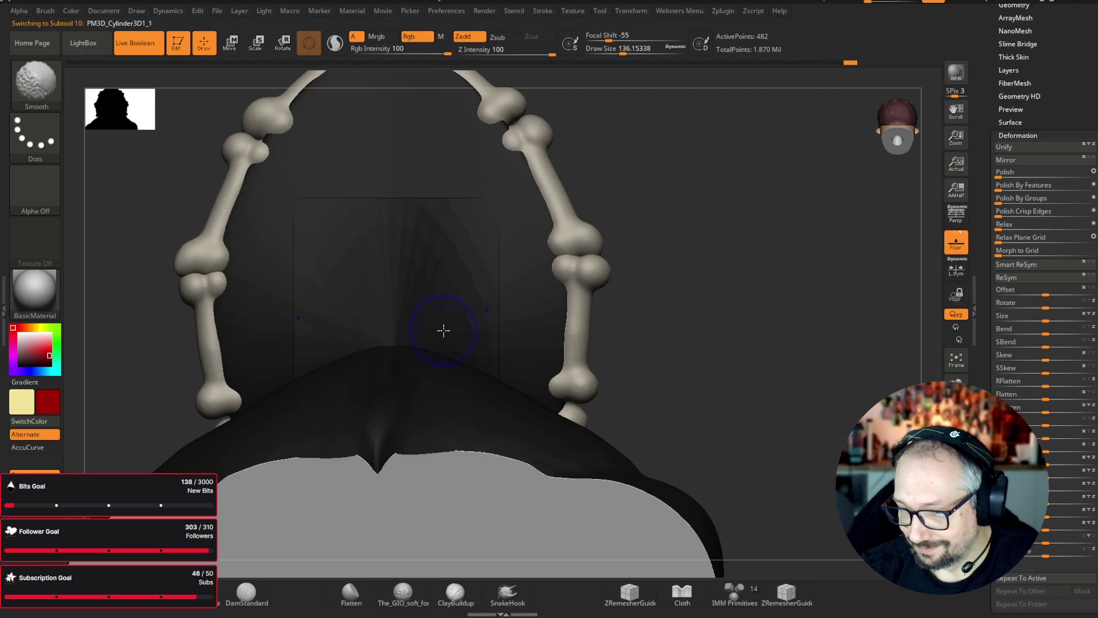
{"action": "left_click", "coordinate": [442, 330], "text": "ctrl+shift"}
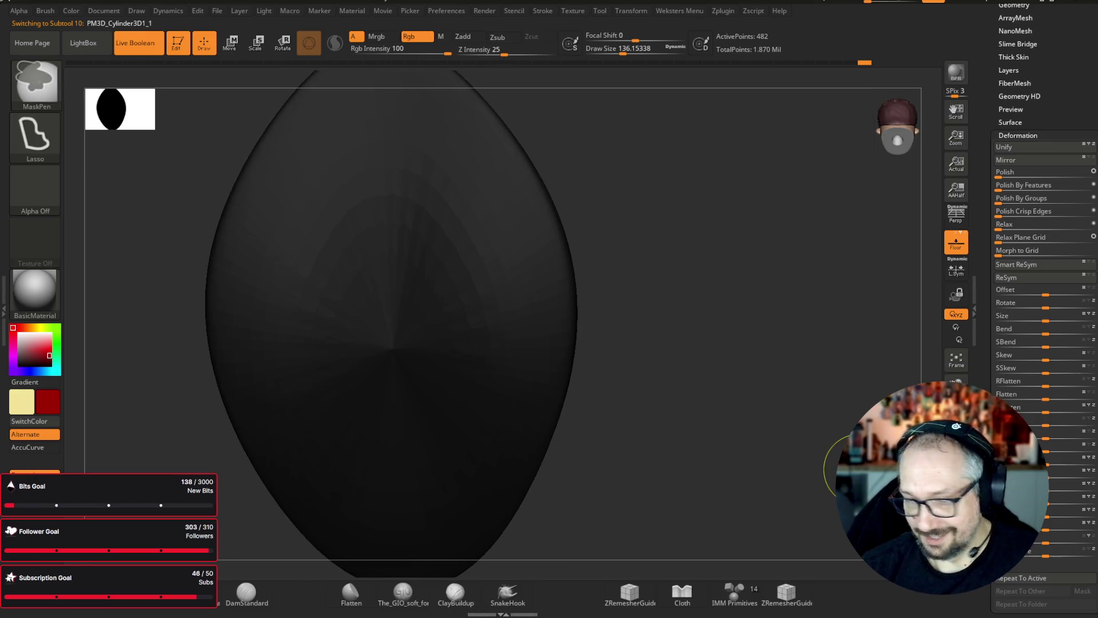
- ZRemesh the filler piece for even topology and smooth out its pinched centre
{"action": "mouse_move", "coordinate": [726, 400]}
{"action": "left_mouse_down"}
{"action": "mouse_move", "coordinate": [687, 358]}
{"action": "mouse_move", "coordinate": [784, 400]}
{"action": "mouse_move", "coordinate": [748, 412]}
{"action": "mouse_move", "coordinate": [768, 335]}
{"action": "left_mouse_up"}
{"action": "scroll", "coordinate": [1003, 26], "scroll_direction": "up", "scroll_amount": 2}
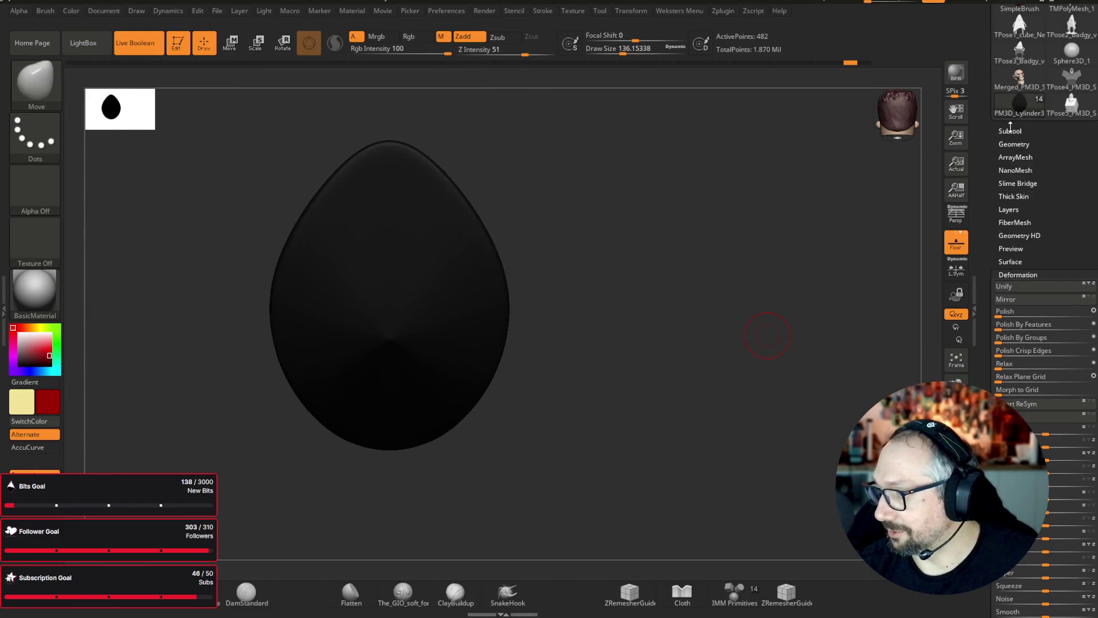
{"action": "left_click", "coordinate": [1013, 61]}
{"action": "left_click", "coordinate": [1008, 301]}
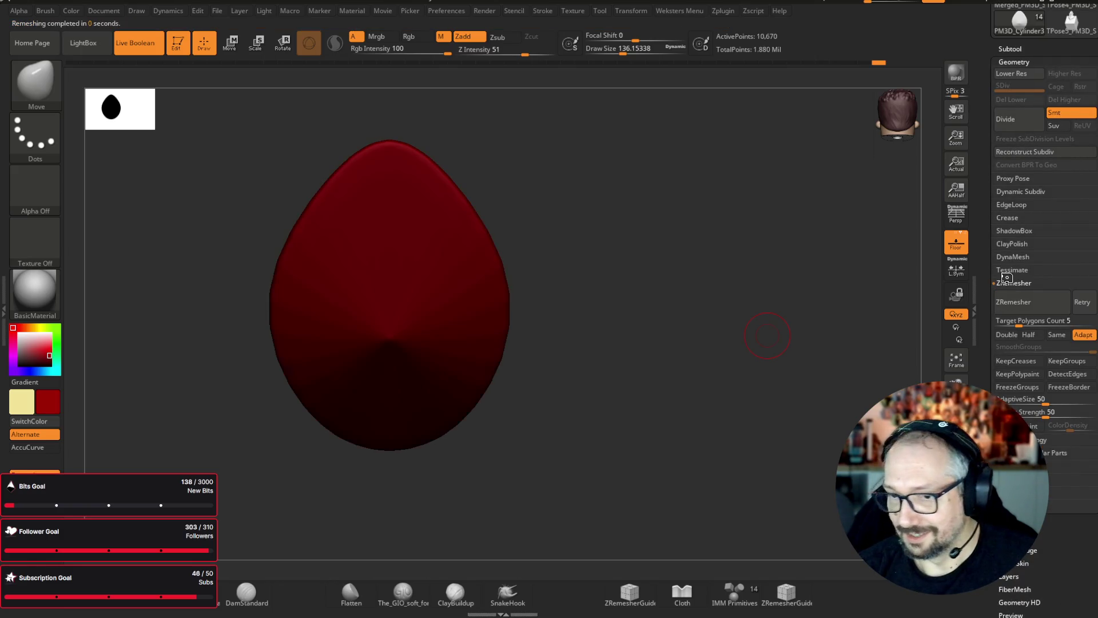
{"action": "key", "text": "ctrl"}
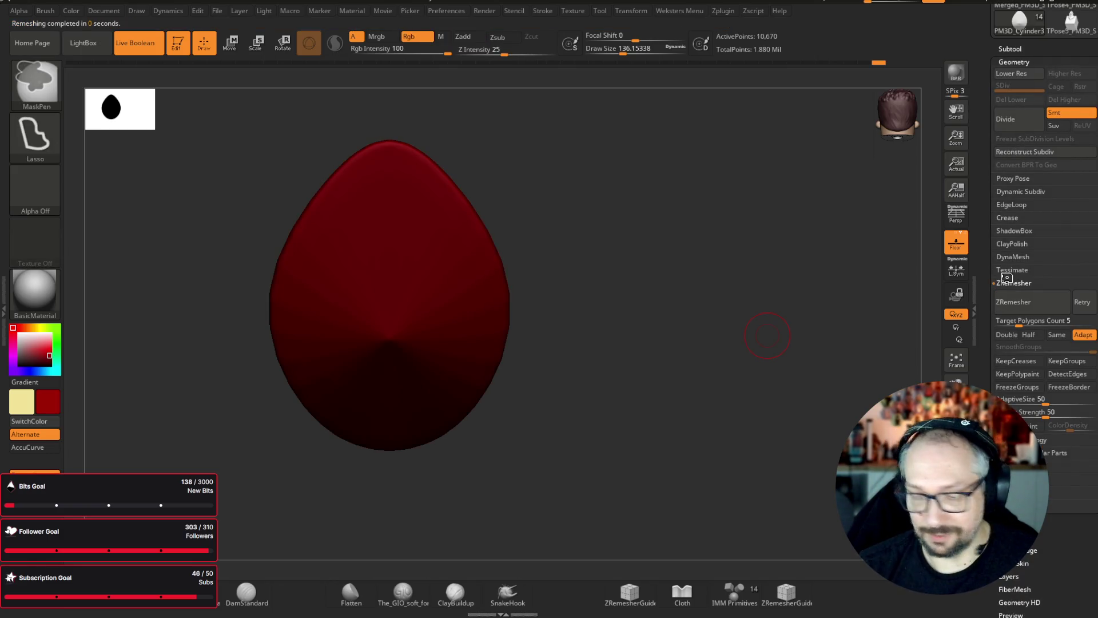
{"action": "key", "text": "ctrl+z"}
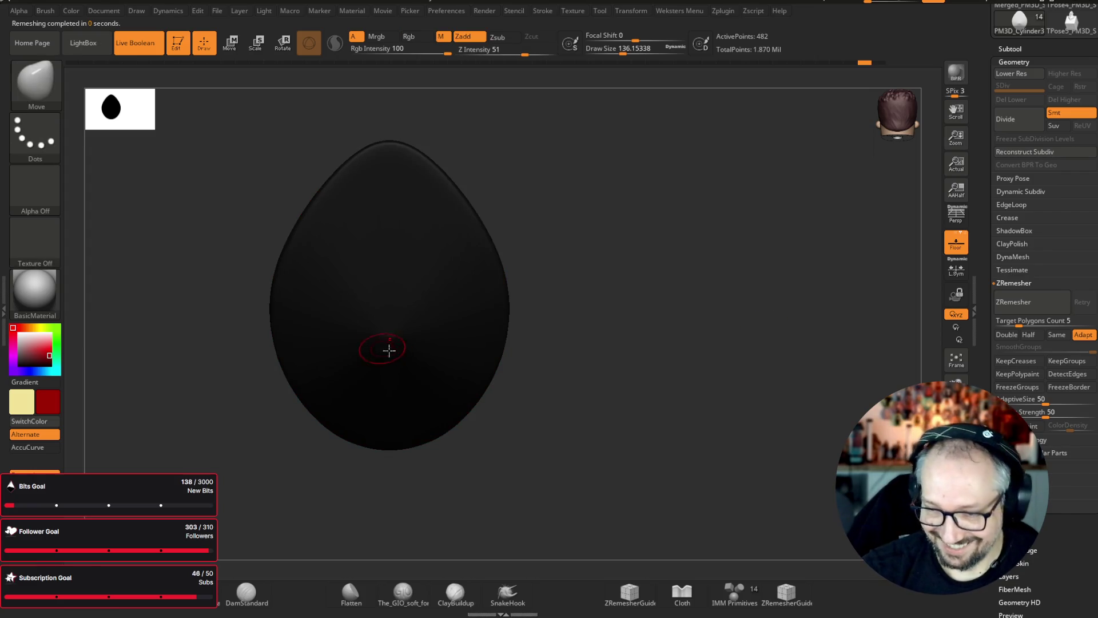
{"action": "key", "text": "c"}
{"action": "left_click", "coordinate": [1027, 302]}
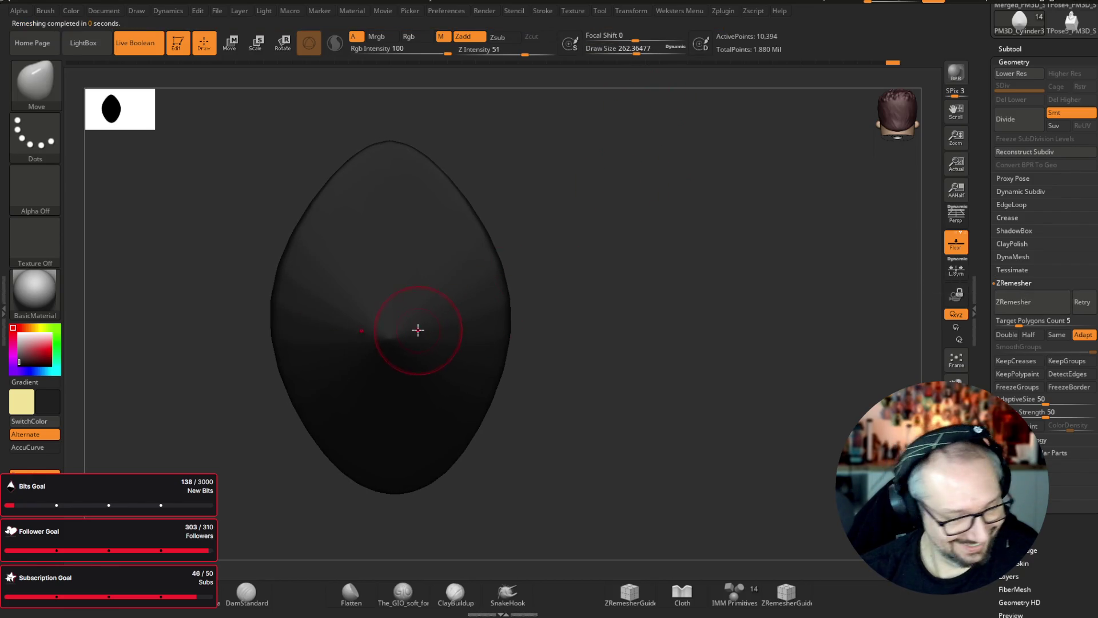
{"action": "key", "text": "shift"}
{"action": "mouse_move", "coordinate": [377, 275]}
{"action": "left_mouse_down", "text": "shift"}
{"action": "mouse_move", "coordinate": [392, 322]}
{"action": "mouse_move", "coordinate": [294, 265]}
{"action": "mouse_move", "coordinate": [283, 325]}
{"action": "left_mouse_up", "text": "shift"}
{"action": "mouse_move", "coordinate": [510, 461]}
{"action": "left_mouse_down"}
{"action": "mouse_move", "coordinate": [266, 269]}
{"action": "mouse_move", "coordinate": [245, 269]}
{"action": "mouse_move", "coordinate": [246, 280]}
{"action": "left_mouse_up"}
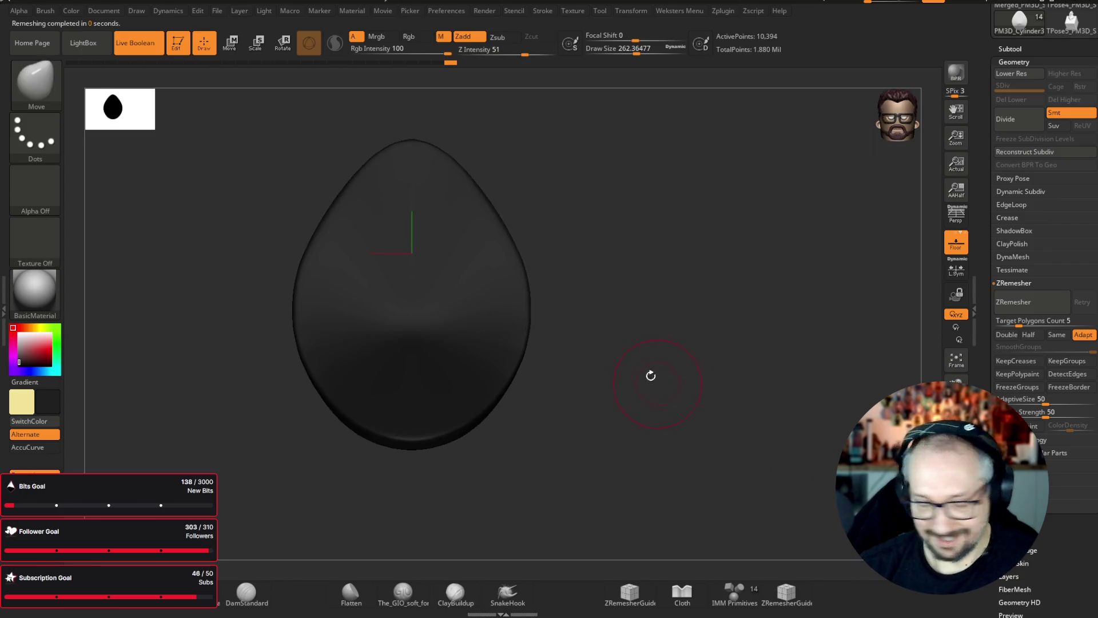
- Fill the filler piece with the dark body colour using FillObject with Rgb on
{"action": "key", "text": "space"}
{"action": "left_click", "coordinate": [683, 546]}
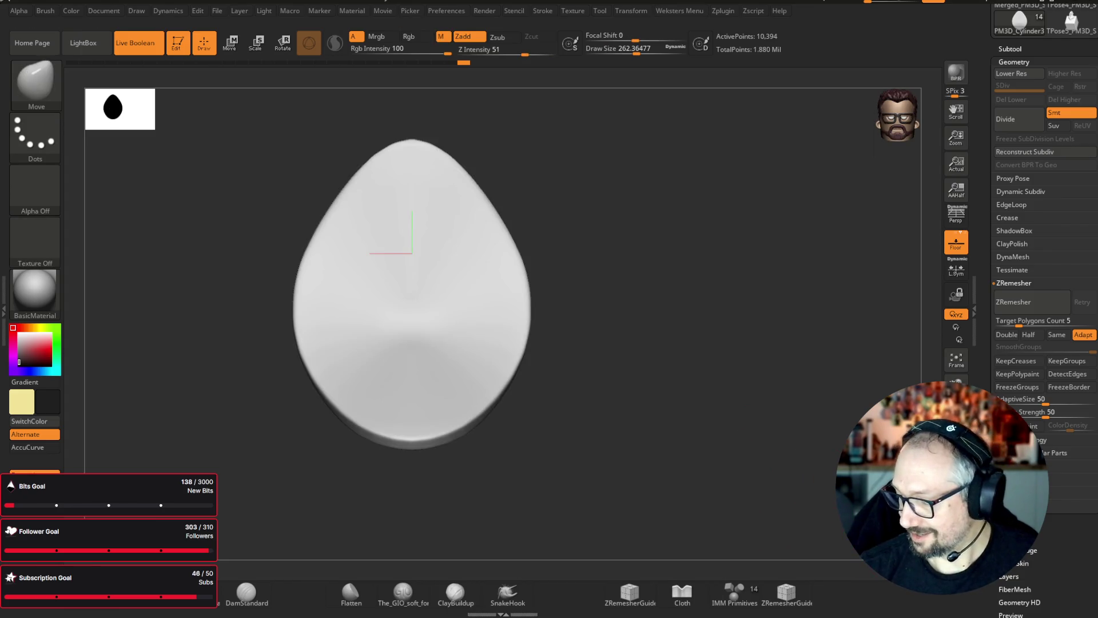
{"action": "key", "text": "shift+r"}
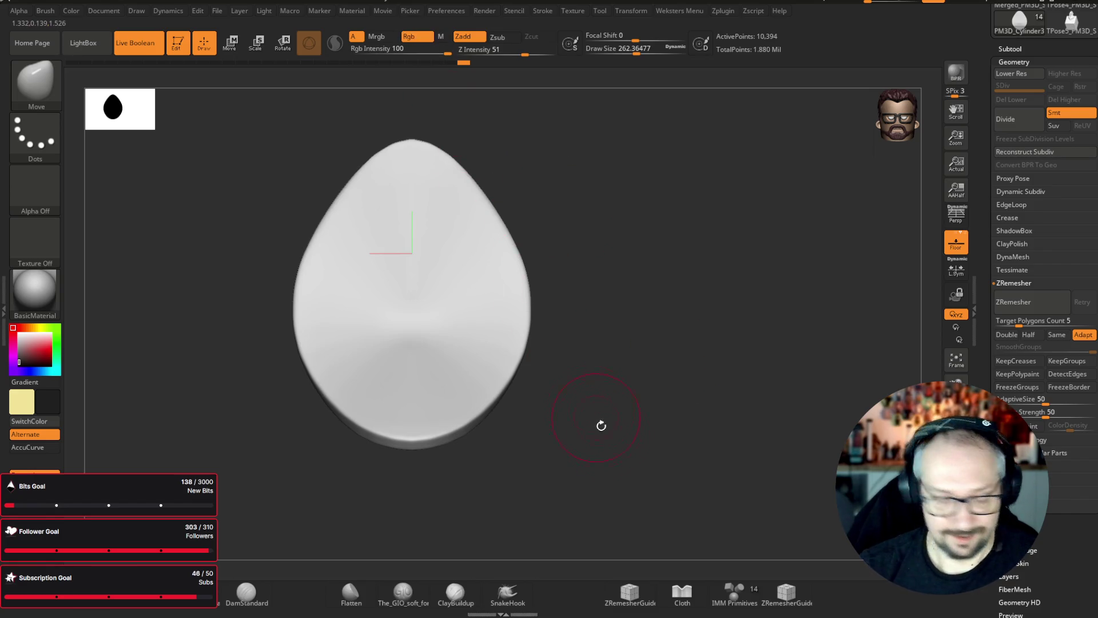
{"action": "key", "text": "space"}
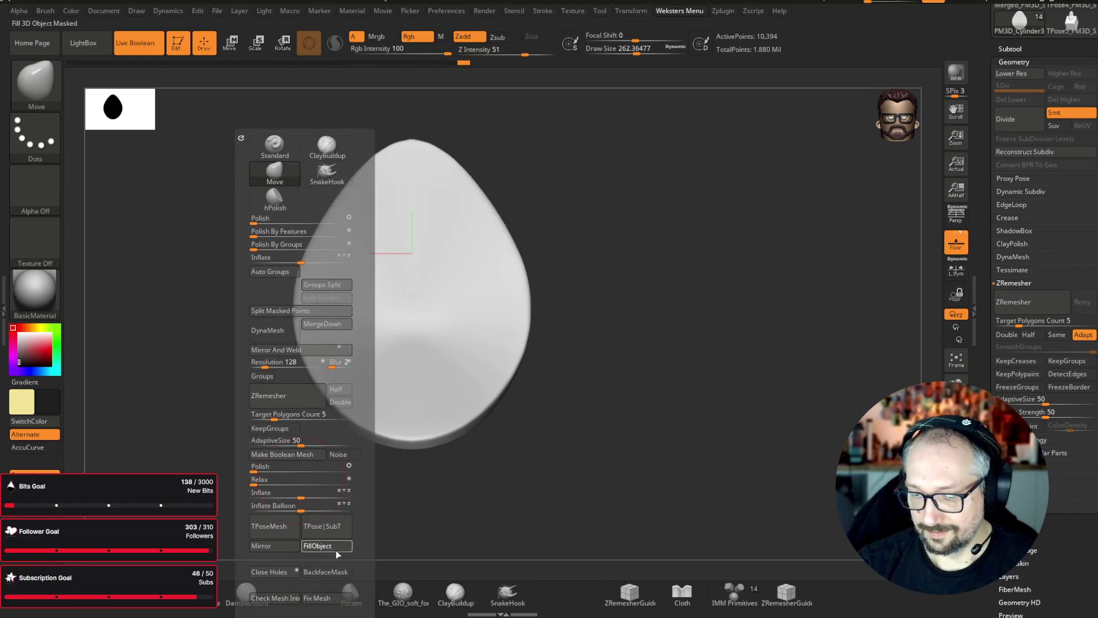
{"action": "left_click", "coordinate": [330, 546]}
{"action": "mouse_move", "coordinate": [710, 224]}
{"action": "left_mouse_down"}
{"action": "mouse_move", "coordinate": [720, 297]}
{"action": "mouse_move", "coordinate": [694, 260]}
{"action": "left_mouse_up"}
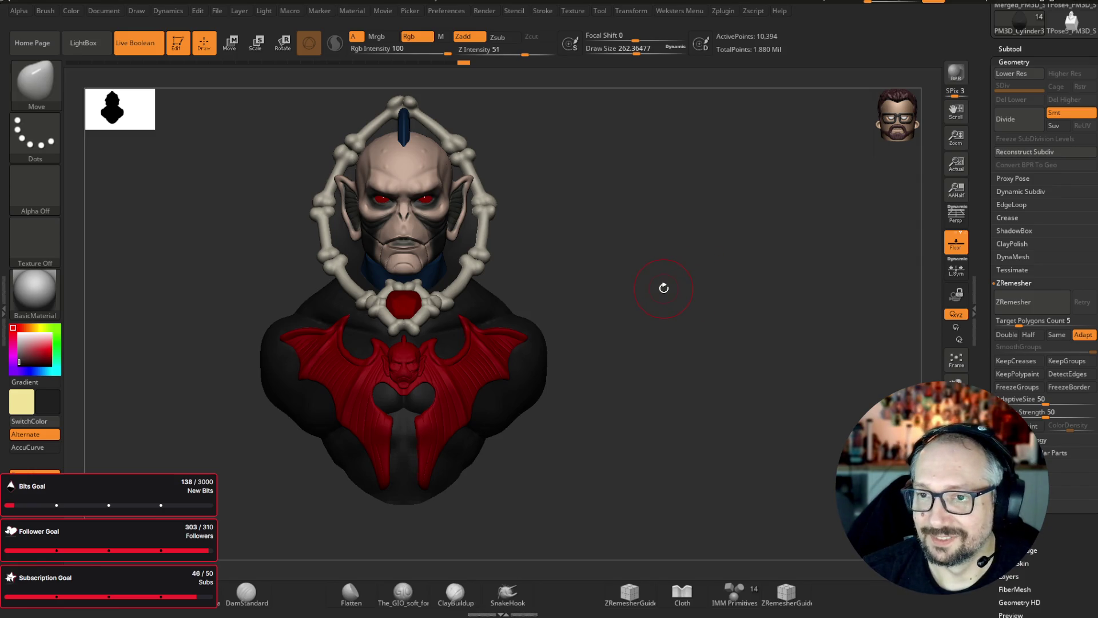
- Check the filled collar back, then select the dark chest subtool PM3D_Sphere3D_2
{"action": "mouse_move", "coordinate": [569, 452]}
{"action": "left_mouse_down"}
{"action": "mouse_move", "coordinate": [629, 353]}
{"action": "mouse_move", "coordinate": [730, 284]}
{"action": "left_mouse_up"}
{"action": "scroll", "coordinate": [629, 353], "scroll_direction": "up", "scroll_amount": 3}
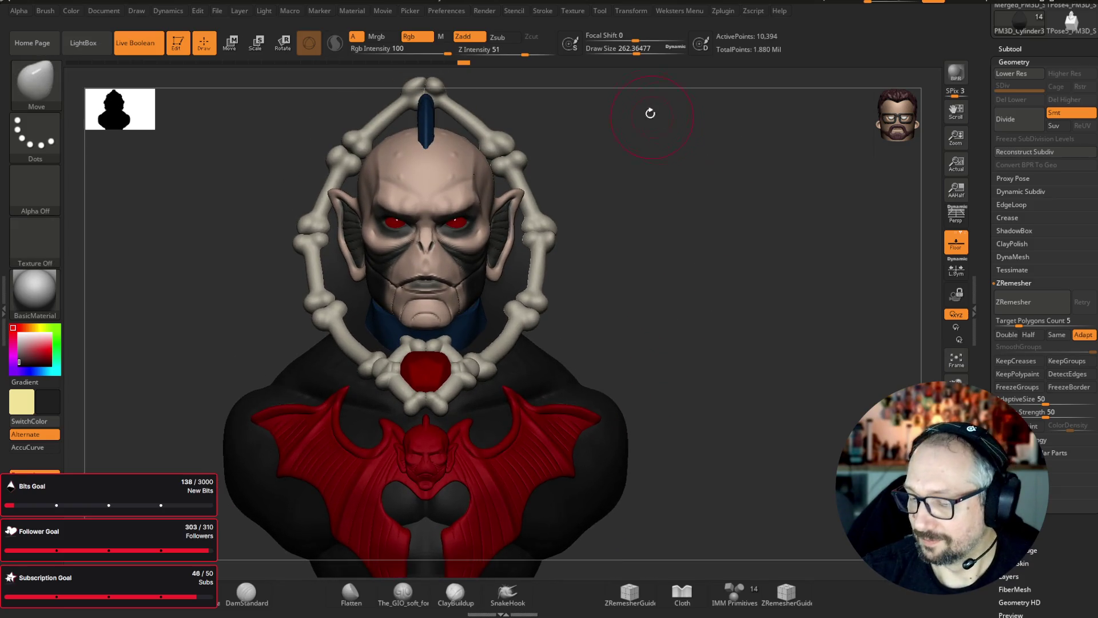
{"action": "left_click", "coordinate": [510, 414], "text": "alt"}
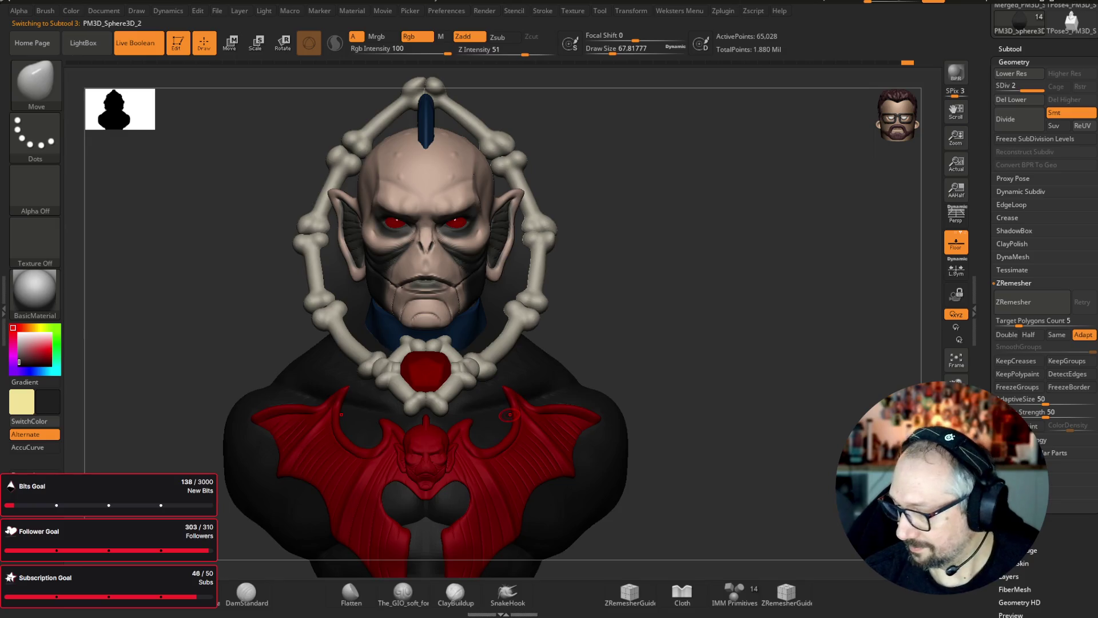
- Subdivide the chest piece and carve mirrored grooves up the upper chest with The_GIO_soft_form brush
{"action": "key", "text": "ctrl+d"}
{"action": "key", "text": "ctrl+d"}
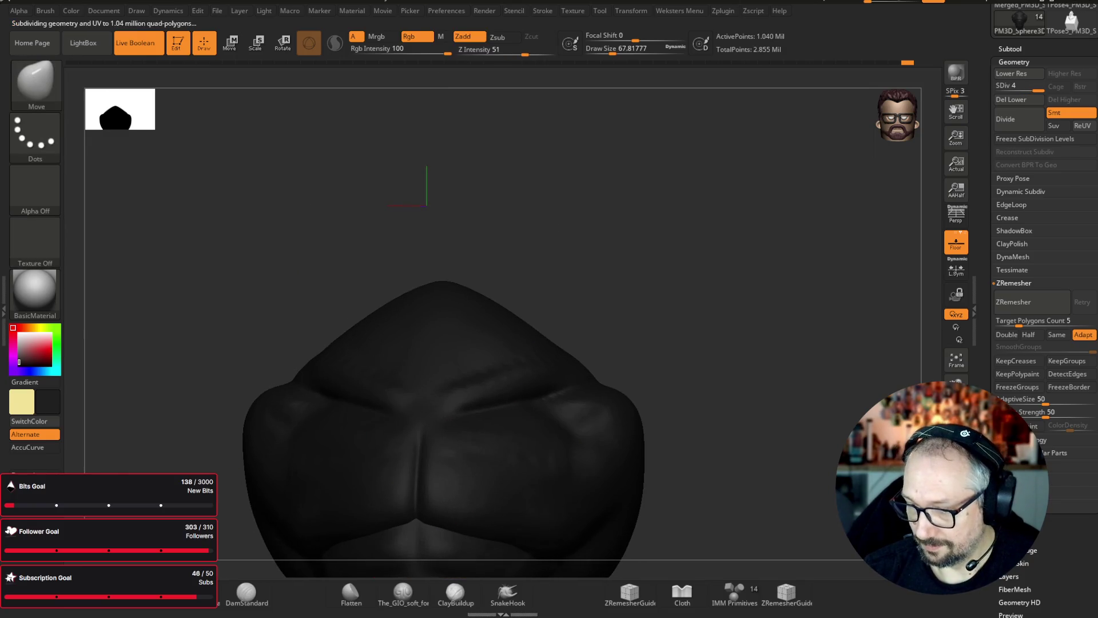
{"action": "scroll", "coordinate": [610, 252], "scroll_direction": "up", "scroll_amount": 3}
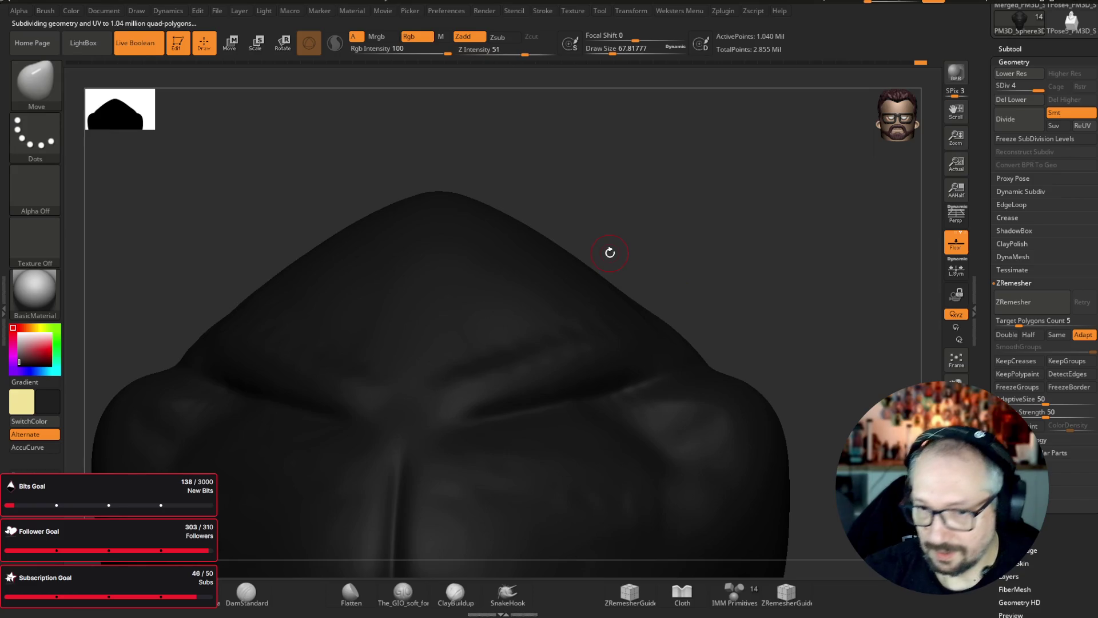
{"action": "left_click", "coordinate": [36, 83]}
{"action": "left_click", "coordinate": [443, 483]}
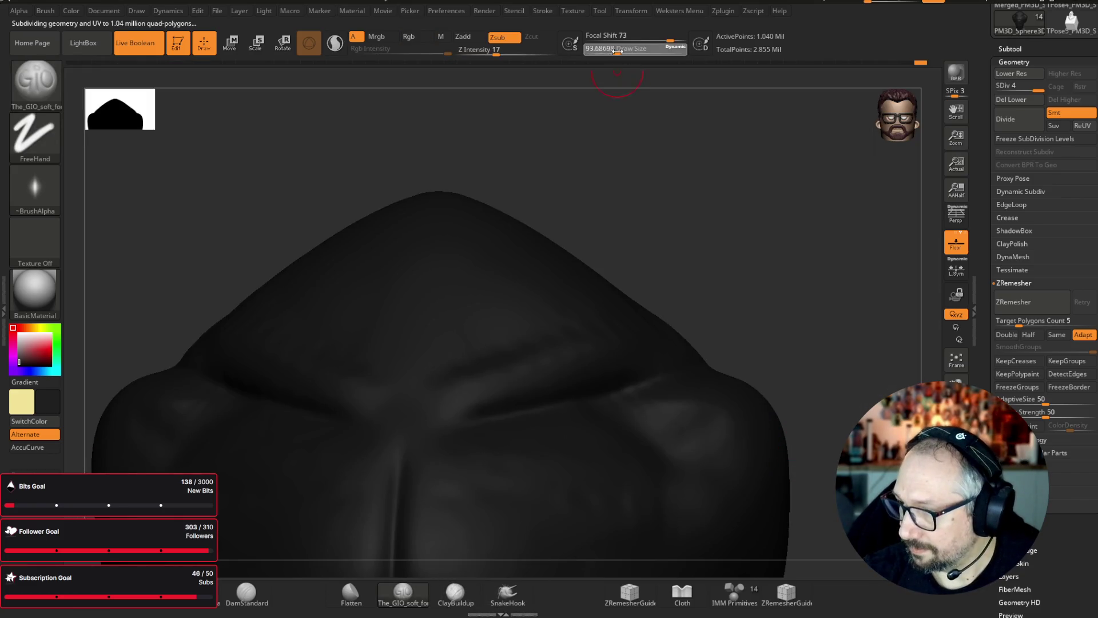
{"action": "mouse_move", "coordinate": [490, 350]}
{"action": "left_mouse_down"}
{"action": "mouse_move", "coordinate": [445, 216]}
{"action": "mouse_move", "coordinate": [509, 346]}
{"action": "left_mouse_up"}
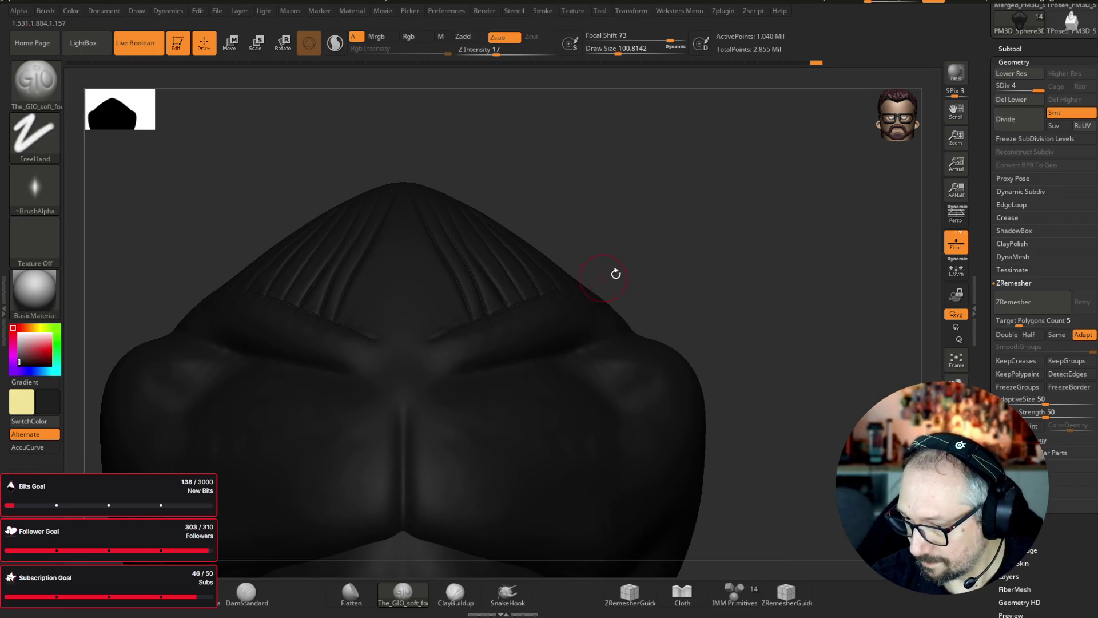
{"action": "left_click_drag", "start_coordinate": [774, 254], "coordinate": [731, 287]}
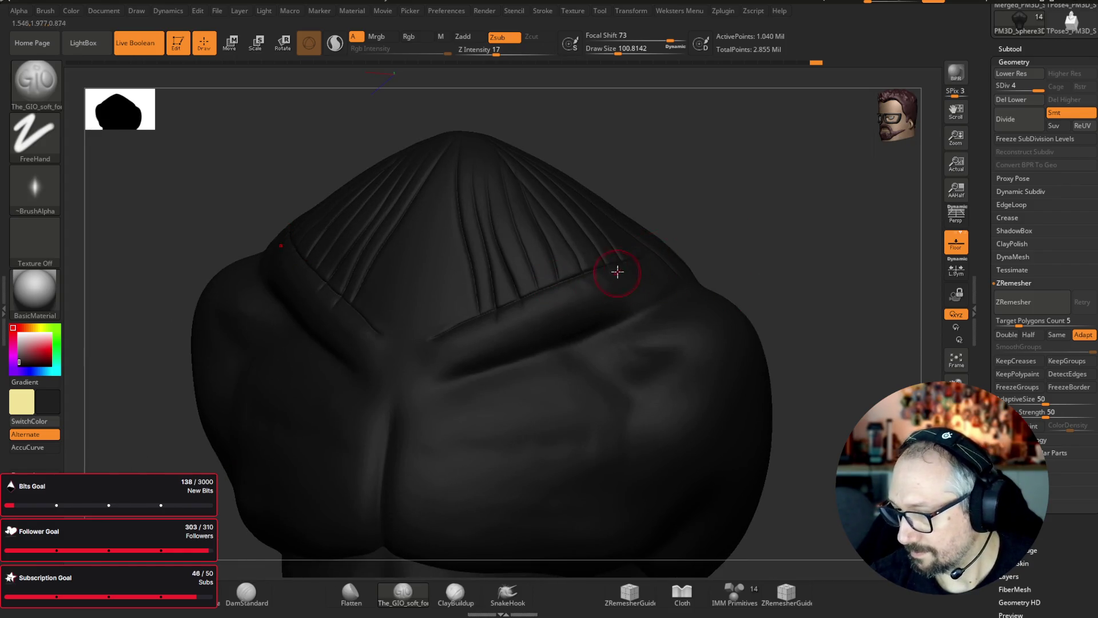
{"action": "key", "text": "shift"}
{"action": "left_click_drag", "start_coordinate": [757, 282], "coordinate": [598, 235]}
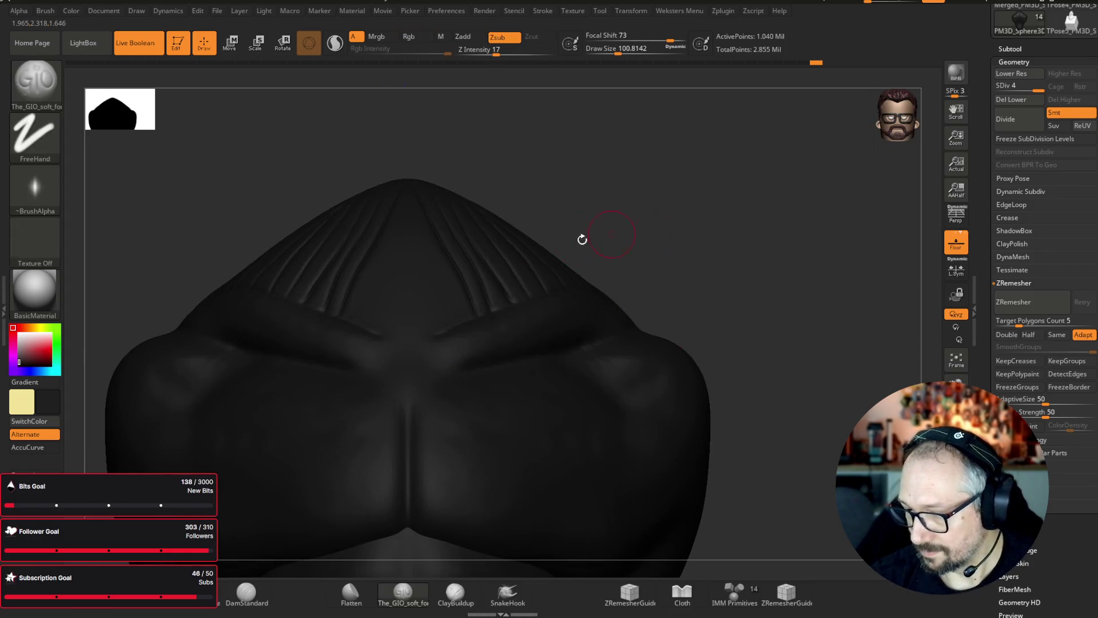
- Carve V-shaped diagonal grooves running down from below the chest centre
{"action": "key", "text": "ctrl+shift+s"}
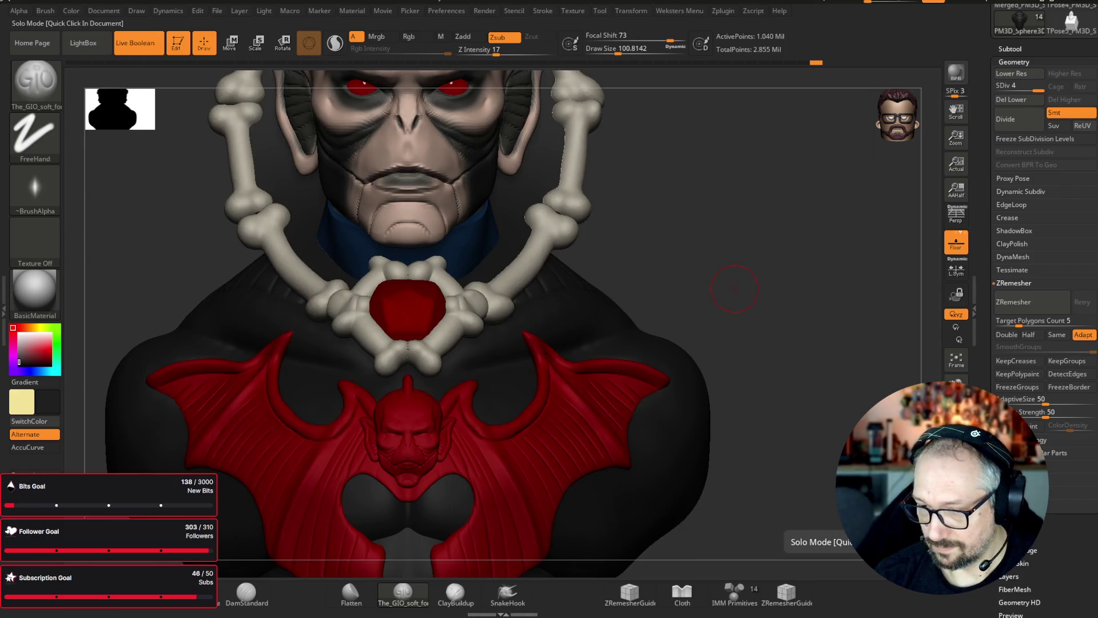
{"action": "mouse_move", "coordinate": [801, 343]}
{"action": "left_mouse_down"}
{"action": "mouse_move", "coordinate": [778, 326]}
{"action": "mouse_move", "coordinate": [812, 335]}
{"action": "mouse_move", "coordinate": [792, 354]}
{"action": "mouse_move", "coordinate": [808, 350]}
{"action": "mouse_move", "coordinate": [822, 255]}
{"action": "left_mouse_up"}
{"action": "key", "text": "ctrl+shift+s"}
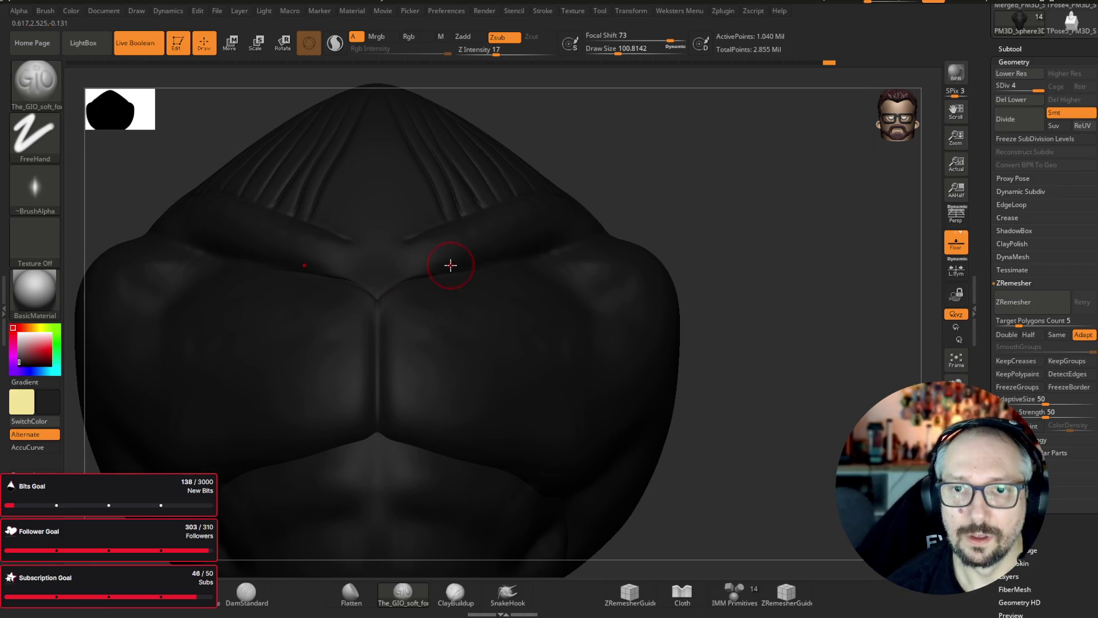
{"action": "left_click_drag", "start_coordinate": [382, 327], "coordinate": [468, 400]}
{"action": "left_click_drag", "start_coordinate": [386, 309], "coordinate": [457, 381]}
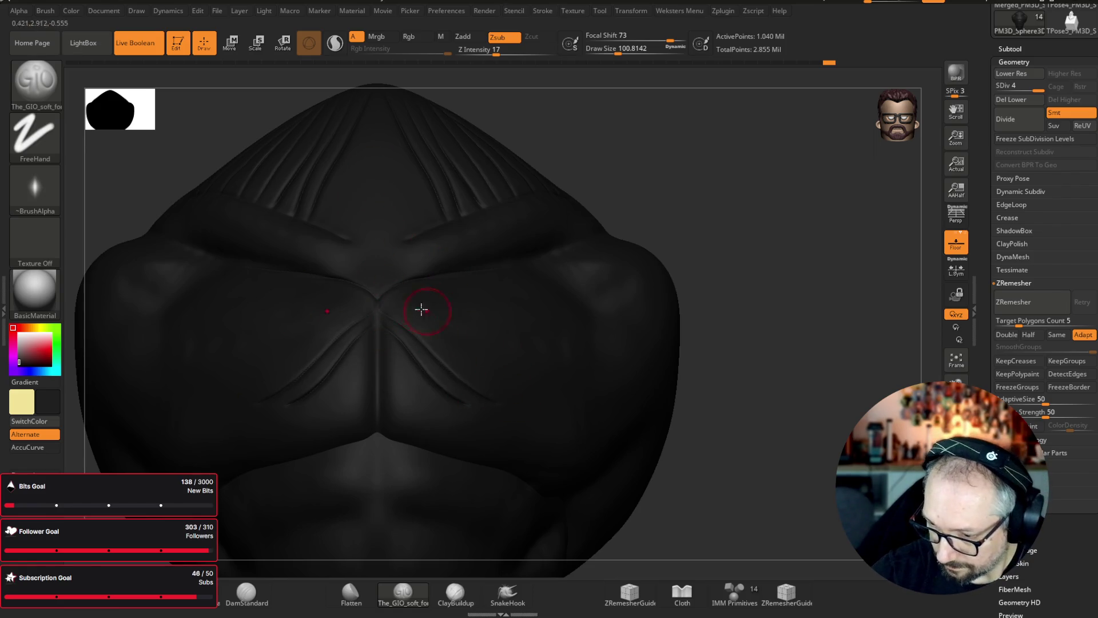
{"action": "left_click_drag", "start_coordinate": [397, 299], "coordinate": [520, 368]}
{"action": "left_click_drag", "start_coordinate": [424, 298], "coordinate": [501, 355]}
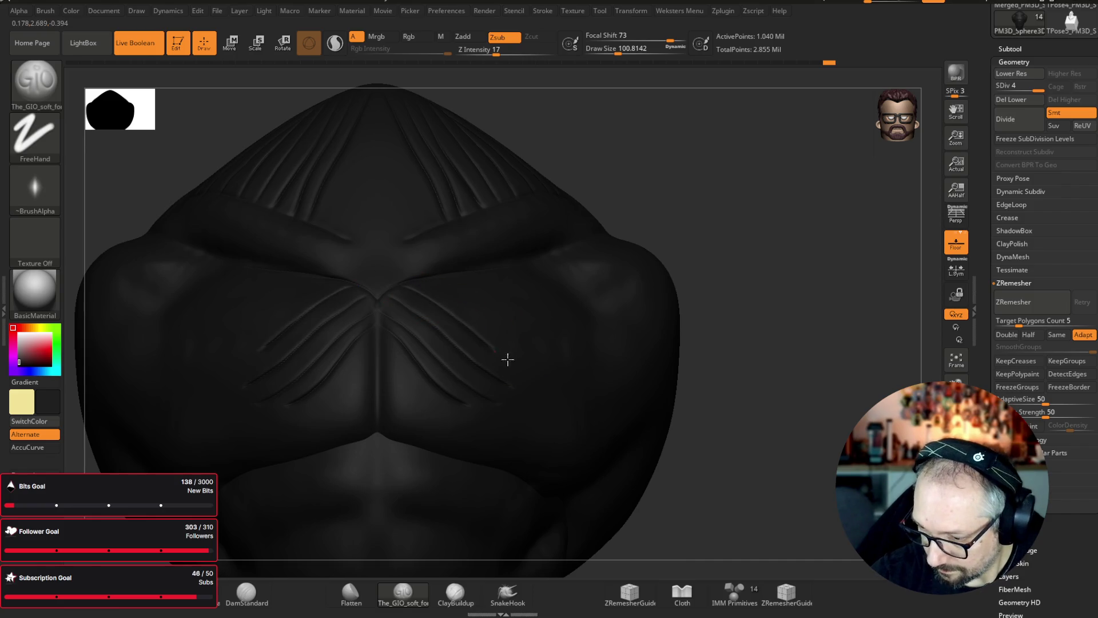
- Compare the grooves against the full coloured bust, turning Solo off and returning to a front view
{"action": "left_click", "coordinate": [956, 389]}
{"action": "left_click", "coordinate": [957, 388]}
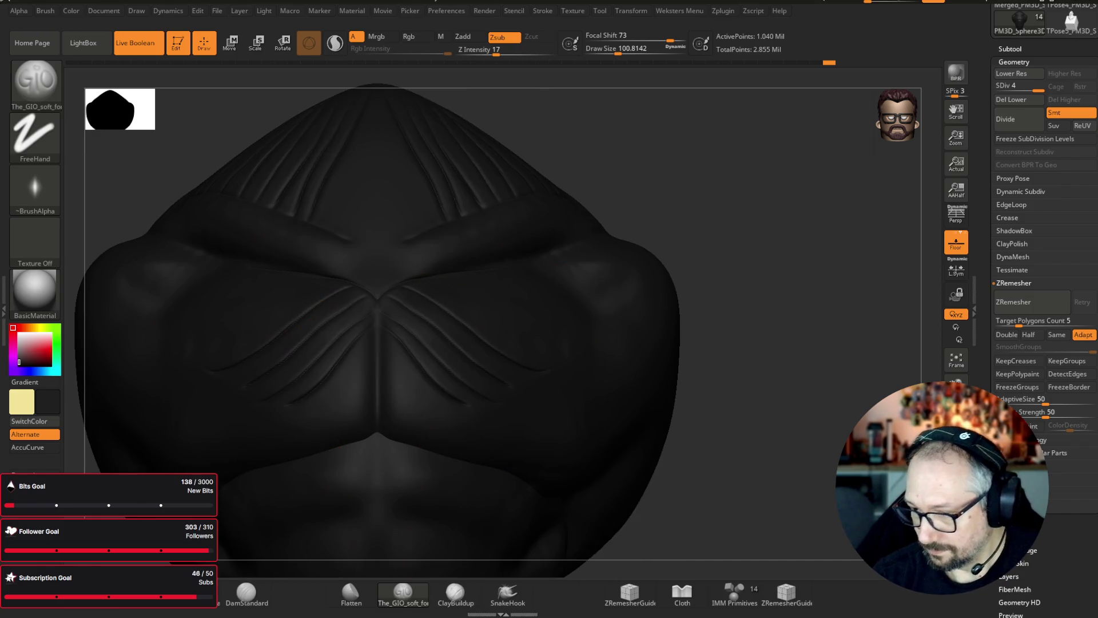
{"action": "left_click_drag", "start_coordinate": [672, 213], "coordinate": [615, 197]}
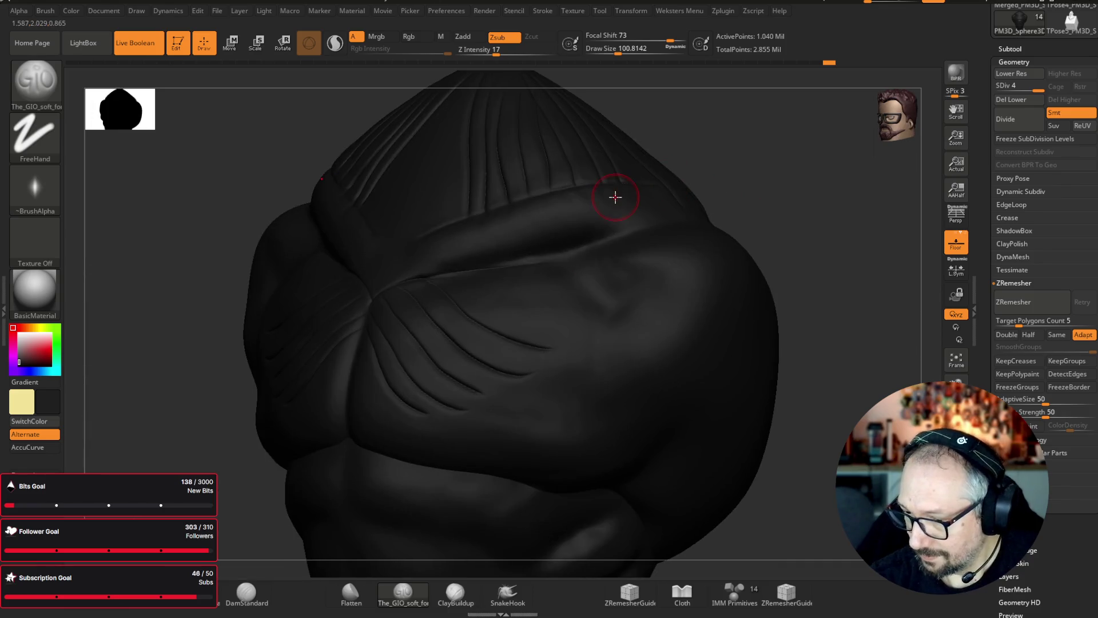
{"action": "left_click", "coordinate": [956, 389]}
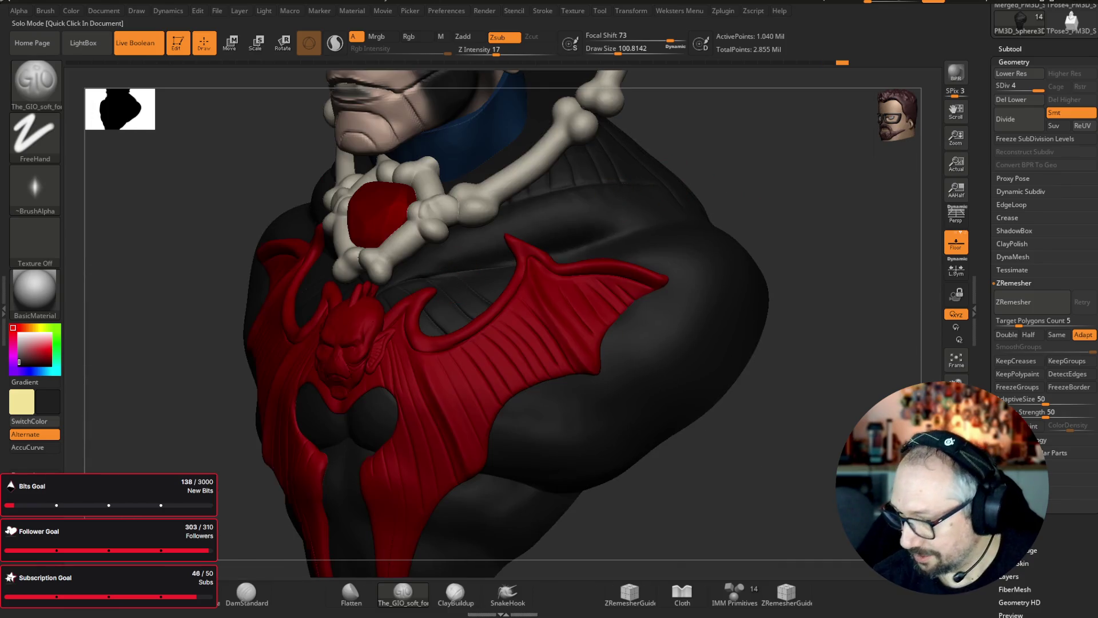
{"action": "left_click", "coordinate": [957, 389]}
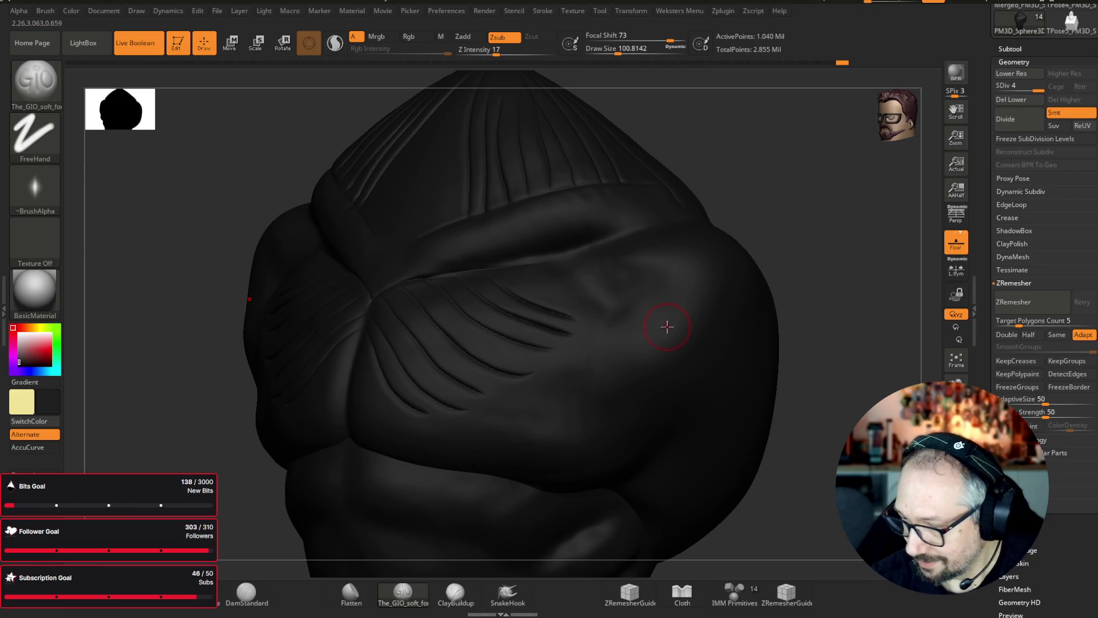
{"action": "left_click", "coordinate": [779, 291]}
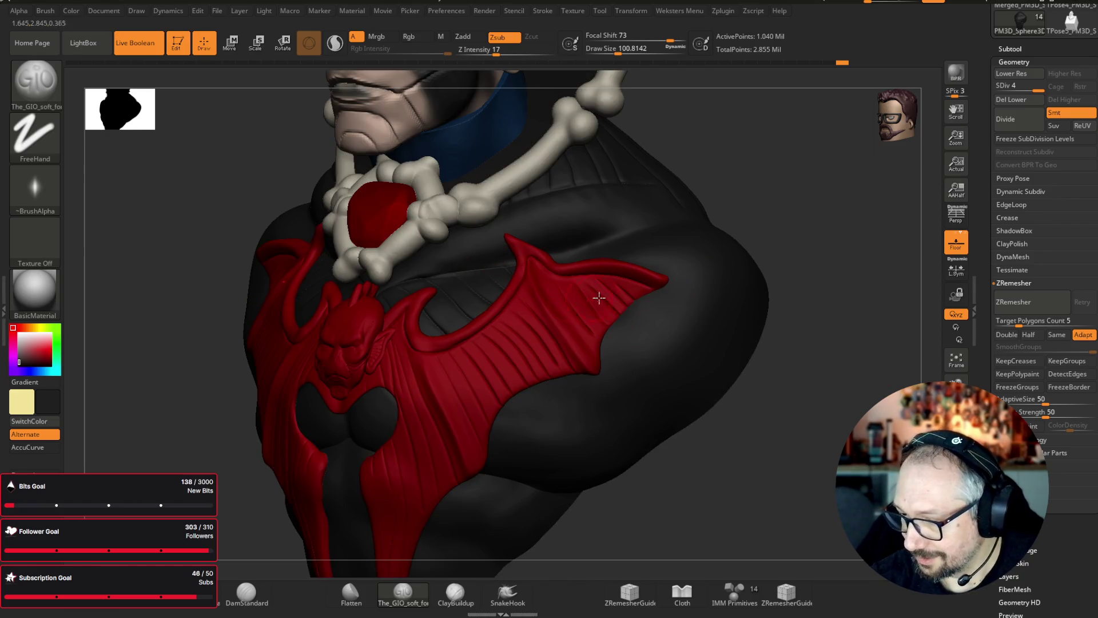
{"action": "left_click_drag", "start_coordinate": [824, 469], "coordinate": [838, 412], "text": "shift"}
{"action": "mouse_move", "coordinate": [779, 355]}
{"action": "left_mouse_down", "text": "alt"}
{"action": "mouse_move", "coordinate": [748, 294]}
{"action": "mouse_move", "coordinate": [733, 343]}
{"action": "mouse_move", "coordinate": [697, 348]}
{"action": "left_mouse_up", "text": "alt"}
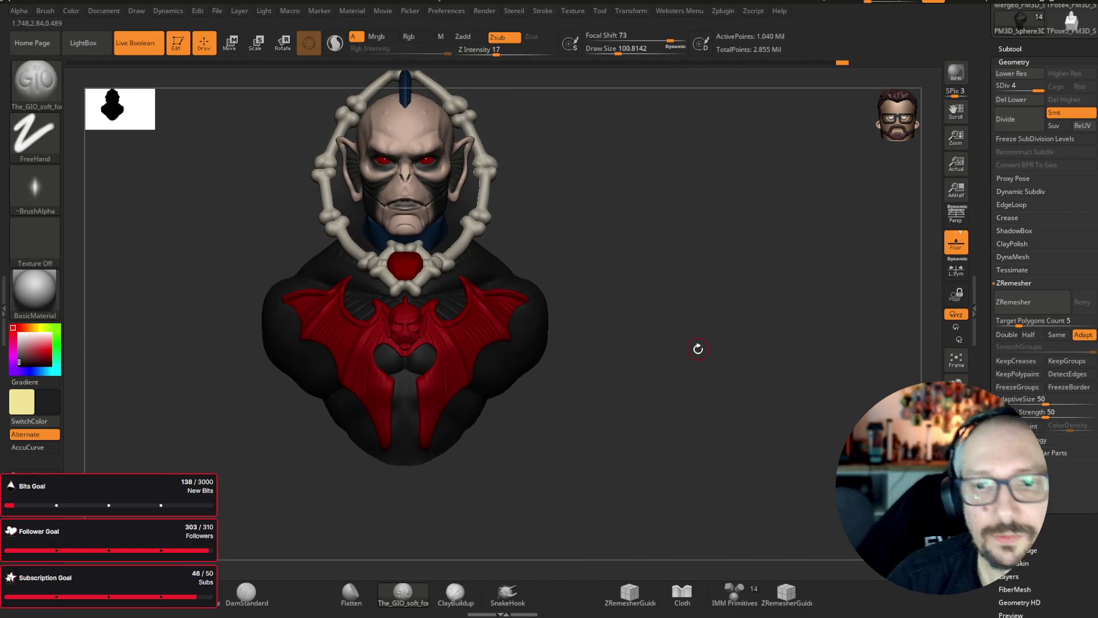
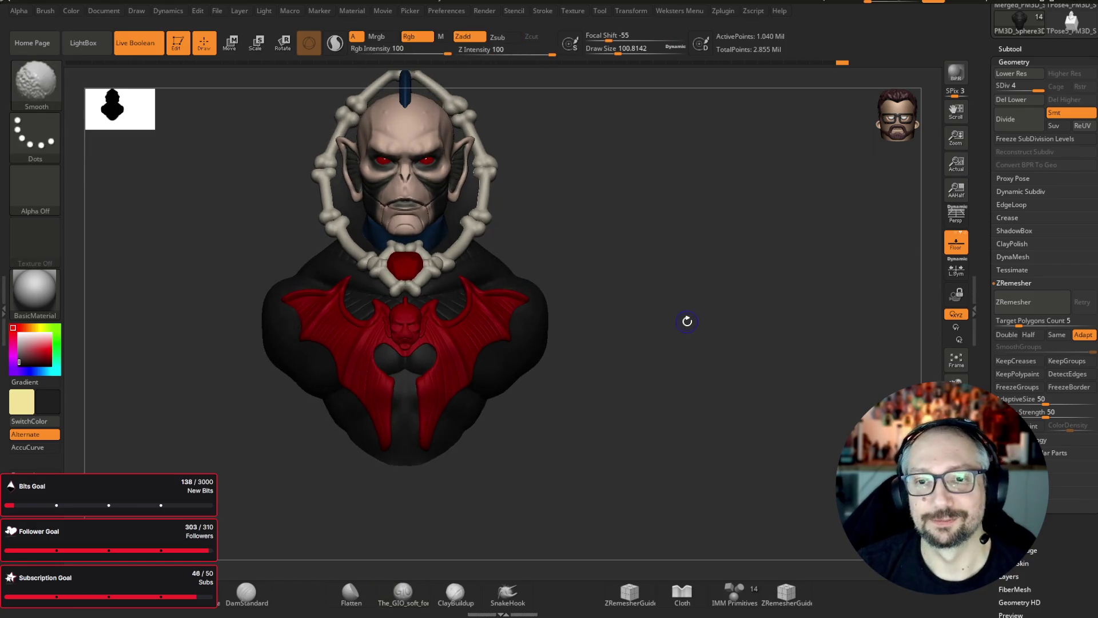
- Isolate the dark torso, enlarge the brush to about 207 and carve its crease deeper
{"action": "left_click", "coordinate": [417, 431], "text": "ctrl+shift"}
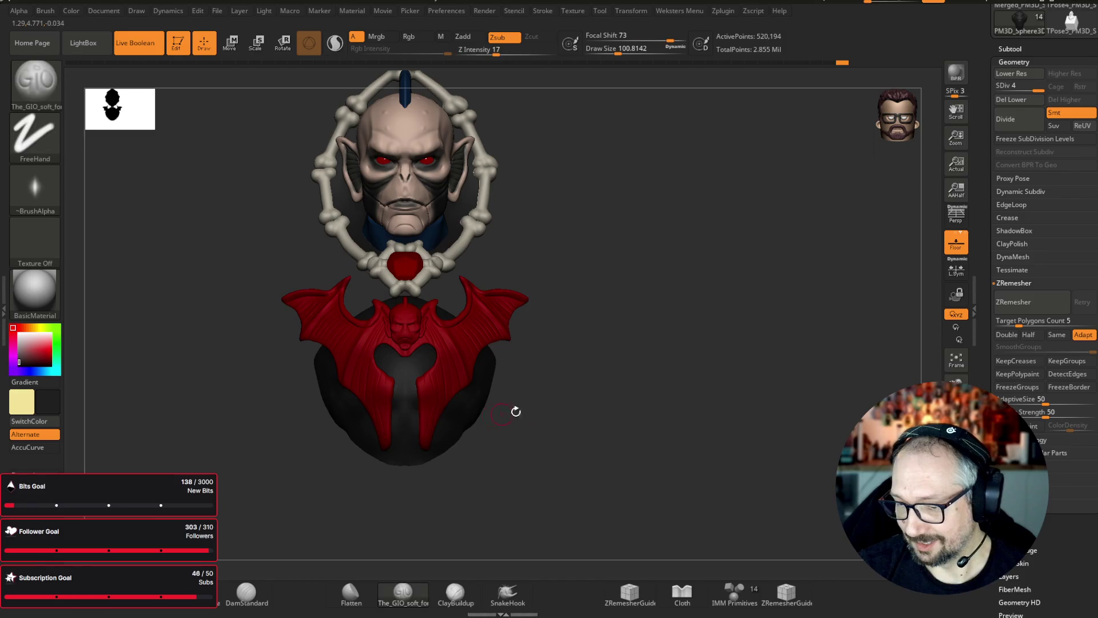
{"action": "mouse_move", "coordinate": [723, 355]}
{"action": "left_mouse_down"}
{"action": "mouse_move", "coordinate": [780, 490]}
{"action": "mouse_move", "coordinate": [710, 287]}
{"action": "left_mouse_up"}
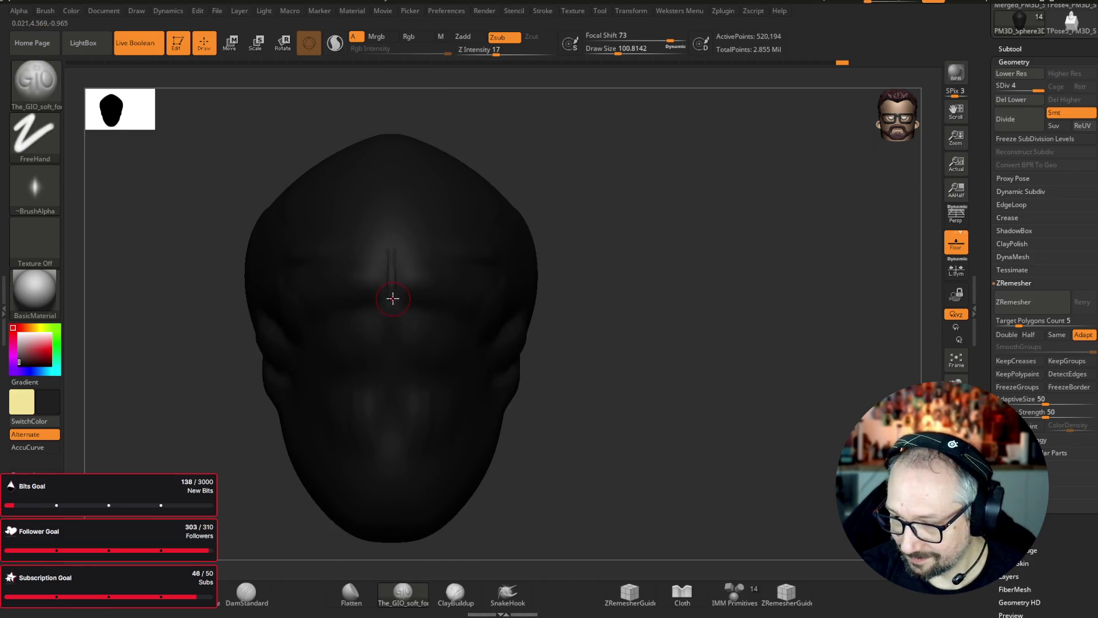
{"action": "left_click_drag", "start_coordinate": [681, 290], "coordinate": [589, 225]}
{"action": "left_click_drag", "start_coordinate": [617, 51], "coordinate": [631, 52]}
{"action": "mouse_move", "coordinate": [658, 297]}
{"action": "left_mouse_down"}
{"action": "mouse_move", "coordinate": [726, 292]}
{"action": "mouse_move", "coordinate": [680, 309]}
{"action": "left_mouse_up"}
{"action": "mouse_move", "coordinate": [540, 376]}
{"action": "left_mouse_down"}
{"action": "mouse_move", "coordinate": [519, 346]}
{"action": "mouse_move", "coordinate": [540, 349]}
{"action": "mouse_move", "coordinate": [563, 420]}
{"action": "left_mouse_up"}
{"action": "left_click_drag", "start_coordinate": [764, 367], "coordinate": [784, 363]}
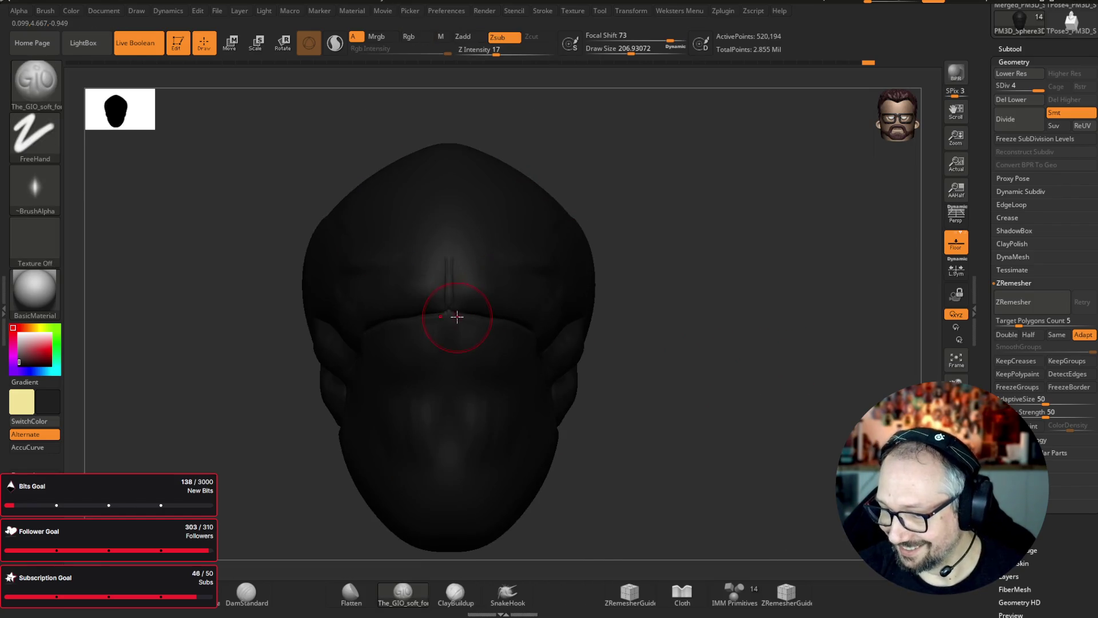
{"action": "mouse_move", "coordinate": [629, 248]}
{"action": "left_mouse_down"}
{"action": "mouse_move", "coordinate": [696, 240]}
{"action": "mouse_move", "coordinate": [780, 269]}
{"action": "left_mouse_up"}
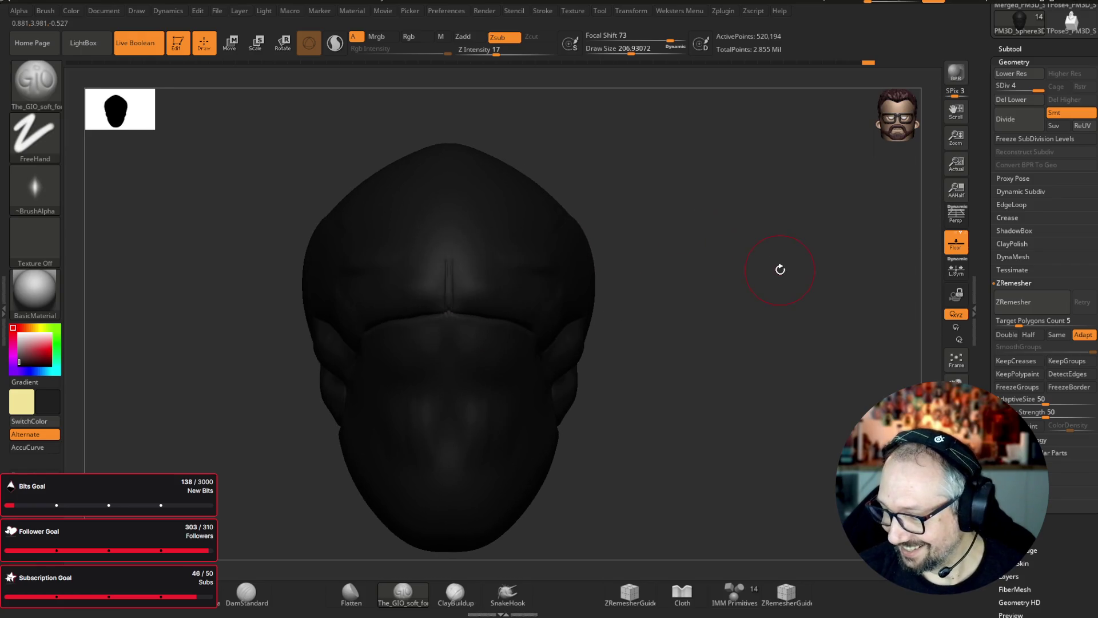
- Re-isolate the torso with the soft carving brush and carve groove lines into its lower part
{"action": "left_click", "coordinate": [956, 532]}
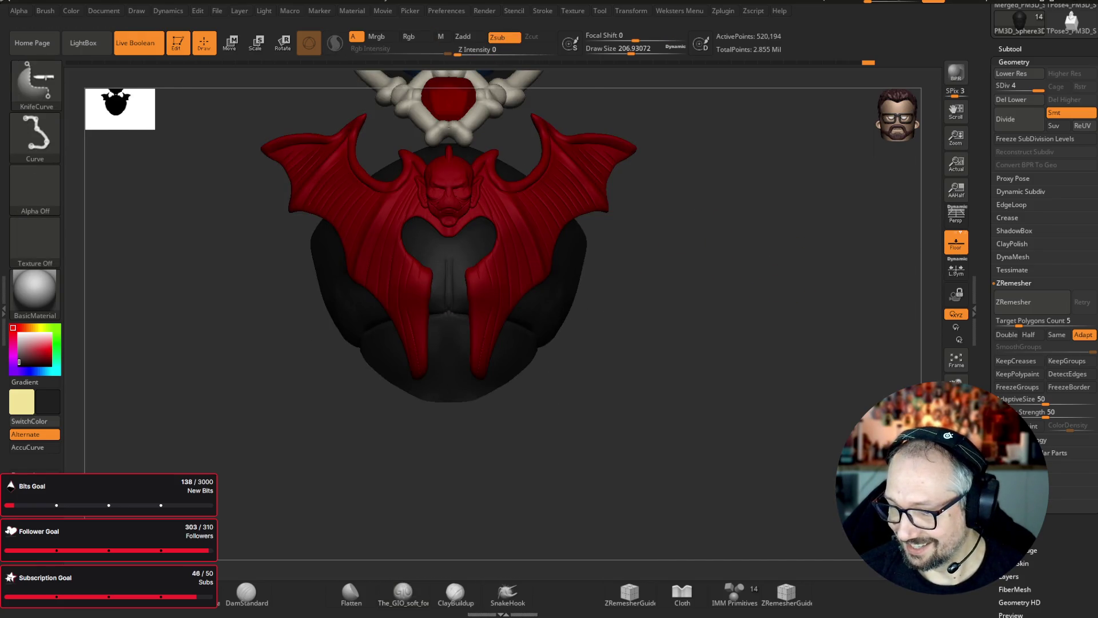
{"action": "left_click", "coordinate": [402, 592]}
{"action": "left_click", "coordinate": [729, 330]}
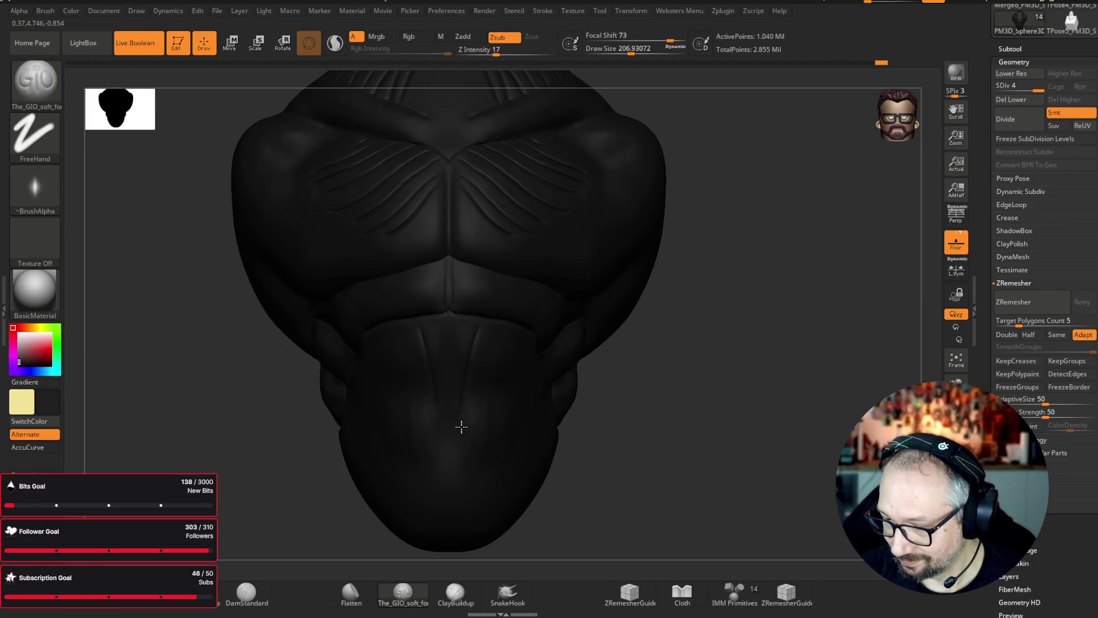
{"action": "right_click_drag", "start_coordinate": [512, 321], "coordinate": [657, 319]}
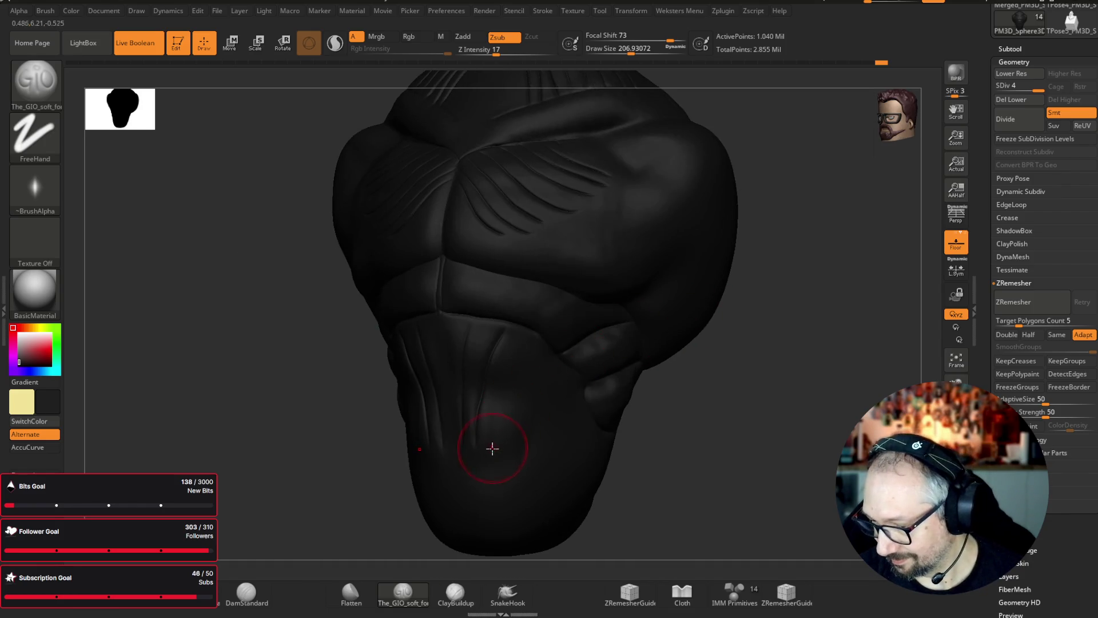
{"action": "left_click_drag", "start_coordinate": [520, 430], "coordinate": [554, 362]}
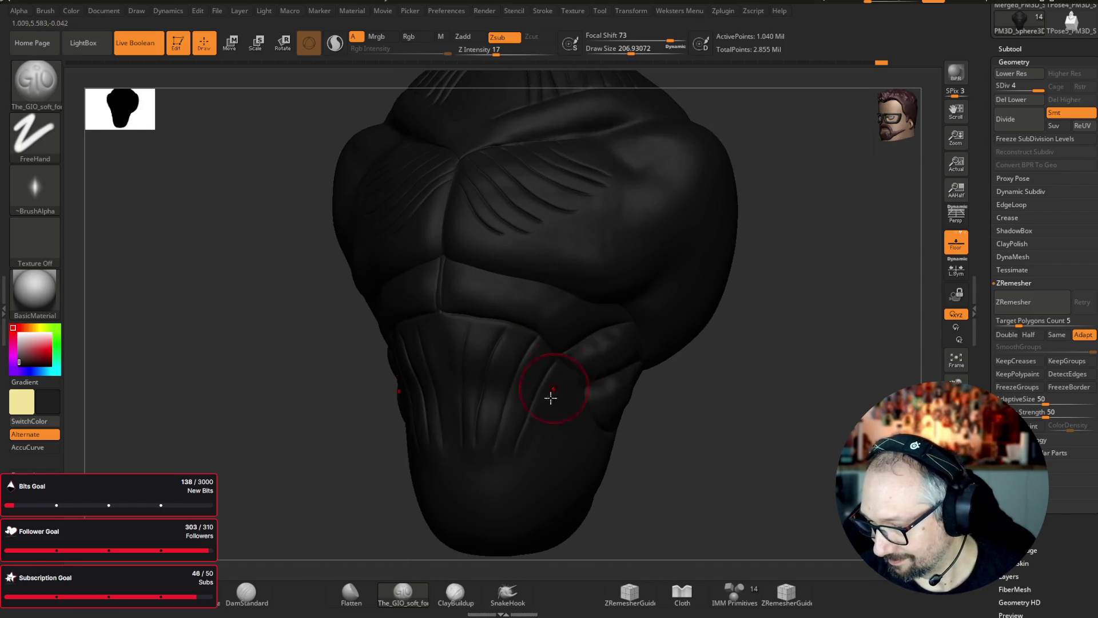
{"action": "left_click_drag", "start_coordinate": [534, 453], "coordinate": [582, 379]}
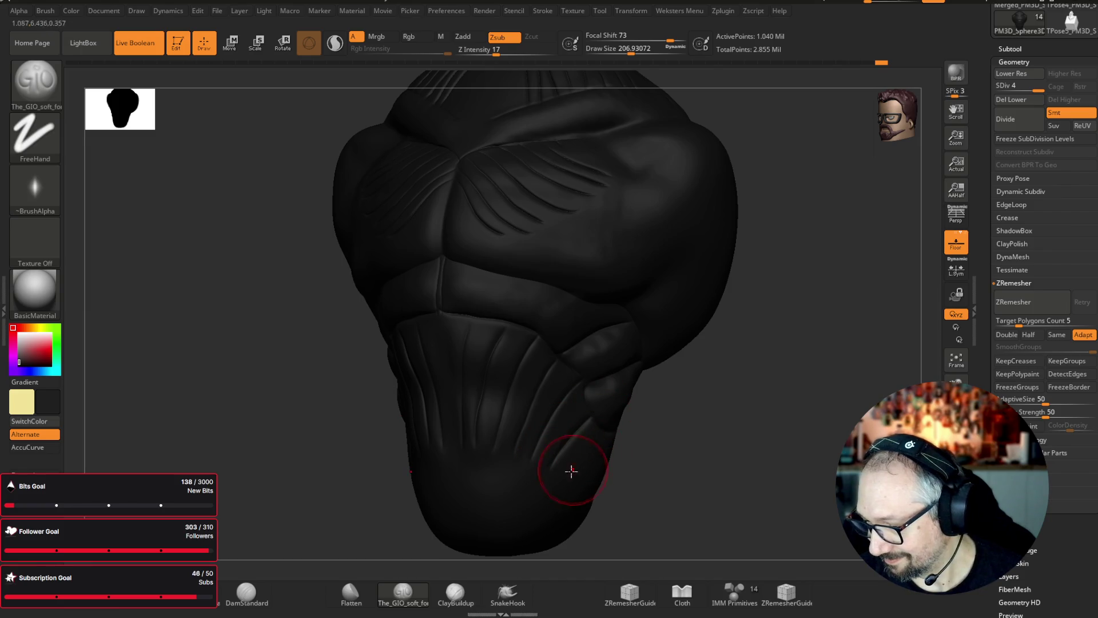
- Bring back the rest of the bust, framed at a three-quarter angle
{"action": "right_click_drag", "start_coordinate": [679, 392], "coordinate": [606, 343]}
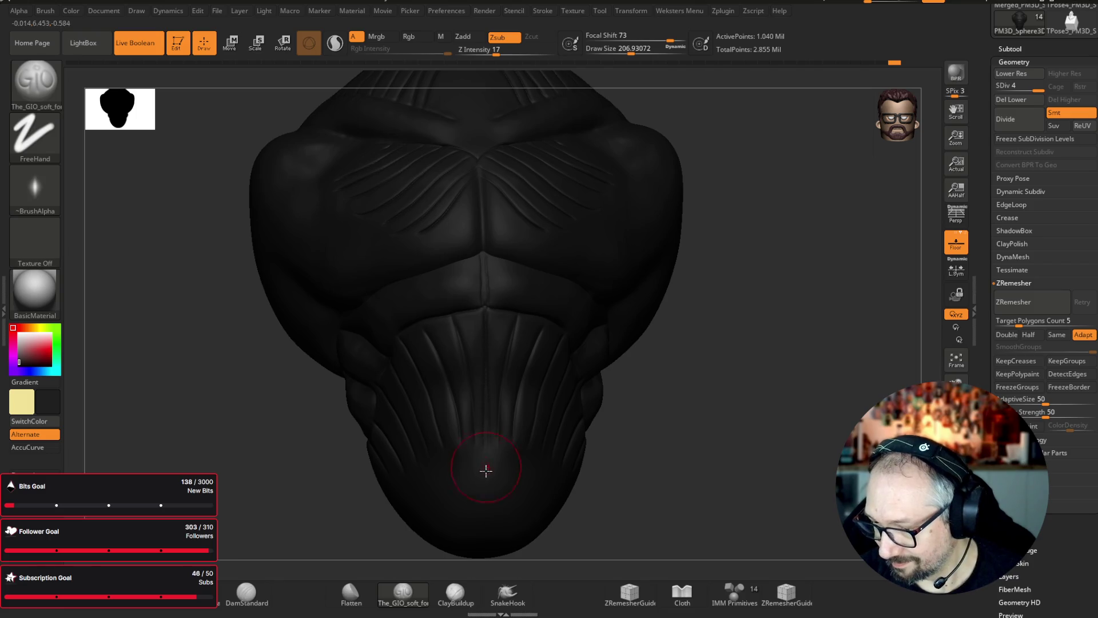
{"action": "key", "text": "ctrl+z"}
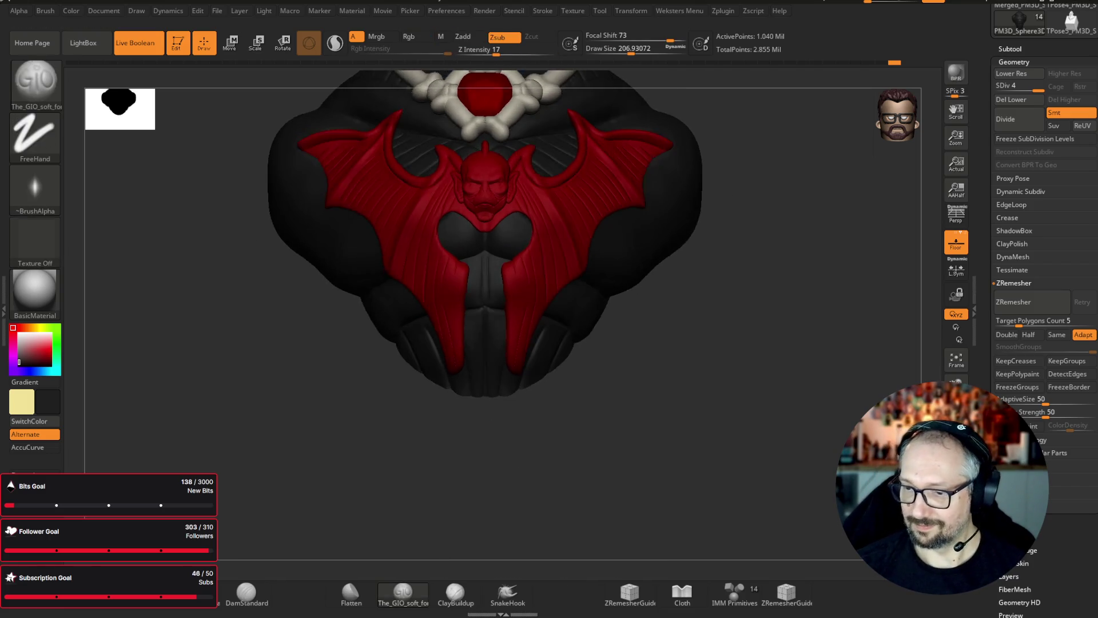
{"action": "key", "text": "f"}
{"action": "mouse_move", "coordinate": [926, 387]}
{"action": "left_mouse_down"}
{"action": "mouse_move", "coordinate": [851, 385]}
{"action": "mouse_move", "coordinate": [834, 372]}
{"action": "mouse_move", "coordinate": [744, 402]}
{"action": "left_mouse_up"}
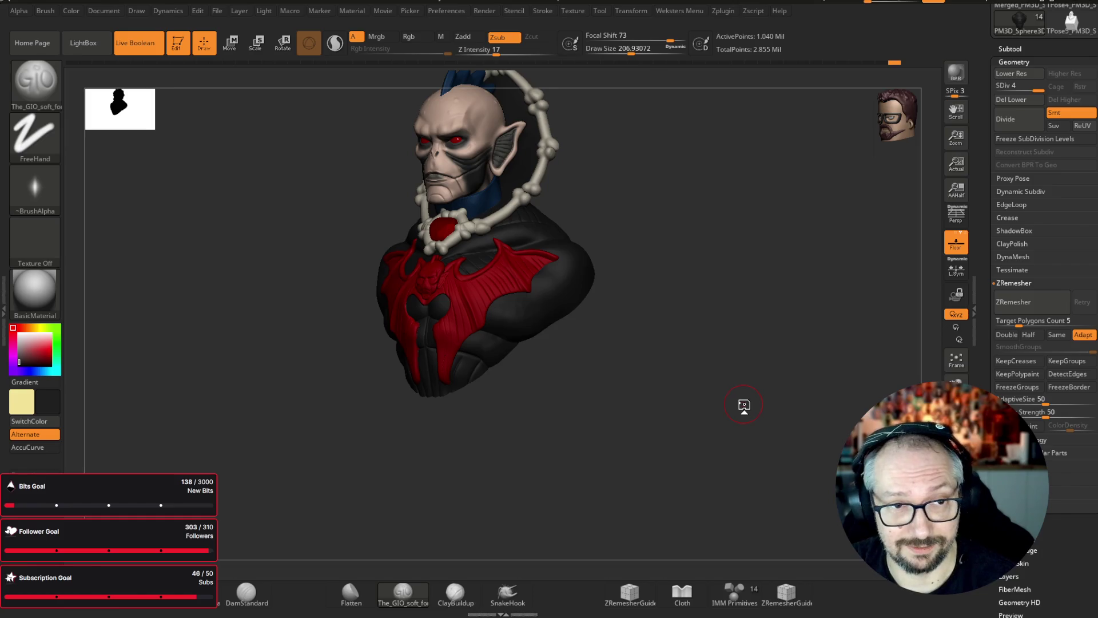
- Solo the red bat emblem (Extract8), zoom in, set brush size about 68 and pick the Cloth brush
{"action": "mouse_move", "coordinate": [744, 405]}
{"action": "left_mouse_down", "text": "shift"}
{"action": "mouse_move", "coordinate": [737, 321]}
{"action": "mouse_move", "coordinate": [721, 407]}
{"action": "mouse_move", "coordinate": [711, 326]}
{"action": "mouse_move", "coordinate": [718, 376]}
{"action": "mouse_move", "coordinate": [740, 385]}
{"action": "mouse_move", "coordinate": [726, 409]}
{"action": "mouse_move", "coordinate": [703, 319]}
{"action": "left_mouse_up", "text": "shift"}
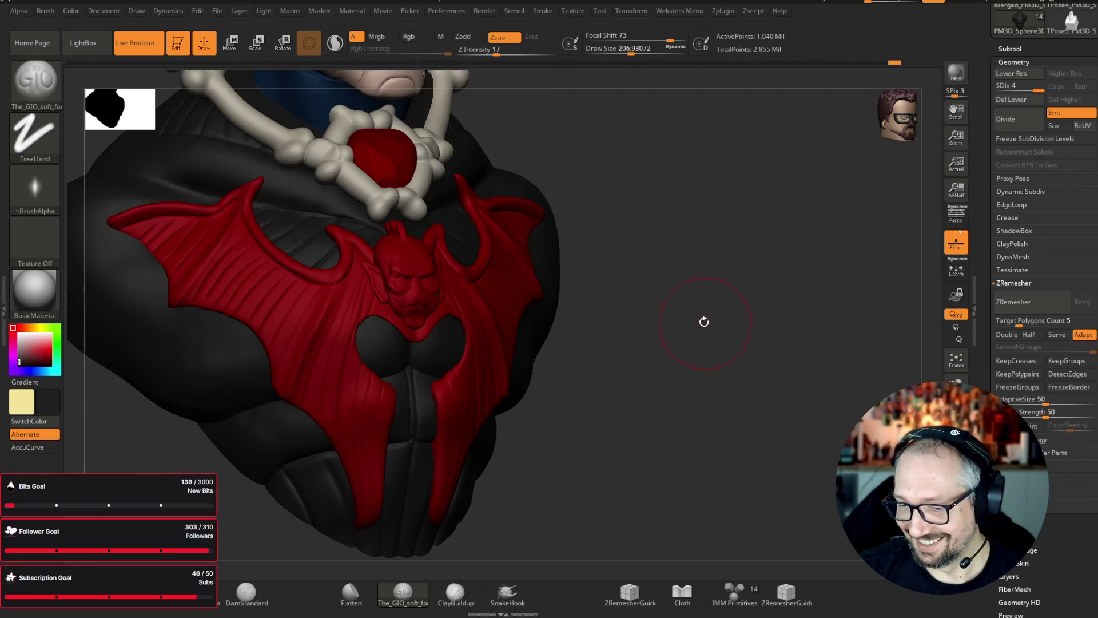
{"action": "left_click", "coordinate": [363, 272], "text": "alt"}
{"action": "key", "text": "shift+f"}
{"action": "mouse_move", "coordinate": [753, 429]}
{"action": "left_mouse_down"}
{"action": "mouse_move", "coordinate": [821, 441]}
{"action": "mouse_move", "coordinate": [852, 394]}
{"action": "left_mouse_up"}
{"action": "left_click_drag", "start_coordinate": [631, 50], "coordinate": [615, 51]}
{"action": "key", "text": "b"}
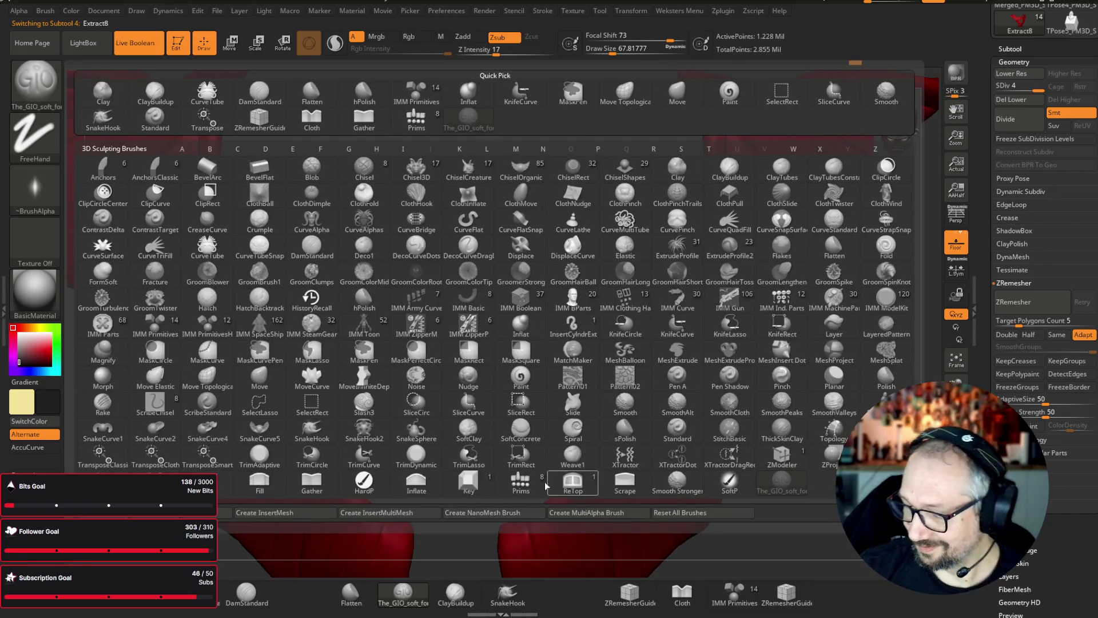
{"action": "left_click", "coordinate": [312, 116]}
- Sculpt the wings' inner edges with Cloth, then inflate the central spikes at size 112
{"action": "key", "text": "bracketright"}
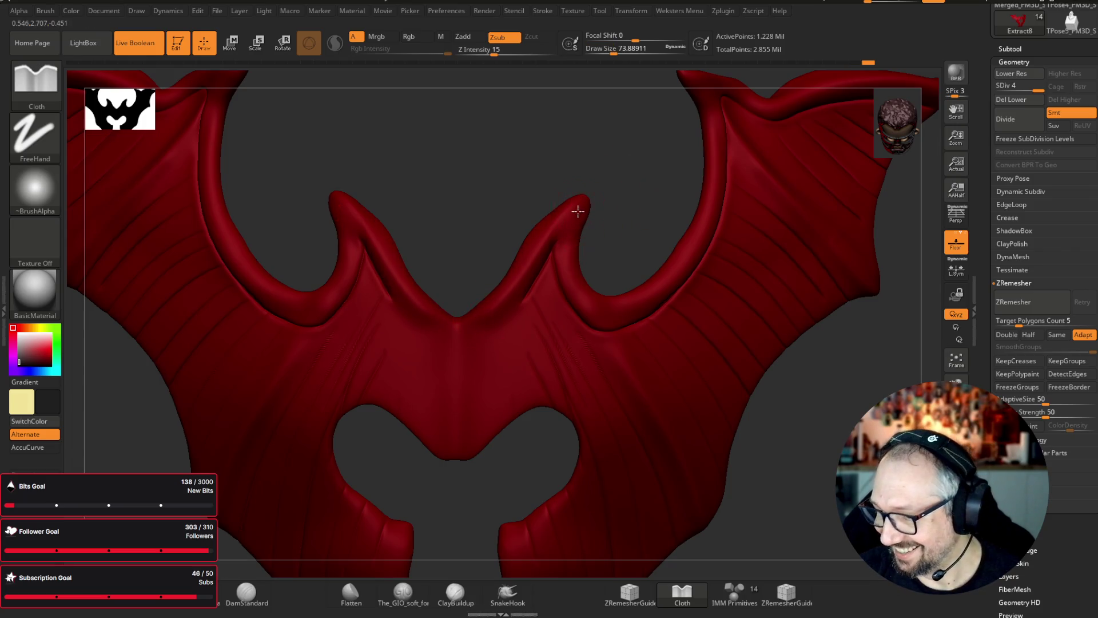
{"action": "mouse_move", "coordinate": [638, 303]}
{"action": "left_mouse_down"}
{"action": "mouse_move", "coordinate": [681, 258]}
{"action": "mouse_move", "coordinate": [711, 172]}
{"action": "mouse_move", "coordinate": [841, 543]}
{"action": "left_mouse_up"}
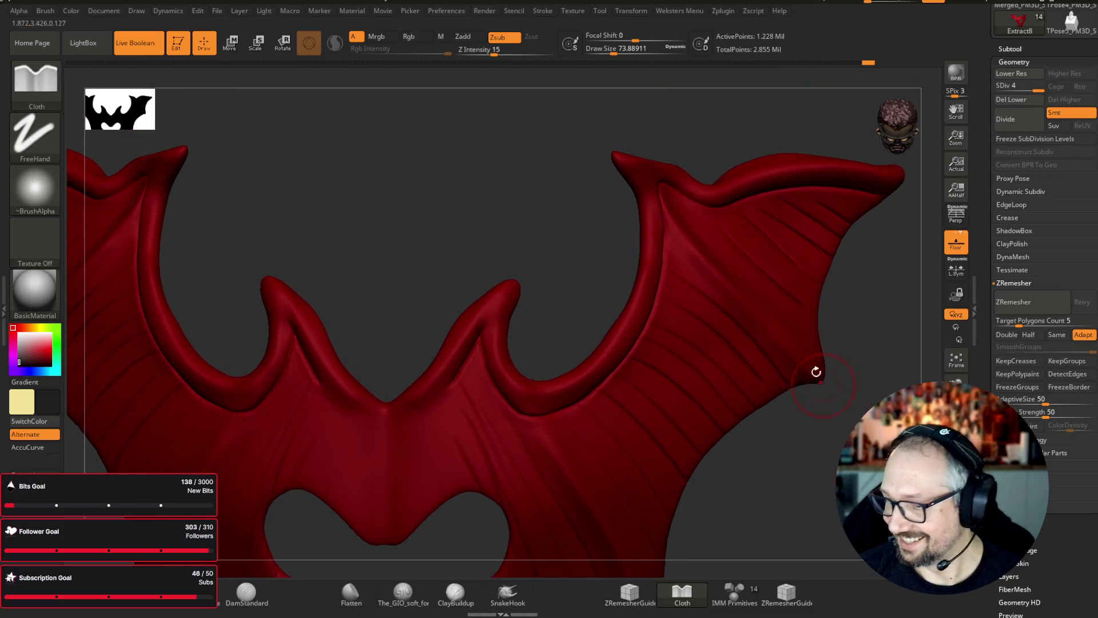
{"action": "left_click", "coordinate": [643, 57]}
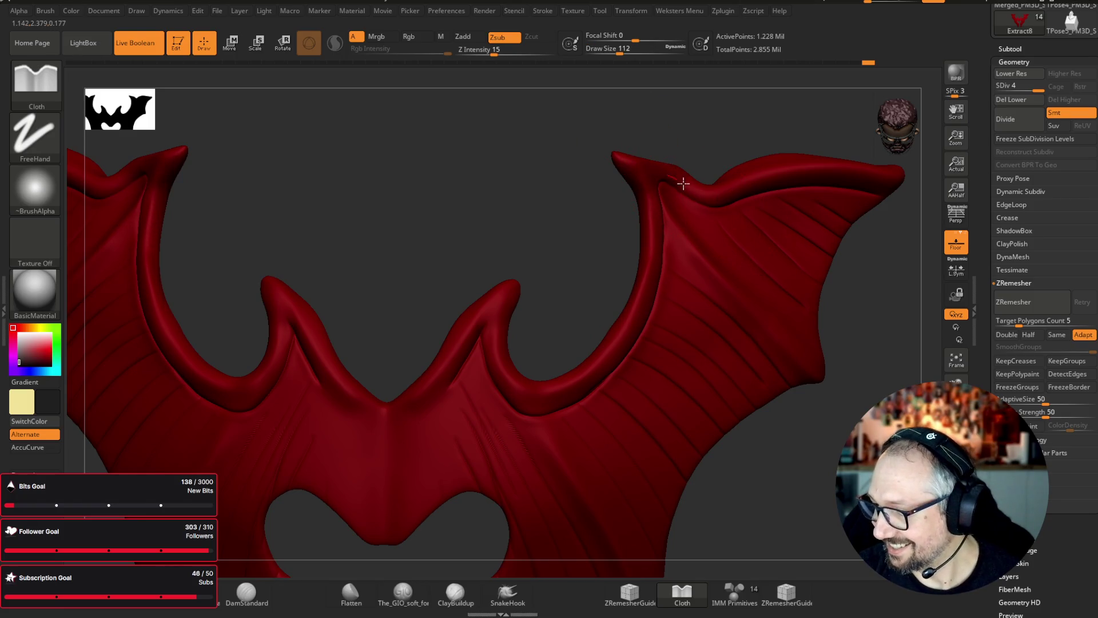
{"action": "left_click", "coordinate": [34, 83]}
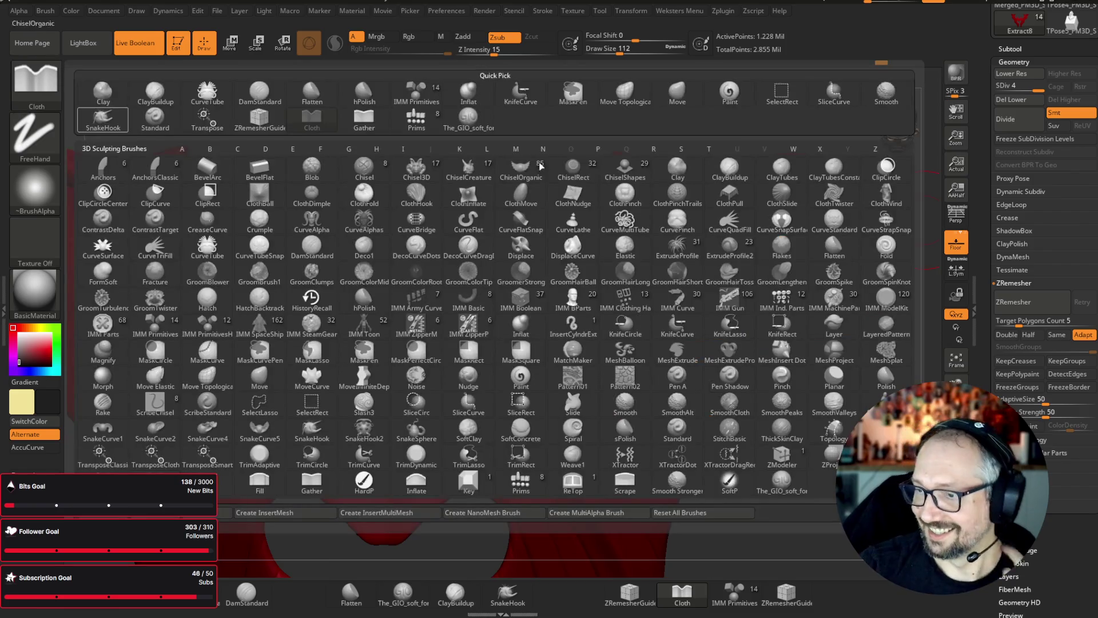
{"action": "left_click", "coordinate": [468, 93]}
{"action": "left_click_drag", "start_coordinate": [509, 295], "coordinate": [514, 293]}
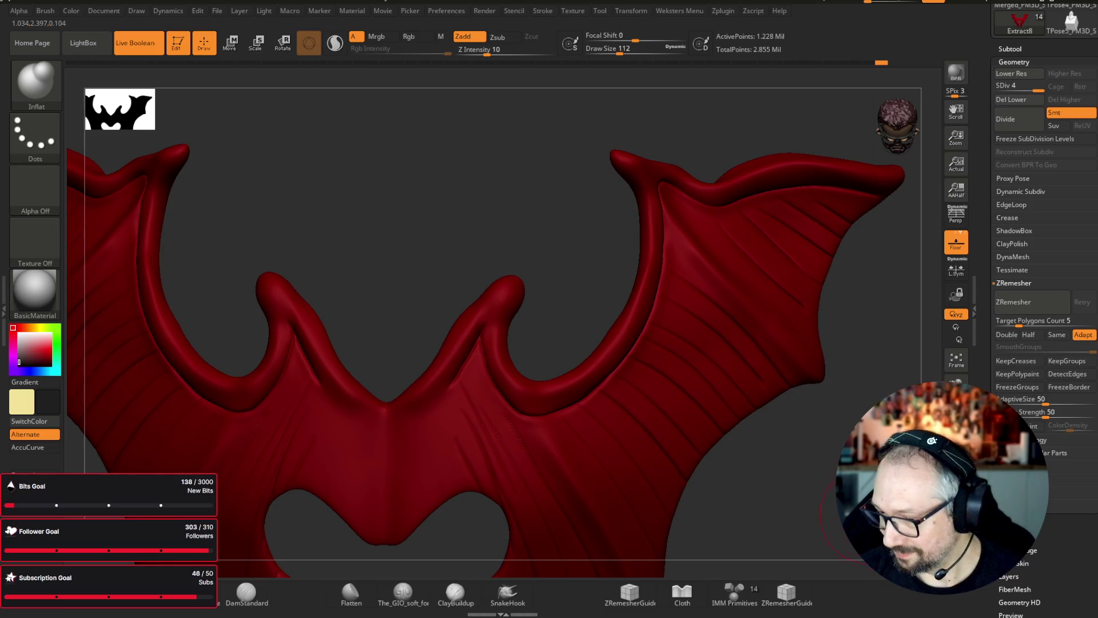
{"action": "left_click_drag", "start_coordinate": [861, 509], "coordinate": [863, 515]}
- Show the full bust front-on again and switch to the Move brush with AccuCurve enabled
{"action": "key", "text": "ctrl+shift+s"}
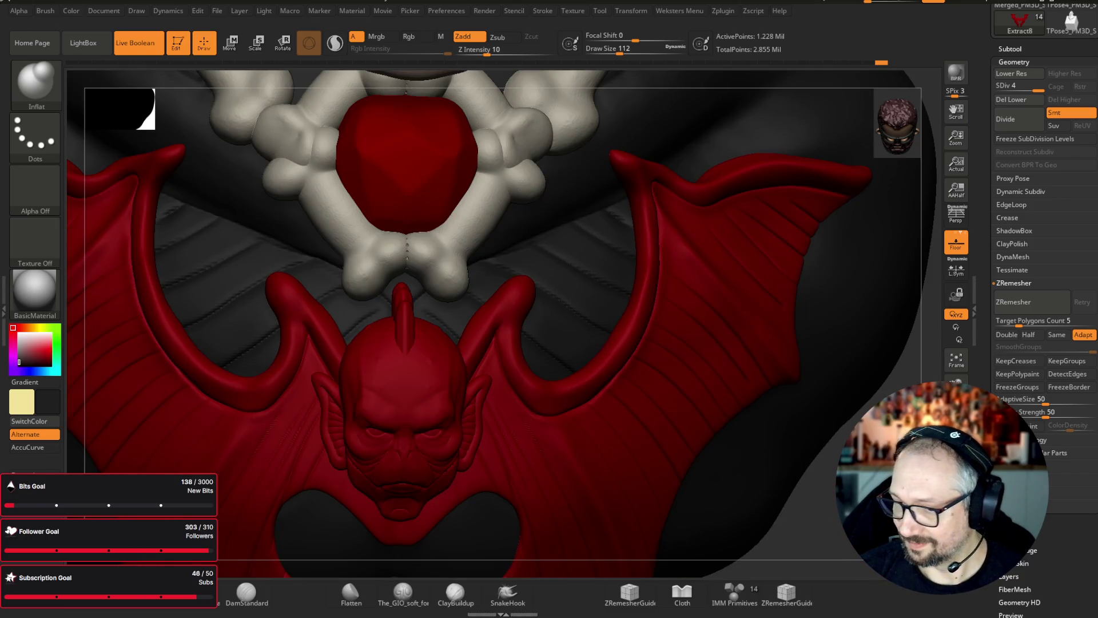
{"action": "key", "text": "f"}
{"action": "mouse_move", "coordinate": [858, 400]}
{"action": "left_mouse_down"}
{"action": "mouse_move", "coordinate": [855, 389]}
{"action": "mouse_move", "coordinate": [843, 426]}
{"action": "left_mouse_up"}
{"action": "key", "text": "b"}
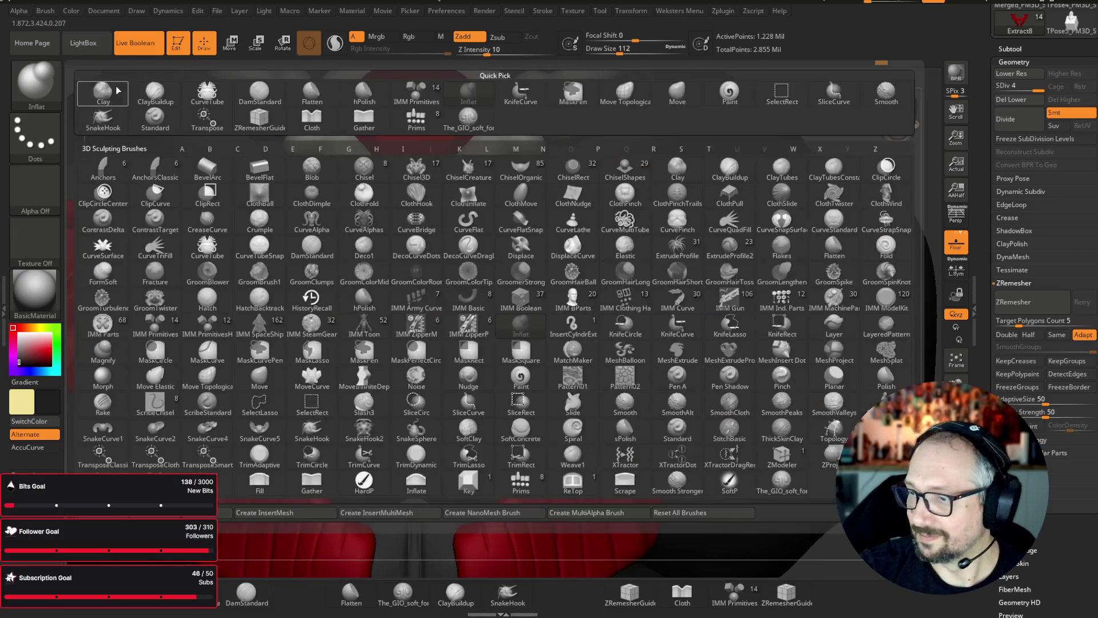
{"action": "key", "text": "m"}
{"action": "key", "text": "v"}
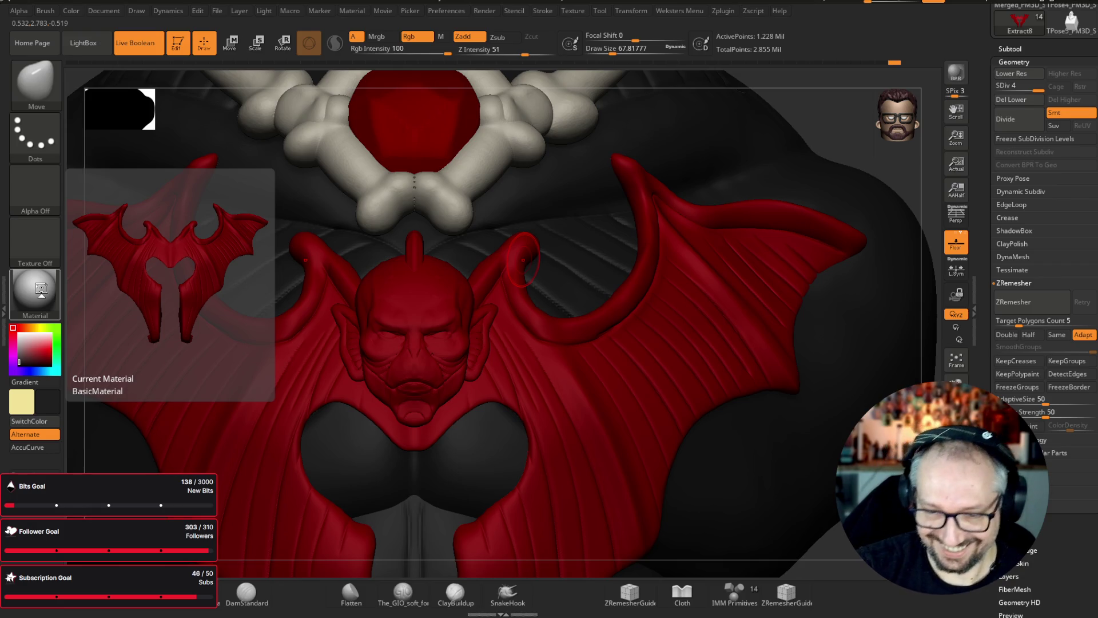
{"action": "left_click", "coordinate": [28, 447]}
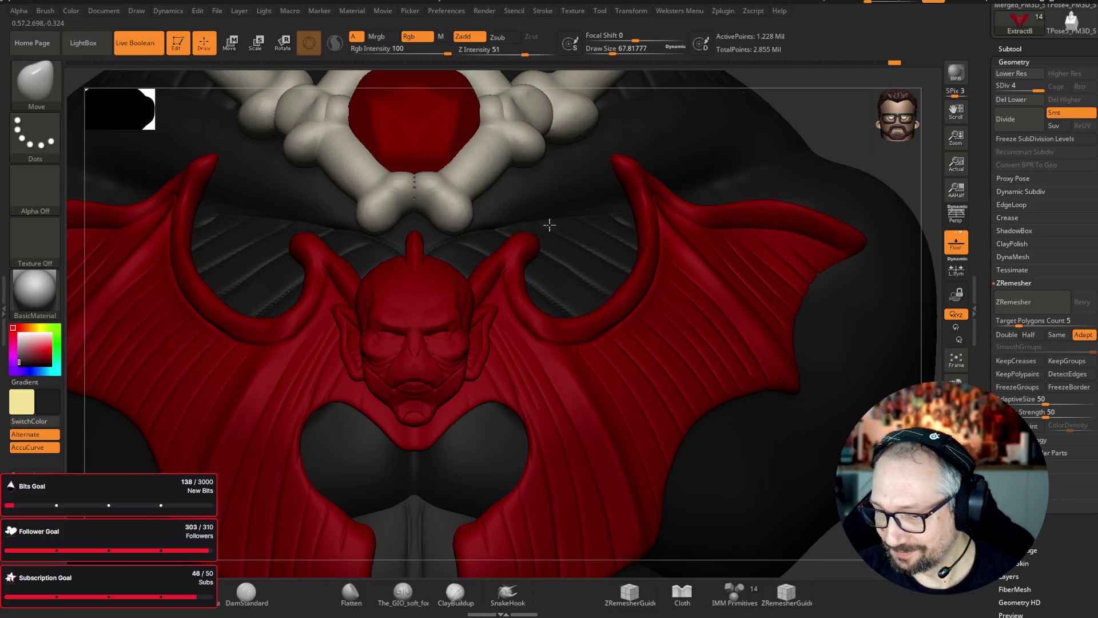
- Enlarge the Move brush to about 140, pull the red wing tip outward and smooth it
{"action": "right_click_drag", "start_coordinate": [574, 214], "coordinate": [515, 240]}
{"action": "key", "text": "bracketright"}
{"action": "key", "text": "bracketright"}
{"action": "key", "text": "bracketright"}
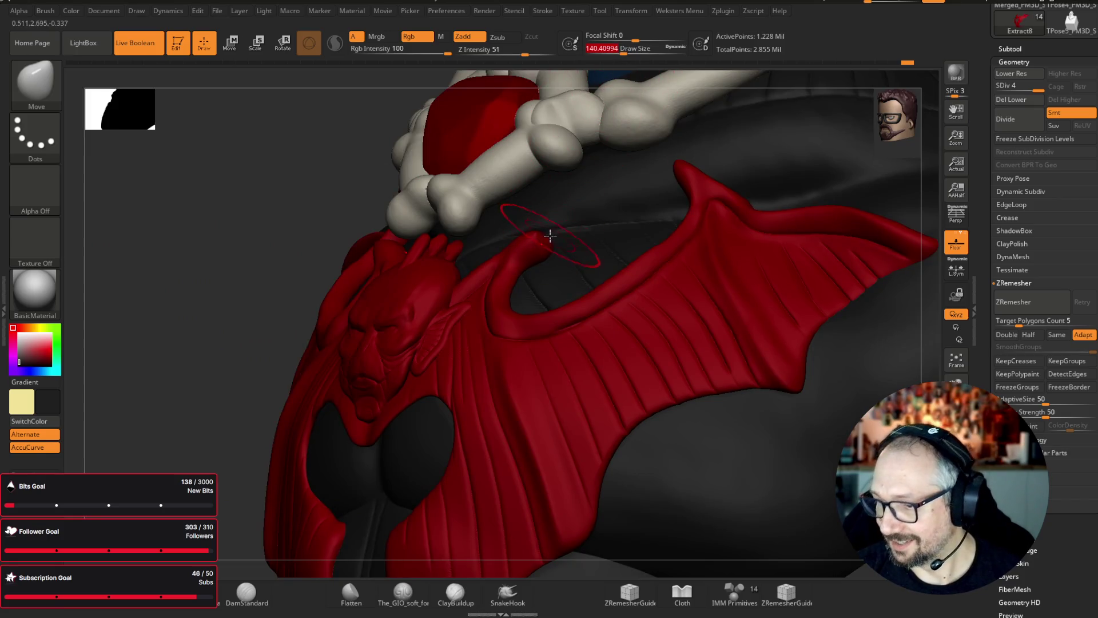
{"action": "mouse_move", "coordinate": [246, 320]}
{"action": "left_mouse_down"}
{"action": "mouse_move", "coordinate": [177, 362]}
{"action": "mouse_move", "coordinate": [205, 350]}
{"action": "left_mouse_up"}
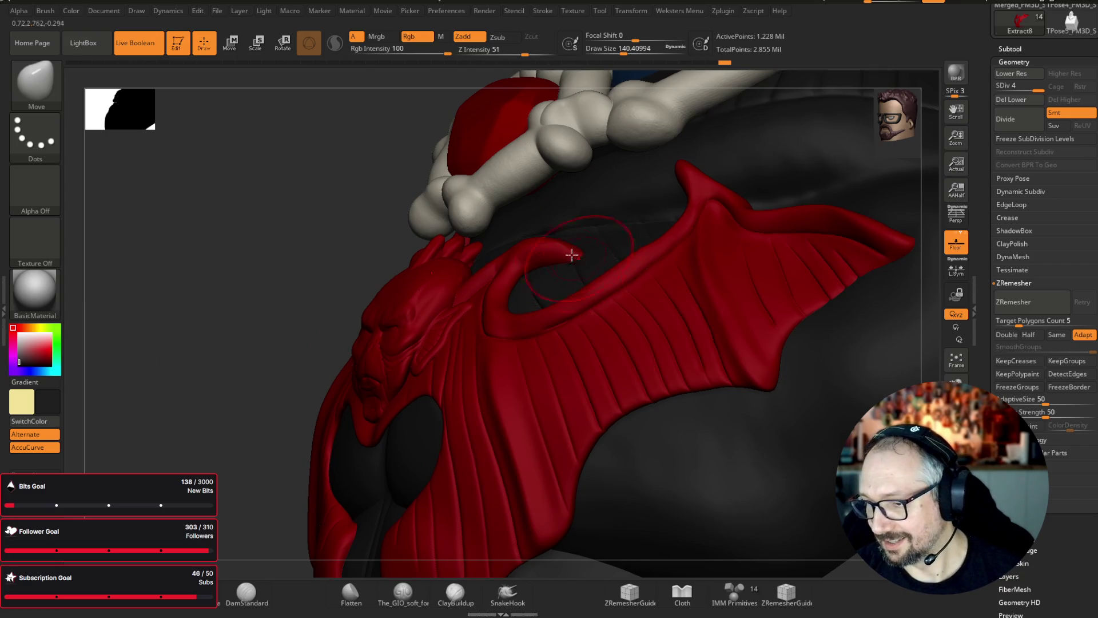
{"action": "key", "text": "shift"}
{"action": "mouse_move", "coordinate": [539, 277]}
{"action": "right_mouse_down"}
{"action": "mouse_move", "coordinate": [196, 436]}
{"action": "mouse_move", "coordinate": [571, 248]}
{"action": "mouse_move", "coordinate": [552, 262]}
{"action": "right_mouse_up"}
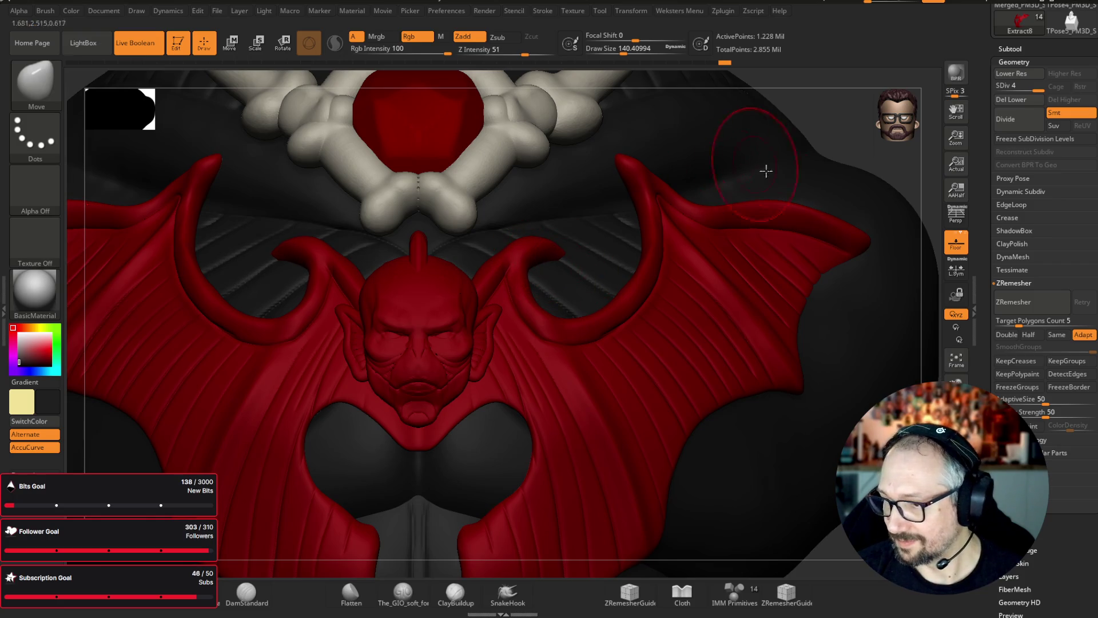
{"action": "mouse_move", "coordinate": [812, 229]}
{"action": "right_mouse_down"}
{"action": "mouse_move", "coordinate": [743, 251]}
{"action": "mouse_move", "coordinate": [793, 265]}
{"action": "mouse_move", "coordinate": [765, 216]}
{"action": "right_mouse_up"}
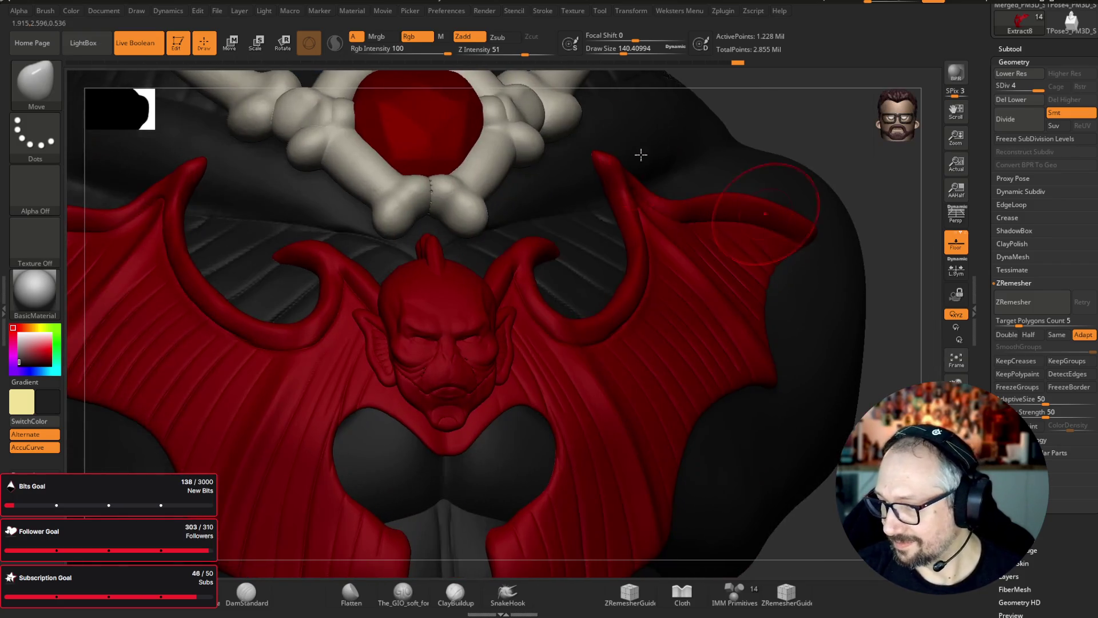
{"action": "mouse_move", "coordinate": [573, 131]}
{"action": "right_mouse_down"}
{"action": "mouse_move", "coordinate": [721, 523]}
{"action": "mouse_move", "coordinate": [657, 230]}
{"action": "right_mouse_up"}
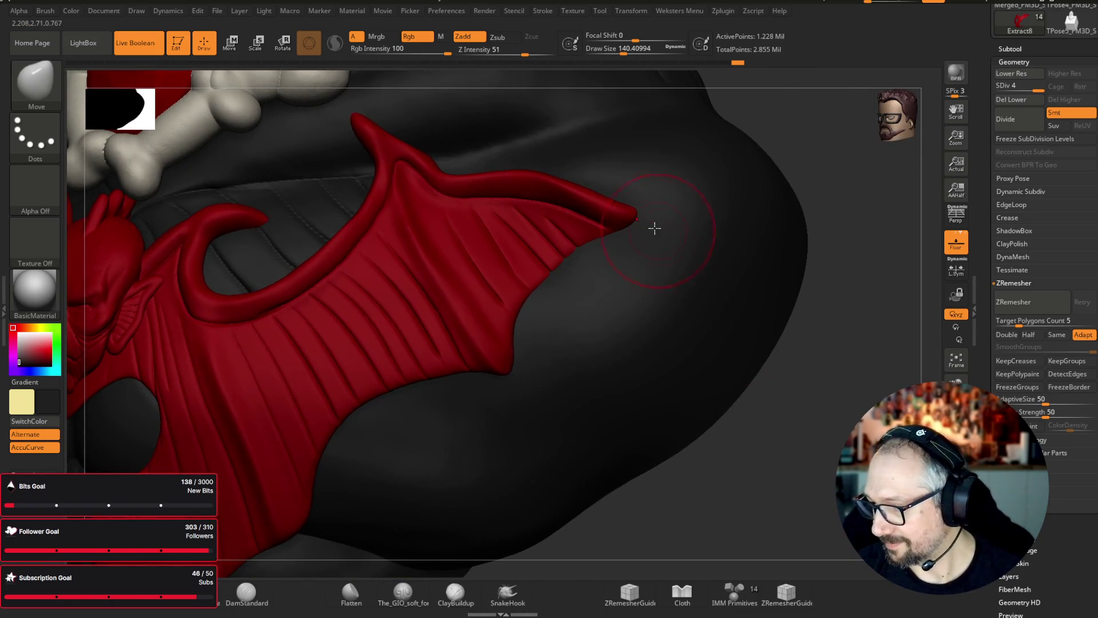
{"action": "mouse_move", "coordinate": [658, 223]}
{"action": "left_mouse_down"}
{"action": "mouse_move", "coordinate": [672, 217]}
{"action": "mouse_move", "coordinate": [657, 213]}
{"action": "mouse_move", "coordinate": [650, 226]}
{"action": "left_mouse_up"}
{"action": "key", "text": "shift"}
{"action": "mouse_move", "coordinate": [749, 371]}
{"action": "left_mouse_down"}
{"action": "mouse_move", "coordinate": [828, 365]}
{"action": "mouse_move", "coordinate": [647, 343]}
{"action": "left_mouse_up"}
{"action": "mouse_move", "coordinate": [663, 297]}
{"action": "left_mouse_down"}
{"action": "mouse_move", "coordinate": [786, 229]}
{"action": "mouse_move", "coordinate": [752, 166]}
{"action": "left_mouse_up"}
- Enlarge the brush to about 286 and try Move Topological before returning to plain Move
{"action": "mouse_move", "coordinate": [606, 51]}
{"action": "left_mouse_down"}
{"action": "mouse_move", "coordinate": [618, 71]}
{"action": "mouse_move", "coordinate": [615, 164]}
{"action": "mouse_move", "coordinate": [478, 262]}
{"action": "left_mouse_up"}
{"action": "left_click_drag", "start_coordinate": [628, 50], "coordinate": [641, 51]}
{"action": "left_click_drag", "start_coordinate": [676, 128], "coordinate": [643, 95]}
{"action": "key", "text": "b"}
{"action": "key", "text": "m"}
{"action": "key", "text": "t"}
{"action": "key", "text": "b"}
{"action": "key", "text": "m"}
{"action": "key", "text": "v"}
{"action": "left_click_drag", "start_coordinate": [766, 216], "coordinate": [710, 214]}
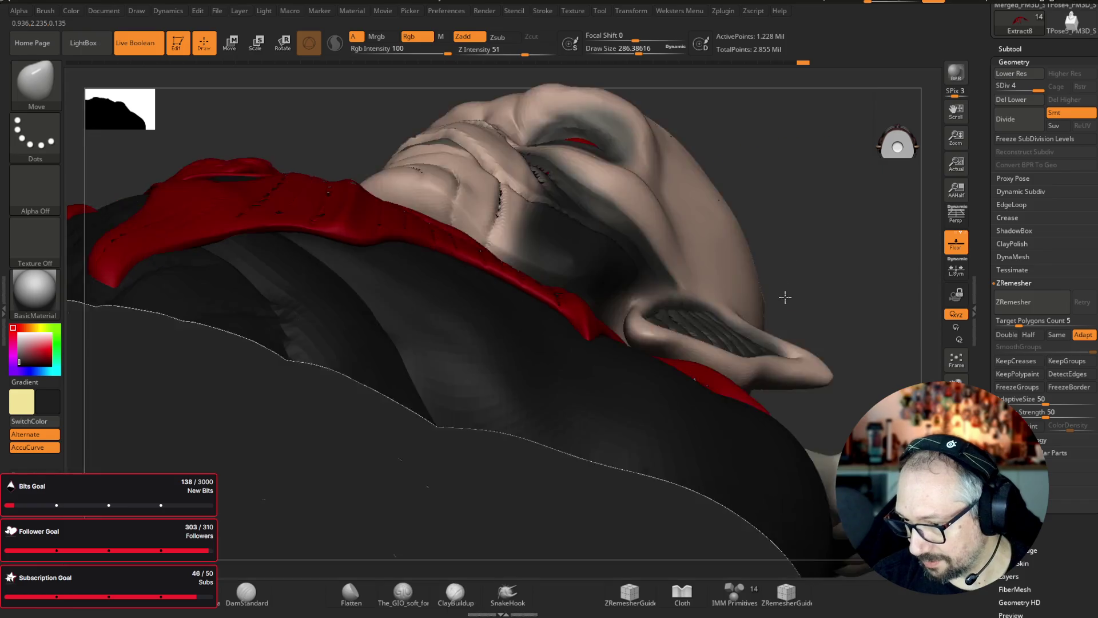
- Drag the dark armor's lower edge down under the red plate, shrink the brush to about 54, and frame the bust
{"action": "mouse_move", "coordinate": [787, 258]}
{"action": "left_mouse_down"}
{"action": "mouse_move", "coordinate": [784, 296]}
{"action": "mouse_move", "coordinate": [738, 263]}
{"action": "left_mouse_up"}
{"action": "mouse_move", "coordinate": [738, 264]}
{"action": "left_mouse_down"}
{"action": "mouse_move", "coordinate": [688, 228]}
{"action": "mouse_move", "coordinate": [469, 269]}
{"action": "left_mouse_up"}
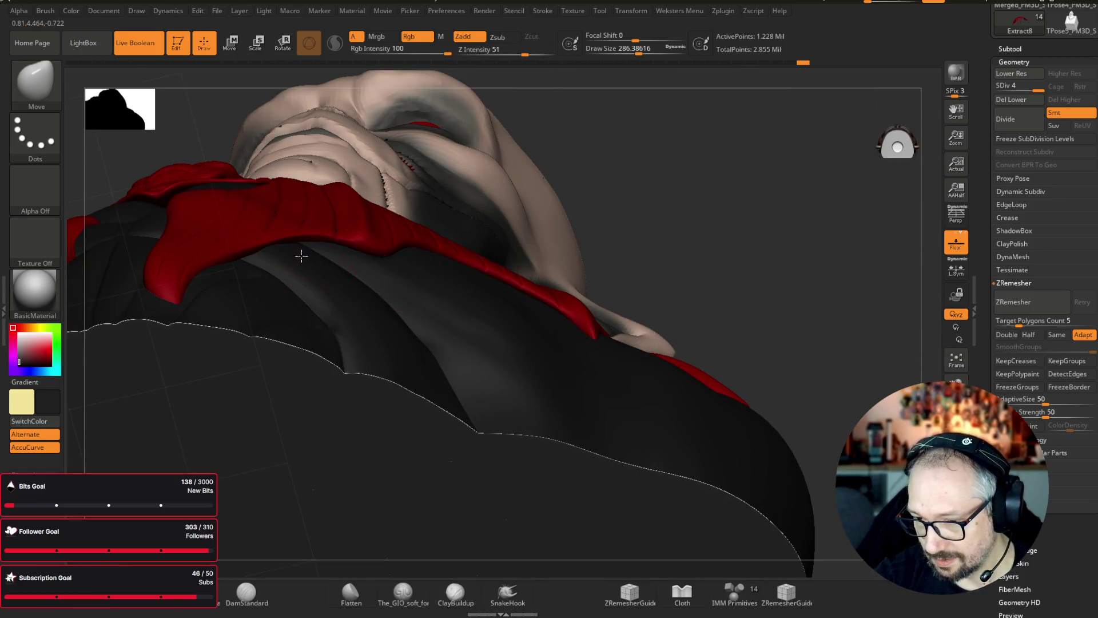
{"action": "left_click_drag", "start_coordinate": [753, 176], "coordinate": [671, 166]}
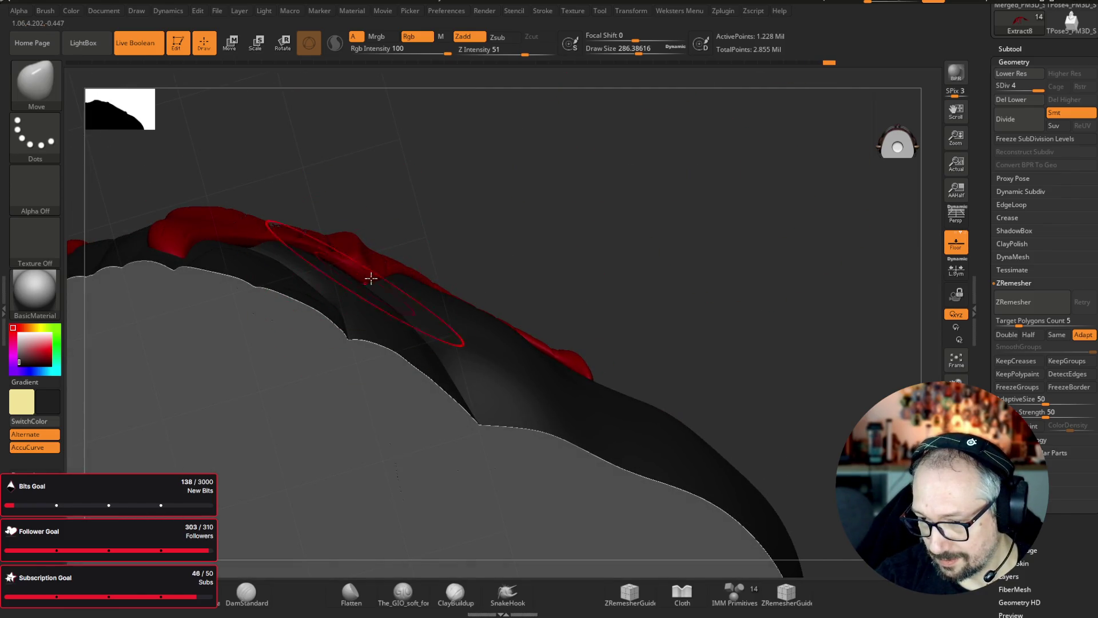
{"action": "mouse_move", "coordinate": [801, 282]}
{"action": "left_mouse_down"}
{"action": "mouse_move", "coordinate": [895, 309]}
{"action": "mouse_move", "coordinate": [860, 286]}
{"action": "left_mouse_up"}
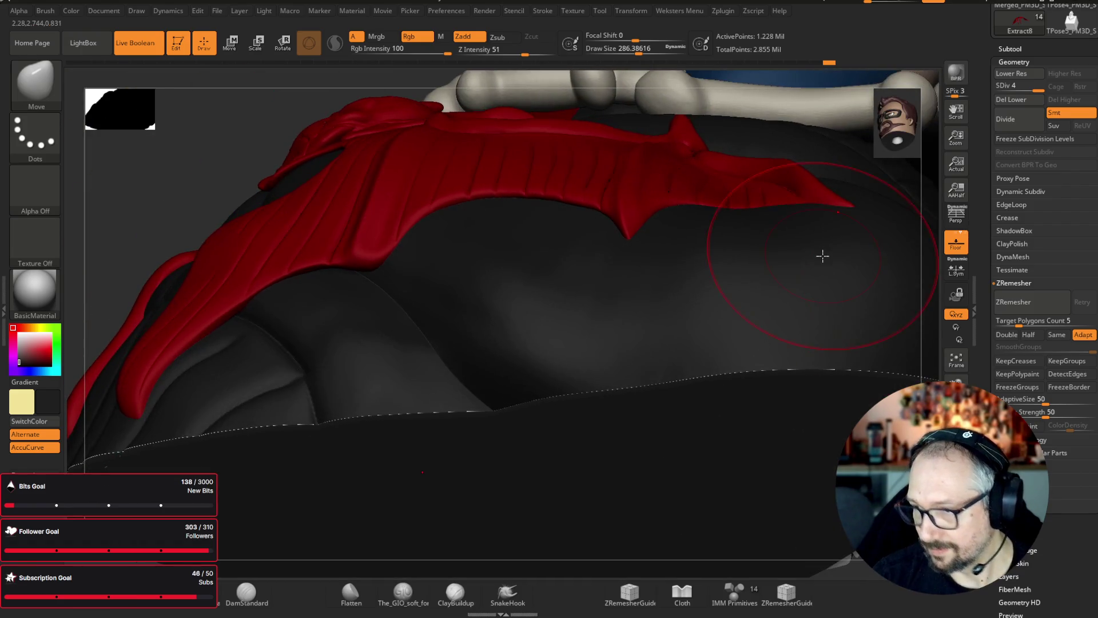
{"action": "left_click_drag", "start_coordinate": [387, 299], "coordinate": [400, 321]}
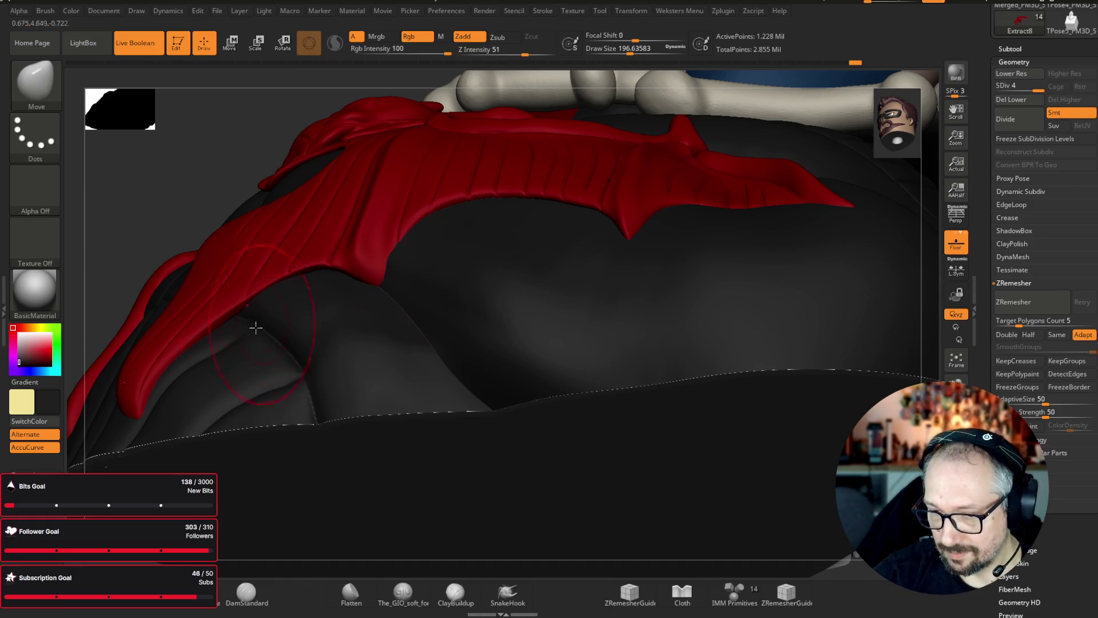
{"action": "mouse_move", "coordinate": [176, 147]}
{"action": "left_mouse_down"}
{"action": "mouse_move", "coordinate": [149, 149]}
{"action": "mouse_move", "coordinate": [762, 392]}
{"action": "mouse_move", "coordinate": [708, 345]}
{"action": "mouse_move", "coordinate": [845, 389]}
{"action": "mouse_move", "coordinate": [806, 299]}
{"action": "left_mouse_up"}
{"action": "mouse_move", "coordinate": [711, 293]}
{"action": "left_mouse_down", "text": "alt"}
{"action": "mouse_move", "coordinate": [654, 331]}
{"action": "mouse_move", "coordinate": [520, 123]}
{"action": "left_mouse_up", "text": "alt"}
{"action": "left_click_drag", "start_coordinate": [629, 50], "coordinate": [610, 51]}
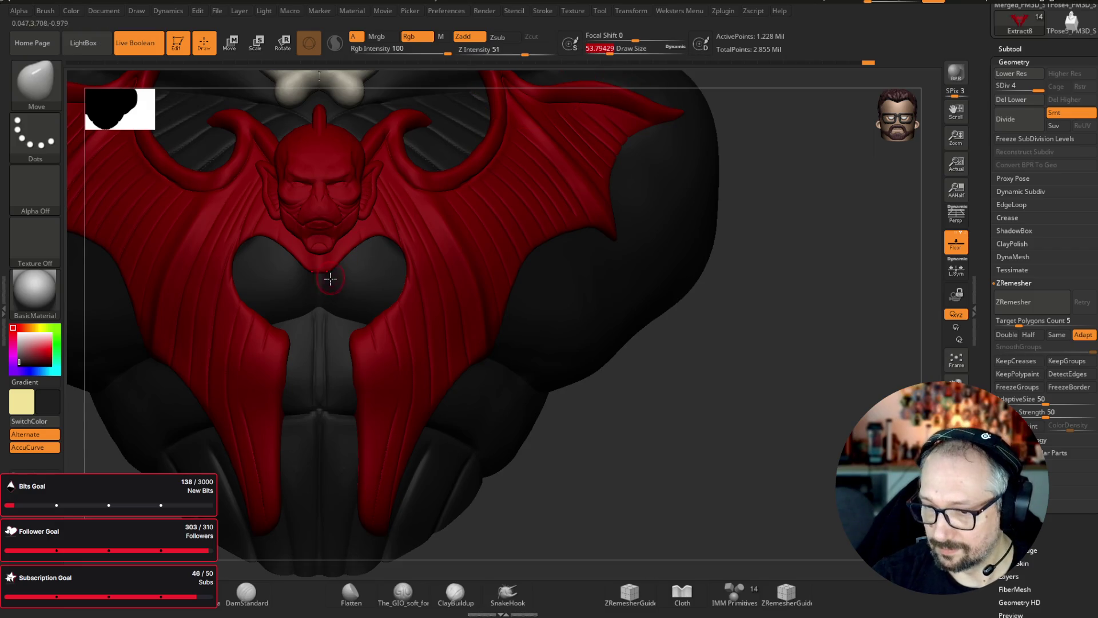
{"action": "mouse_move", "coordinate": [825, 173]}
{"action": "left_mouse_down"}
{"action": "mouse_move", "coordinate": [799, 172]}
{"action": "mouse_move", "coordinate": [824, 216]}
{"action": "left_mouse_up"}
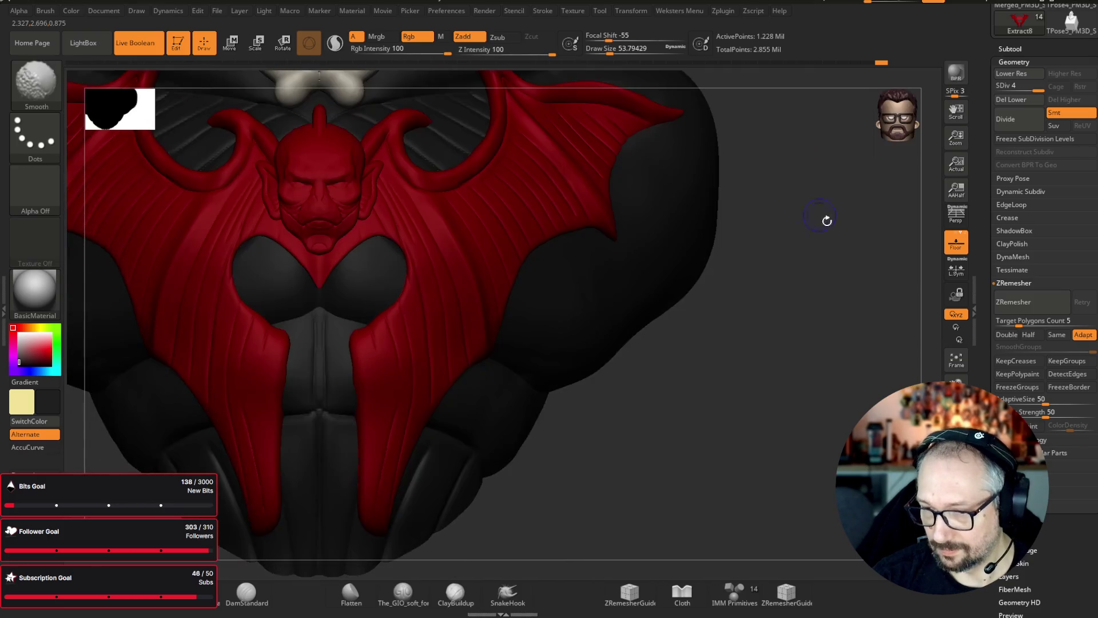
{"action": "key", "text": "f"}
{"action": "left_click_drag", "start_coordinate": [779, 321], "coordinate": [829, 425]}
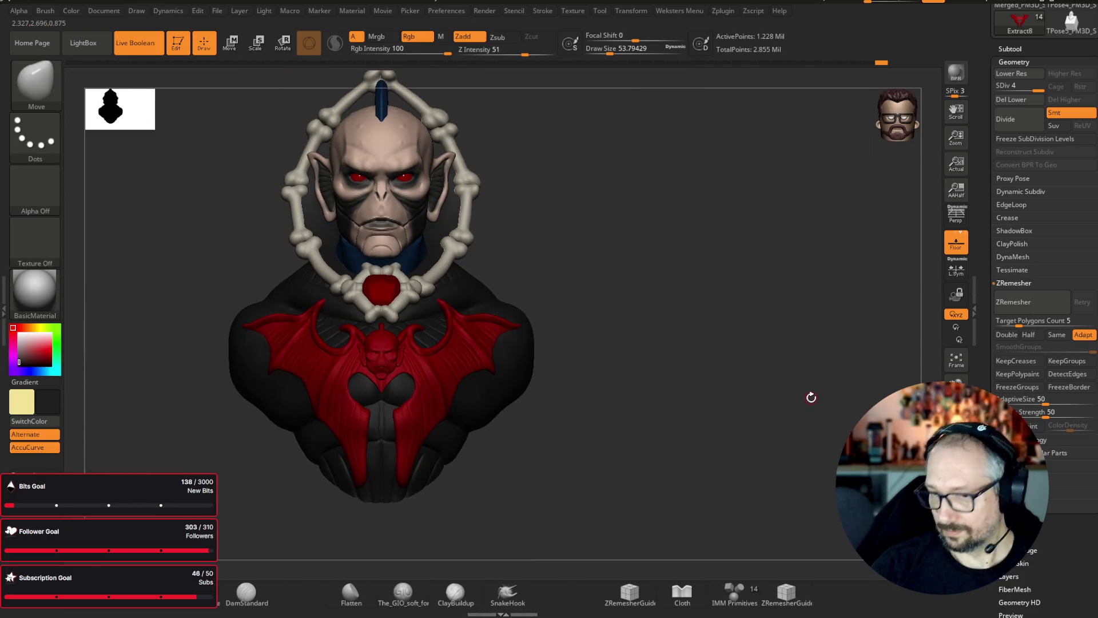
- Restore the previous interface layout with Shift+F1
{"action": "mouse_move", "coordinate": [736, 273]}
{"action": "left_mouse_down"}
{"action": "mouse_move", "coordinate": [730, 265]}
{"action": "mouse_move", "coordinate": [761, 243]}
{"action": "mouse_move", "coordinate": [786, 261]}
{"action": "mouse_move", "coordinate": [838, 270]}
{"action": "mouse_move", "coordinate": [803, 257]}
{"action": "left_mouse_up"}
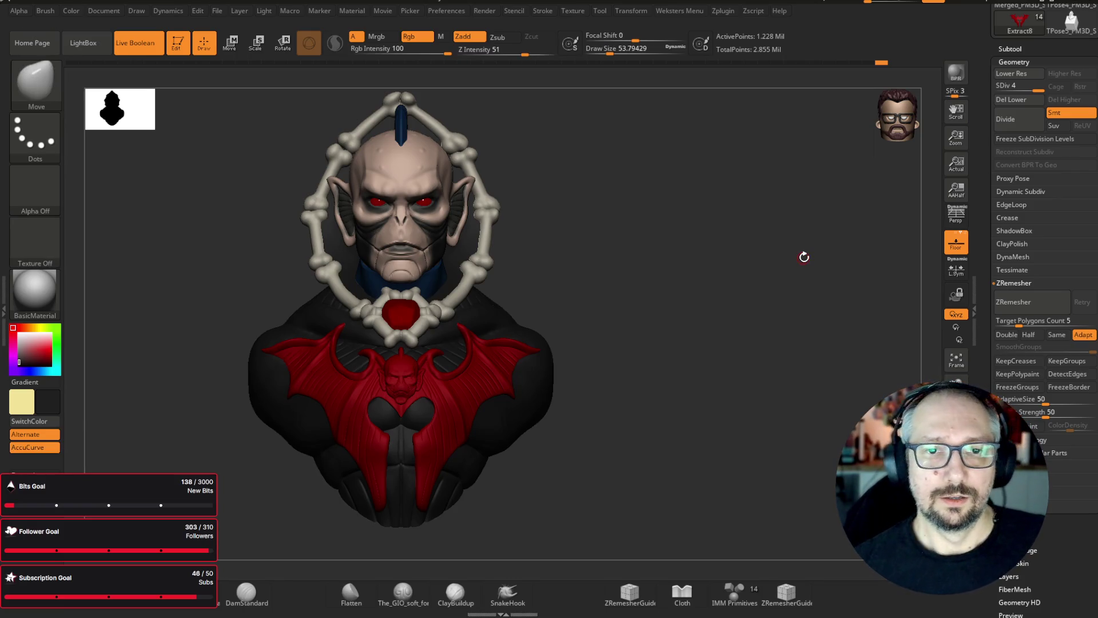
{"action": "key", "text": "shift+F1"}
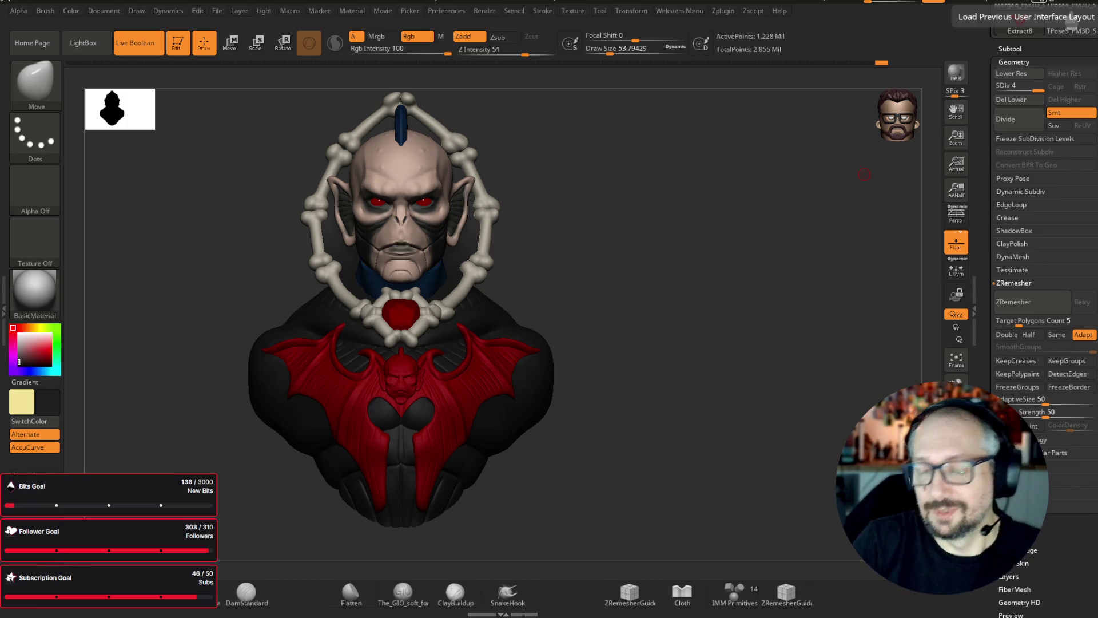
{"action": "left_click_drag", "start_coordinate": [864, 174], "coordinate": [638, 405]}
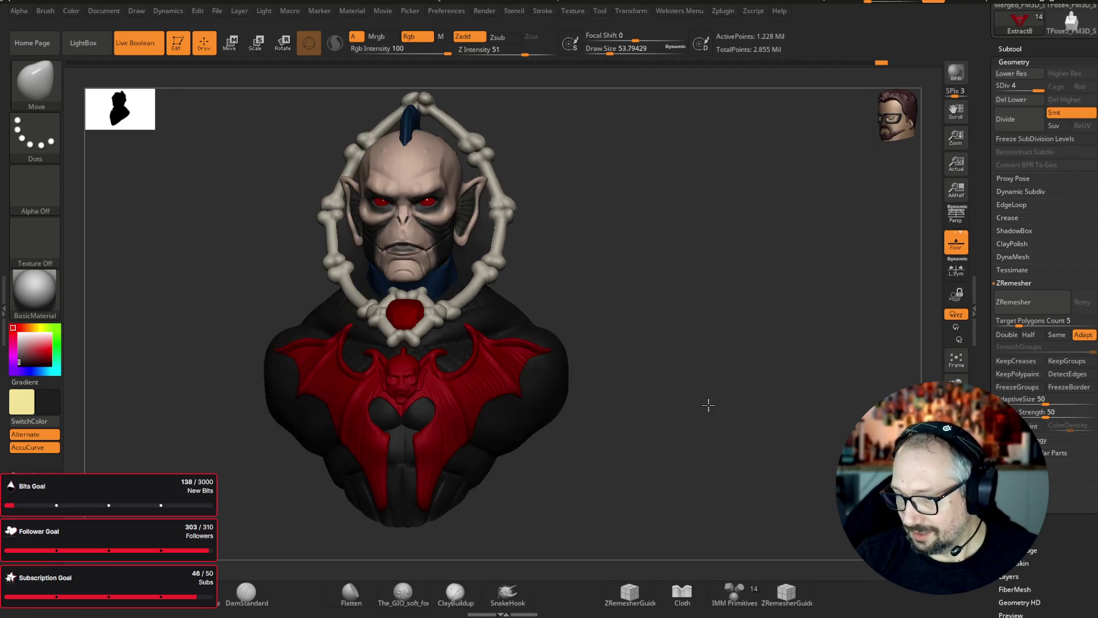
- Select and solo the dark body subtool, open the Subtool list, then show all pieces again
{"action": "left_click", "coordinate": [546, 374], "text": "alt"}
{"action": "left_click", "coordinate": [585, 377], "text": "ctrl+shift"}
{"action": "left_click_drag", "start_coordinate": [584, 376], "coordinate": [606, 343]}
{"action": "left_click", "coordinate": [1013, 48]}
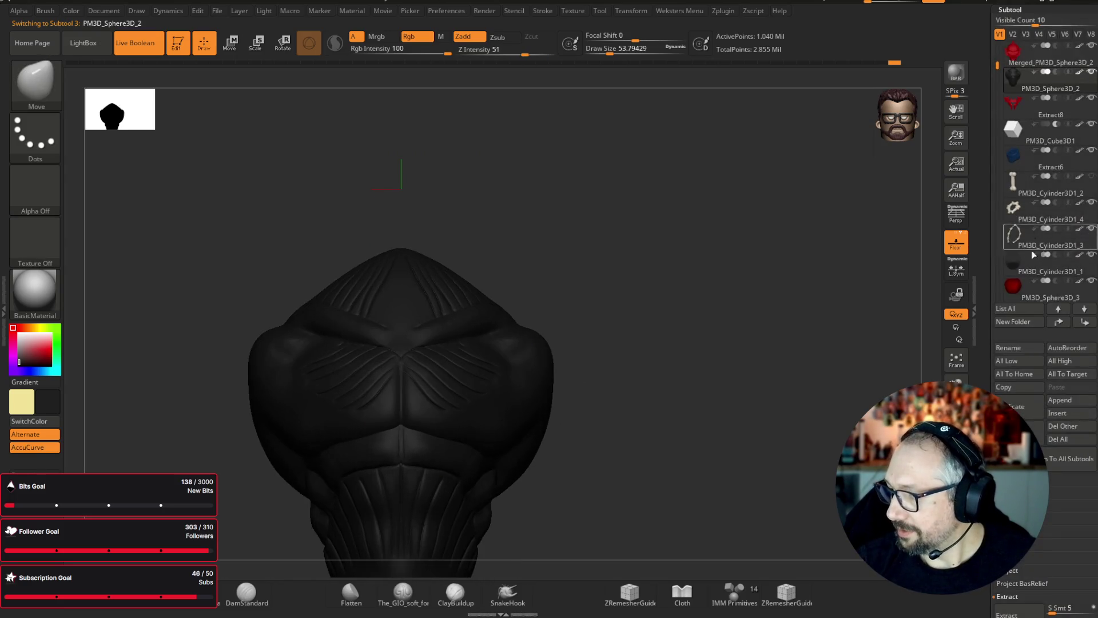
{"action": "left_click", "coordinate": [715, 229], "text": "ctrl+shift"}
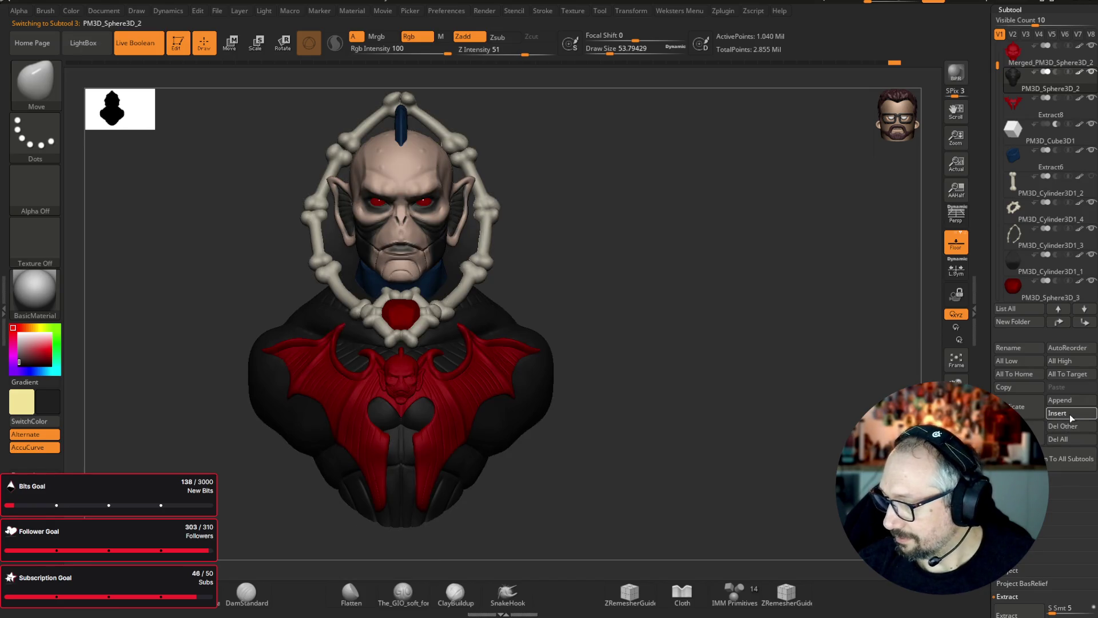
{"action": "mouse_move", "coordinate": [687, 366]}
{"action": "left_mouse_down"}
{"action": "mouse_move", "coordinate": [522, 357]}
{"action": "mouse_move", "coordinate": [551, 329]}
{"action": "left_mouse_up"}
{"action": "left_click_drag", "start_coordinate": [671, 318], "coordinate": [716, 284], "text": "shift"}
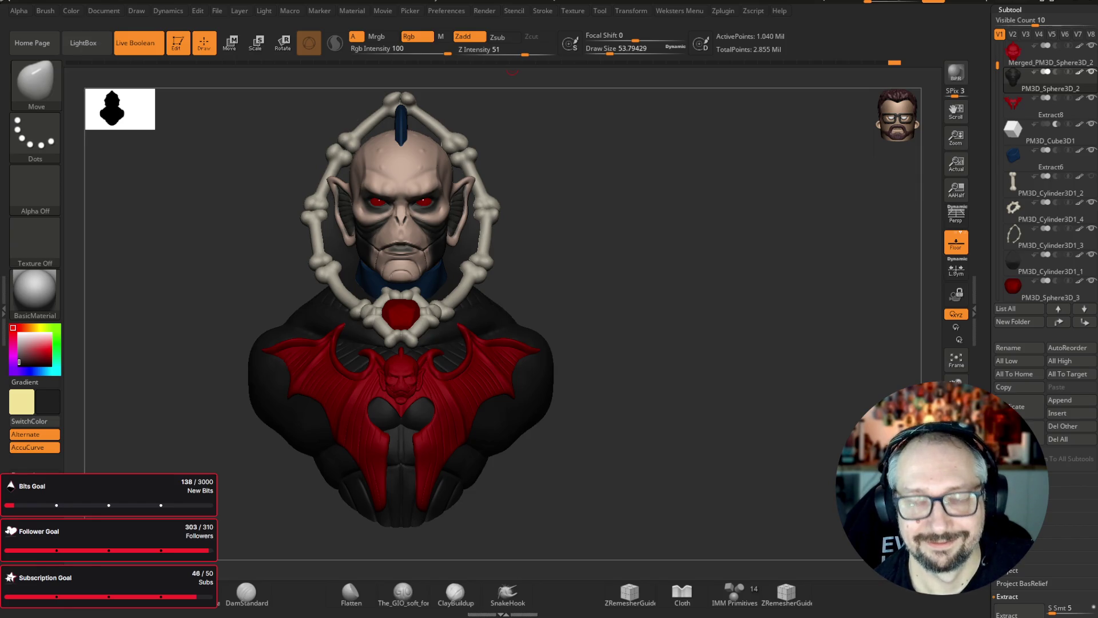
{"action": "mouse_move", "coordinate": [623, 407]}
{"action": "left_mouse_down"}
{"action": "mouse_move", "coordinate": [687, 399]}
{"action": "mouse_move", "coordinate": [684, 417]}
{"action": "mouse_move", "coordinate": [637, 435]}
{"action": "mouse_move", "coordinate": [703, 424]}
{"action": "mouse_move", "coordinate": [706, 410]}
{"action": "mouse_move", "coordinate": [755, 388]}
{"action": "mouse_move", "coordinate": [744, 395]}
{"action": "mouse_move", "coordinate": [815, 277]}
{"action": "left_mouse_up"}
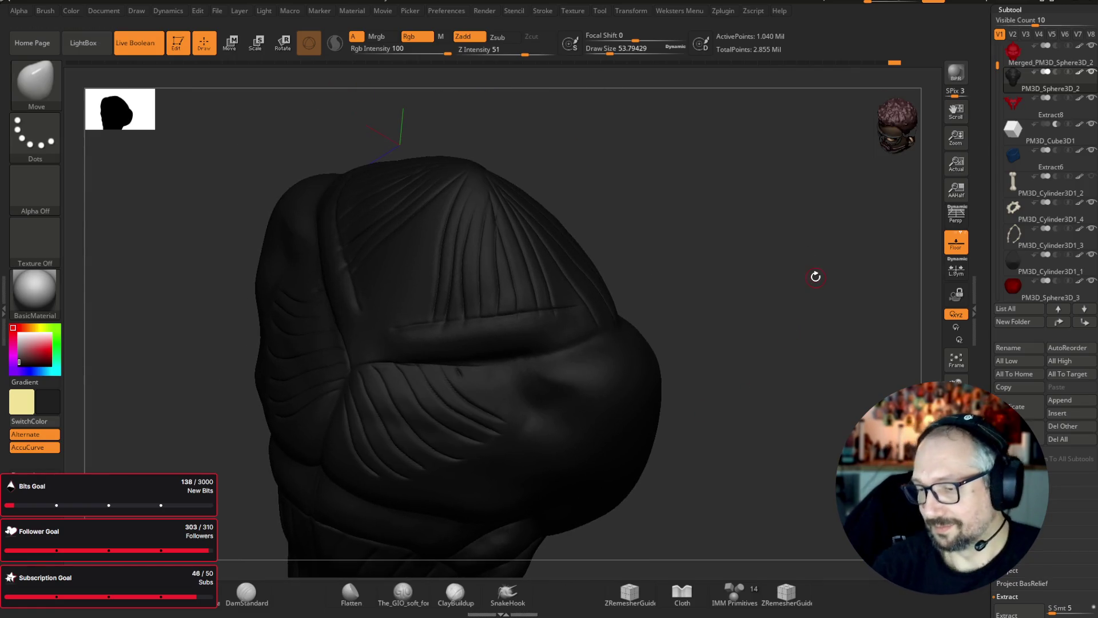
- Lasso-mask an area across the body and four strips down the back of the dark armor
{"action": "key", "text": "ctrl"}
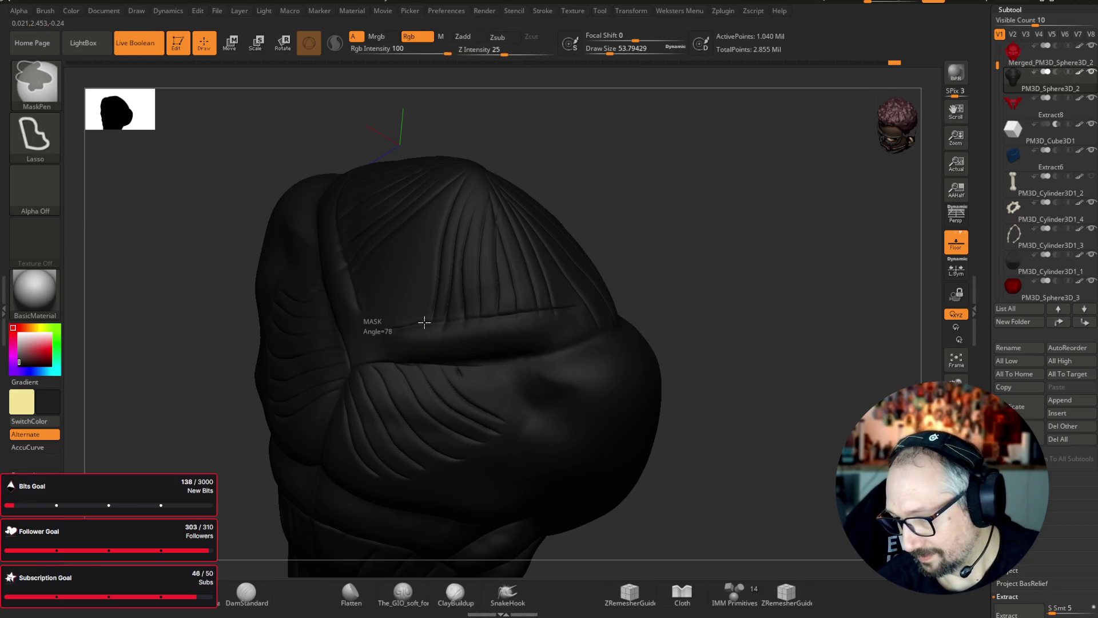
{"action": "mouse_move", "coordinate": [507, 313]}
{"action": "left_mouse_down", "text": "ctrl"}
{"action": "mouse_move", "coordinate": [625, 306]}
{"action": "mouse_move", "coordinate": [576, 135]}
{"action": "mouse_move", "coordinate": [402, 129]}
{"action": "mouse_move", "coordinate": [717, 178]}
{"action": "mouse_move", "coordinate": [789, 159]}
{"action": "mouse_move", "coordinate": [779, 139]}
{"action": "left_mouse_up", "text": "ctrl"}
{"action": "mouse_move", "coordinate": [713, 296]}
{"action": "left_mouse_down"}
{"action": "mouse_move", "coordinate": [731, 223]}
{"action": "mouse_move", "coordinate": [702, 213]}
{"action": "left_mouse_up"}
{"action": "key", "text": "ctrl"}
{"action": "mouse_move", "coordinate": [586, 217]}
{"action": "left_mouse_down"}
{"action": "mouse_move", "coordinate": [696, 307]}
{"action": "mouse_move", "coordinate": [740, 302]}
{"action": "mouse_move", "coordinate": [684, 263]}
{"action": "mouse_move", "coordinate": [676, 285]}
{"action": "mouse_move", "coordinate": [580, 253]}
{"action": "left_mouse_up"}
{"action": "mouse_move", "coordinate": [563, 199]}
{"action": "left_mouse_down", "text": "ctrl"}
{"action": "mouse_move", "coordinate": [522, 208]}
{"action": "mouse_move", "coordinate": [489, 270]}
{"action": "mouse_move", "coordinate": [544, 520]}
{"action": "mouse_move", "coordinate": [799, 126]}
{"action": "left_mouse_up", "text": "ctrl"}
{"action": "mouse_move", "coordinate": [503, 233]}
{"action": "left_mouse_down", "text": "ctrl"}
{"action": "mouse_move", "coordinate": [461, 329]}
{"action": "mouse_move", "coordinate": [454, 460]}
{"action": "left_mouse_up", "text": "ctrl"}
{"action": "mouse_move", "coordinate": [508, 229]}
{"action": "left_mouse_down", "text": "ctrl"}
{"action": "mouse_move", "coordinate": [449, 282]}
{"action": "mouse_move", "coordinate": [549, 463]}
{"action": "left_mouse_up", "text": "ctrl"}
{"action": "mouse_move", "coordinate": [521, 223]}
{"action": "left_mouse_down", "text": "ctrl"}
{"action": "mouse_move", "coordinate": [407, 299]}
{"action": "mouse_move", "coordinate": [541, 442]}
{"action": "left_mouse_up", "text": "ctrl"}
{"action": "mouse_move", "coordinate": [686, 532]}
{"action": "left_mouse_down"}
{"action": "mouse_move", "coordinate": [794, 532]}
{"action": "mouse_move", "coordinate": [791, 518]}
{"action": "left_mouse_up"}
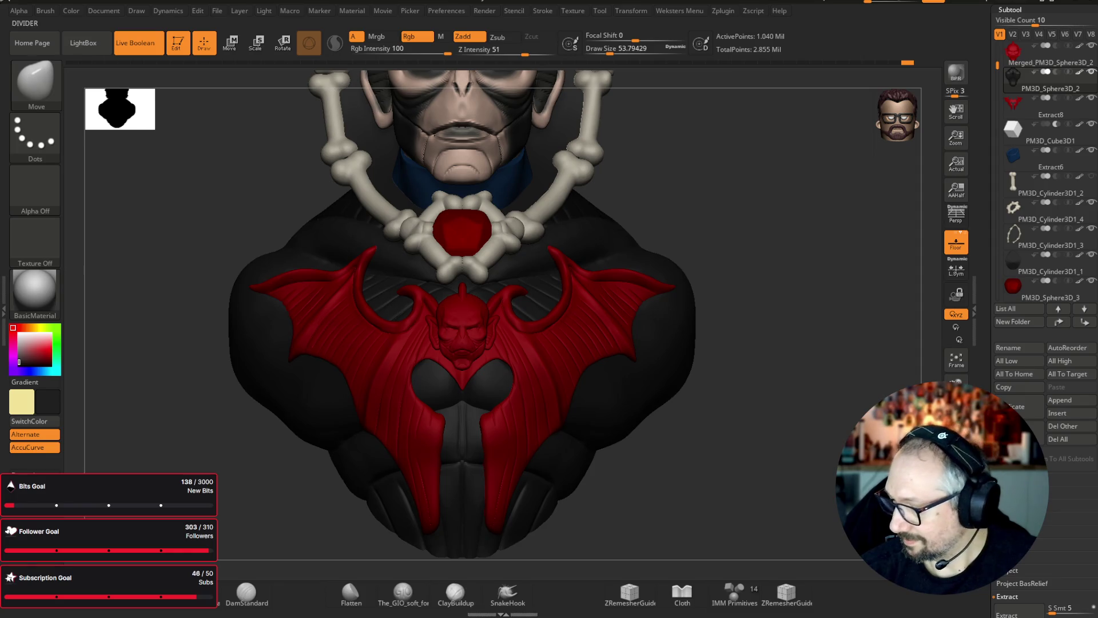
- Extract the masked back area into the Extract9 shell and polish it slightly under Deformation
{"action": "scroll", "coordinate": [1046, 343], "scroll_direction": "down", "scroll_amount": 3}
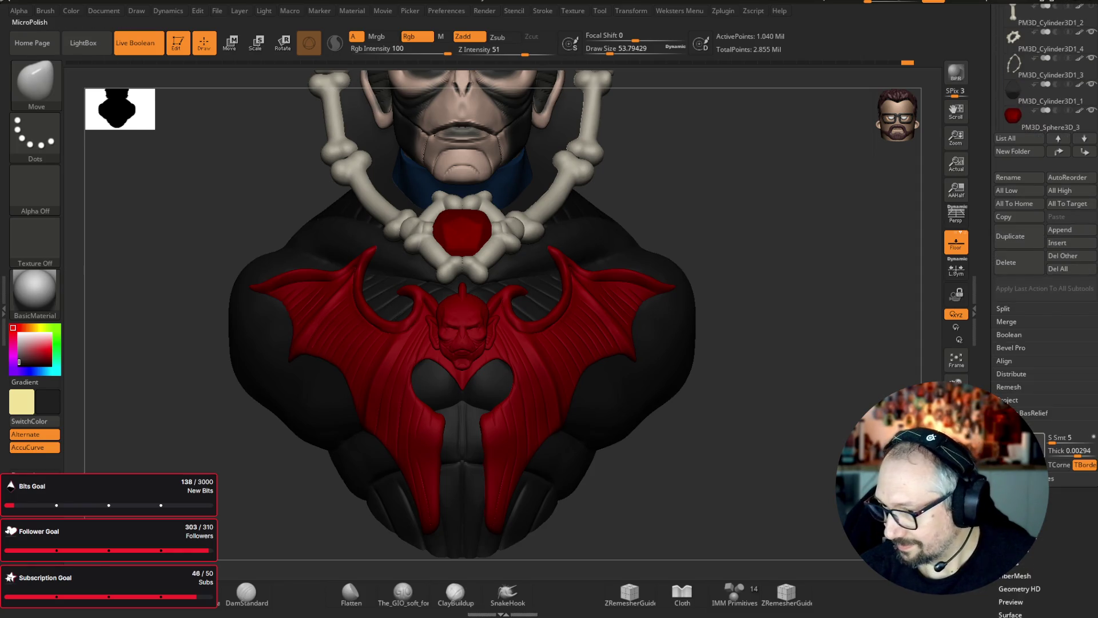
{"action": "mouse_move", "coordinate": [791, 518]}
{"action": "left_mouse_down"}
{"action": "mouse_move", "coordinate": [765, 301]}
{"action": "mouse_move", "coordinate": [785, 320]}
{"action": "left_mouse_up"}
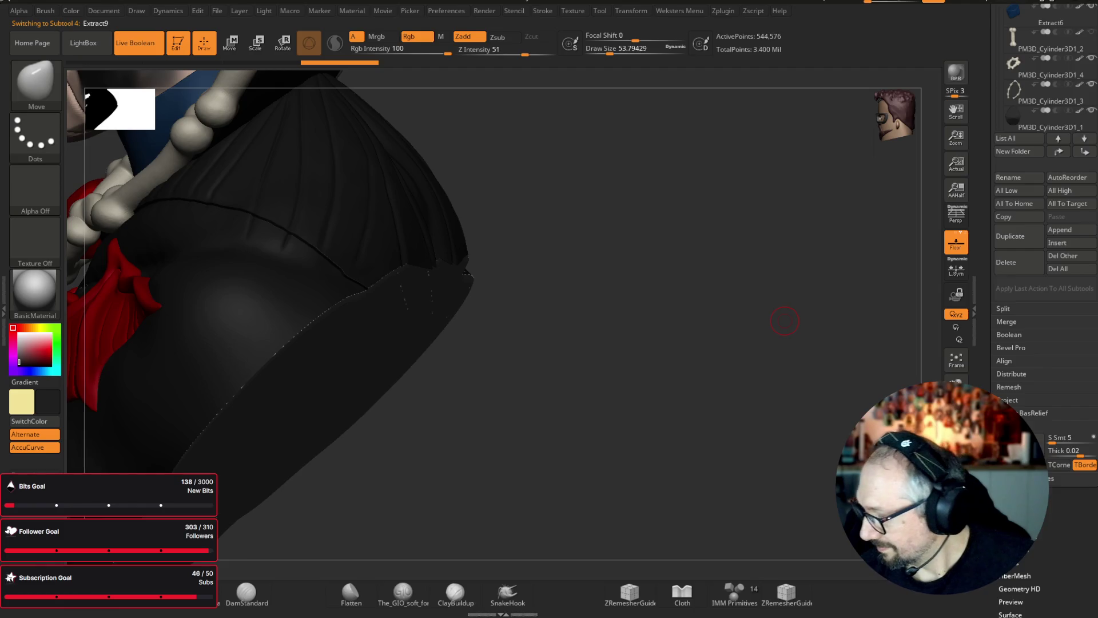
{"action": "left_click", "coordinate": [1042, 527]}
{"action": "left_click", "coordinate": [1019, 600]}
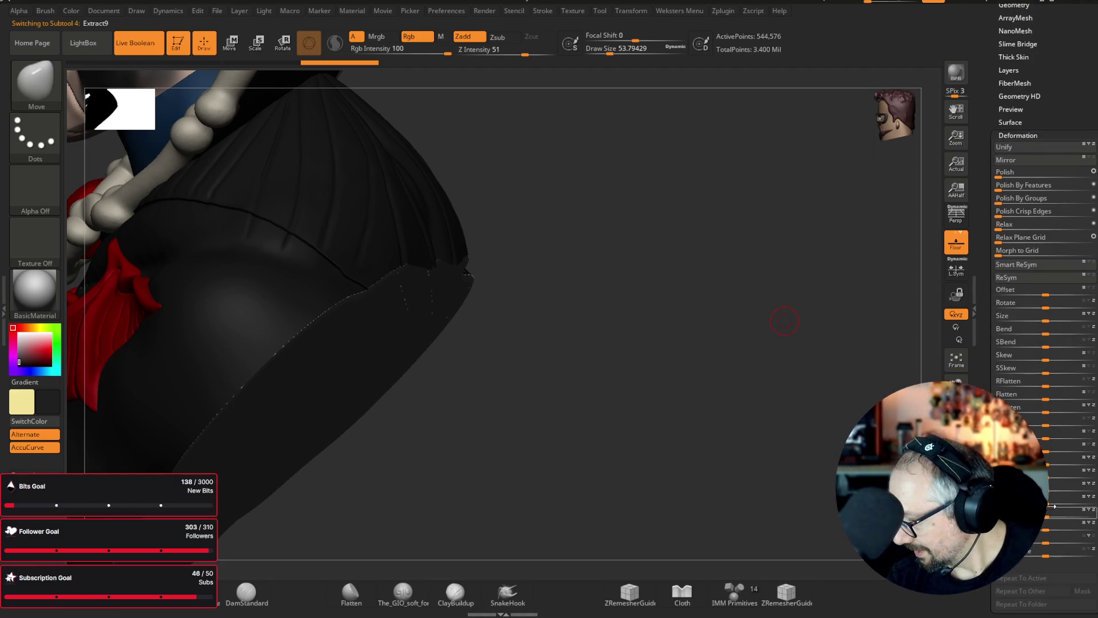
{"action": "left_click_drag", "start_coordinate": [1056, 503], "coordinate": [1060, 502]}
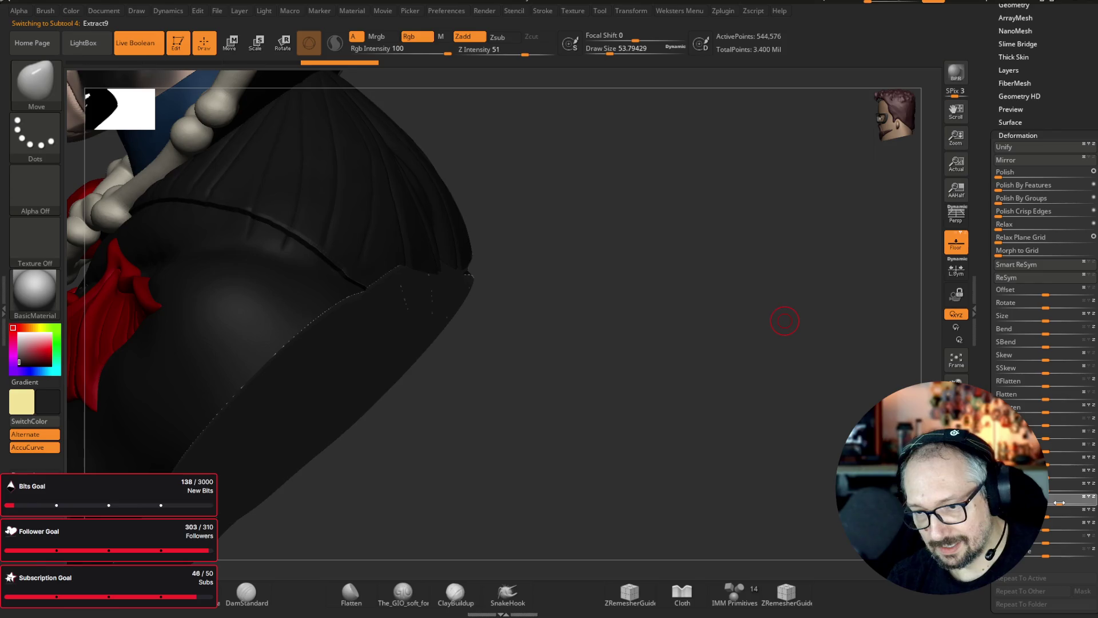
- Smooth the shell's edge along the bone chain and collar, then frame the chest bat emblem
{"action": "left_click_drag", "start_coordinate": [784, 321], "coordinate": [862, 277]}
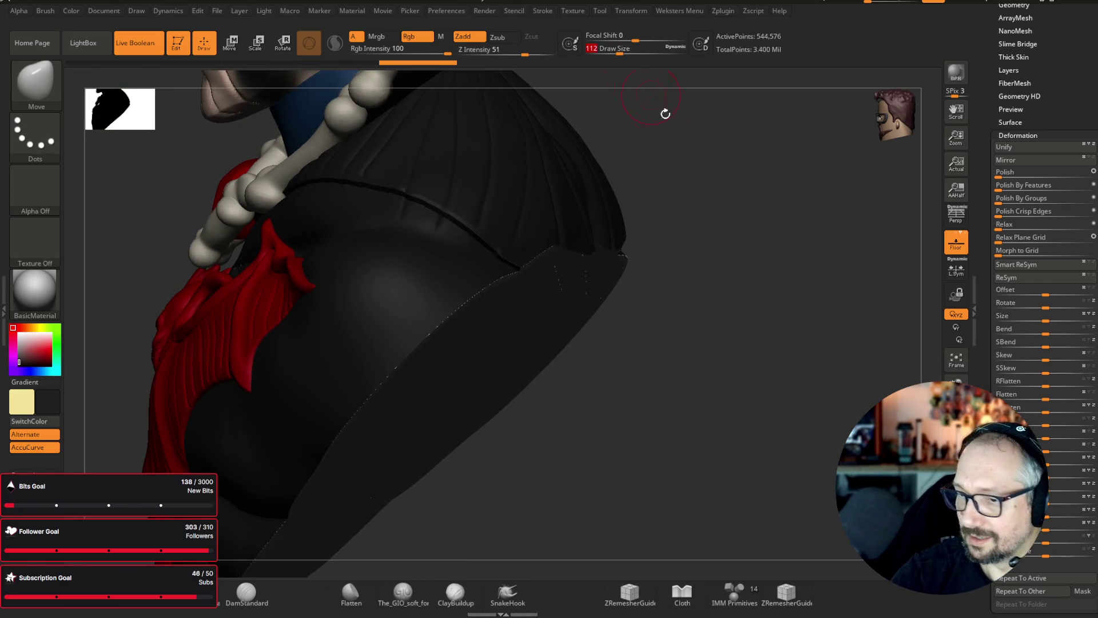
{"action": "left_click_drag", "start_coordinate": [657, 103], "coordinate": [713, 91]}
{"action": "left_click_drag", "start_coordinate": [737, 318], "coordinate": [760, 456], "text": "shift"}
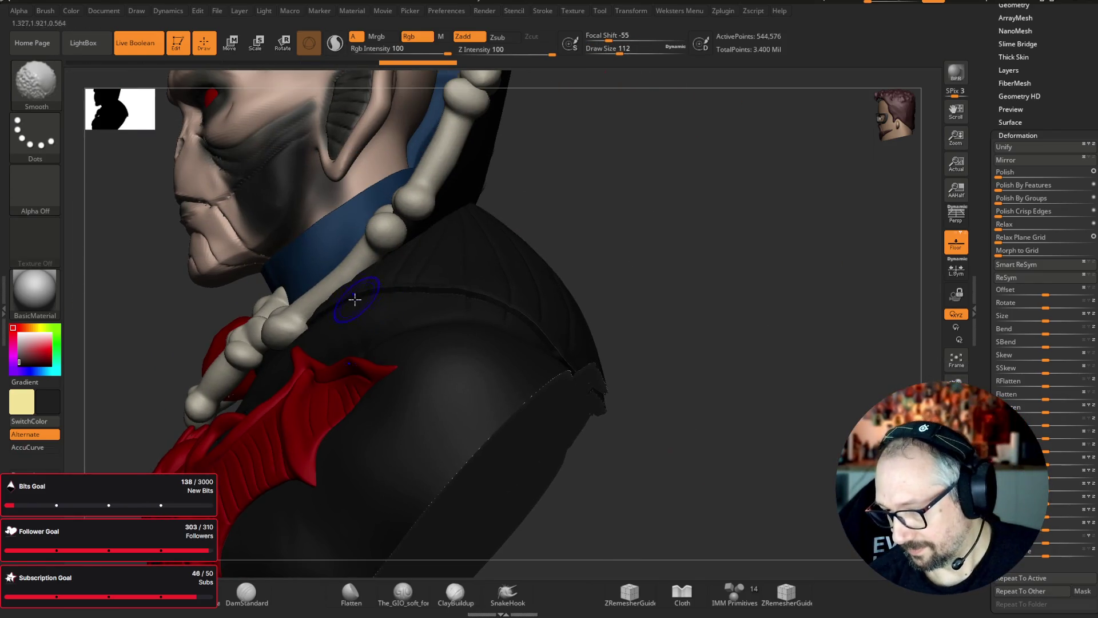
{"action": "key", "text": "shift"}
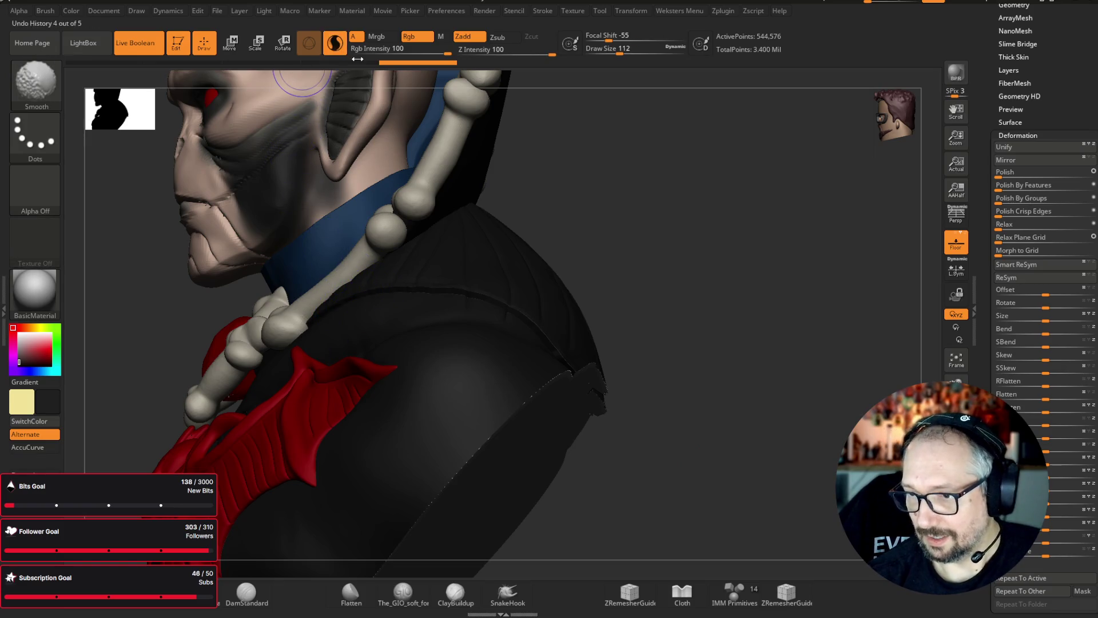
{"action": "mouse_move", "coordinate": [336, 311]}
{"action": "left_mouse_down", "text": "shift"}
{"action": "mouse_move", "coordinate": [326, 312]}
{"action": "mouse_move", "coordinate": [372, 289]}
{"action": "left_mouse_up", "text": "shift"}
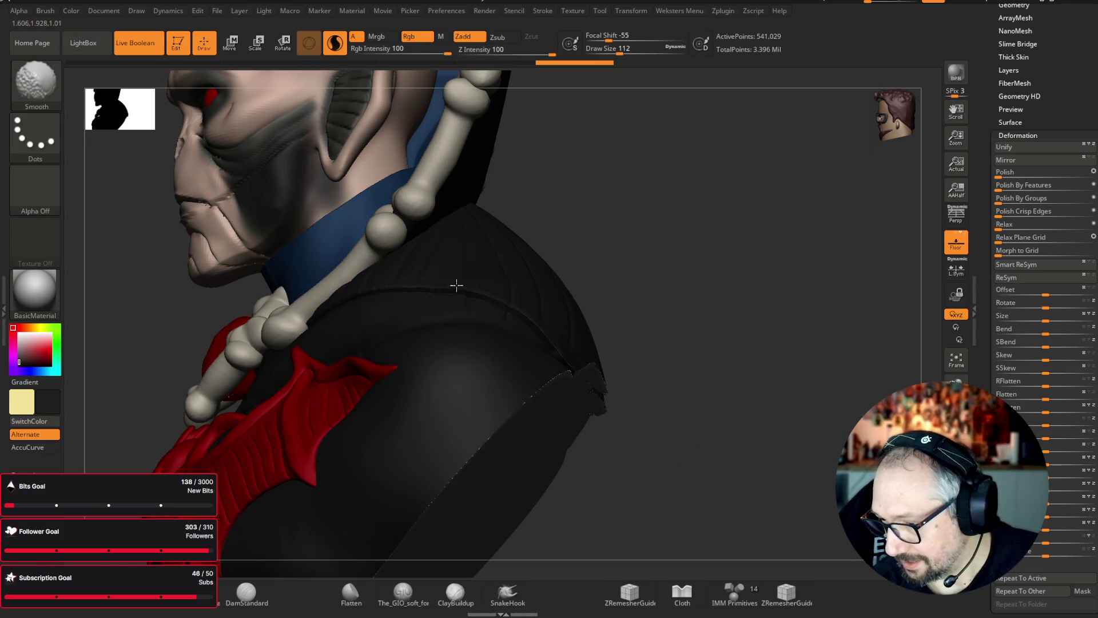
{"action": "left_click_drag", "start_coordinate": [524, 316], "coordinate": [569, 373], "text": "shift"}
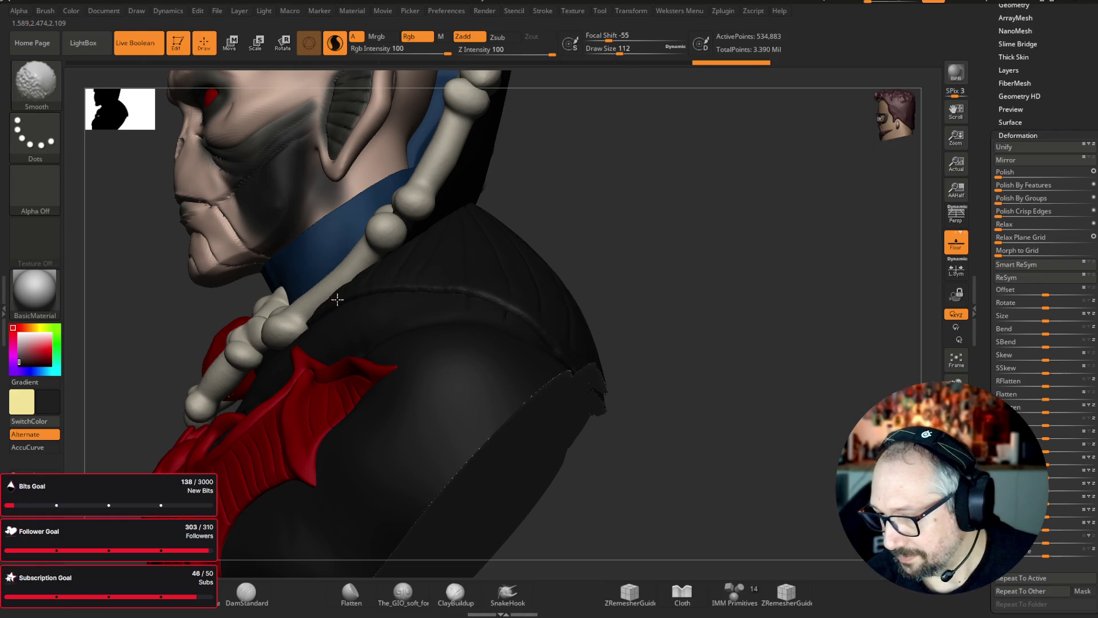
{"action": "mouse_move", "coordinate": [297, 363]}
{"action": "right_mouse_down"}
{"action": "mouse_move", "coordinate": [767, 373]}
{"action": "mouse_move", "coordinate": [60, 281]}
{"action": "mouse_move", "coordinate": [956, 263]}
{"action": "mouse_move", "coordinate": [808, 255]}
{"action": "mouse_move", "coordinate": [702, 267]}
{"action": "mouse_move", "coordinate": [831, 277]}
{"action": "right_mouse_up"}
{"action": "key", "text": "f"}
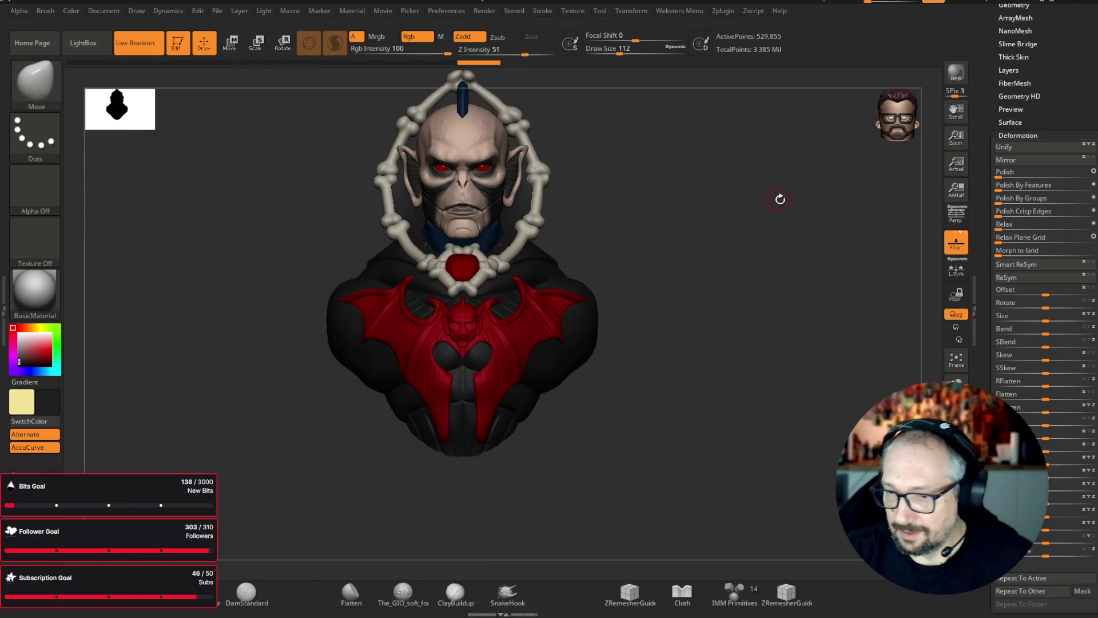
{"action": "mouse_move", "coordinate": [780, 199]}
{"action": "right_mouse_down", "text": "ctrl"}
{"action": "mouse_move", "coordinate": [791, 243]}
{"action": "mouse_move", "coordinate": [824, 215]}
{"action": "mouse_move", "coordinate": [784, 233]}
{"action": "mouse_move", "coordinate": [801, 240]}
{"action": "mouse_move", "coordinate": [807, 209]}
{"action": "right_mouse_up", "text": "ctrl"}
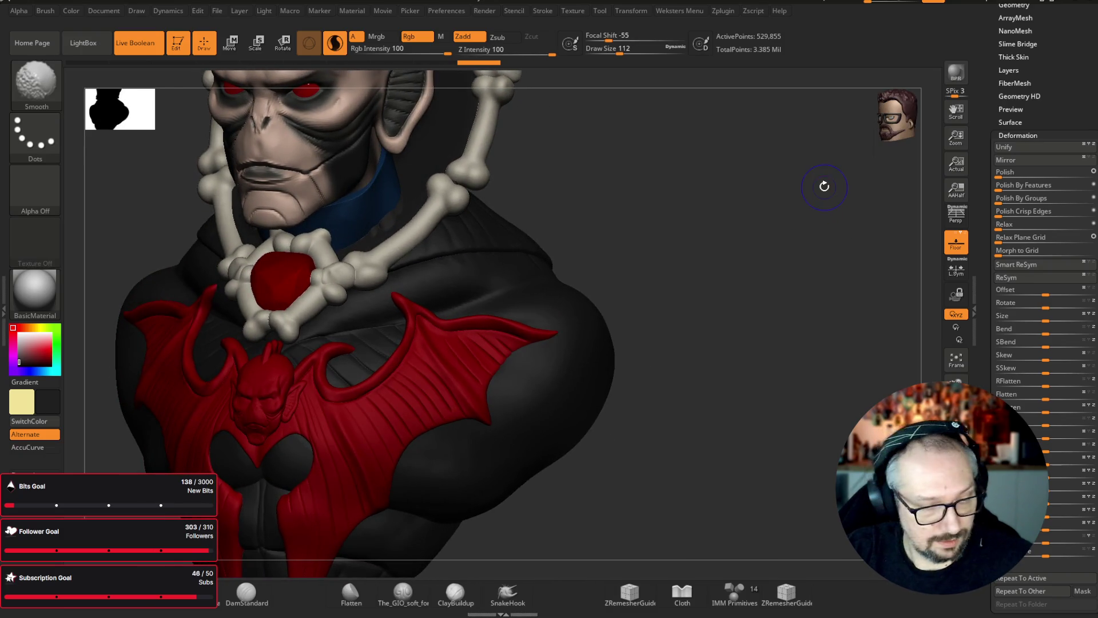
{"action": "mouse_move", "coordinate": [734, 201]}
{"action": "right_mouse_down", "text": "ctrl"}
{"action": "mouse_move", "coordinate": [782, 187]}
{"action": "mouse_move", "coordinate": [752, 196]}
{"action": "mouse_move", "coordinate": [725, 167]}
{"action": "right_mouse_up", "text": "ctrl"}
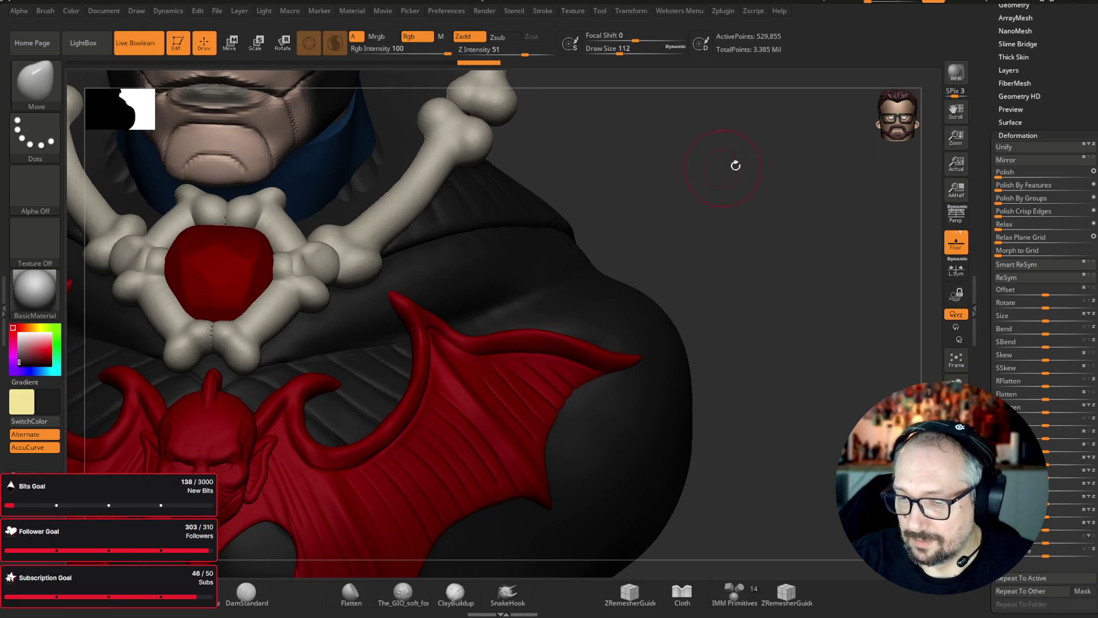
- Load the GIO soft-forms brush (Zsub, Z intensity 17) and select the blue collar Extract6
{"action": "key", "text": "b"}
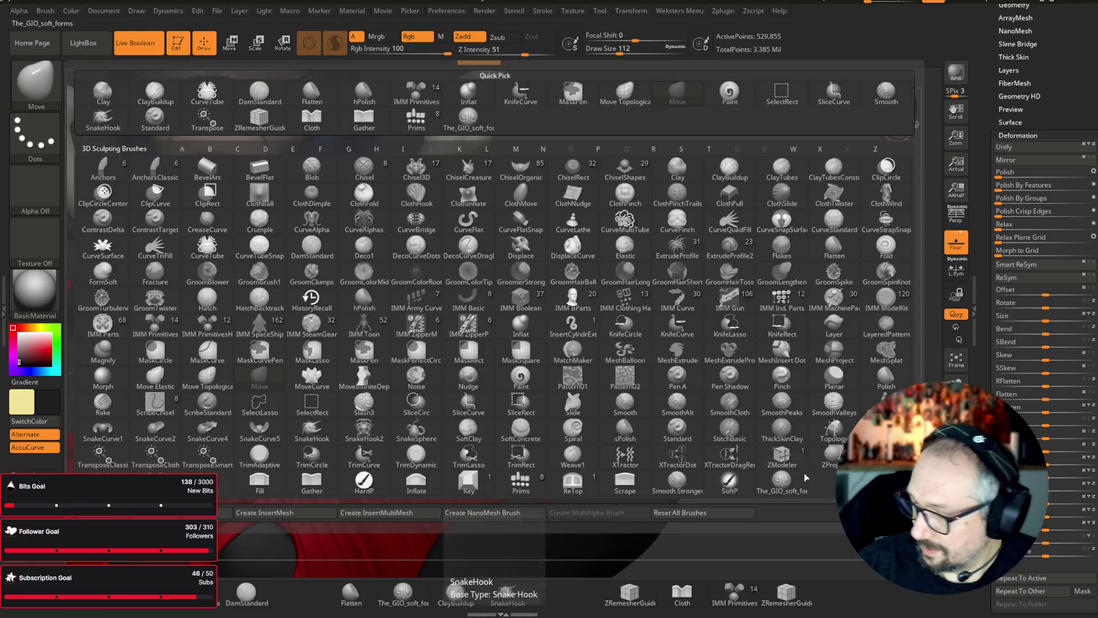
{"action": "left_click", "coordinate": [808, 478]}
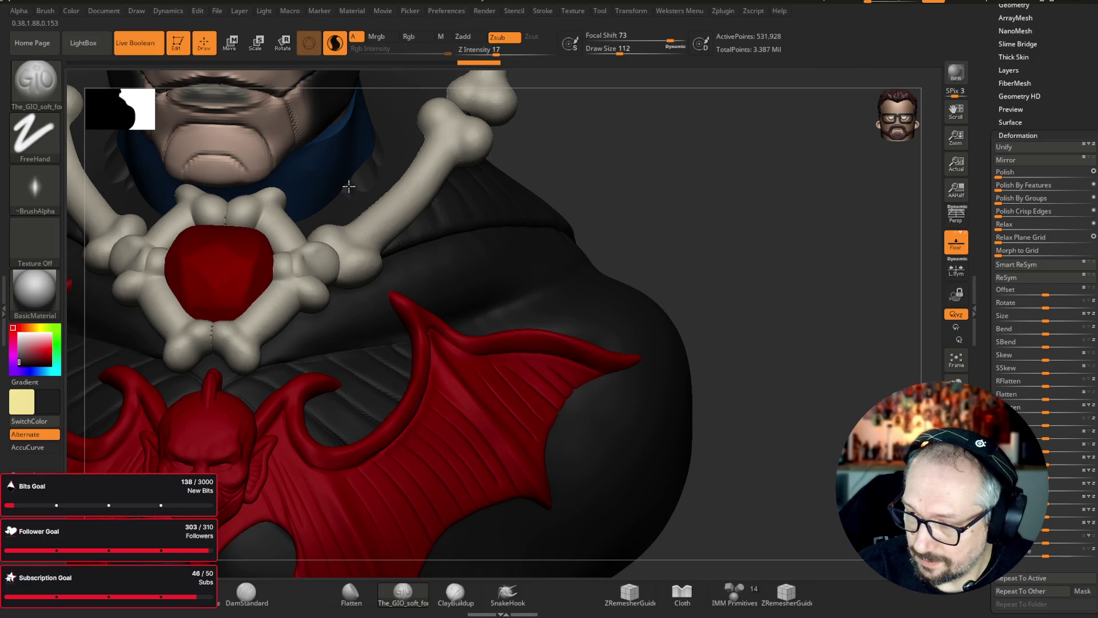
{"action": "mouse_move", "coordinate": [759, 140]}
{"action": "left_mouse_down"}
{"action": "mouse_move", "coordinate": [736, 155]}
{"action": "mouse_move", "coordinate": [753, 156]}
{"action": "mouse_move", "coordinate": [373, 142]}
{"action": "left_mouse_up"}
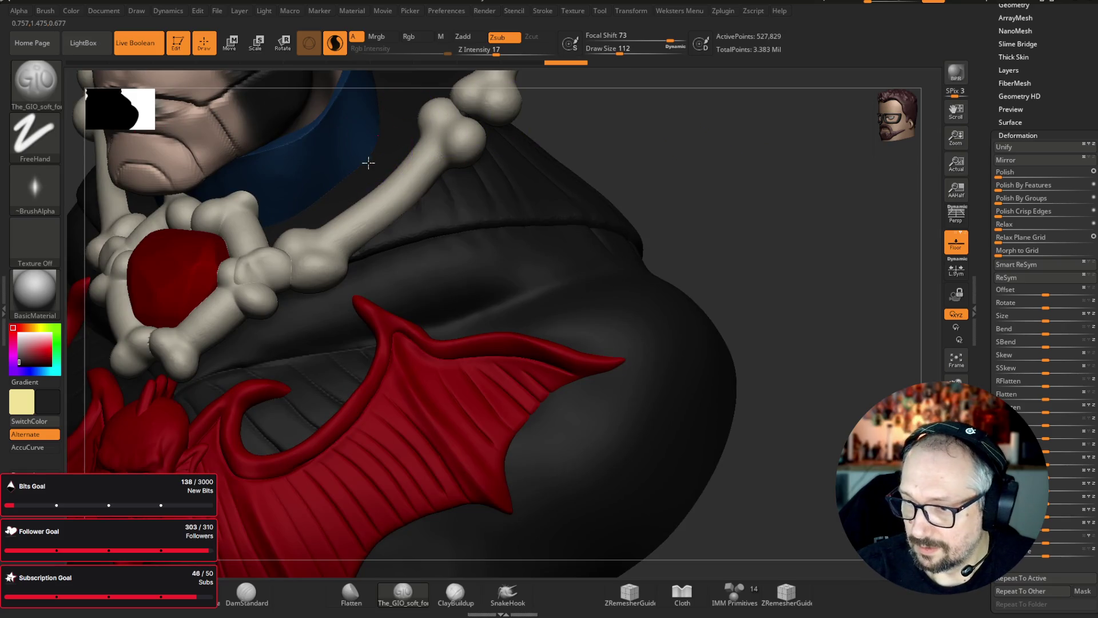
{"action": "mouse_move", "coordinate": [675, 85]}
{"action": "left_mouse_down"}
{"action": "mouse_move", "coordinate": [753, 130]}
{"action": "mouse_move", "coordinate": [753, 191]}
{"action": "mouse_move", "coordinate": [737, 218]}
{"action": "mouse_move", "coordinate": [743, 183]}
{"action": "mouse_move", "coordinate": [686, 171]}
{"action": "mouse_move", "coordinate": [385, 252]}
{"action": "left_mouse_up"}
{"action": "left_click", "coordinate": [392, 246], "text": "alt"}
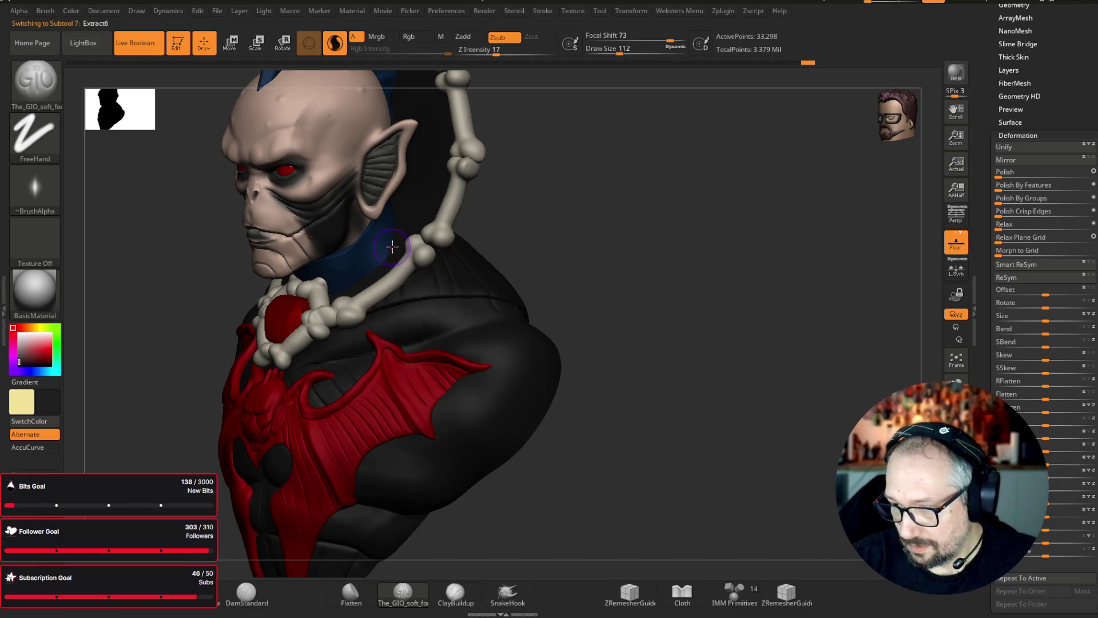
- Solo the blue collar and cut a slice line across it with the Slice Curve brush
{"action": "key", "text": "ctrl+shift+s"}
{"action": "mouse_move", "coordinate": [657, 257]}
{"action": "left_mouse_down"}
{"action": "mouse_move", "coordinate": [702, 287]}
{"action": "mouse_move", "coordinate": [692, 348]}
{"action": "mouse_move", "coordinate": [539, 265]}
{"action": "mouse_move", "coordinate": [561, 321]}
{"action": "mouse_move", "coordinate": [550, 343]}
{"action": "left_mouse_up"}
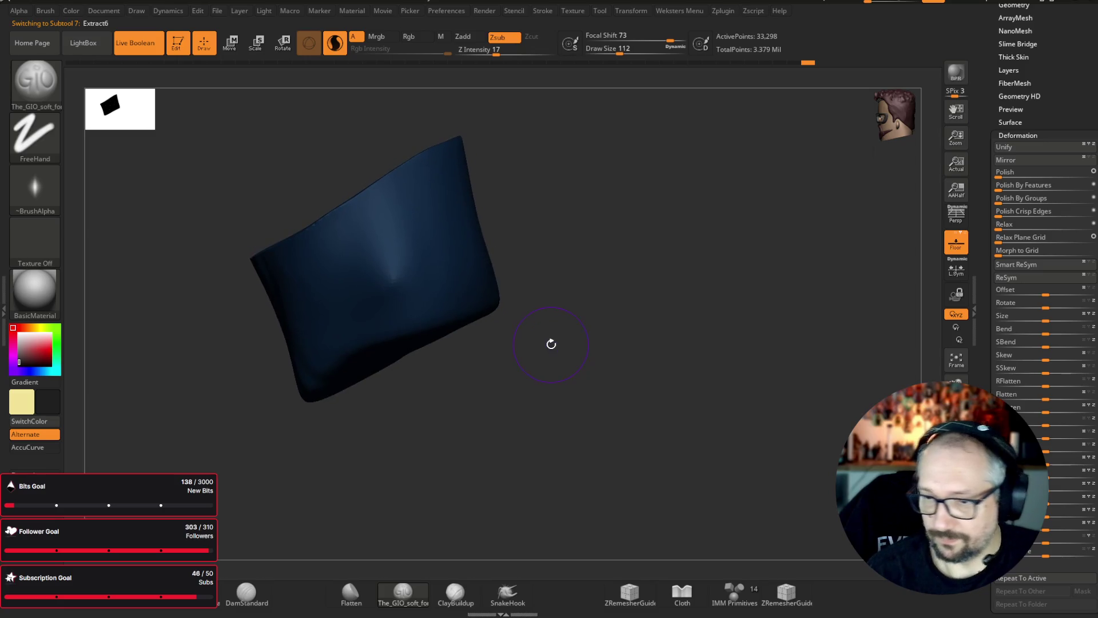
{"action": "key", "text": "b"}
{"action": "key", "text": "t"}
{"action": "key", "text": "o"}
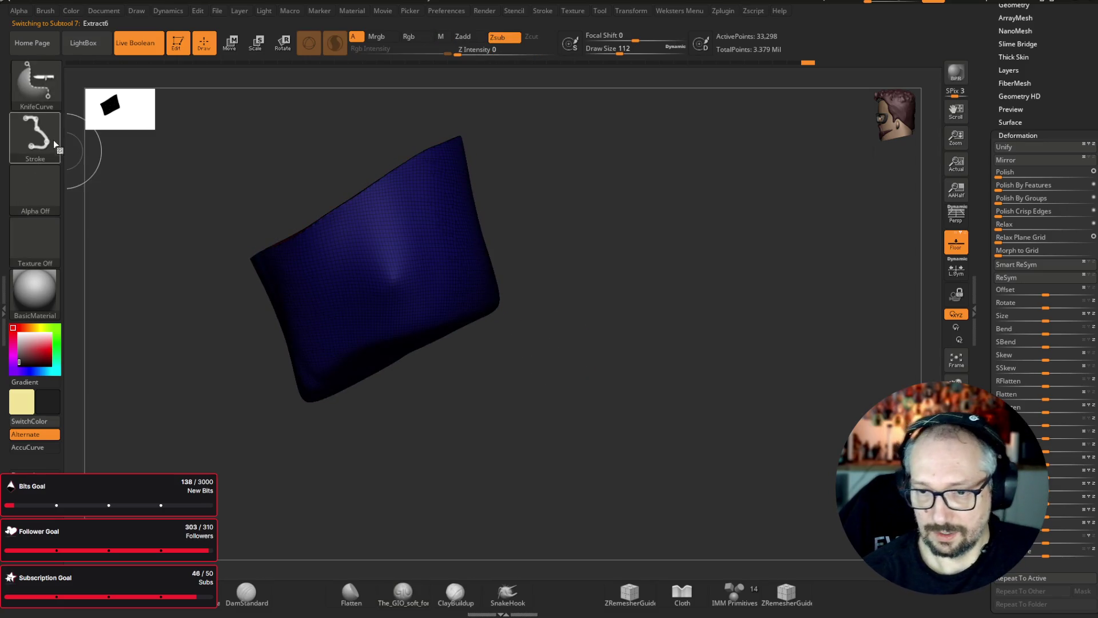
{"action": "left_click", "coordinate": [45, 85]}
{"action": "left_click", "coordinate": [747, 167]}
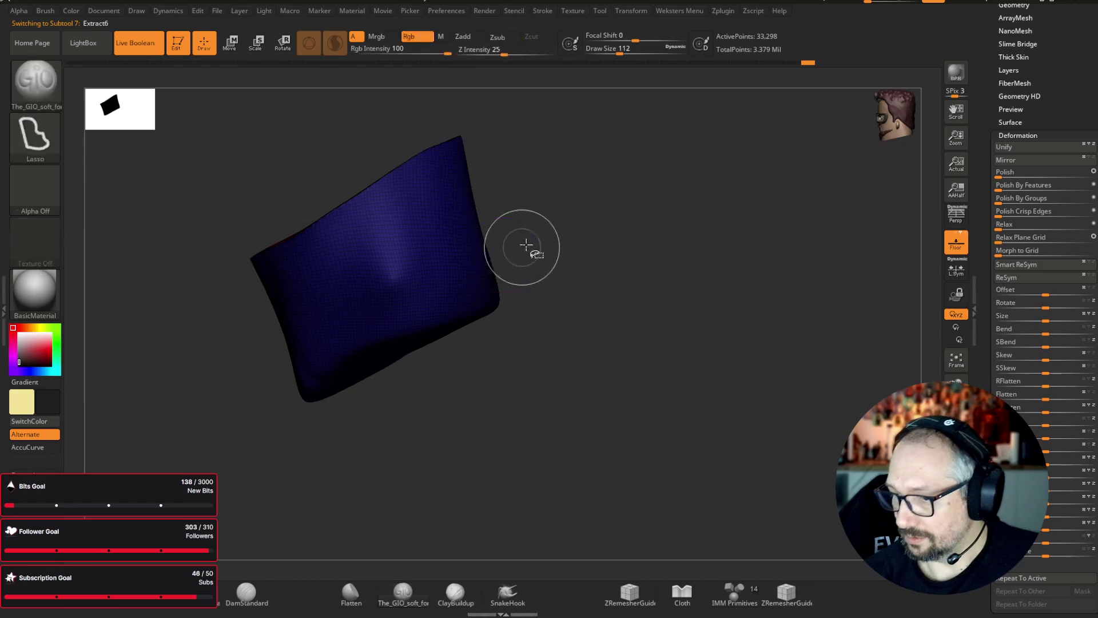
{"action": "mouse_move", "coordinate": [531, 229]}
{"action": "left_mouse_down", "text": "ctrl+shift"}
{"action": "mouse_move", "coordinate": [161, 404]}
{"action": "mouse_move", "coordinate": [159, 418]}
{"action": "mouse_move", "coordinate": [167, 408]}
{"action": "left_mouse_up", "text": "ctrl+shift"}
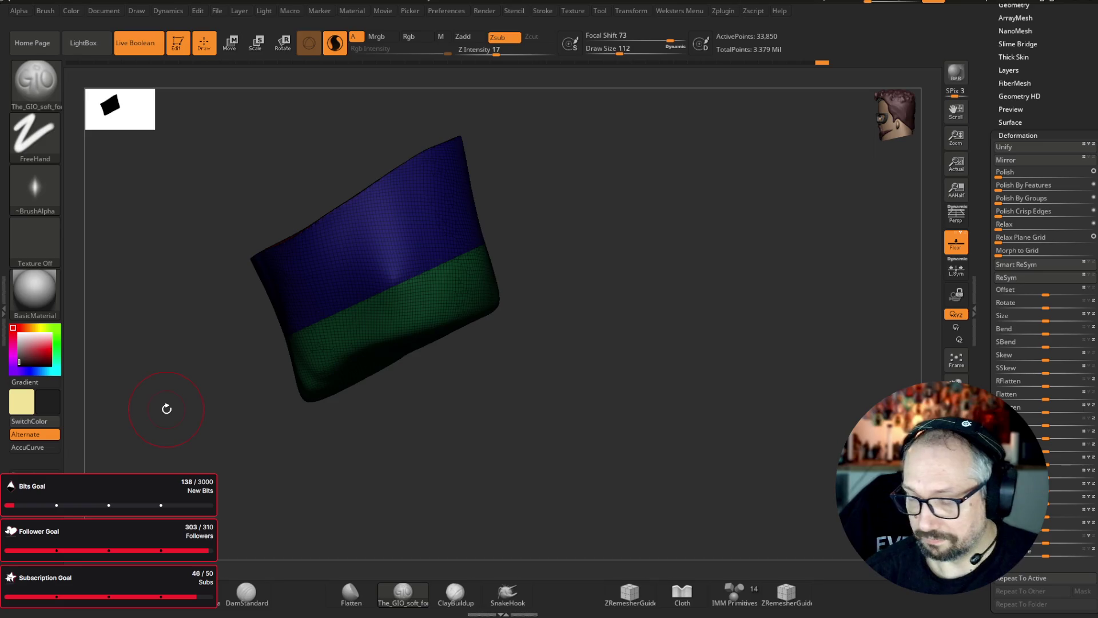
- Draw a CurveTube along the collar's lower edge and rebuild it thinner at a smaller size
{"action": "left_click", "coordinate": [41, 101]}
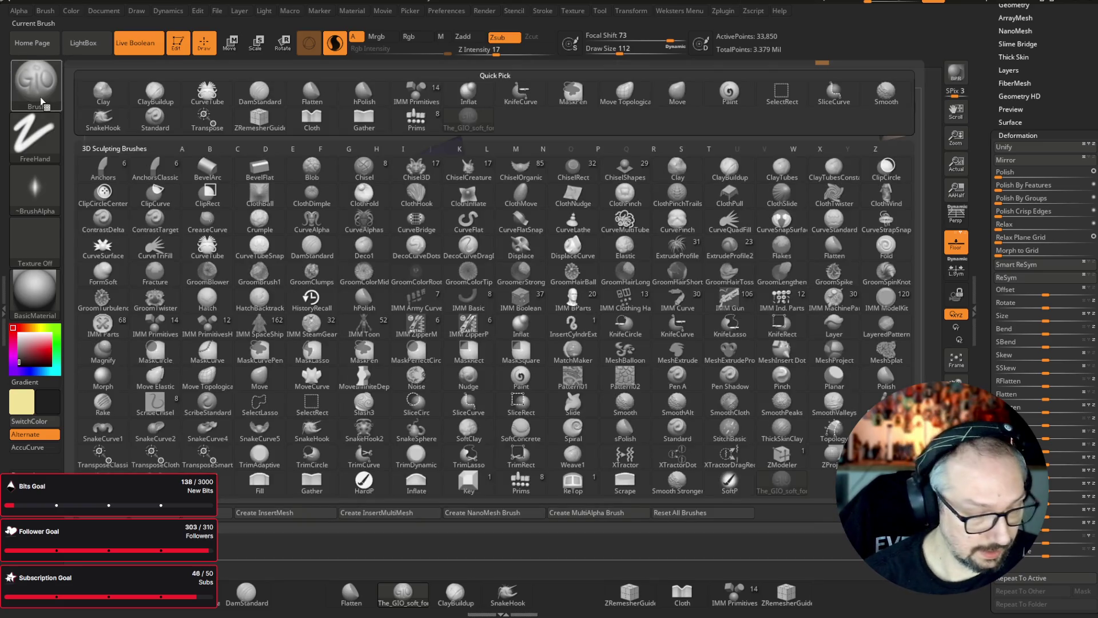
{"action": "key", "text": "c"}
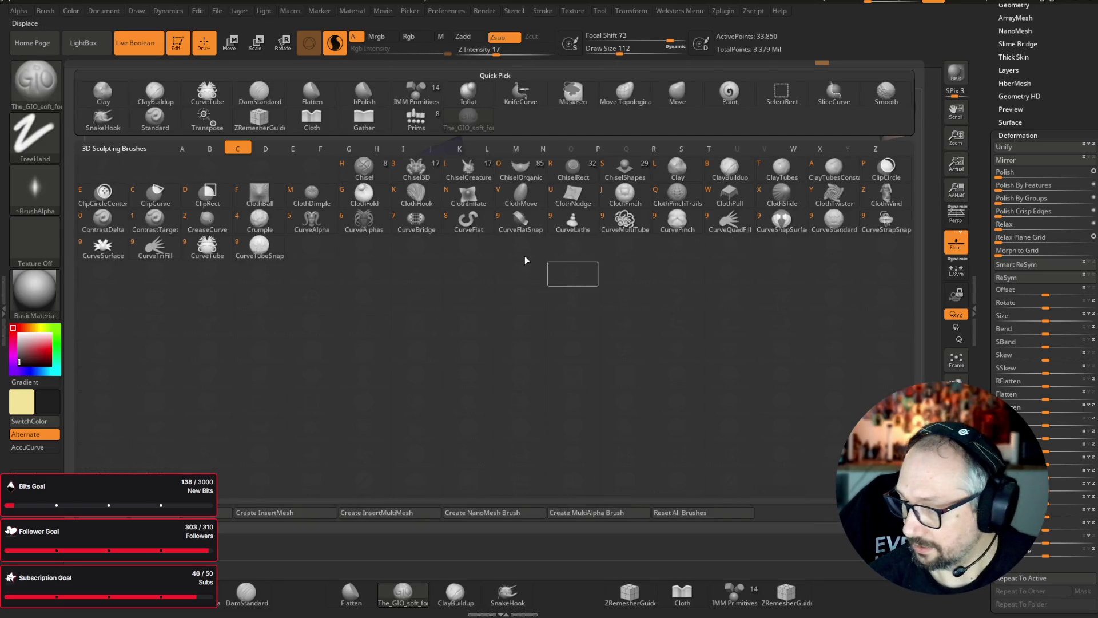
{"action": "left_click", "coordinate": [207, 247]}
{"action": "left_click_drag", "start_coordinate": [268, 342], "coordinate": [478, 246]}
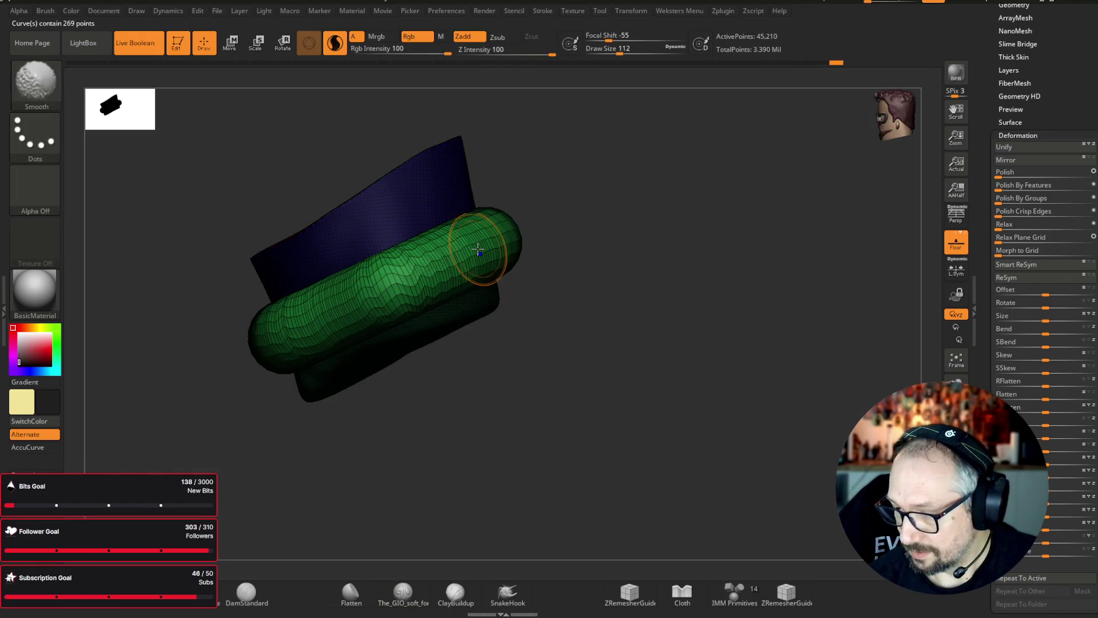
{"action": "left_click_drag", "start_coordinate": [623, 52], "coordinate": [609, 52]}
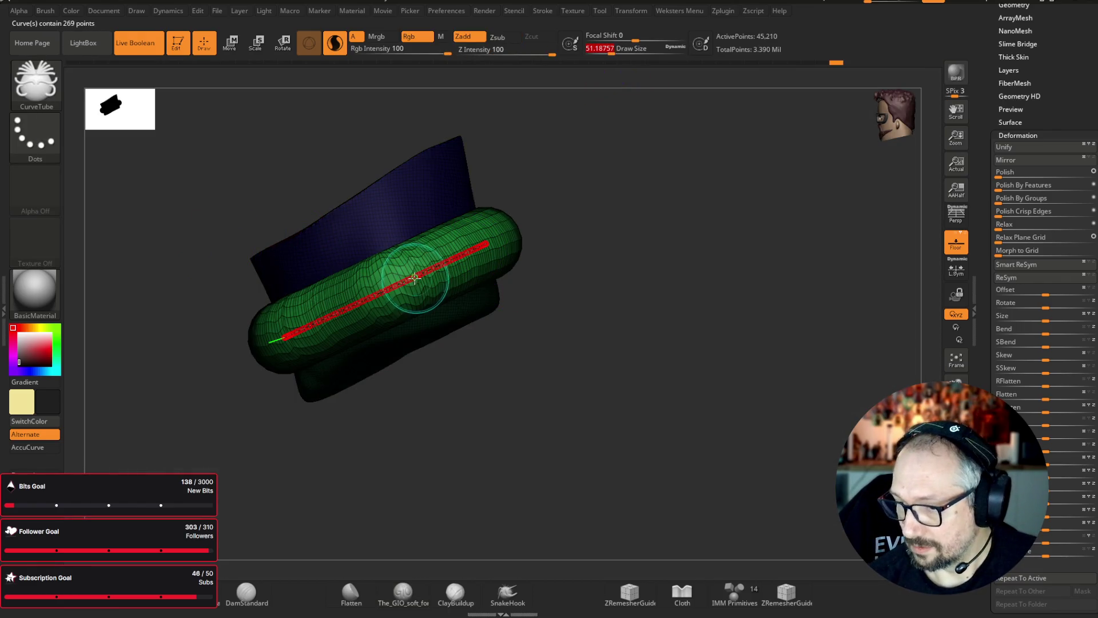
{"action": "left_click", "coordinate": [417, 290]}
{"action": "mouse_move", "coordinate": [549, 321]}
{"action": "left_mouse_down"}
{"action": "mouse_move", "coordinate": [707, 367]}
{"action": "mouse_move", "coordinate": [721, 350]}
{"action": "left_mouse_up"}
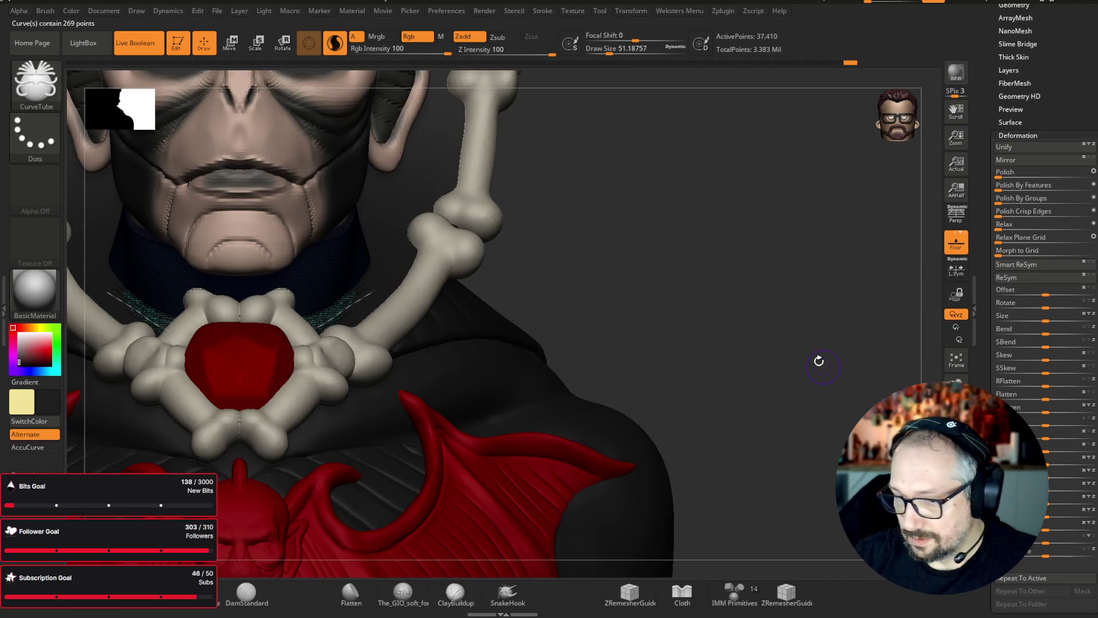
{"action": "mouse_move", "coordinate": [819, 361]}
{"action": "left_mouse_down"}
{"action": "mouse_move", "coordinate": [772, 208]}
{"action": "mouse_move", "coordinate": [752, 214]}
{"action": "mouse_move", "coordinate": [742, 189]}
{"action": "left_mouse_up"}
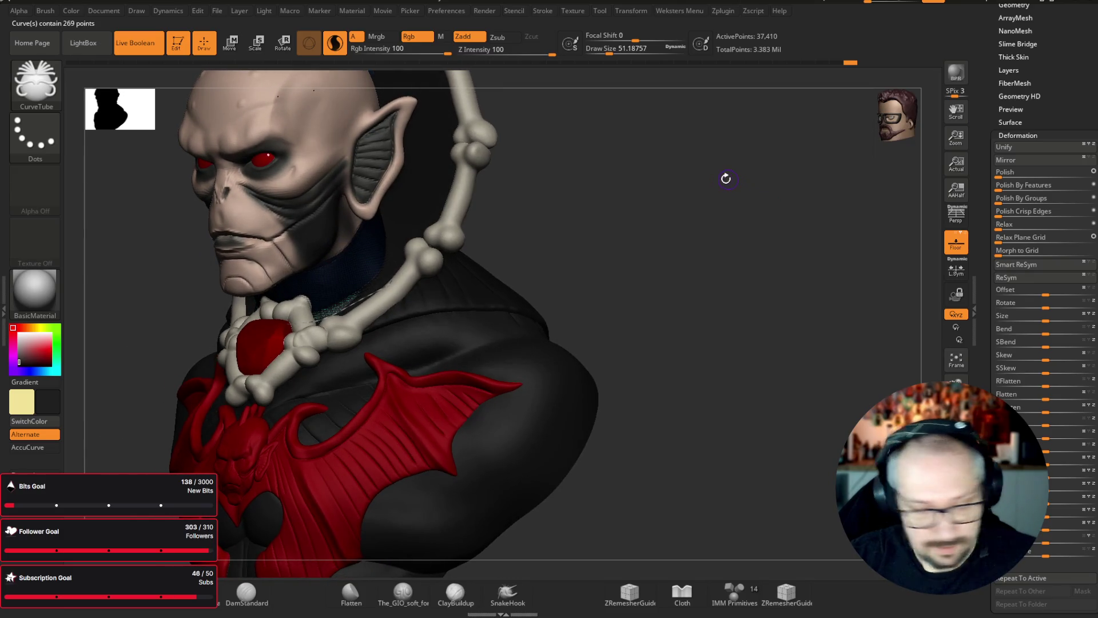
- Shift the collar tube slightly down the neck with the move gizmo
{"action": "key", "text": "w"}
{"action": "left_click_drag", "start_coordinate": [401, 215], "coordinate": [398, 208]}
{"action": "key", "text": "q"}
{"action": "mouse_move", "coordinate": [720, 206]}
{"action": "left_mouse_down"}
{"action": "mouse_move", "coordinate": [678, 176]}
{"action": "mouse_move", "coordinate": [701, 213]}
{"action": "mouse_move", "coordinate": [639, 189]}
{"action": "left_mouse_up"}
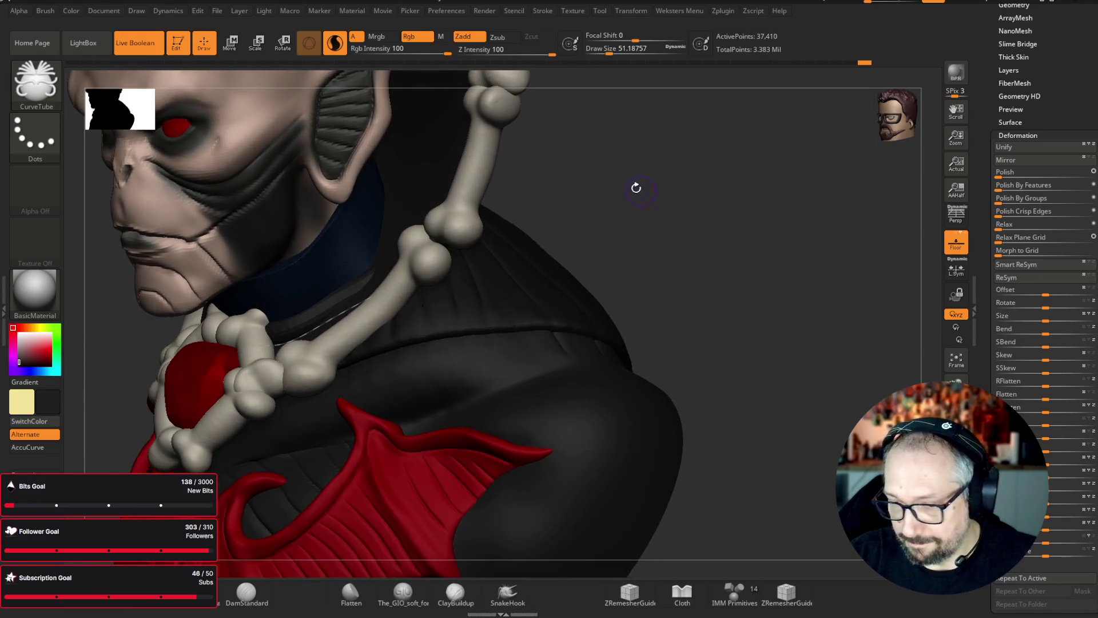
- DynaMesh the tube into a lighter mesh of about 3,560 points
{"action": "key", "text": "space"}
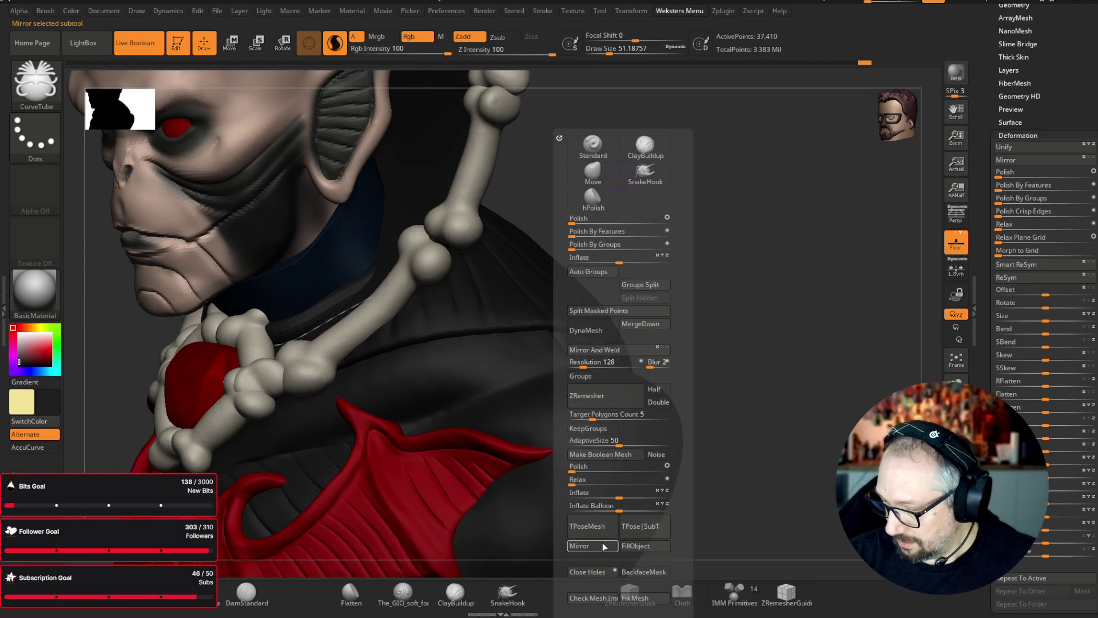
{"action": "left_click", "coordinate": [585, 330]}
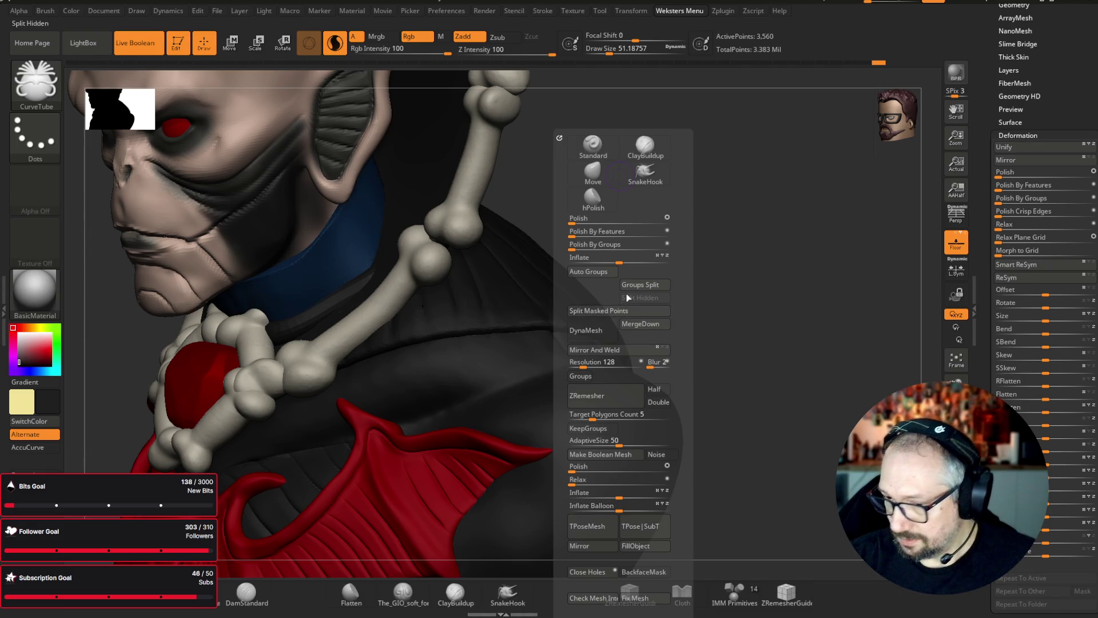
{"action": "mouse_move", "coordinate": [748, 138]}
{"action": "left_mouse_down"}
{"action": "mouse_move", "coordinate": [720, 125]}
{"action": "mouse_move", "coordinate": [709, 159]}
{"action": "mouse_move", "coordinate": [632, 122]}
{"action": "mouse_move", "coordinate": [644, 80]}
{"action": "left_mouse_up"}
{"action": "key", "text": "s"}
{"action": "left_click_drag", "start_coordinate": [634, 403], "coordinate": [915, 452], "text": "ctrl+shift"}
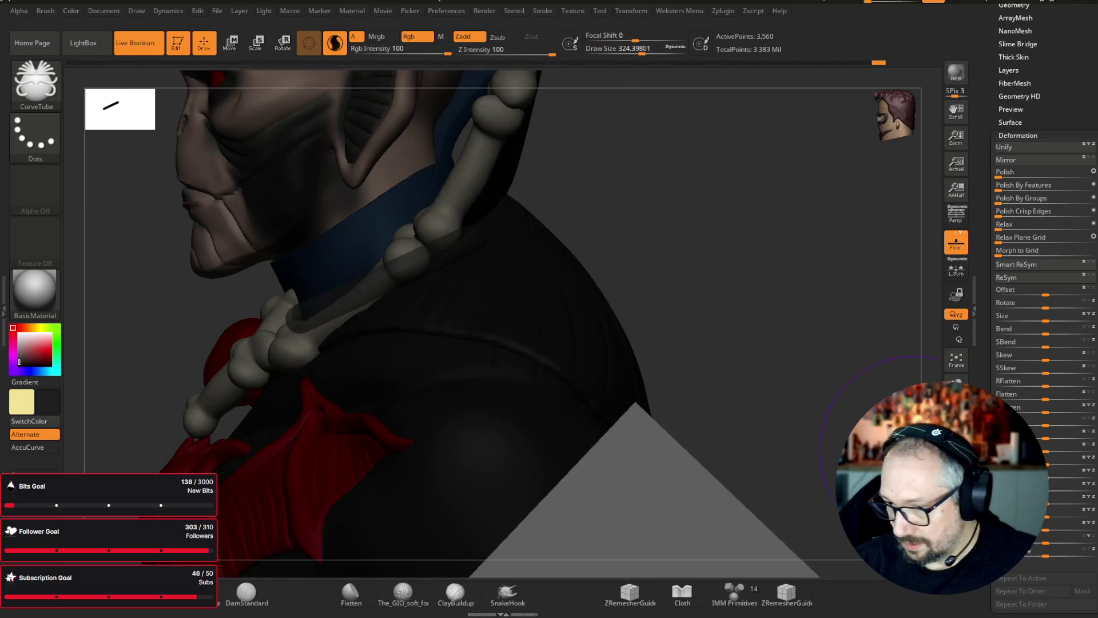
- Switch to the Move brush and align the transform gizmo along the neck strip
{"action": "key", "text": "b"}
{"action": "key", "text": "m"}
{"action": "key", "text": "v"}
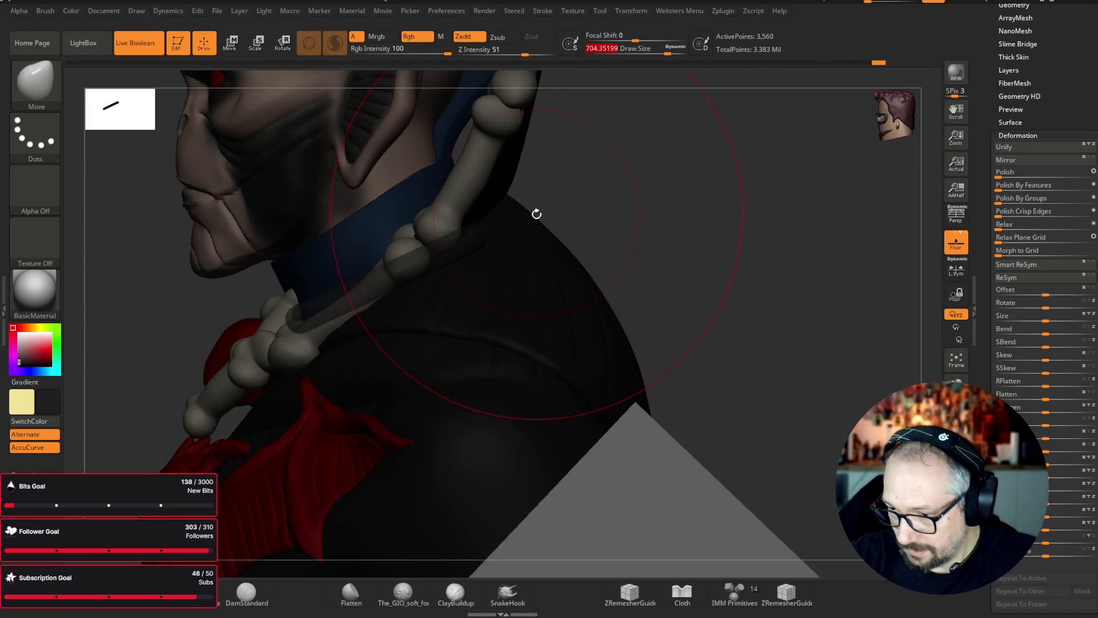
{"action": "key", "text": "e"}
{"action": "left_click_drag", "start_coordinate": [449, 188], "coordinate": [446, 209]}
- Apply a Bend Curve deformer to the neck strip and set its axis to 2
{"action": "left_click", "coordinate": [351, 181]}
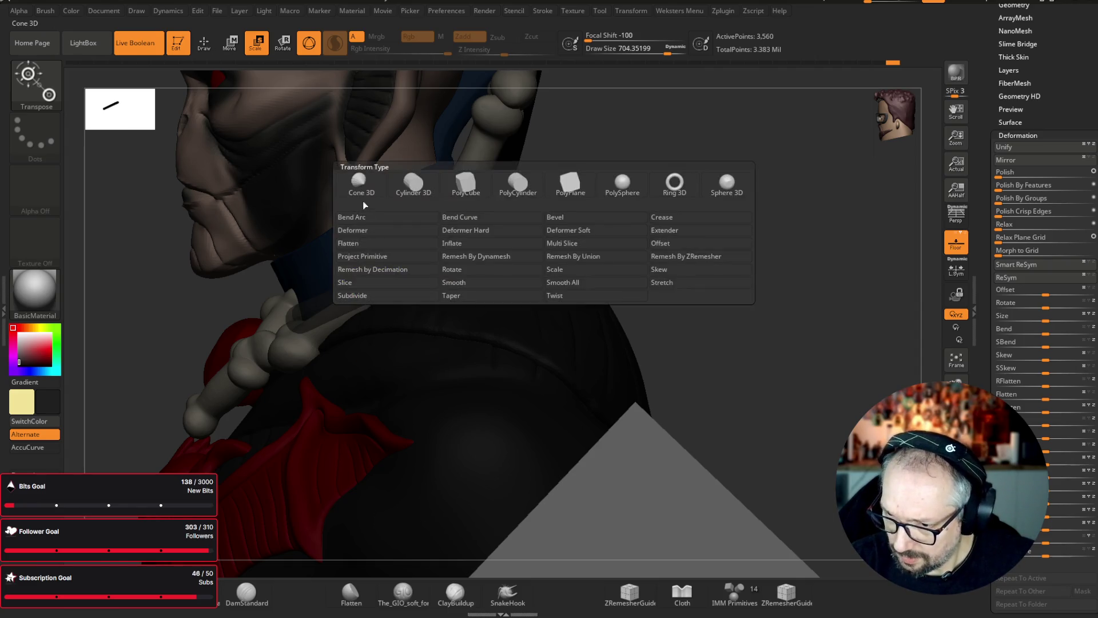
{"action": "left_click", "coordinate": [498, 216]}
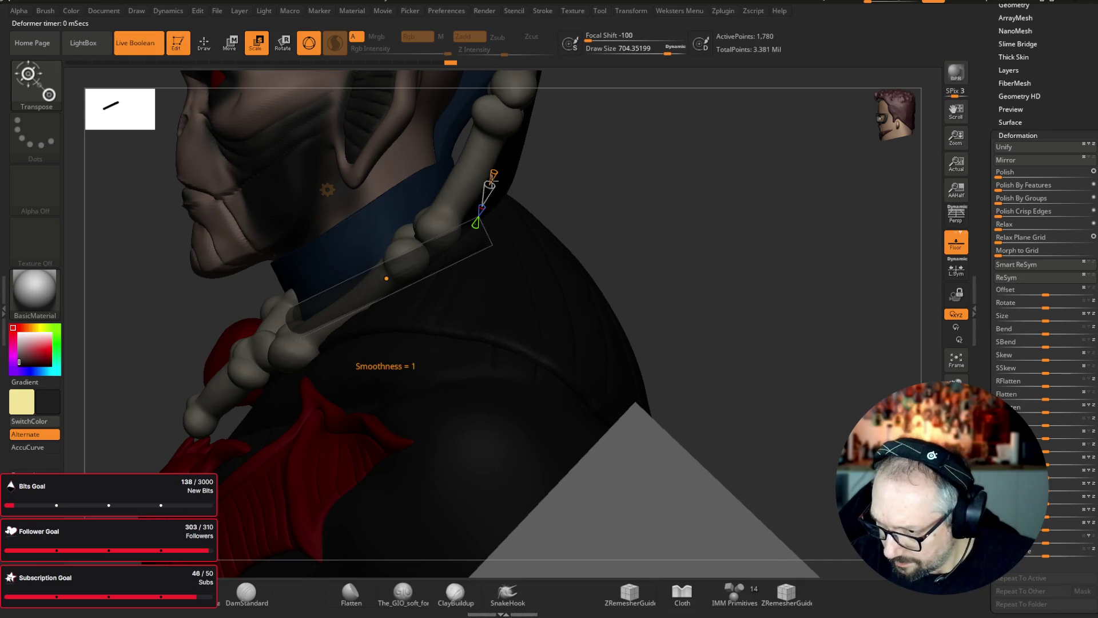
{"action": "left_click_drag", "start_coordinate": [499, 165], "coordinate": [488, 190]}
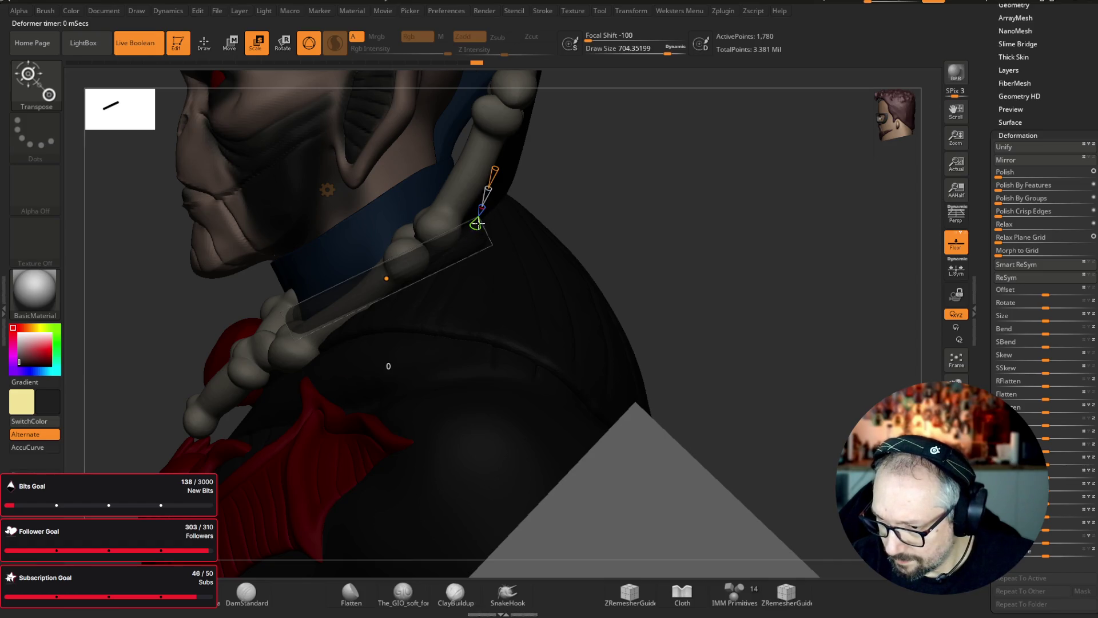
{"action": "left_click_drag", "start_coordinate": [540, 191], "coordinate": [738, 168], "text": "shift"}
{"action": "left_click_drag", "start_coordinate": [514, 223], "coordinate": [514, 223]}
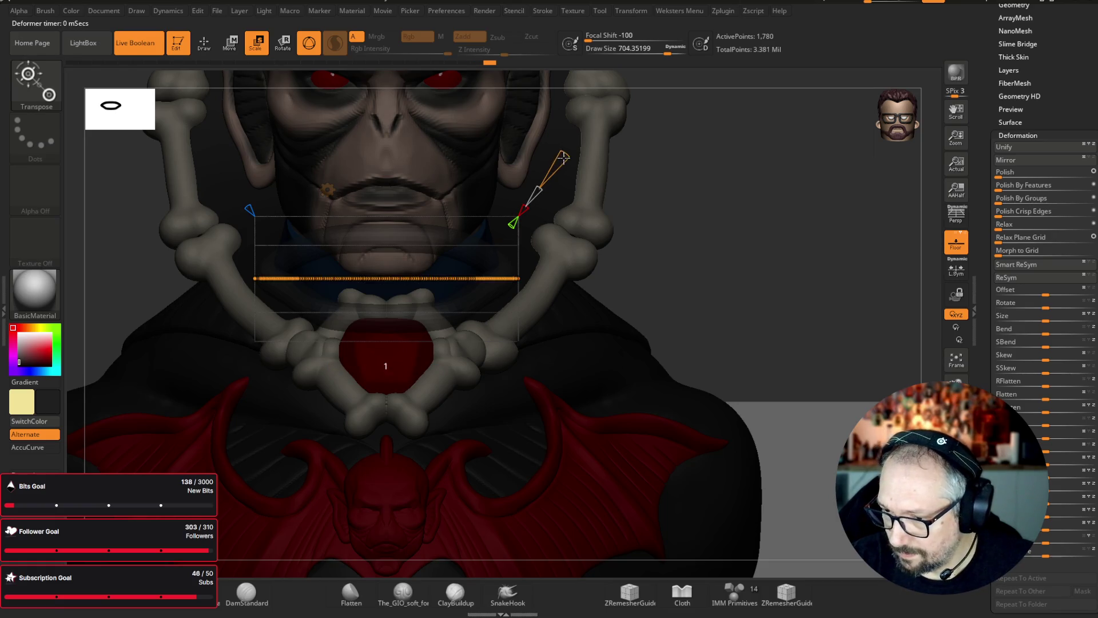
{"action": "left_click_drag", "start_coordinate": [548, 177], "coordinate": [531, 197]}
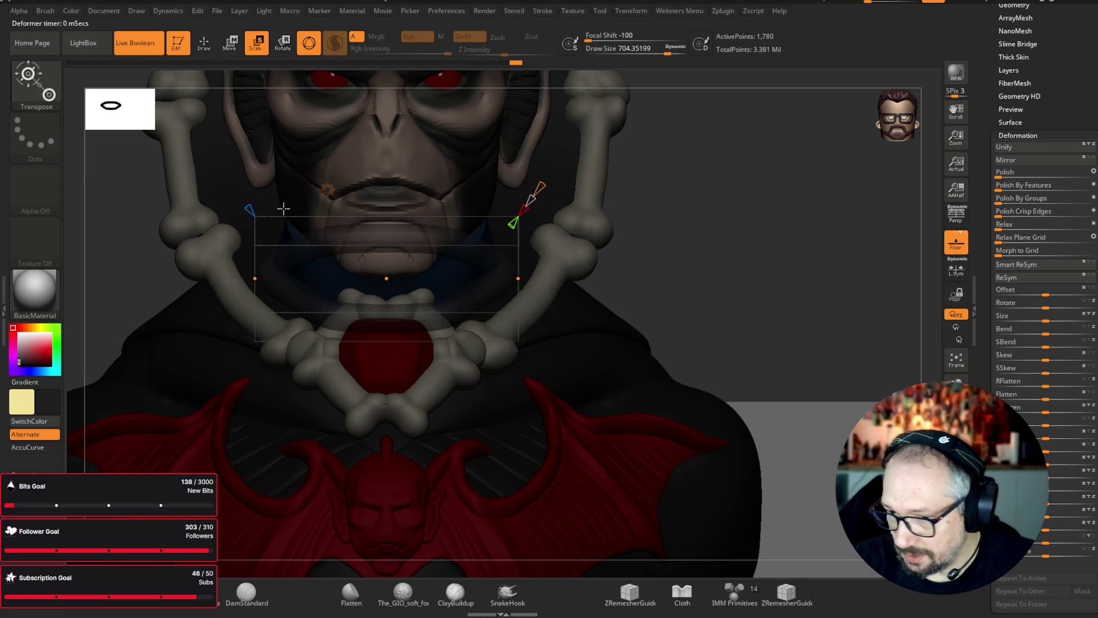
{"action": "left_click_drag", "start_coordinate": [246, 200], "coordinate": [223, 164]}
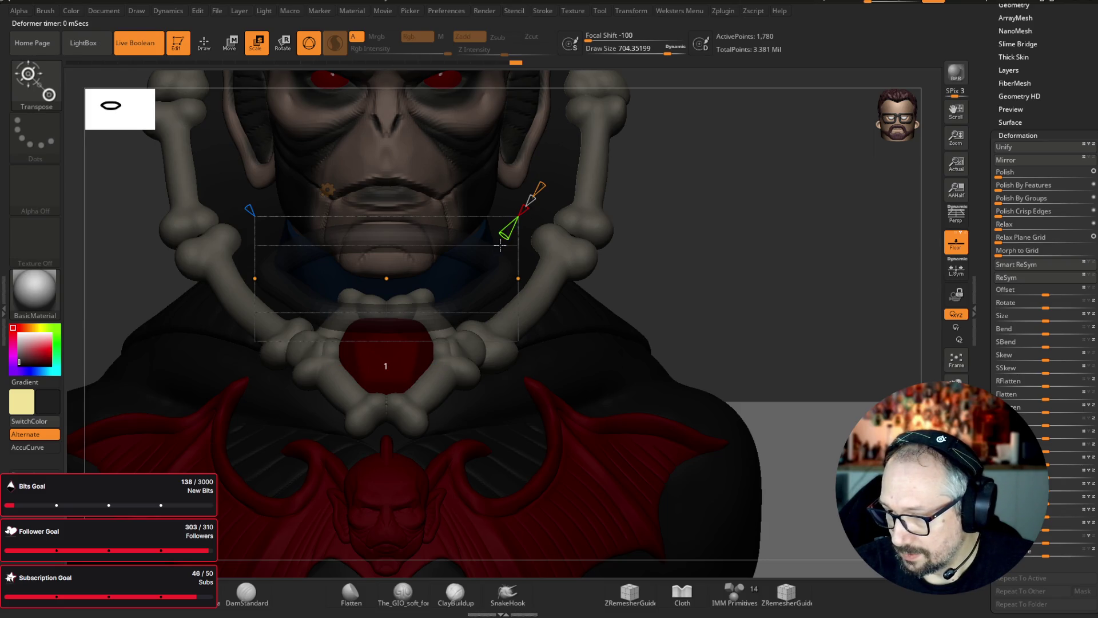
{"action": "left_click_drag", "start_coordinate": [524, 210], "coordinate": [531, 200]}
- Set bend smoothness to 0, add bend points, and curve the strip's top up the neck
{"action": "left_click_drag", "start_coordinate": [794, 163], "coordinate": [713, 173]}
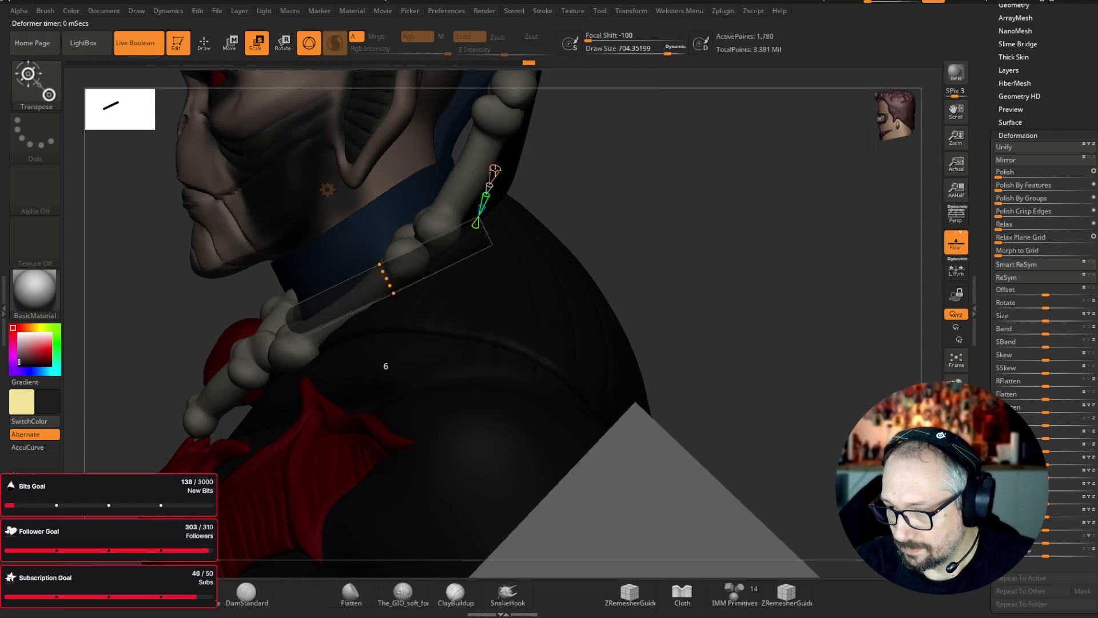
{"action": "left_click_drag", "start_coordinate": [493, 173], "coordinate": [494, 178]}
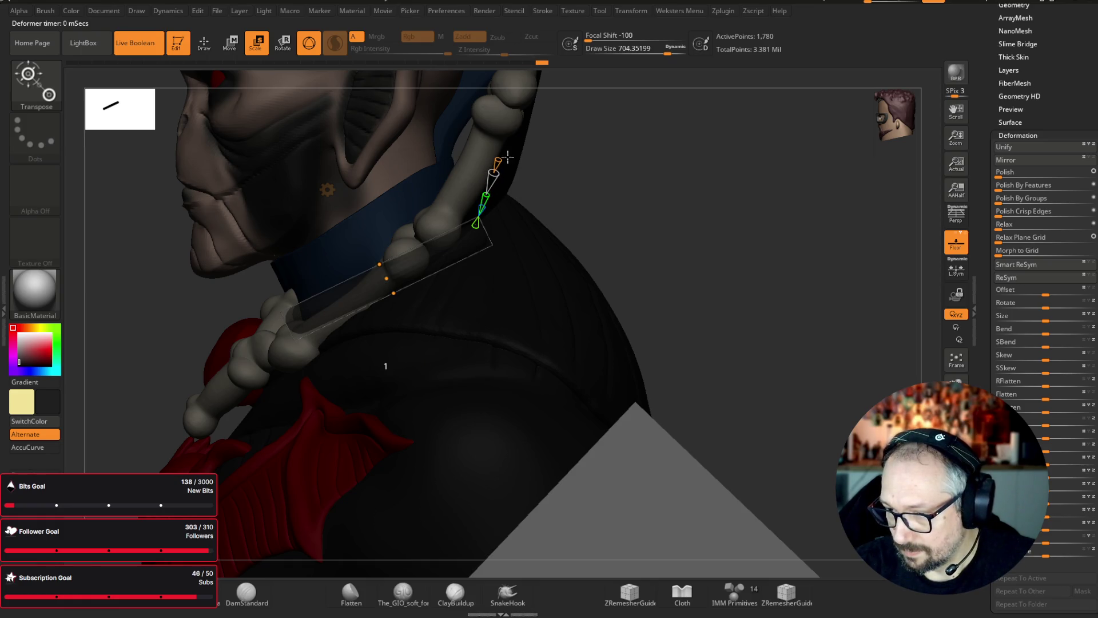
{"action": "left_click", "coordinate": [487, 196]}
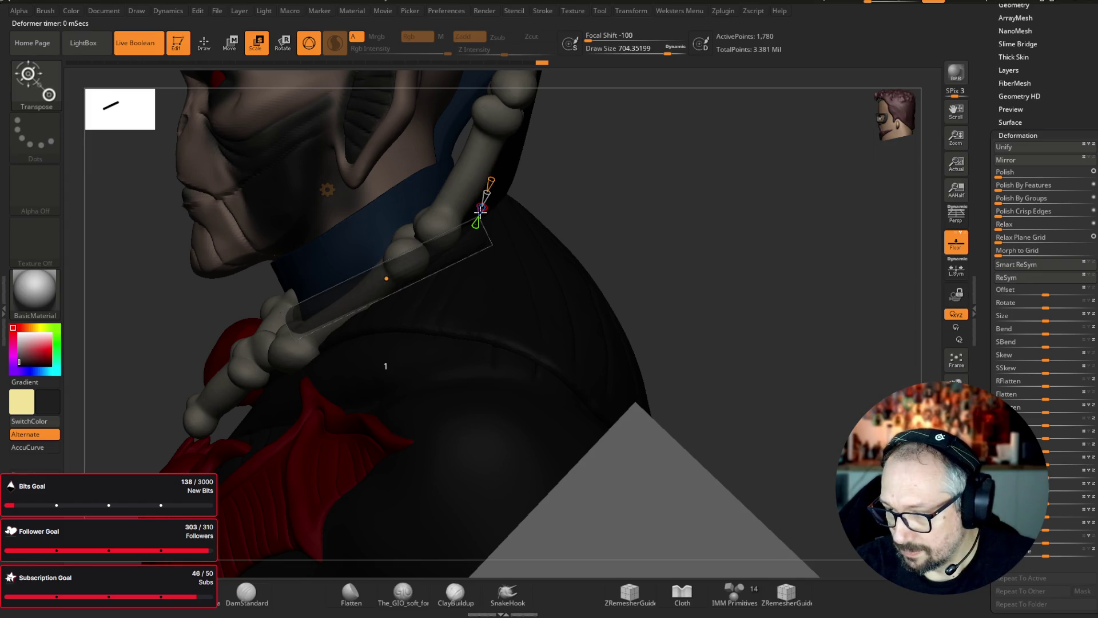
{"action": "left_click_drag", "start_coordinate": [482, 209], "coordinate": [487, 200]}
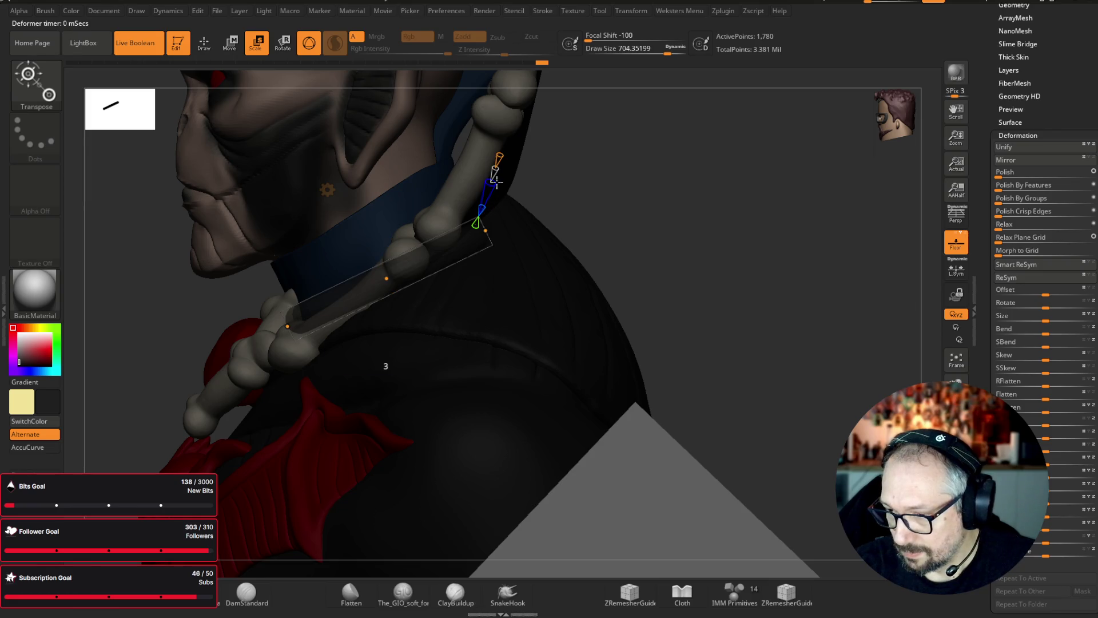
{"action": "mouse_move", "coordinate": [485, 230]}
{"action": "left_mouse_down"}
{"action": "mouse_move", "coordinate": [489, 155]}
{"action": "mouse_move", "coordinate": [466, 142]}
{"action": "left_mouse_up"}
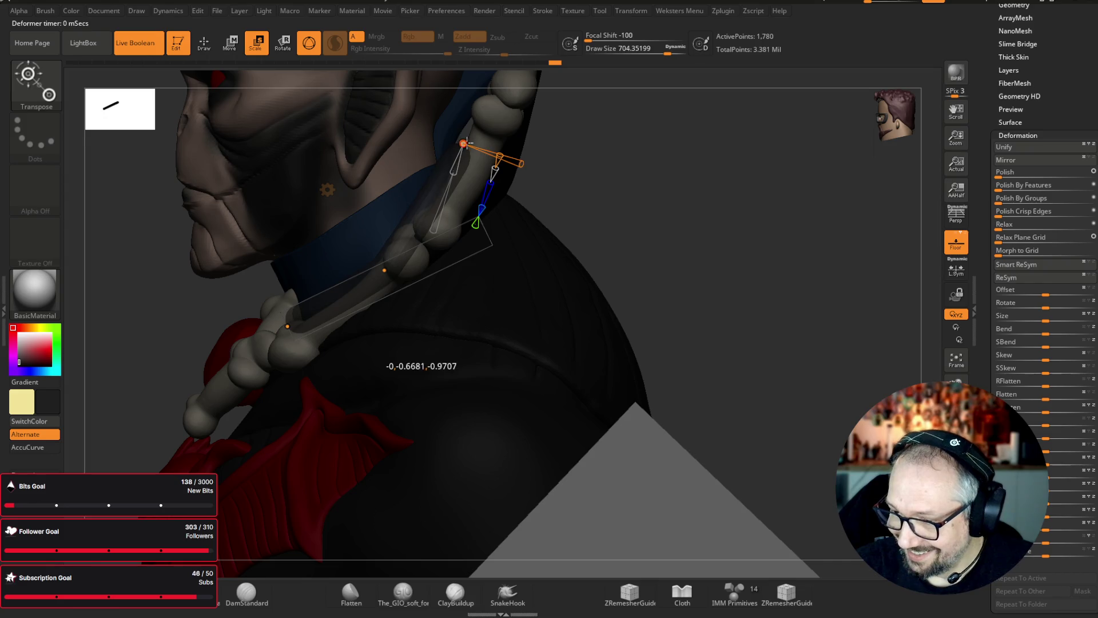
{"action": "left_click", "coordinate": [384, 269]}
{"action": "left_click_drag", "start_coordinate": [762, 177], "coordinate": [807, 164]}
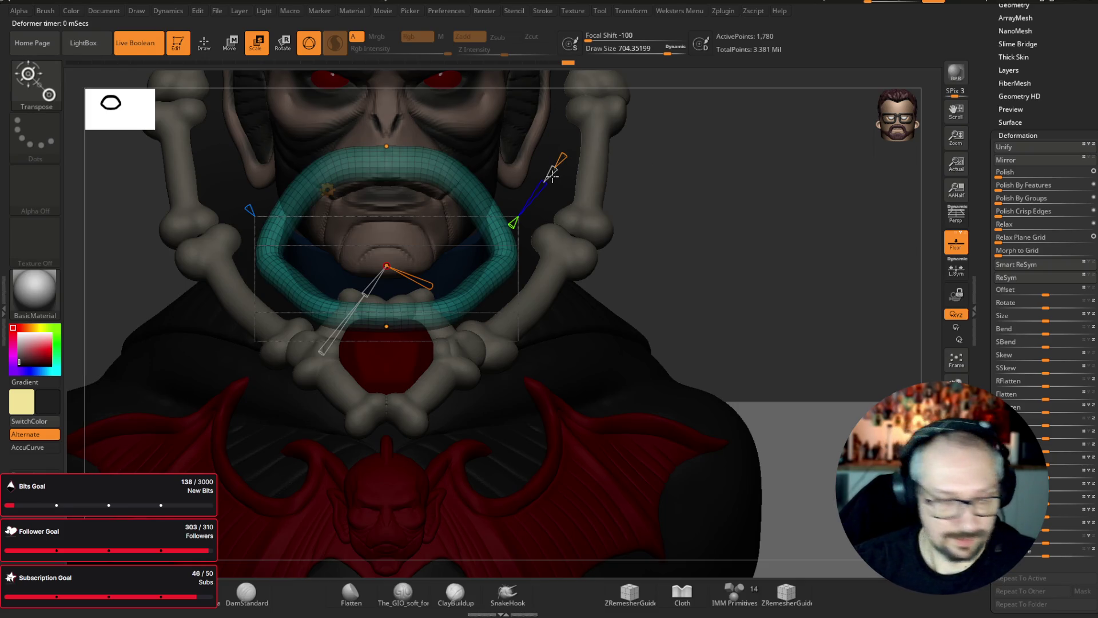
{"action": "scroll", "coordinate": [1024, 171], "scroll_direction": "up", "scroll_amount": 5}
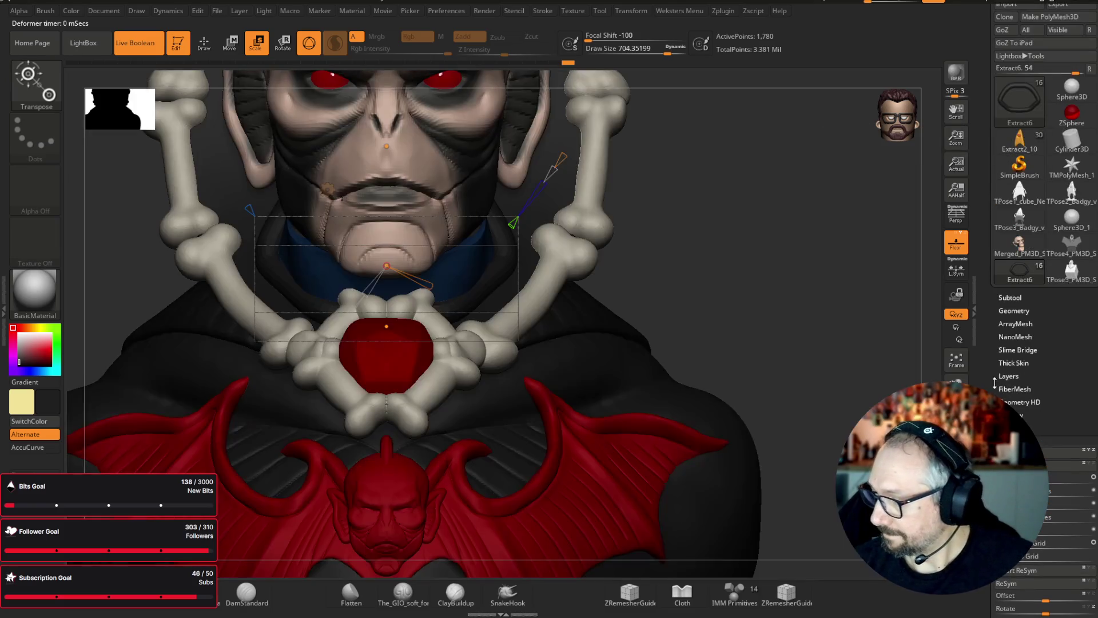
- Expand the SubTool list and choose the Move brush
{"action": "left_click", "coordinate": [1016, 297]}
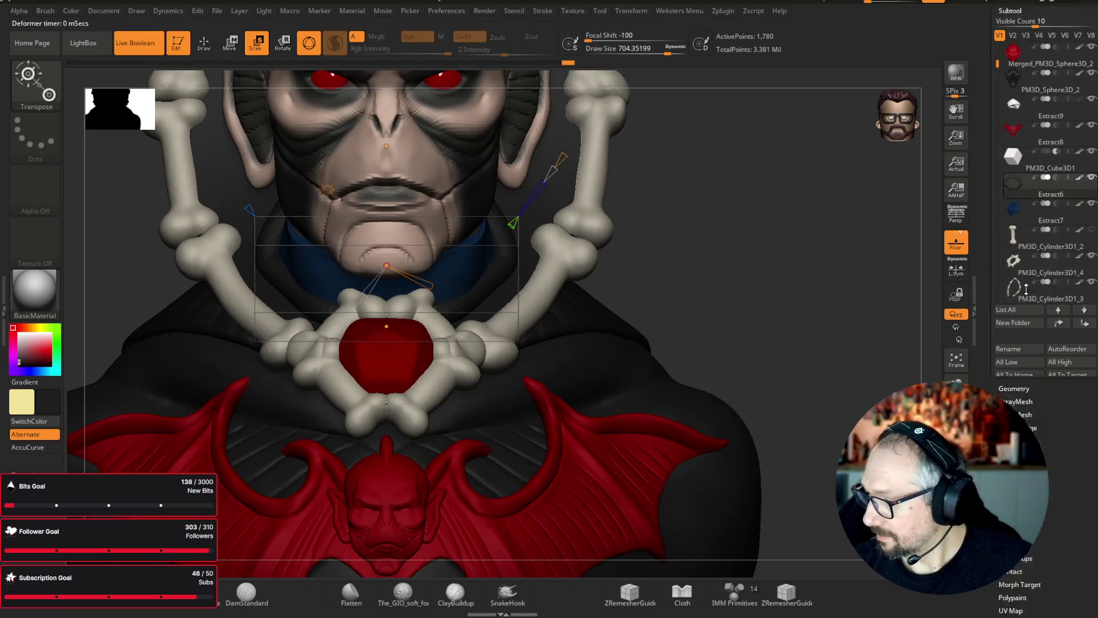
{"action": "mouse_move", "coordinate": [1062, 181]}
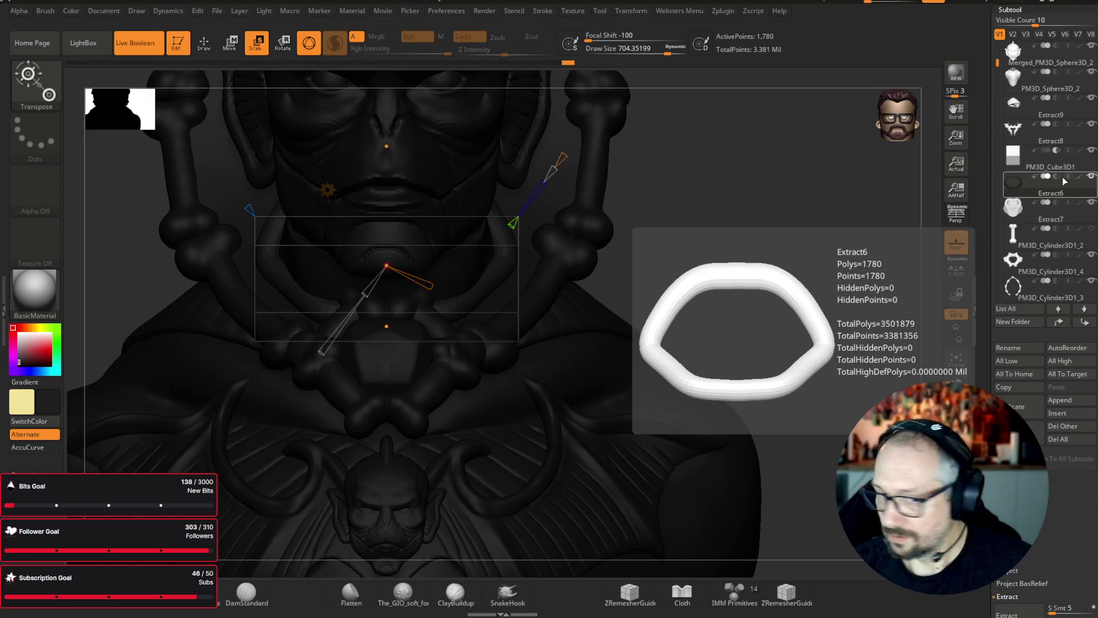
{"action": "key", "text": "b"}
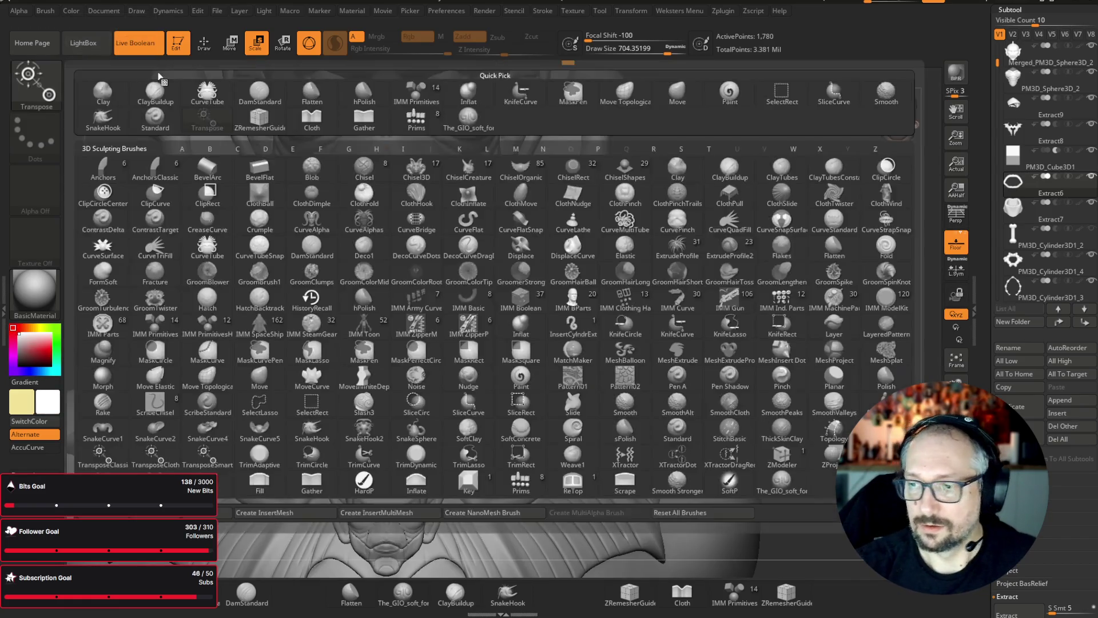
{"action": "left_click", "coordinate": [677, 92]}
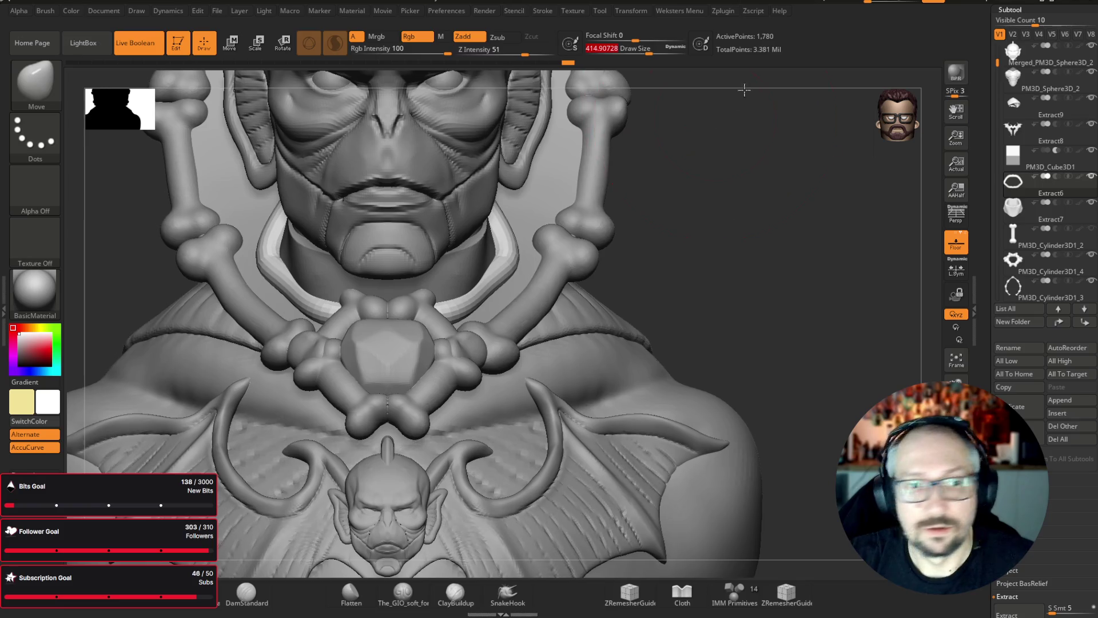
- Inspect the neck trim band from several angles, reducing draw size to about 351
{"action": "left_click_drag", "start_coordinate": [740, 102], "coordinate": [724, 61]}
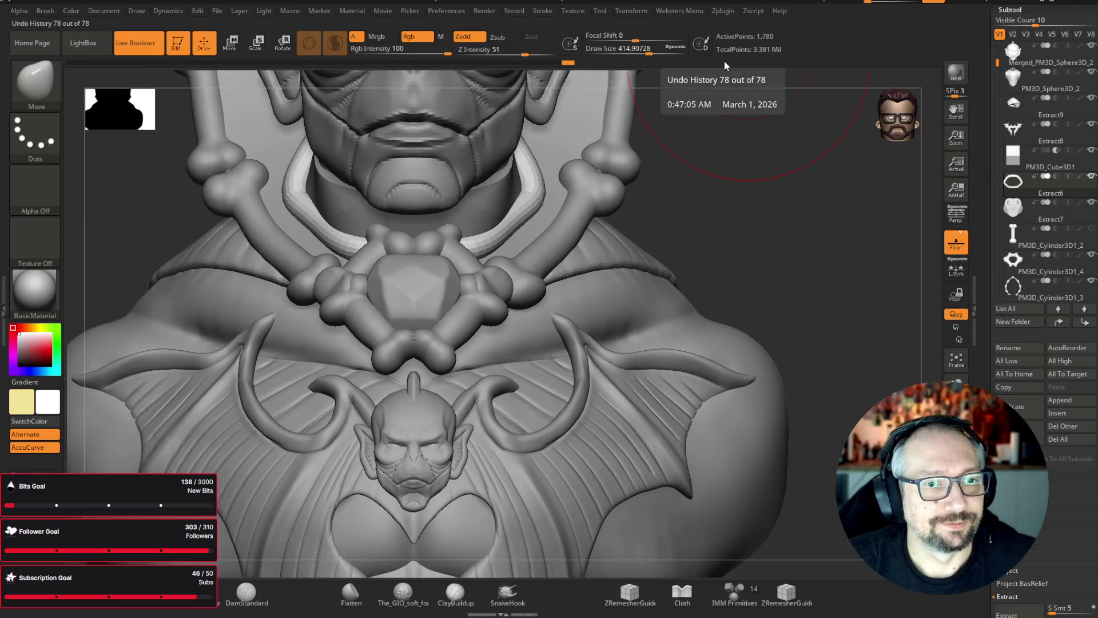
{"action": "left_click_drag", "start_coordinate": [814, 189], "coordinate": [539, 201]}
{"action": "mouse_move", "coordinate": [600, 115]}
{"action": "left_mouse_down"}
{"action": "mouse_move", "coordinate": [725, 179]}
{"action": "mouse_move", "coordinate": [456, 214]}
{"action": "left_mouse_up"}
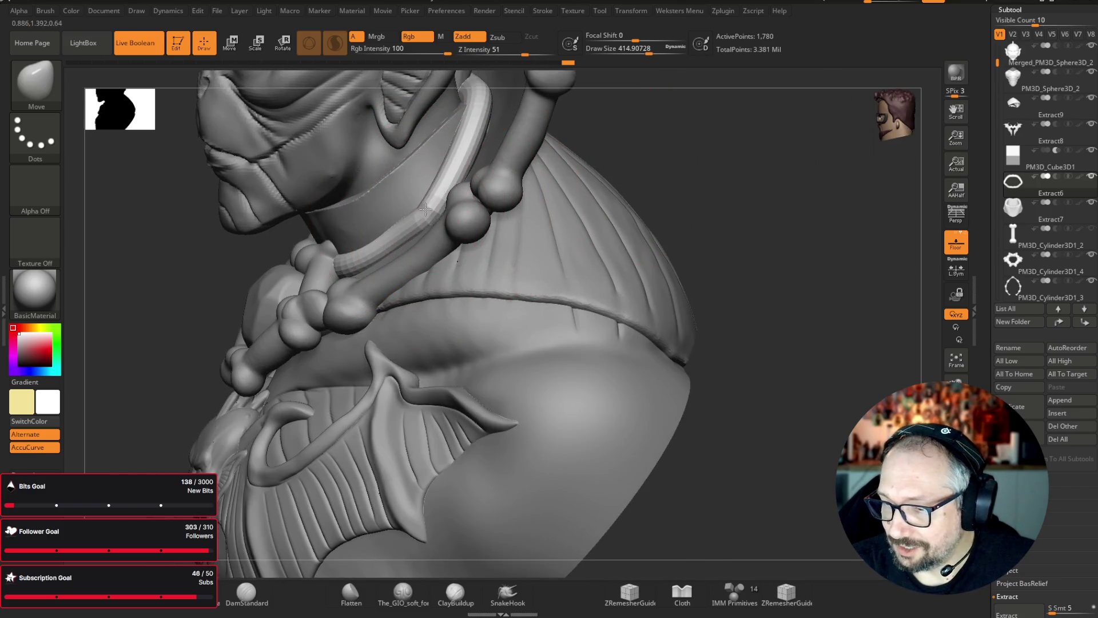
{"action": "mouse_move", "coordinate": [606, 91]}
{"action": "left_mouse_down"}
{"action": "mouse_move", "coordinate": [623, 81]}
{"action": "mouse_move", "coordinate": [723, 98]}
{"action": "left_mouse_up"}
{"action": "mouse_move", "coordinate": [614, 67]}
{"action": "left_mouse_down"}
{"action": "mouse_move", "coordinate": [758, 108]}
{"action": "mouse_move", "coordinate": [726, 174]}
{"action": "mouse_move", "coordinate": [743, 140]}
{"action": "mouse_move", "coordinate": [733, 153]}
{"action": "mouse_move", "coordinate": [368, 221]}
{"action": "mouse_move", "coordinate": [395, 240]}
{"action": "left_mouse_up"}
{"action": "mouse_move", "coordinate": [675, 148]}
{"action": "left_mouse_down"}
{"action": "mouse_move", "coordinate": [692, 130]}
{"action": "mouse_move", "coordinate": [632, 80]}
{"action": "mouse_move", "coordinate": [632, 56]}
{"action": "left_mouse_up"}
{"action": "mouse_move", "coordinate": [704, 123]}
{"action": "left_mouse_down"}
{"action": "mouse_move", "coordinate": [449, 241]}
{"action": "mouse_move", "coordinate": [642, 238]}
{"action": "mouse_move", "coordinate": [426, 373]}
{"action": "mouse_move", "coordinate": [421, 346]}
{"action": "mouse_move", "coordinate": [426, 366]}
{"action": "left_mouse_up"}
{"action": "mouse_move", "coordinate": [682, 258]}
{"action": "left_mouse_down"}
{"action": "mouse_move", "coordinate": [486, 308]}
{"action": "mouse_move", "coordinate": [490, 249]}
{"action": "left_mouse_up"}
{"action": "key", "text": "shift"}
{"action": "key", "text": "ctrl"}
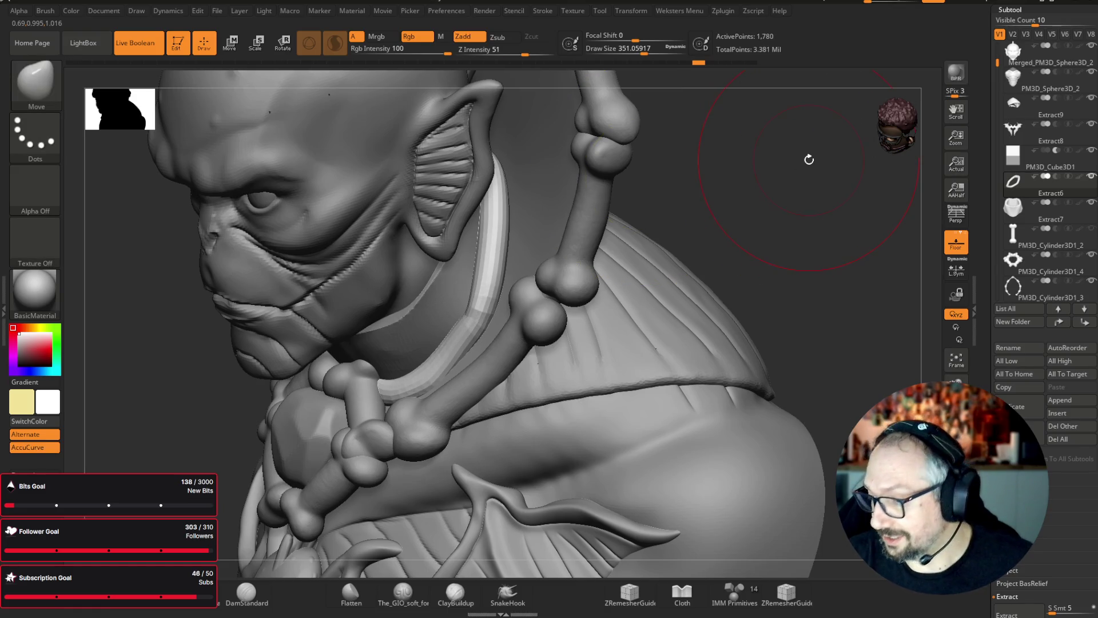
- Retopologize the collar strip into clean, even polygons
{"action": "scroll", "coordinate": [1041, 285], "scroll_direction": "down", "scroll_amount": 5}
{"action": "left_click", "coordinate": [1033, 262]}
{"action": "left_click", "coordinate": [1032, 262]}
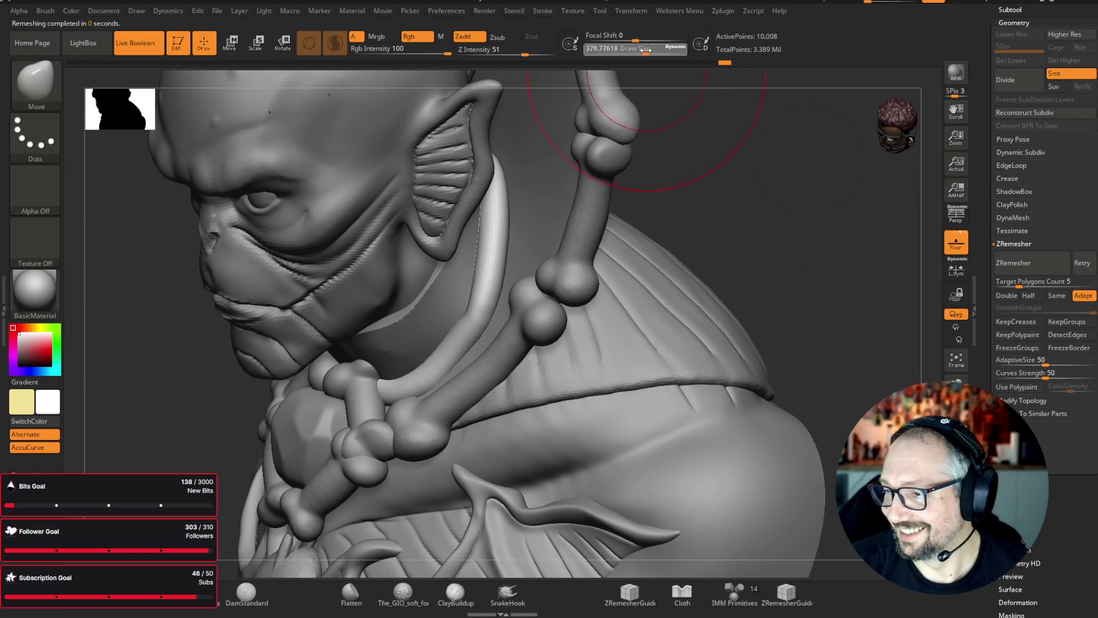
{"action": "key", "text": "shift"}
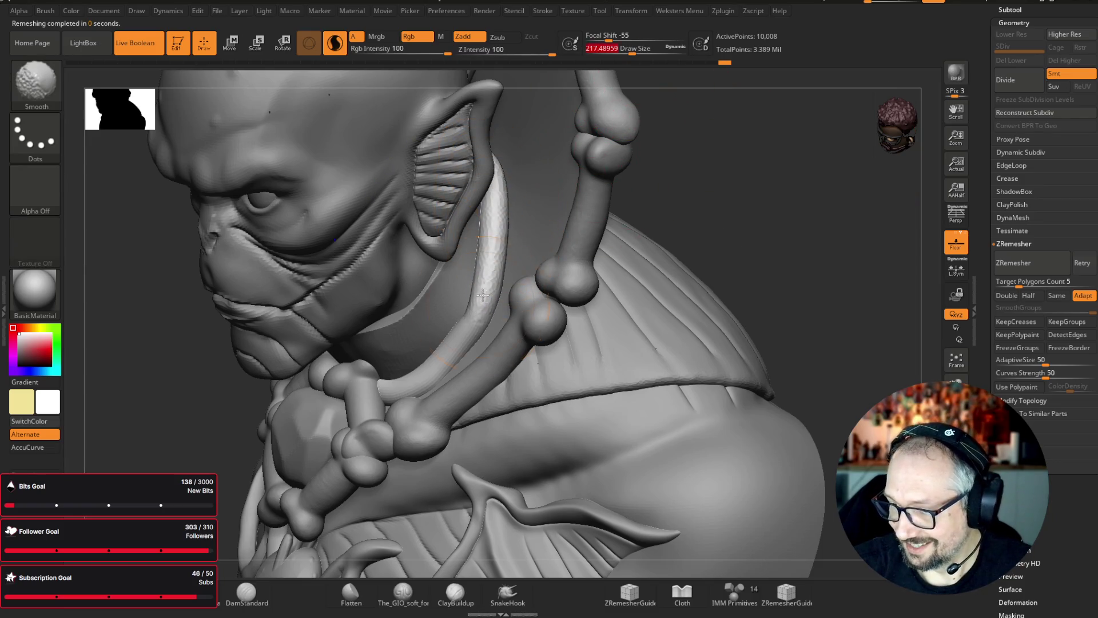
{"action": "key", "text": "ctrl"}
{"action": "key", "text": "shift"}
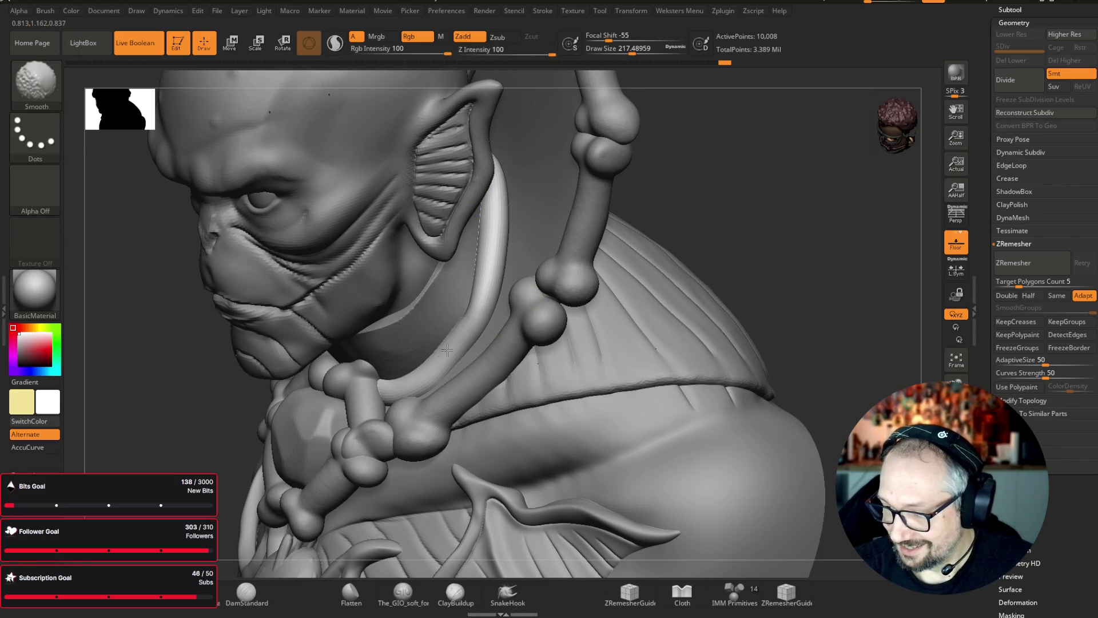
{"action": "key", "text": "shift"}
- Reshape the collar tube at the neck with the Move brush and smooth it
{"action": "mouse_move", "coordinate": [833, 215]}
{"action": "left_mouse_down"}
{"action": "mouse_move", "coordinate": [759, 187]}
{"action": "mouse_move", "coordinate": [503, 263]}
{"action": "left_mouse_up"}
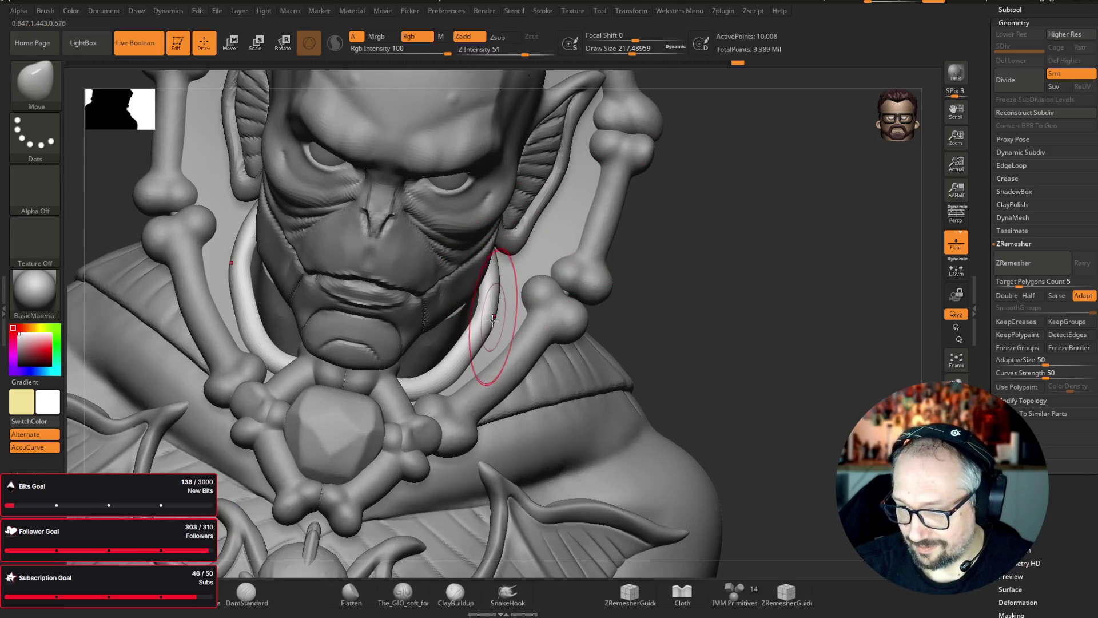
{"action": "mouse_move", "coordinate": [673, 251]}
{"action": "left_mouse_down"}
{"action": "mouse_move", "coordinate": [797, 243]}
{"action": "mouse_move", "coordinate": [409, 400]}
{"action": "left_mouse_up"}
{"action": "mouse_move", "coordinate": [658, 229]}
{"action": "left_mouse_down"}
{"action": "mouse_move", "coordinate": [784, 196]}
{"action": "mouse_move", "coordinate": [711, 74]}
{"action": "left_mouse_up"}
{"action": "left_click_drag", "start_coordinate": [629, 48], "coordinate": [639, 47]}
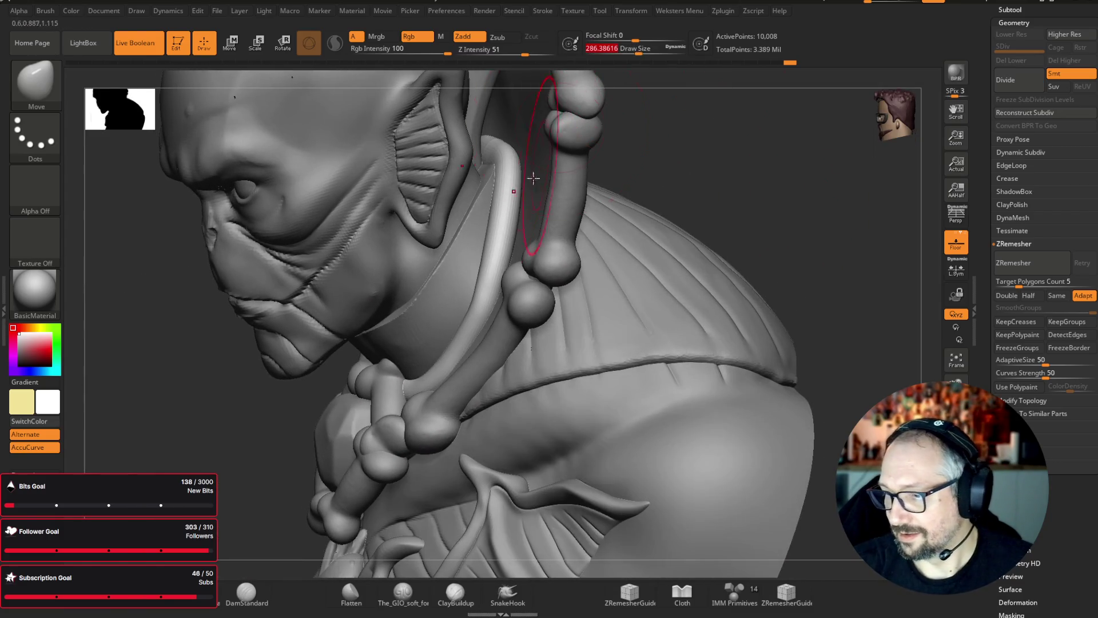
{"action": "left_click_drag", "start_coordinate": [500, 229], "coordinate": [512, 143]}
{"action": "left_click_drag", "start_coordinate": [719, 132], "coordinate": [710, 112]}
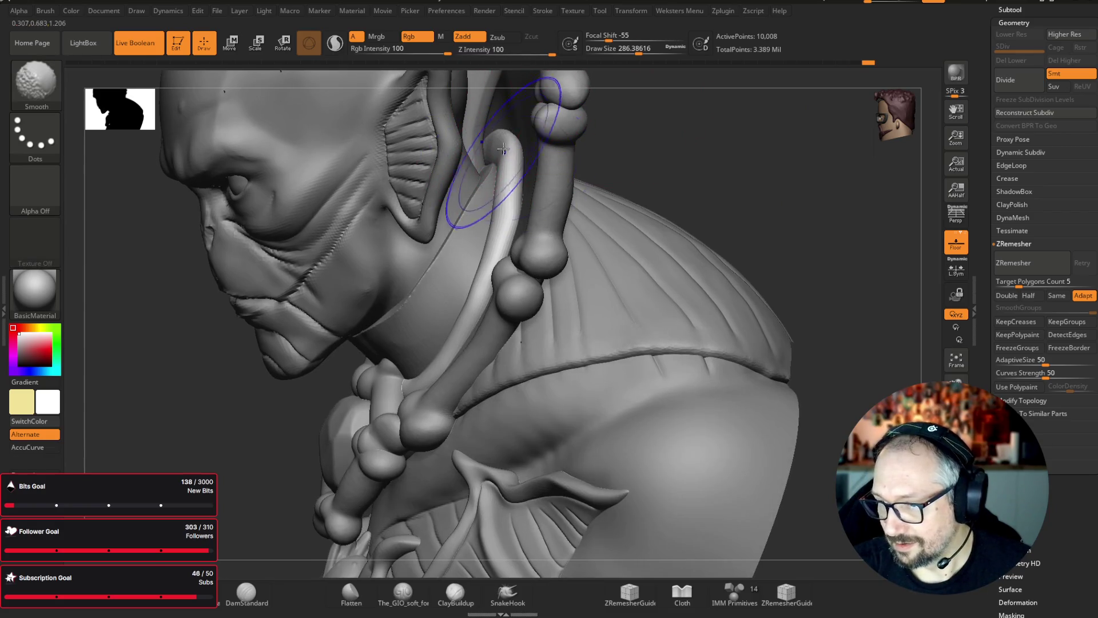
{"action": "left_click_drag", "start_coordinate": [503, 137], "coordinate": [517, 200], "text": "shift"}
{"action": "mouse_move", "coordinate": [743, 189]}
{"action": "left_mouse_down"}
{"action": "mouse_move", "coordinate": [780, 161]}
{"action": "mouse_move", "coordinate": [821, 170]}
{"action": "left_mouse_up"}
- Turn the head back to a frontal view and frame the whole bust
{"action": "left_click_drag", "start_coordinate": [707, 150], "coordinate": [380, 197]}
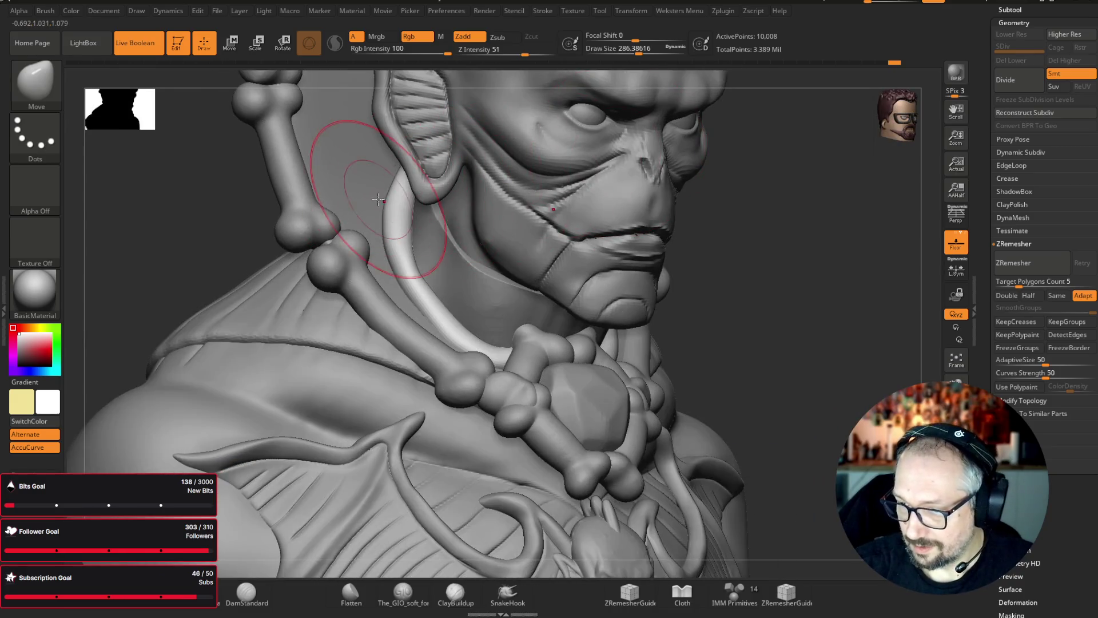
{"action": "left_click_drag", "start_coordinate": [833, 204], "coordinate": [795, 228]}
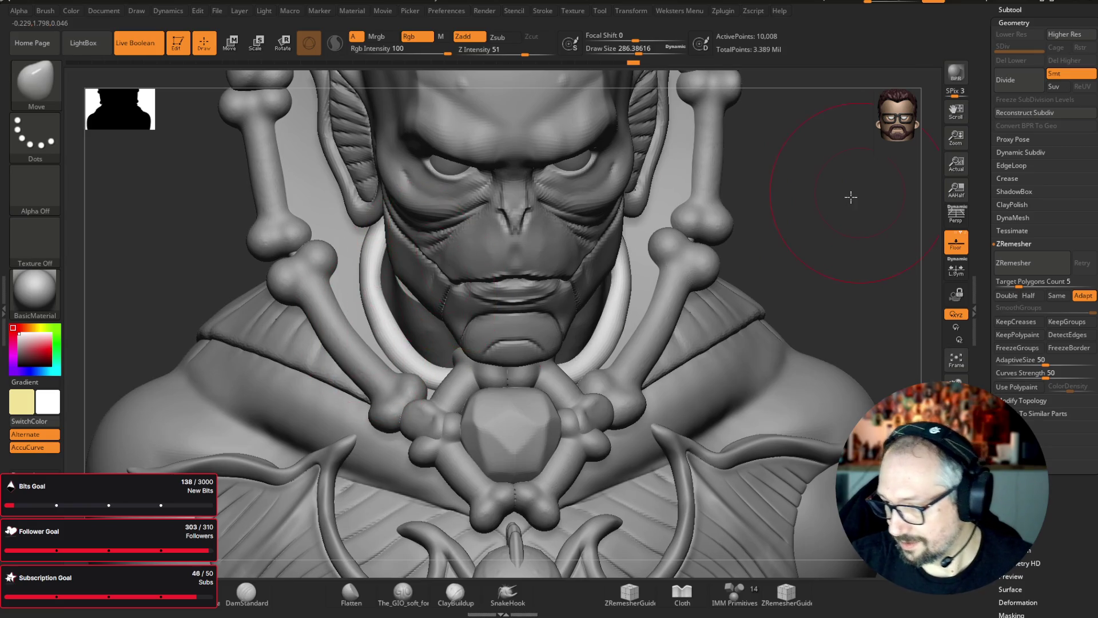
{"action": "left_click_drag", "start_coordinate": [850, 196], "coordinate": [762, 203]}
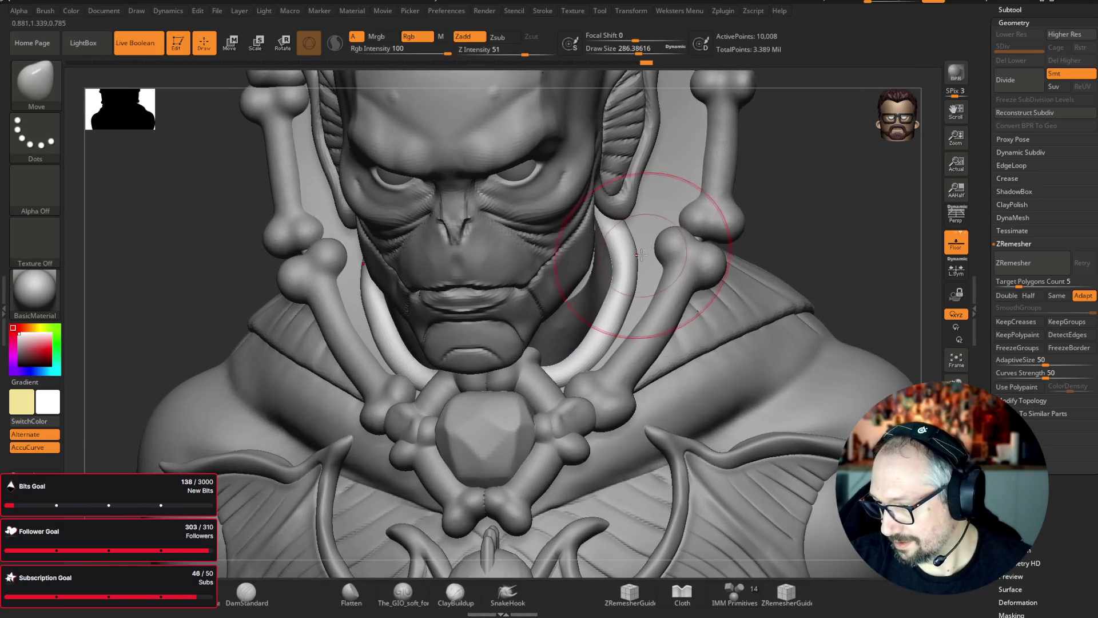
{"action": "mouse_move", "coordinate": [872, 245]}
{"action": "left_mouse_down"}
{"action": "mouse_move", "coordinate": [915, 255]}
{"action": "mouse_move", "coordinate": [868, 151]}
{"action": "mouse_move", "coordinate": [738, 150]}
{"action": "mouse_move", "coordinate": [740, 170]}
{"action": "mouse_move", "coordinate": [767, 157]}
{"action": "left_mouse_up"}
{"action": "key", "text": "f"}
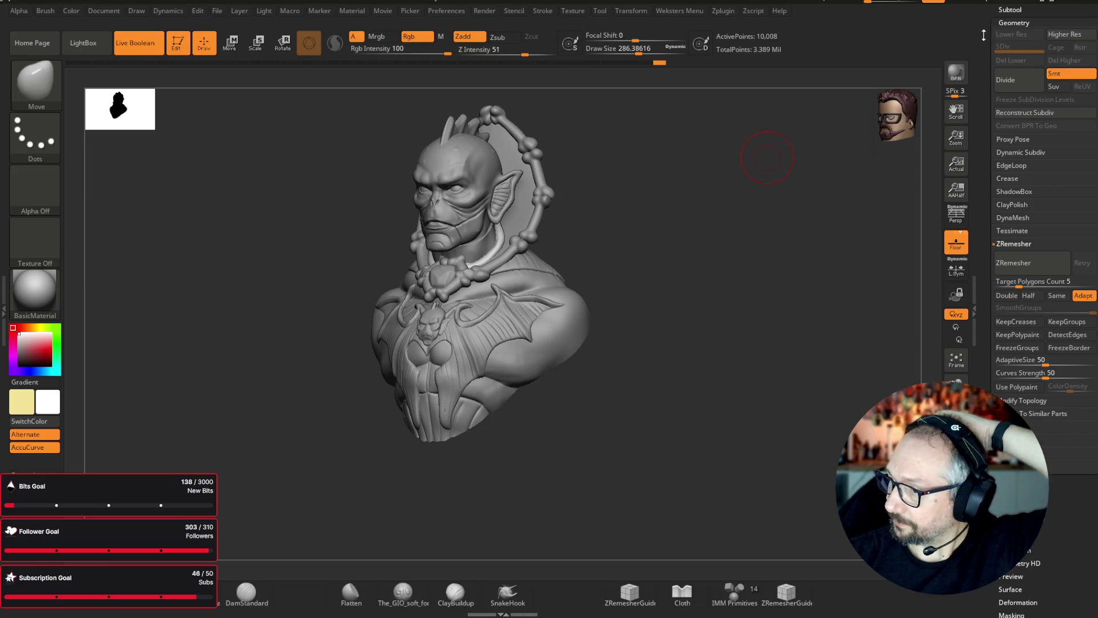
- Give the bust the Blinn material and re-centre it in a front view
{"action": "left_click_drag", "start_coordinate": [1027, 10], "coordinate": [1029, 371]}
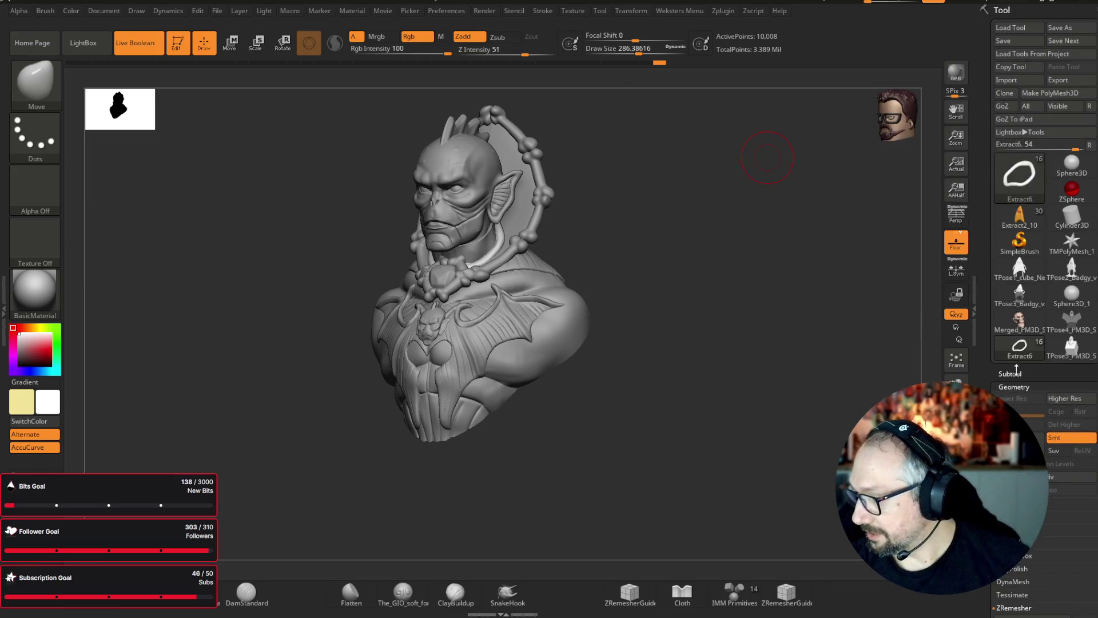
{"action": "scroll", "coordinate": [1086, 255], "scroll_direction": "down", "scroll_amount": 5}
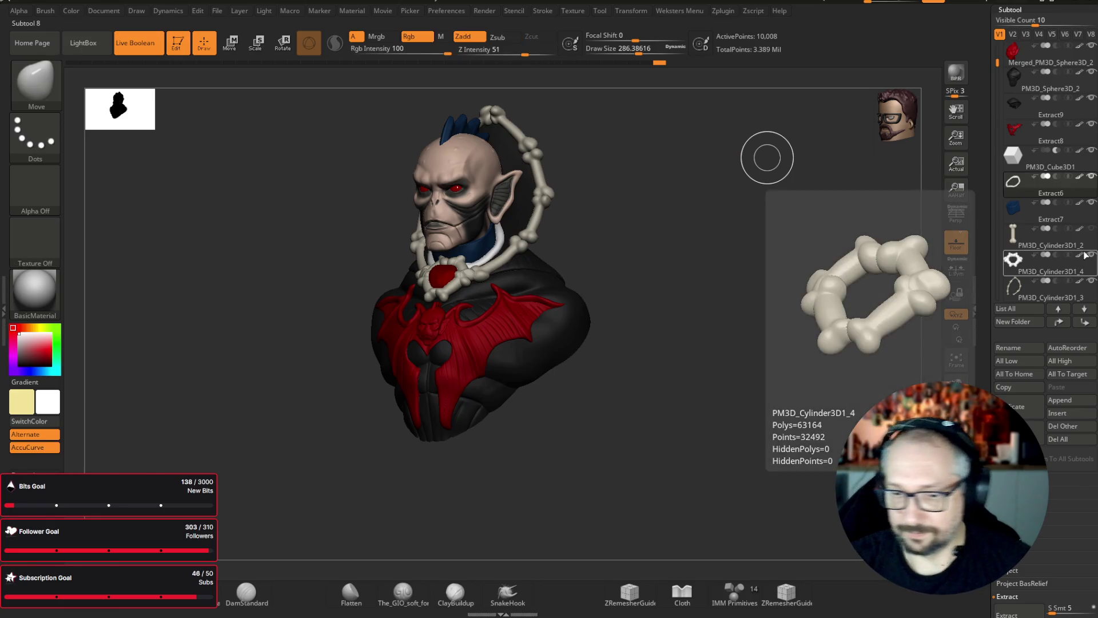
{"action": "left_click", "coordinate": [34, 292]}
{"action": "left_click", "coordinate": [313, 369]}
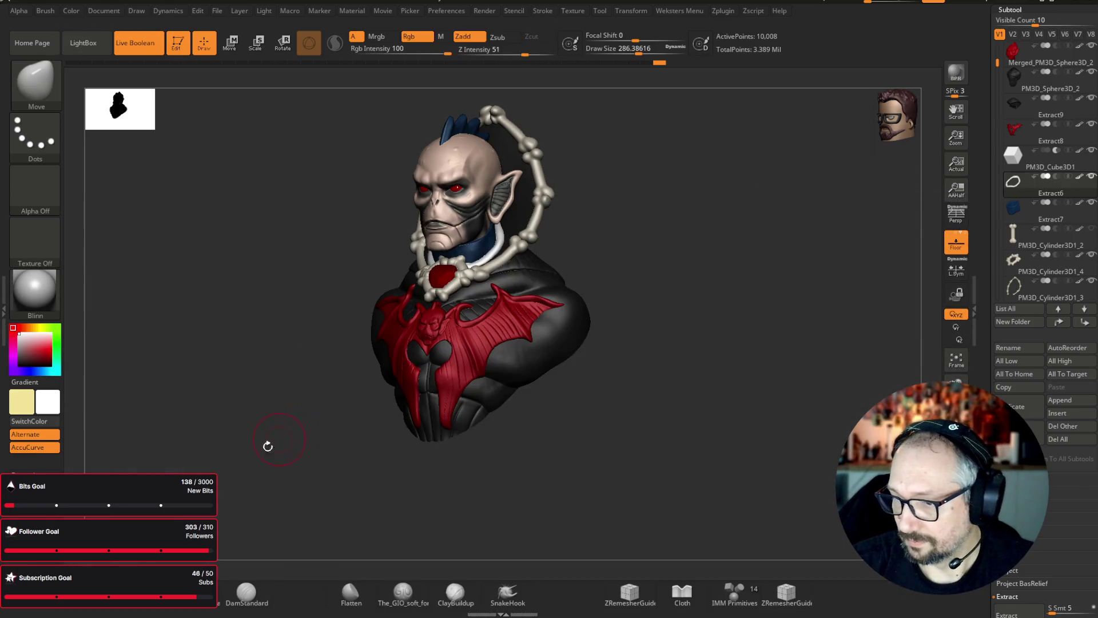
{"action": "left_click_drag", "start_coordinate": [275, 441], "coordinate": [260, 443], "text": "shift"}
{"action": "key", "text": "f"}
{"action": "scroll", "coordinate": [978, 27], "scroll_direction": "up", "scroll_amount": 5}
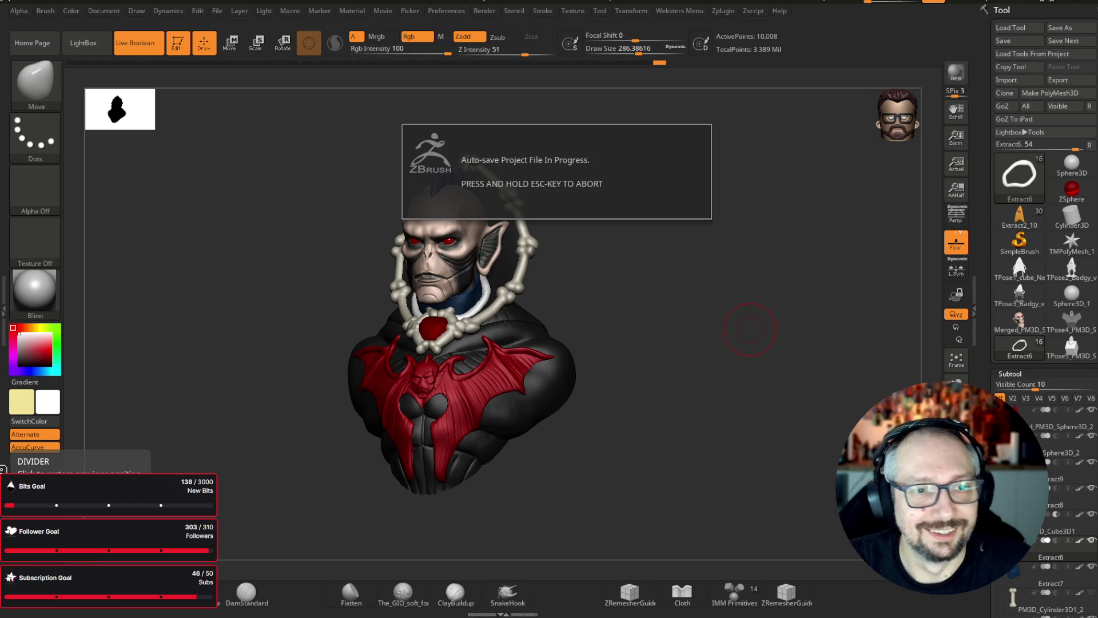
- Select the Boolean cube and stretch it lengthwise so it trims the bust's bottom
{"action": "mouse_move", "coordinate": [641, 311]}
{"action": "left_mouse_down"}
{"action": "mouse_move", "coordinate": [694, 329]}
{"action": "mouse_move", "coordinate": [741, 317]}
{"action": "left_mouse_up"}
{"action": "mouse_move", "coordinate": [749, 316]}
{"action": "left_mouse_down"}
{"action": "mouse_move", "coordinate": [772, 307]}
{"action": "mouse_move", "coordinate": [780, 267]}
{"action": "mouse_move", "coordinate": [748, 303]}
{"action": "mouse_move", "coordinate": [732, 304]}
{"action": "mouse_move", "coordinate": [797, 269]}
{"action": "mouse_move", "coordinate": [772, 265]}
{"action": "mouse_move", "coordinate": [758, 285]}
{"action": "left_mouse_up"}
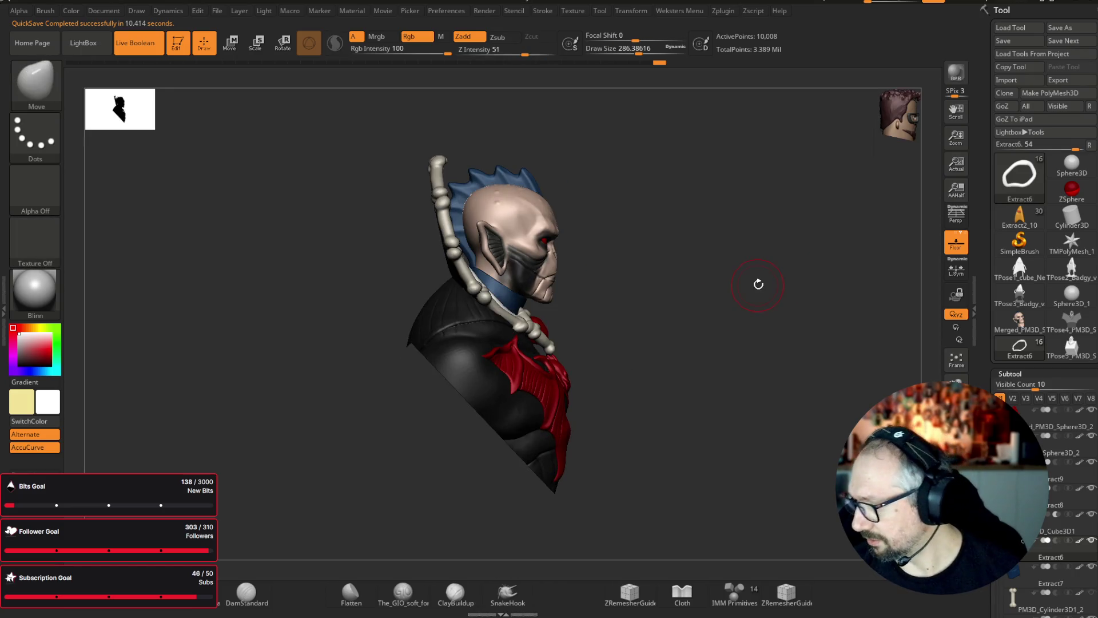
{"action": "key", "text": "Up"}
{"action": "key", "text": "e"}
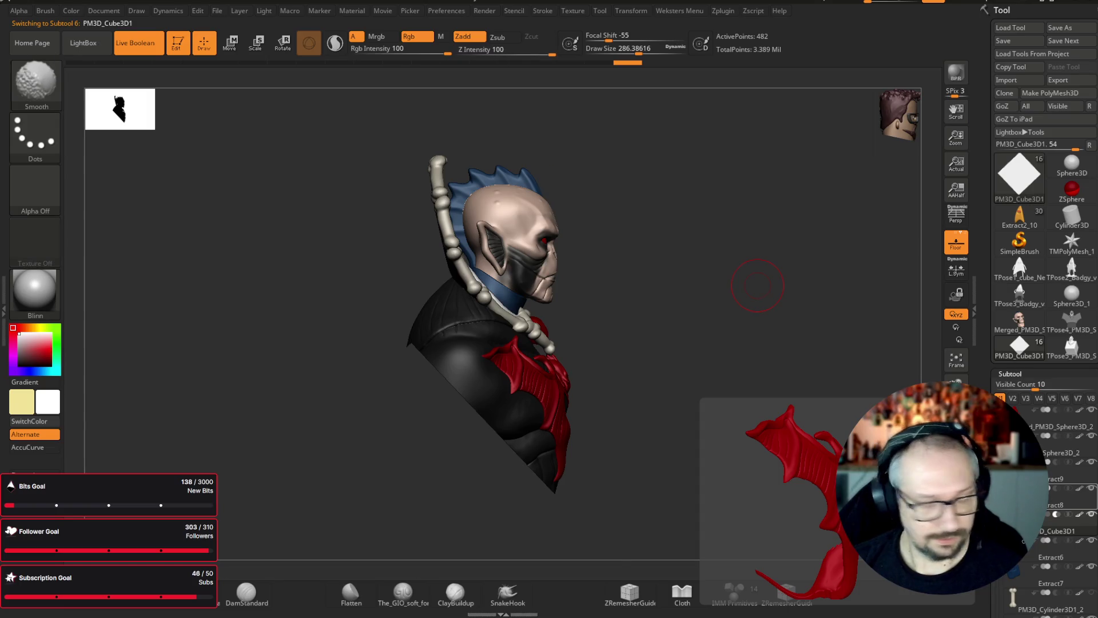
{"action": "mouse_move", "coordinate": [718, 346]}
{"action": "left_mouse_down"}
{"action": "mouse_move", "coordinate": [748, 166]}
{"action": "mouse_move", "coordinate": [702, 169]}
{"action": "left_mouse_up"}
{"action": "left_click_drag", "start_coordinate": [465, 424], "coordinate": [481, 442]}
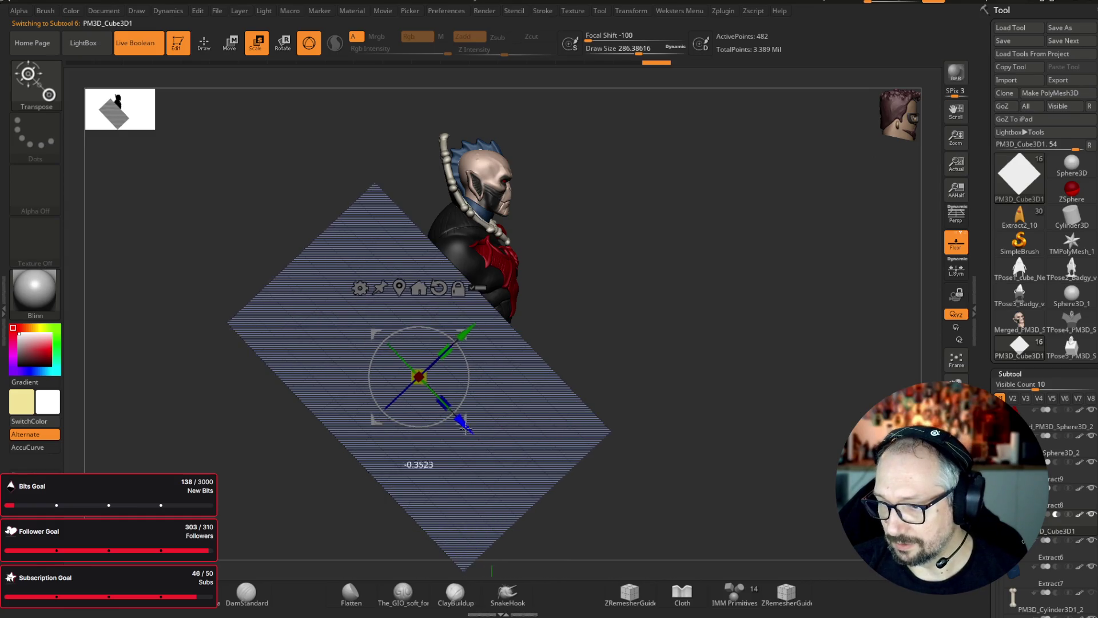
{"action": "key", "text": "q"}
{"action": "mouse_move", "coordinate": [640, 269]}
{"action": "left_mouse_down"}
{"action": "mouse_move", "coordinate": [715, 247]}
{"action": "mouse_move", "coordinate": [780, 260]}
{"action": "mouse_move", "coordinate": [698, 280]}
{"action": "mouse_move", "coordinate": [713, 294]}
{"action": "mouse_move", "coordinate": [681, 272]}
{"action": "mouse_move", "coordinate": [671, 283]}
{"action": "mouse_move", "coordinate": [688, 481]}
{"action": "mouse_move", "coordinate": [669, 395]}
{"action": "left_mouse_up"}
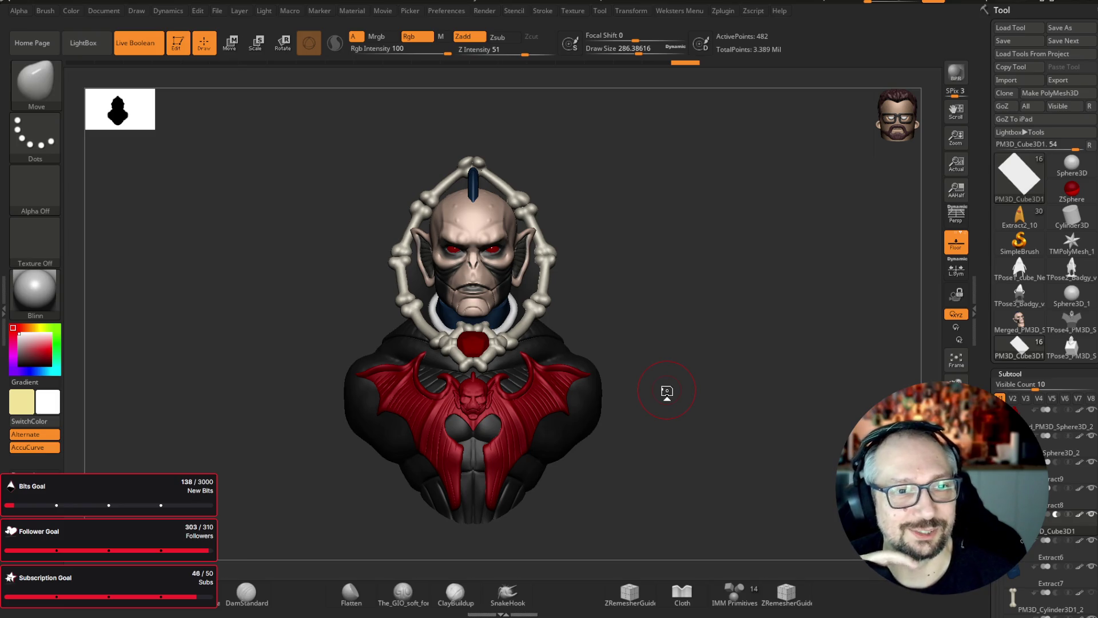
- Turn the bust to a three-quarter view and open the tool picker with F2
{"action": "mouse_move", "coordinate": [692, 294]}
{"action": "left_mouse_down"}
{"action": "mouse_move", "coordinate": [726, 301]}
{"action": "mouse_move", "coordinate": [728, 262]}
{"action": "mouse_move", "coordinate": [732, 292]}
{"action": "mouse_move", "coordinate": [642, 287]}
{"action": "mouse_move", "coordinate": [704, 316]}
{"action": "mouse_move", "coordinate": [810, 322]}
{"action": "mouse_move", "coordinate": [776, 297]}
{"action": "left_mouse_up"}
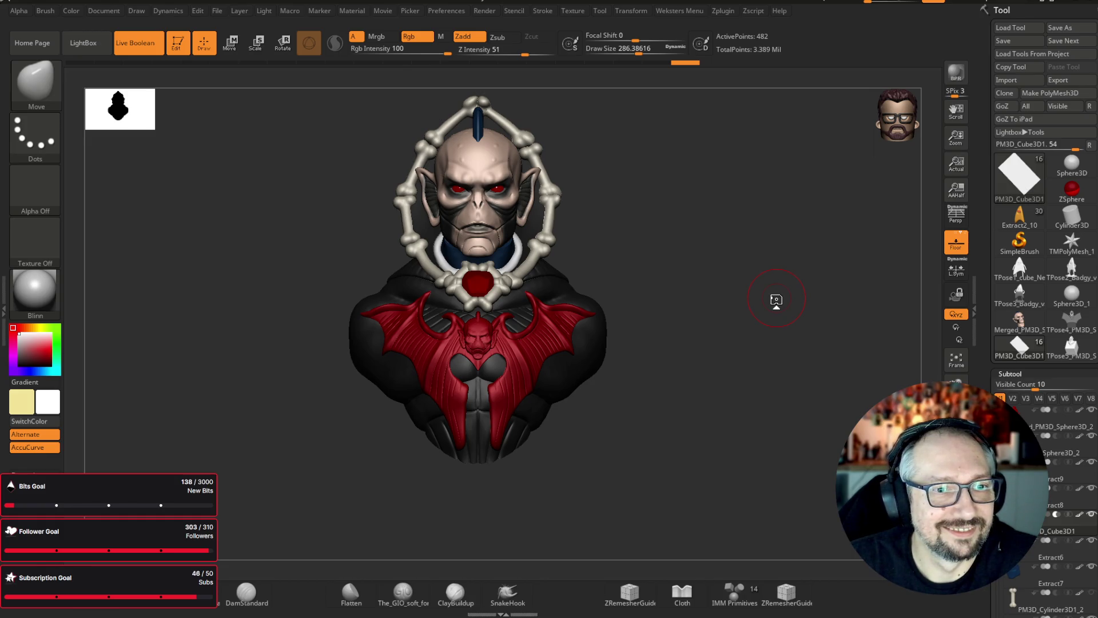
{"action": "key", "text": "F2"}
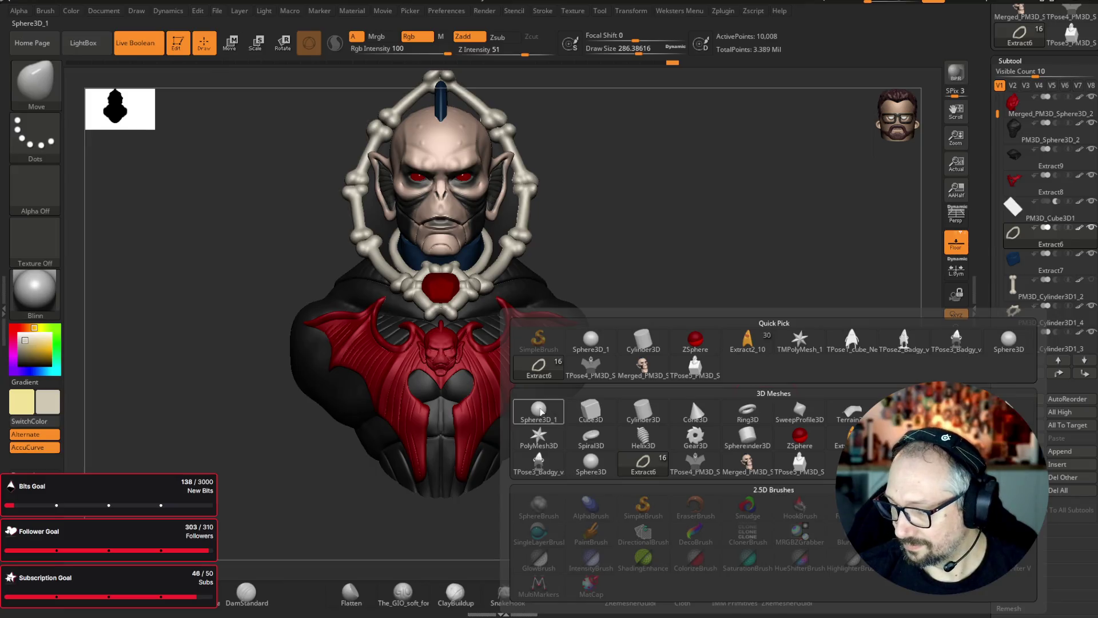
- Insert a Sphere3D, place it on the right shoulder, and mirror it to the left
{"action": "left_click", "coordinate": [571, 384]}
{"action": "key", "text": "e"}
{"action": "mouse_move", "coordinate": [482, 198]}
{"action": "left_mouse_down"}
{"action": "mouse_move", "coordinate": [659, 397]}
{"action": "mouse_move", "coordinate": [648, 391]}
{"action": "left_mouse_up"}
{"action": "mouse_move", "coordinate": [755, 377]}
{"action": "left_mouse_down"}
{"action": "mouse_move", "coordinate": [607, 350]}
{"action": "mouse_move", "coordinate": [684, 358]}
{"action": "mouse_move", "coordinate": [734, 394]}
{"action": "mouse_move", "coordinate": [690, 398]}
{"action": "mouse_move", "coordinate": [711, 404]}
{"action": "left_mouse_up"}
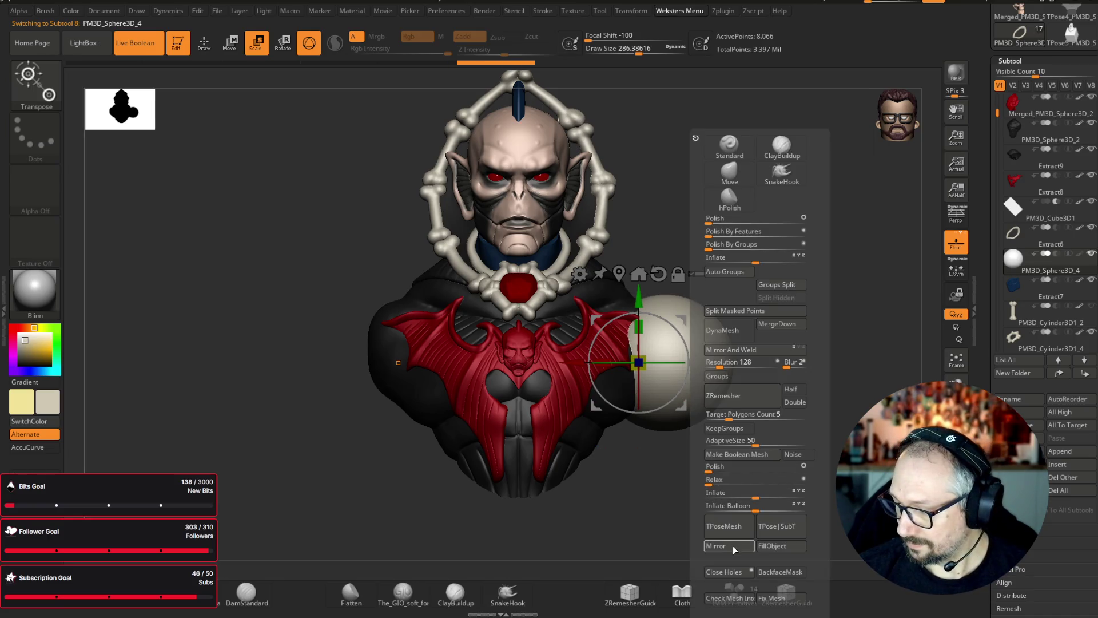
{"action": "left_click", "coordinate": [730, 532]}
{"action": "left_click", "coordinate": [508, 279]}
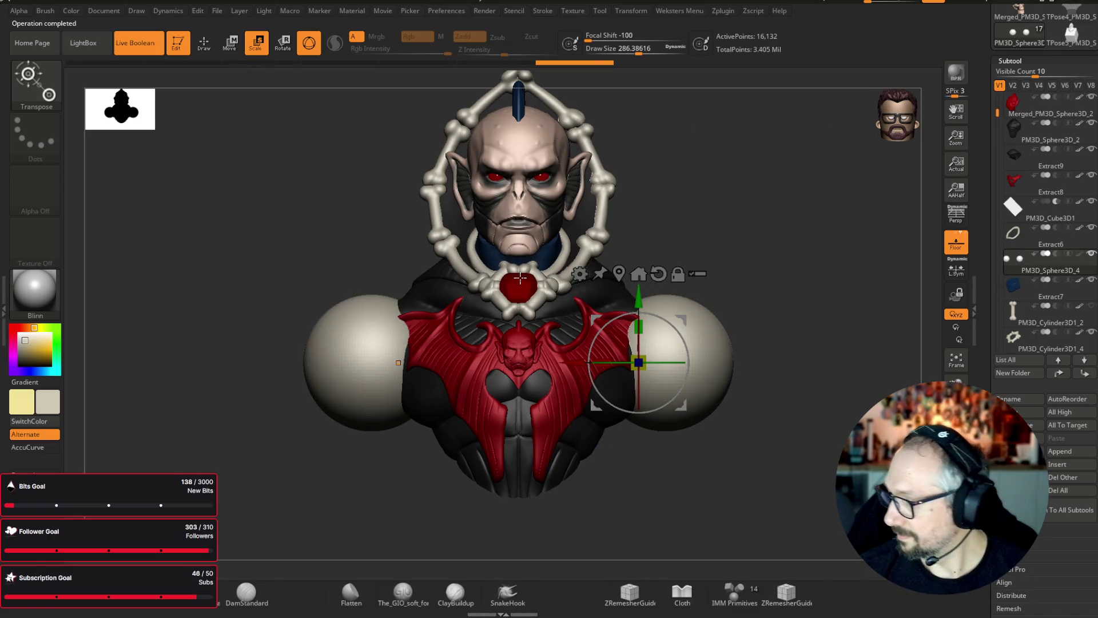
- Move the sphere subtool below Extract8, then scale down and flatten the spheres
{"action": "left_click", "coordinate": [1058, 372]}
{"action": "left_click", "coordinate": [1058, 372]}
{"action": "left_click_drag", "start_coordinate": [1026, 317], "coordinate": [1032, 205]}
{"action": "mouse_move", "coordinate": [810, 380]}
{"action": "left_mouse_down"}
{"action": "mouse_move", "coordinate": [780, 341]}
{"action": "mouse_move", "coordinate": [888, 319]}
{"action": "mouse_move", "coordinate": [755, 326]}
{"action": "left_mouse_up"}
{"action": "mouse_move", "coordinate": [682, 404]}
{"action": "left_mouse_down"}
{"action": "mouse_move", "coordinate": [635, 404]}
{"action": "mouse_move", "coordinate": [765, 346]}
{"action": "left_mouse_up"}
{"action": "left_click_drag", "start_coordinate": [656, 404], "coordinate": [656, 402]}
{"action": "mouse_move", "coordinate": [809, 381]}
{"action": "left_mouse_down", "text": "shift"}
{"action": "mouse_move", "coordinate": [820, 379]}
{"action": "mouse_move", "coordinate": [805, 360]}
{"action": "left_mouse_up", "text": "shift"}
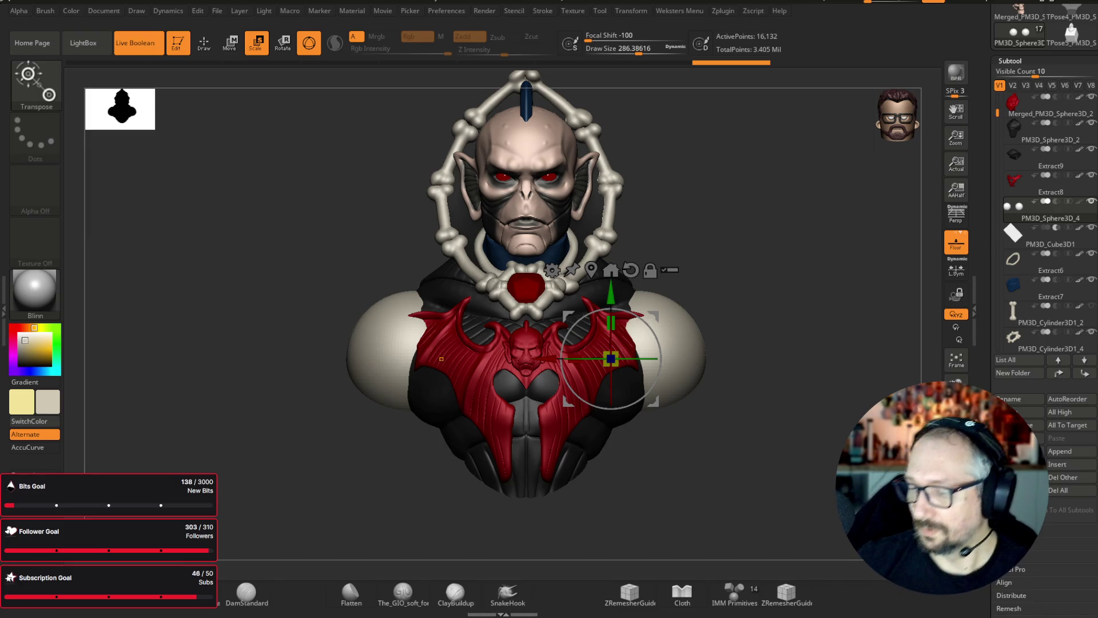
- Solo the shoulder spheres and slice off their inner halves with KnifeCurve at draw size 452
{"action": "key", "text": "b"}
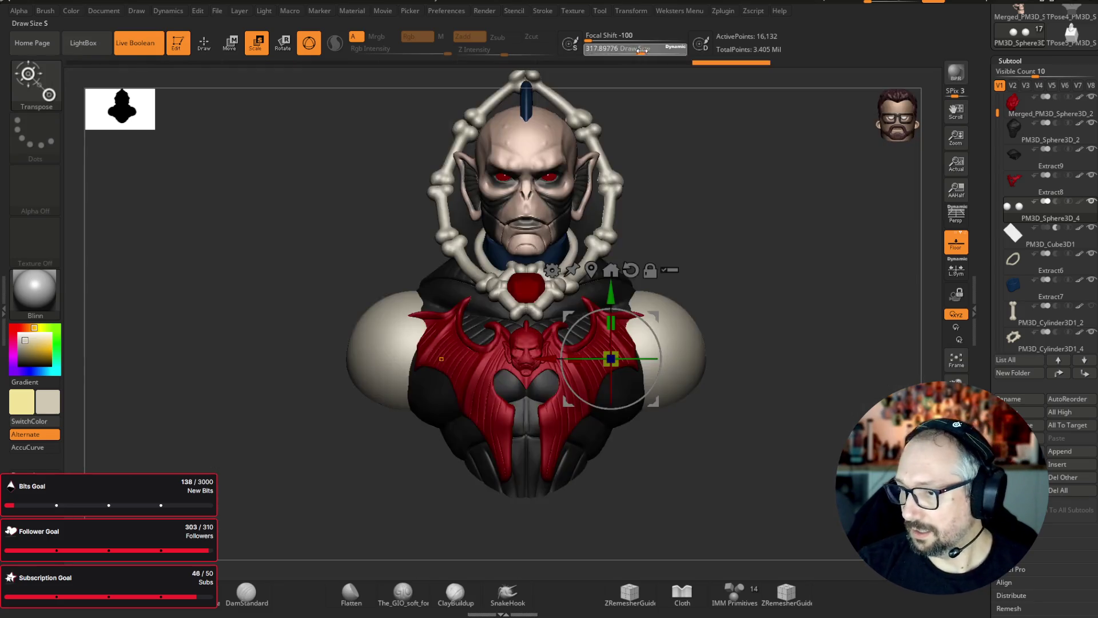
{"action": "left_click_drag", "start_coordinate": [639, 54], "coordinate": [668, 54]}
{"action": "left_click", "coordinate": [955, 538]}
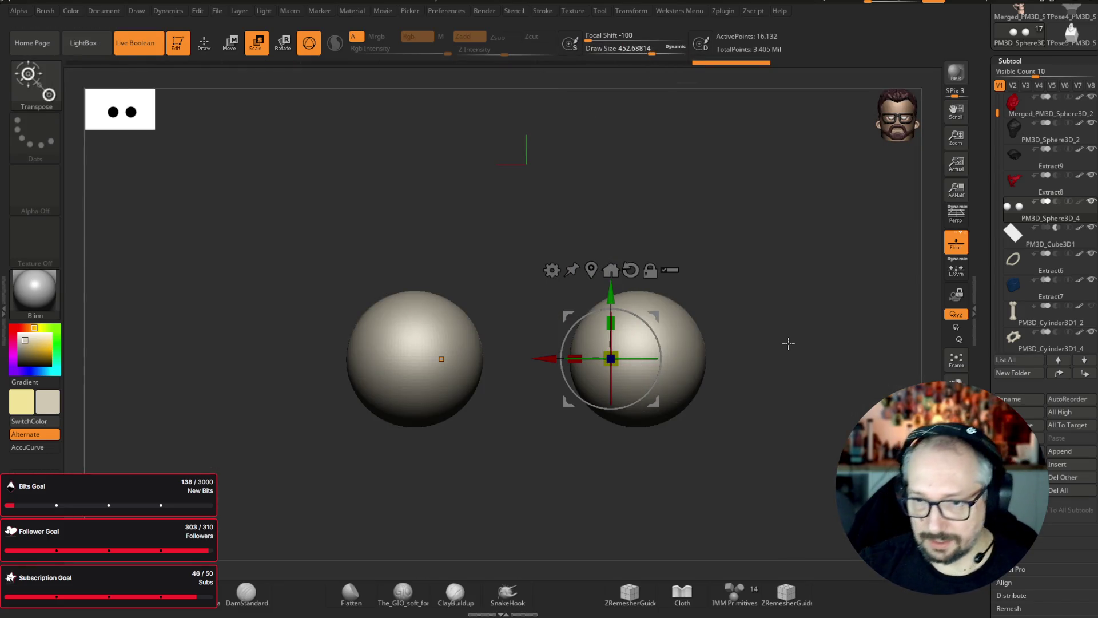
{"action": "key", "text": "ctrl+shift"}
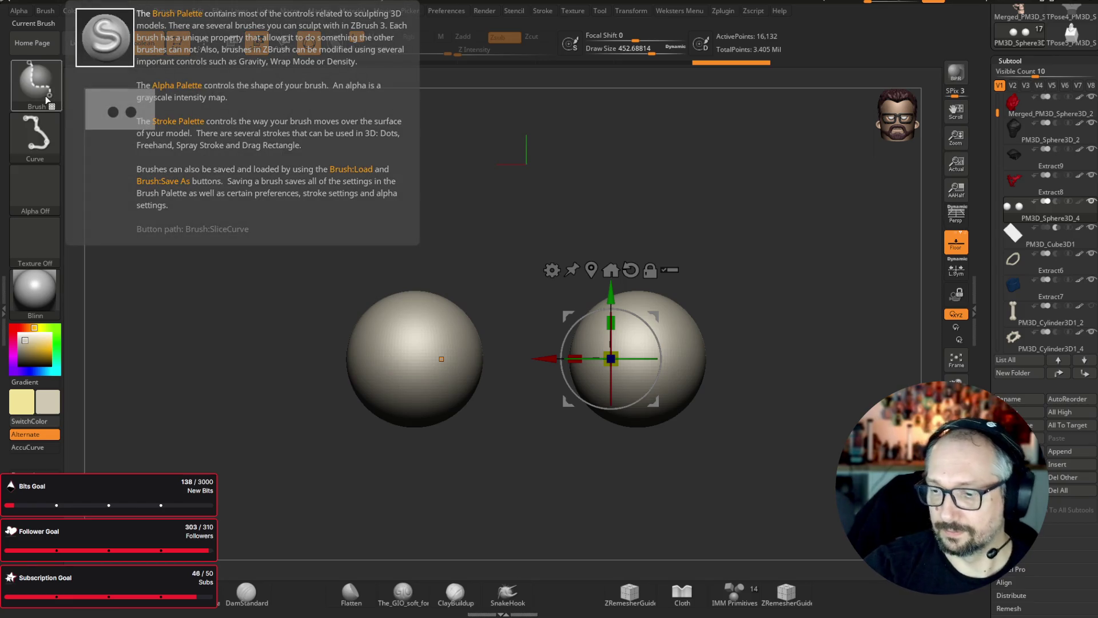
{"action": "mouse_move", "coordinate": [417, 227]}
{"action": "left_mouse_down", "text": "ctrl+shift"}
{"action": "mouse_move", "coordinate": [412, 558]}
{"action": "mouse_move", "coordinate": [441, 527]}
{"action": "mouse_move", "coordinate": [425, 529]}
{"action": "left_mouse_up", "text": "ctrl+shift"}
{"action": "key", "text": "shift+f"}
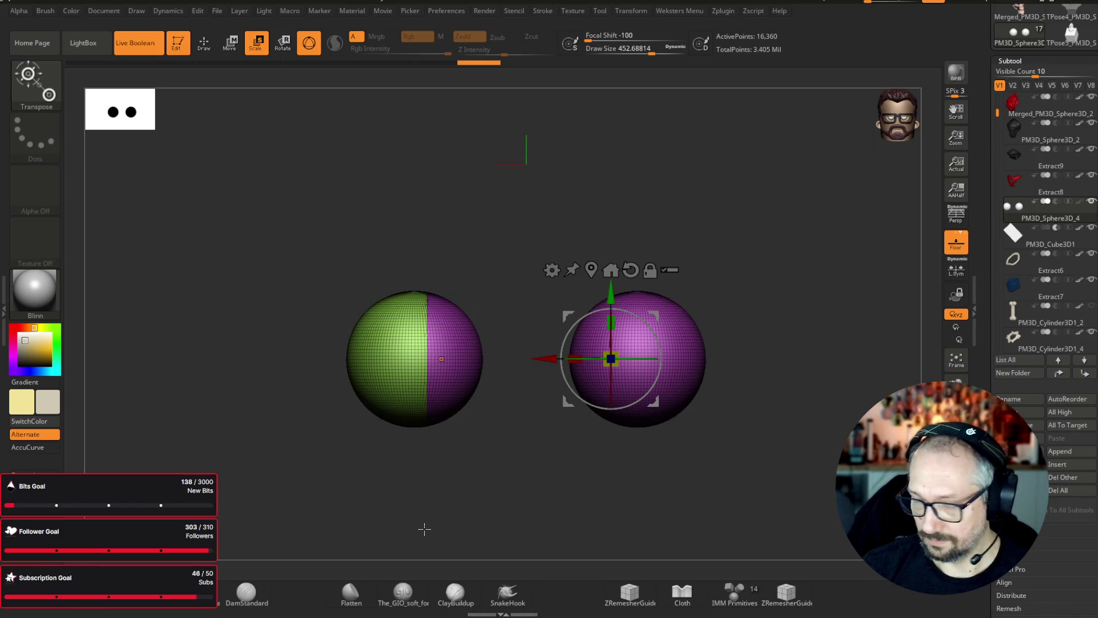
{"action": "left_click", "coordinate": [36, 83], "text": "ctrl+shift"}
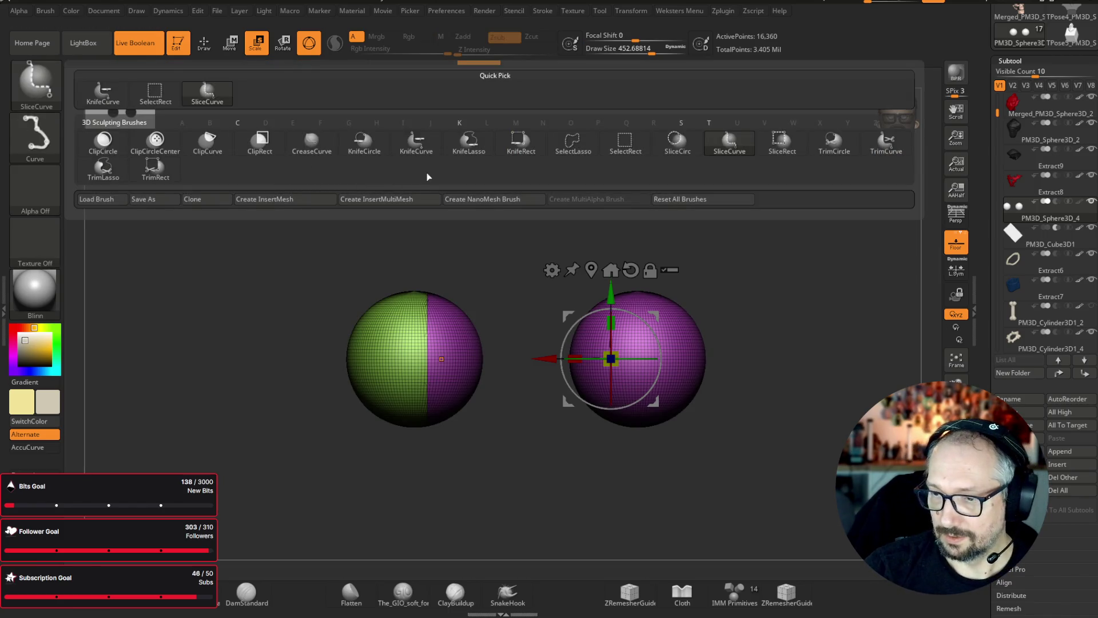
{"action": "left_click", "coordinate": [416, 143]}
{"action": "left_click_drag", "start_coordinate": [420, 244], "coordinate": [421, 505], "text": "ctrl+shift"}
{"action": "left_click_drag", "start_coordinate": [423, 504], "coordinate": [419, 502], "text": "ctrl+shift"}
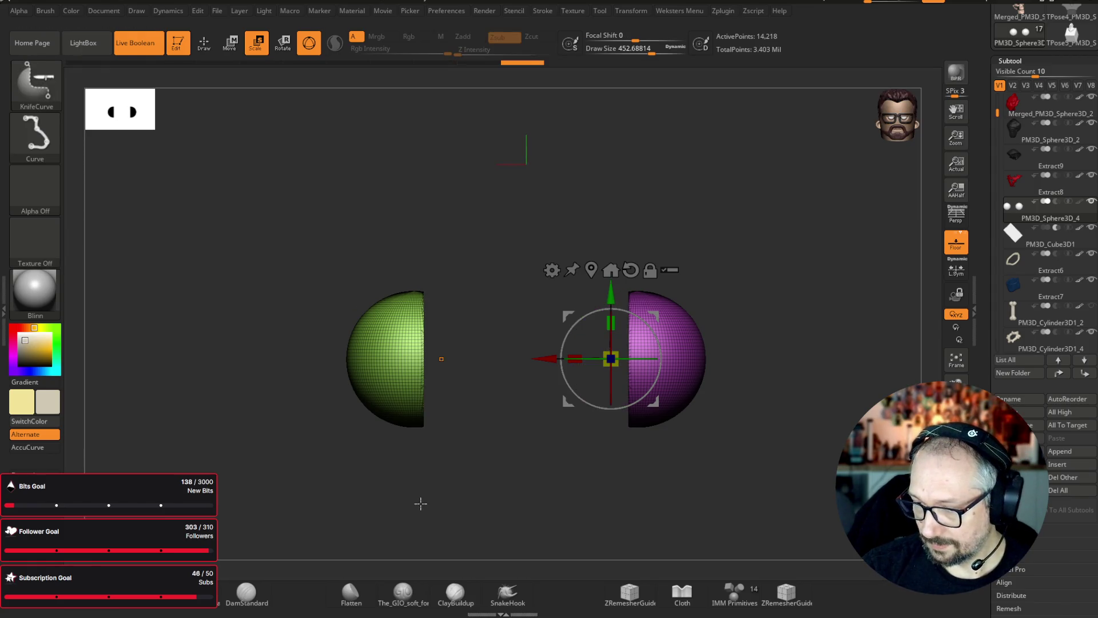
{"action": "key", "text": "shift+f"}
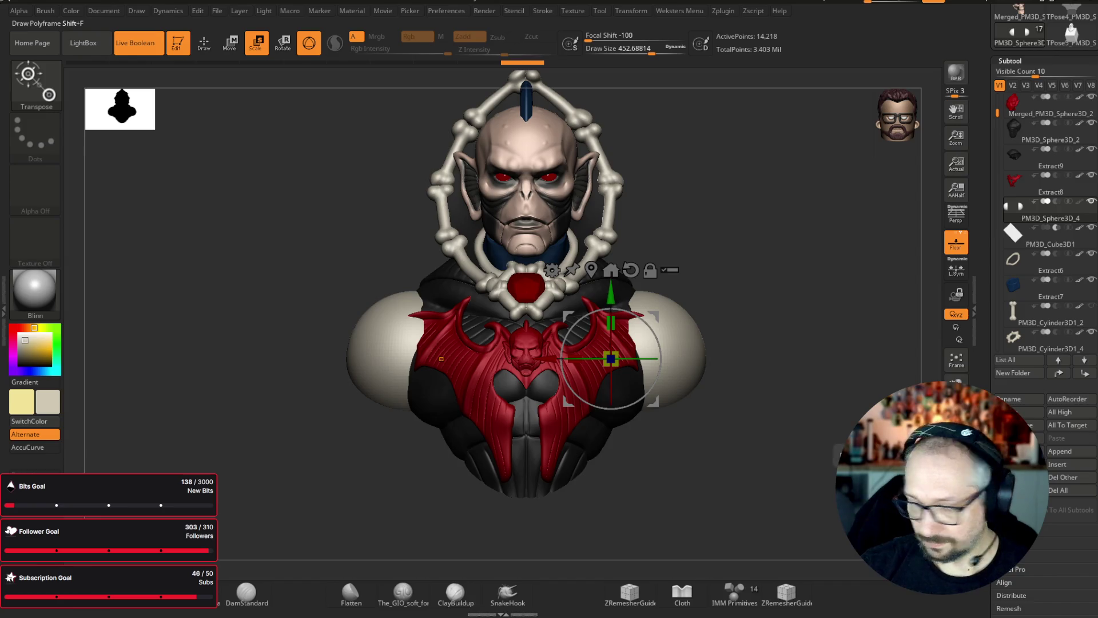
- Switch to the Move brush with a draw size of about 804
{"action": "mouse_move", "coordinate": [611, 403]}
{"action": "left_mouse_down"}
{"action": "mouse_move", "coordinate": [611, 388]}
{"action": "mouse_move", "coordinate": [675, 367]}
{"action": "mouse_move", "coordinate": [679, 350]}
{"action": "left_mouse_up"}
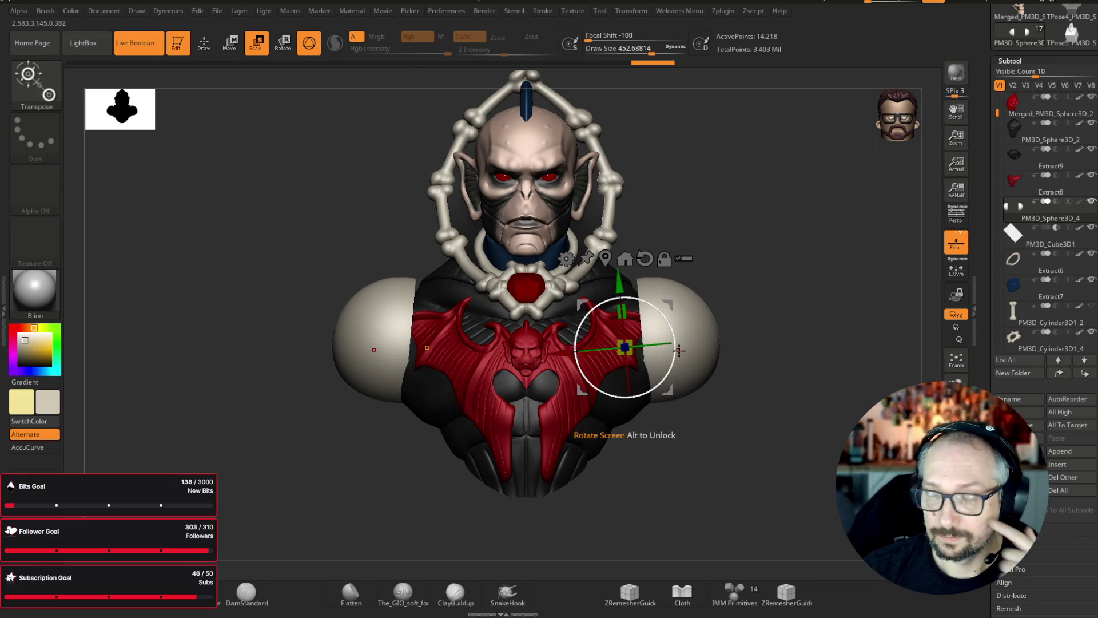
{"action": "key", "text": "q"}
{"action": "key", "text": "b"}
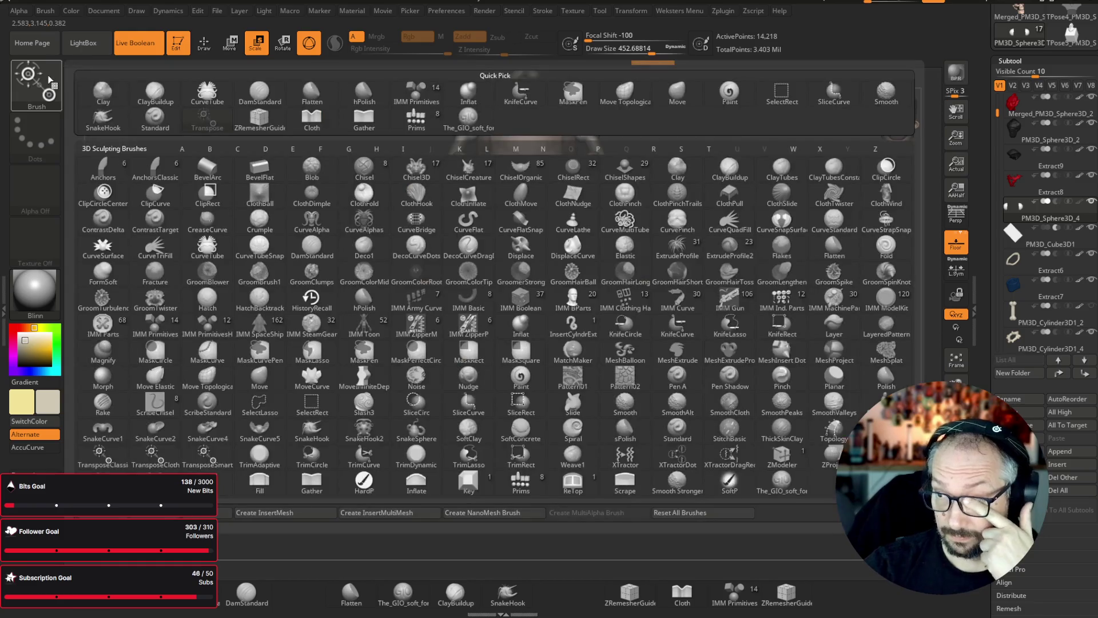
{"action": "key", "text": "m"}
{"action": "key", "text": "v"}
{"action": "left_click_drag", "start_coordinate": [645, 51], "coordinate": [673, 51]}
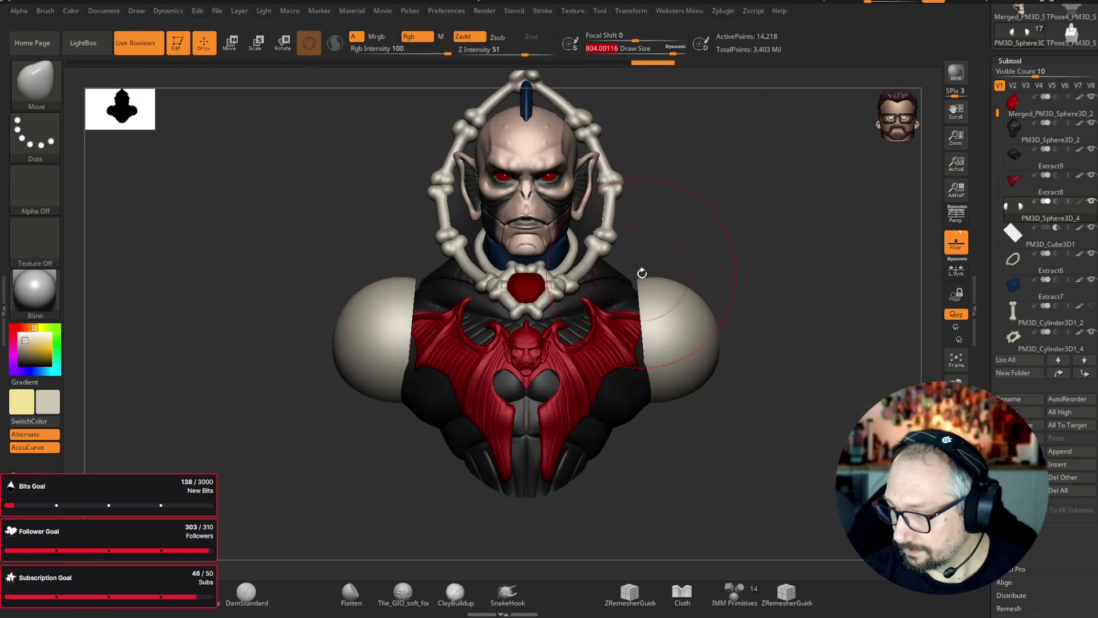
{"action": "mouse_move", "coordinate": [760, 258]}
{"action": "left_mouse_down"}
{"action": "mouse_move", "coordinate": [799, 253]}
{"action": "mouse_move", "coordinate": [641, 384]}
{"action": "left_mouse_up"}
- Push the shoulder pad edges outward symmetrically, undoing unwanted attempts
{"action": "mouse_move", "coordinate": [704, 298]}
{"action": "left_mouse_down"}
{"action": "mouse_move", "coordinate": [738, 312]}
{"action": "mouse_move", "coordinate": [767, 306]}
{"action": "left_mouse_up"}
{"action": "key", "text": "ctrl+z"}
{"action": "key", "text": "ctrl+z"}
{"action": "key", "text": "ctrl+z"}
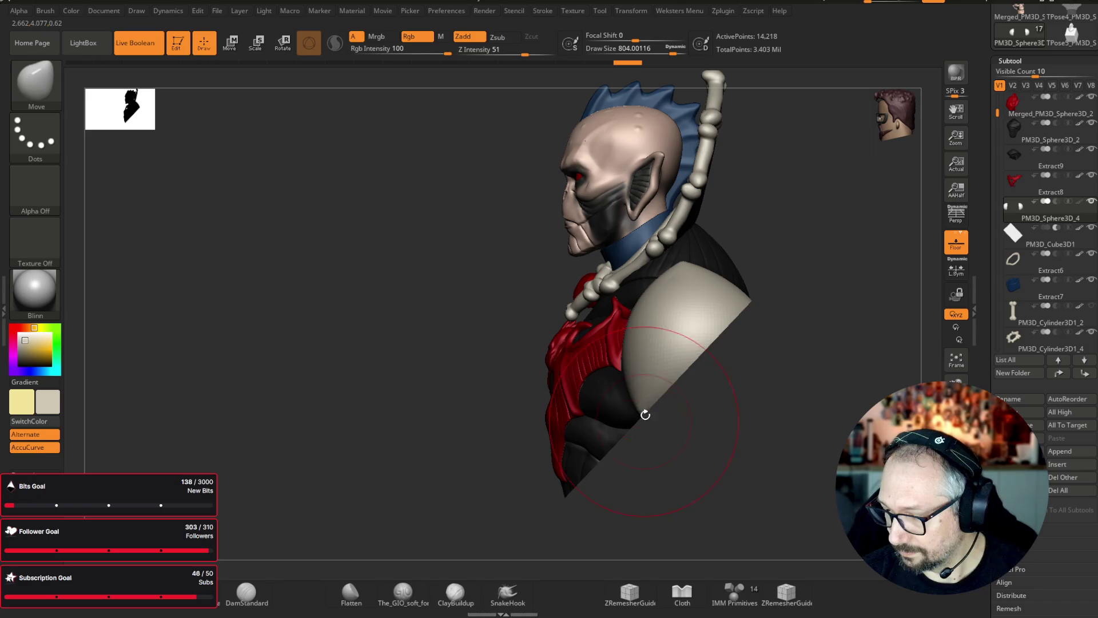
{"action": "left_click_drag", "start_coordinate": [873, 345], "coordinate": [795, 302]}
{"action": "left_click_drag", "start_coordinate": [658, 358], "coordinate": [684, 396]}
{"action": "left_click_drag", "start_coordinate": [822, 306], "coordinate": [801, 209]}
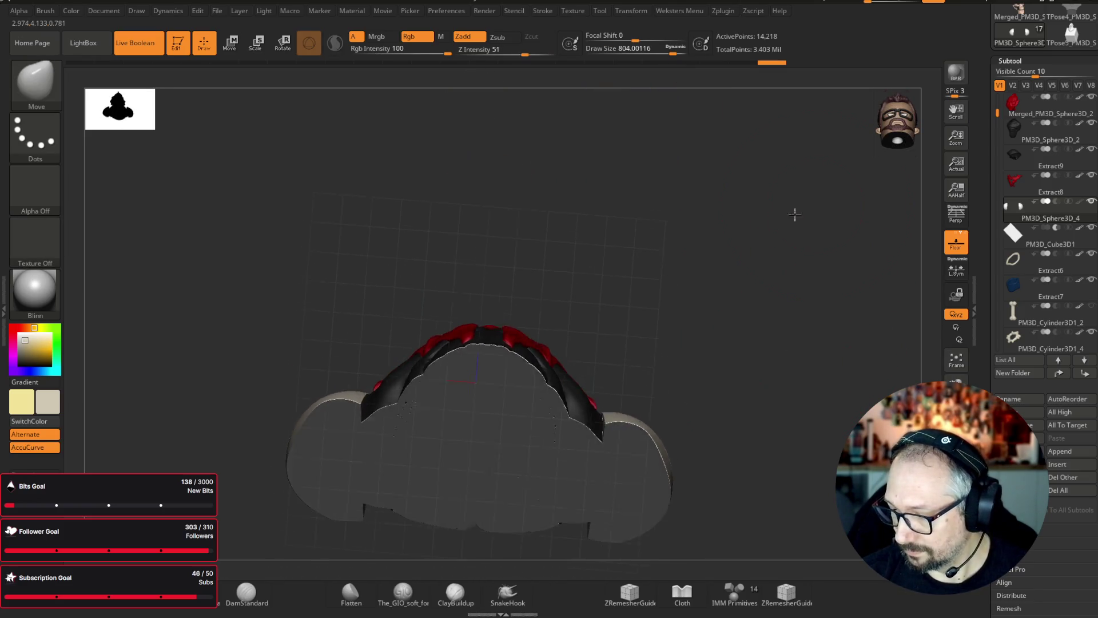
{"action": "mouse_move", "coordinate": [603, 422]}
{"action": "left_mouse_down"}
{"action": "mouse_move", "coordinate": [735, 441]}
{"action": "mouse_move", "coordinate": [706, 361]}
{"action": "mouse_move", "coordinate": [626, 379]}
{"action": "left_mouse_up"}
{"action": "key", "text": "ctrl+z"}
{"action": "key", "text": "ctrl+z"}
{"action": "key", "text": "ctrl+z"}
{"action": "key", "text": "shift"}
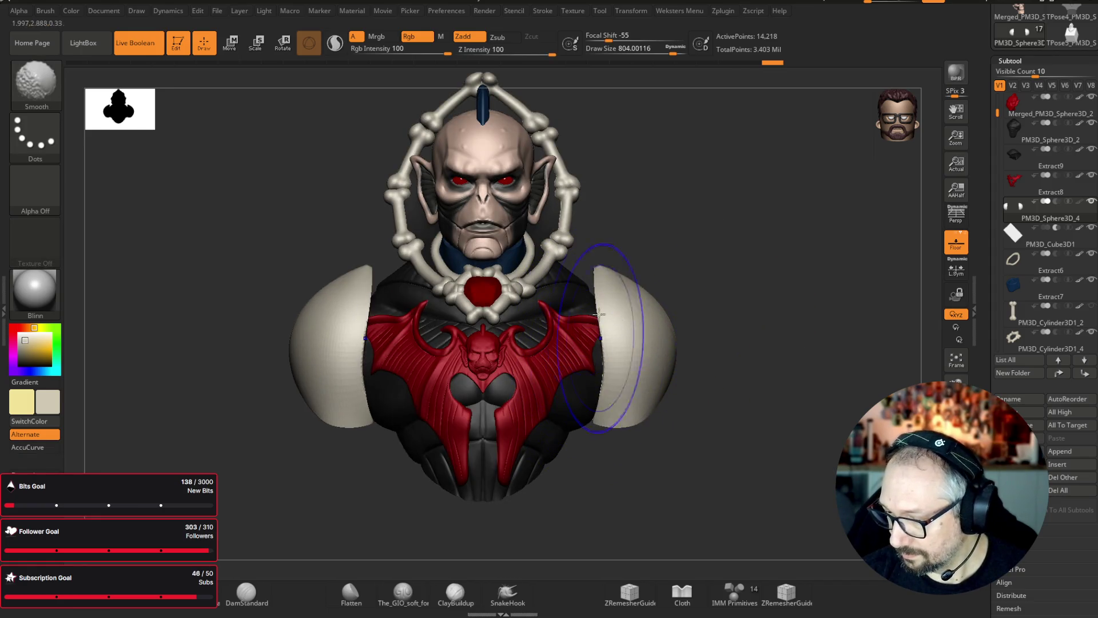
{"action": "left_click_drag", "start_coordinate": [752, 235], "coordinate": [593, 292]}
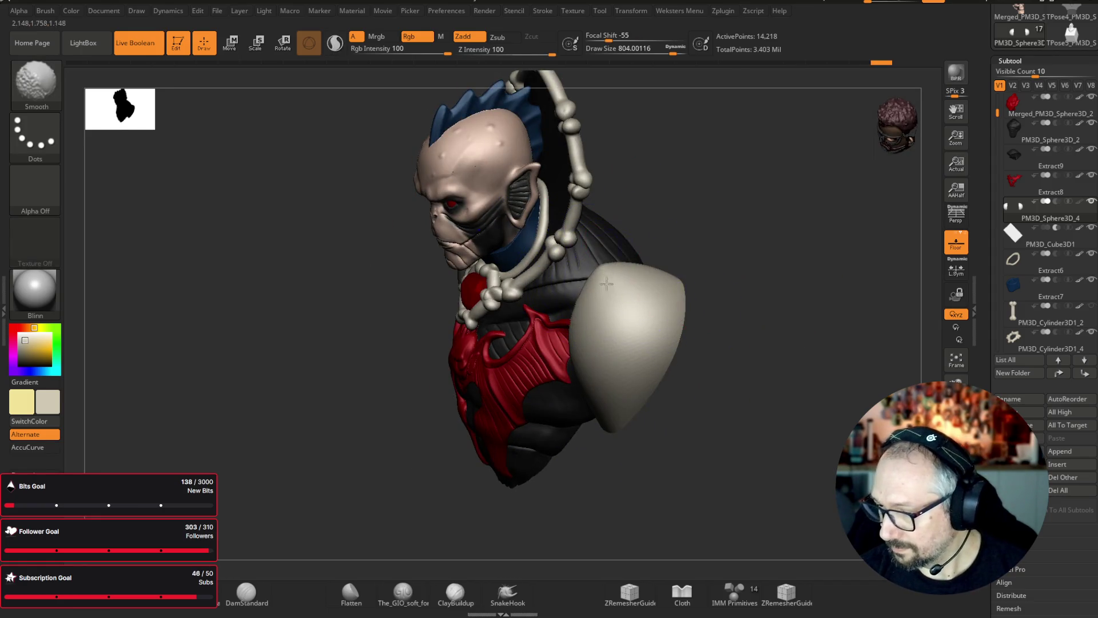
{"action": "key", "text": "ctrl+z"}
{"action": "key", "text": "ctrl+z"}
{"action": "key", "text": "ctrl+z"}
{"action": "mouse_move", "coordinate": [785, 269]}
{"action": "left_mouse_down"}
{"action": "mouse_move", "coordinate": [767, 257]}
{"action": "mouse_move", "coordinate": [843, 277]}
{"action": "mouse_move", "coordinate": [683, 142]}
{"action": "left_mouse_up"}
{"action": "key", "text": "f"}
- Pull both pads up into tall pointed tips using a 1000-size brush
{"action": "left_click_drag", "start_coordinate": [584, 273], "coordinate": [613, 244]}
{"action": "key", "text": "ctrl+z"}
{"action": "key", "text": "ctrl+z"}
{"action": "key", "text": "ctrl+z"}
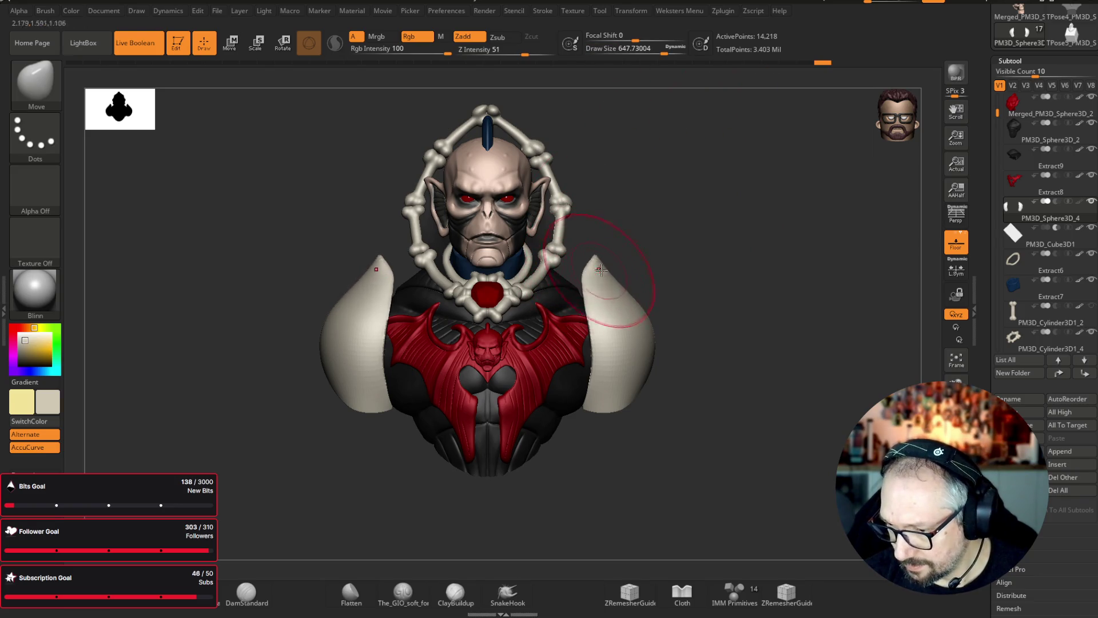
{"action": "mouse_move", "coordinate": [696, 233]}
{"action": "left_mouse_down"}
{"action": "mouse_move", "coordinate": [775, 204]}
{"action": "mouse_move", "coordinate": [875, 194]}
{"action": "mouse_move", "coordinate": [855, 252]}
{"action": "left_mouse_up"}
{"action": "key", "text": "ctrl+z"}
{"action": "key", "text": "ctrl+z"}
{"action": "key", "text": "ctrl+z"}
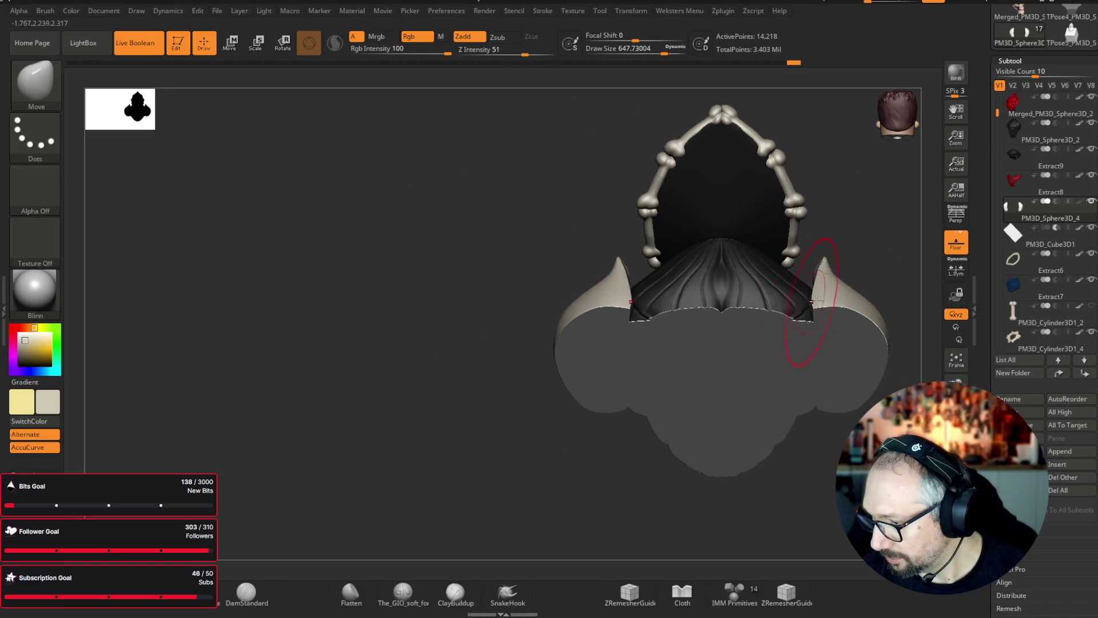
{"action": "key", "text": "ctrl+shift+z"}
{"action": "key", "text": "ctrl+shift+z"}
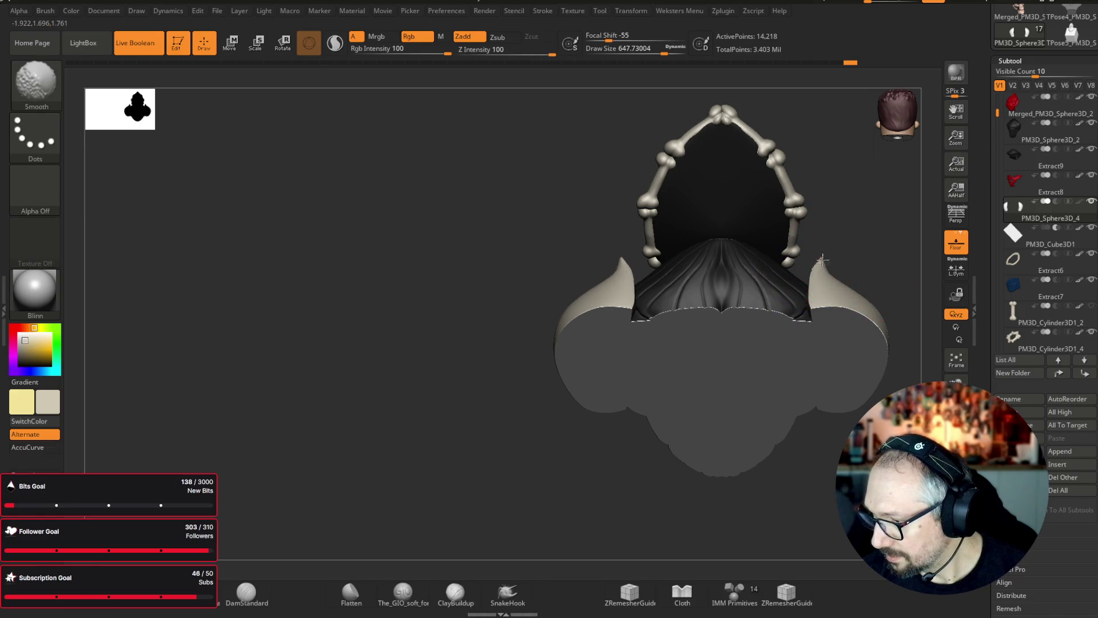
{"action": "mouse_move", "coordinate": [904, 239]}
{"action": "left_mouse_down"}
{"action": "mouse_move", "coordinate": [387, 318]}
{"action": "mouse_move", "coordinate": [229, 300]}
{"action": "left_mouse_up"}
{"action": "key", "text": "bracketright"}
{"action": "key", "text": "bracketright"}
{"action": "key", "text": "bracketright"}
{"action": "mouse_move", "coordinate": [775, 360]}
{"action": "left_mouse_down"}
{"action": "mouse_move", "coordinate": [767, 350]}
{"action": "mouse_move", "coordinate": [797, 404]}
{"action": "left_mouse_up"}
{"action": "mouse_move", "coordinate": [809, 466]}
{"action": "left_mouse_down"}
{"action": "mouse_move", "coordinate": [871, 374]}
{"action": "mouse_move", "coordinate": [796, 385]}
{"action": "mouse_move", "coordinate": [767, 400]}
{"action": "mouse_move", "coordinate": [762, 418]}
{"action": "left_mouse_up"}
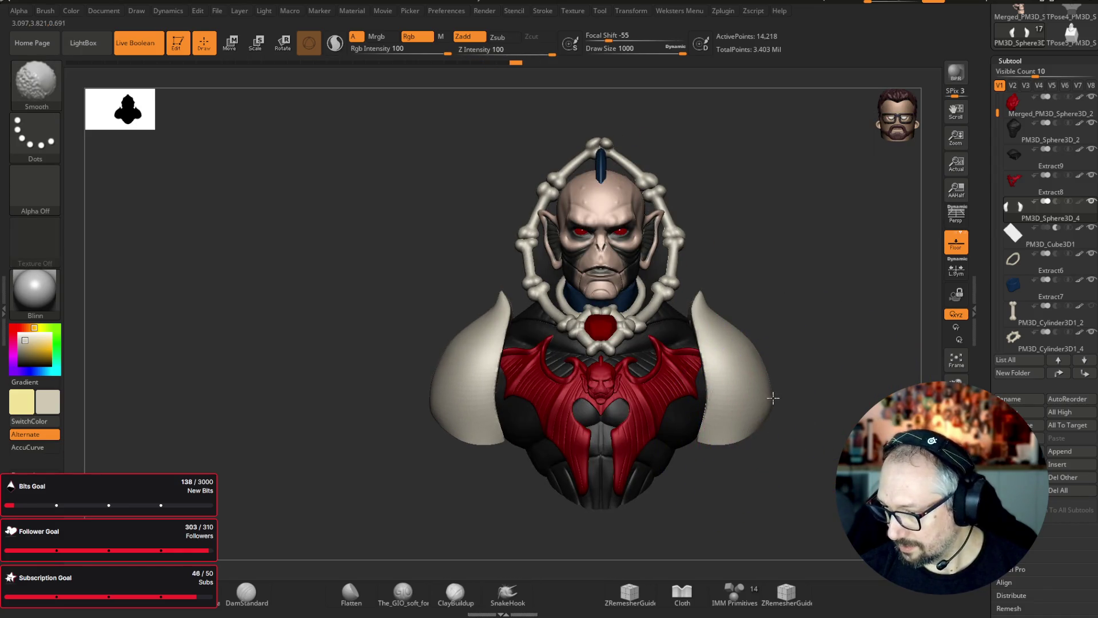
{"action": "left_click_drag", "start_coordinate": [829, 311], "coordinate": [752, 205], "text": "alt"}
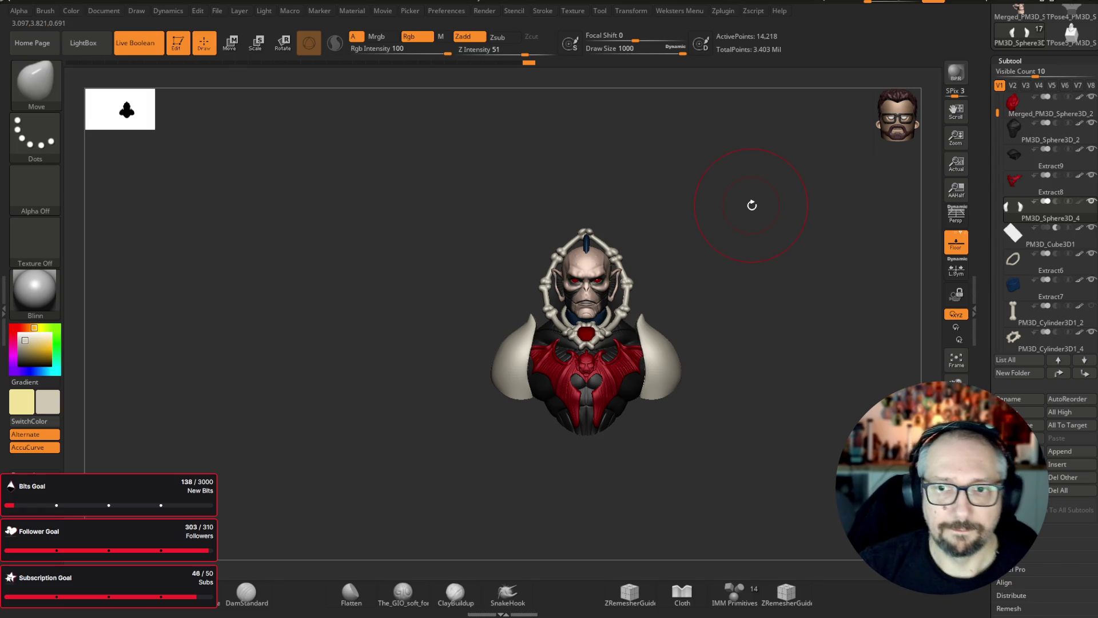
- Scale both shoulder pads down slightly with Scale Transpose so they sit tighter against the torso
{"action": "key", "text": "f"}
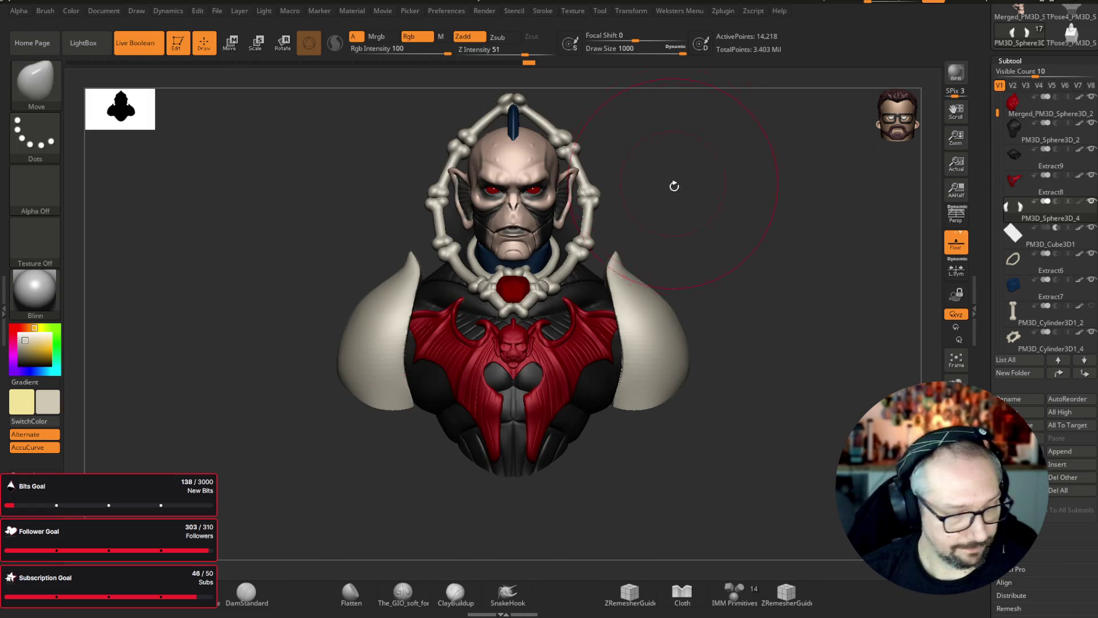
{"action": "key", "text": "e"}
{"action": "left_click_drag", "start_coordinate": [599, 342], "coordinate": [645, 378]}
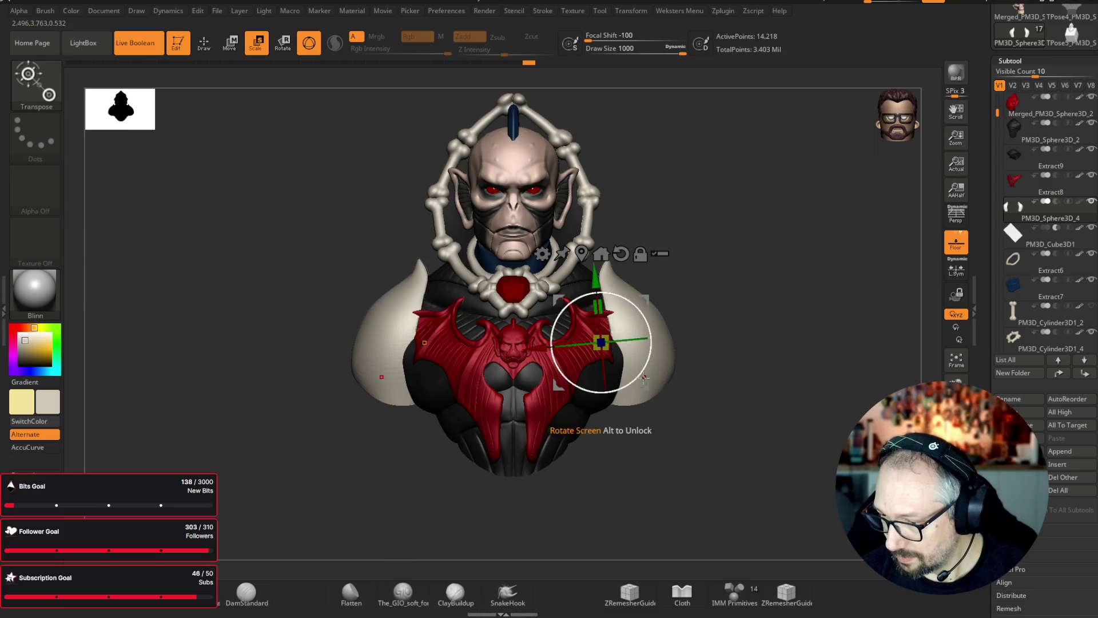
{"action": "mouse_move", "coordinate": [782, 255]}
{"action": "left_mouse_down"}
{"action": "mouse_move", "coordinate": [820, 163]}
{"action": "mouse_move", "coordinate": [704, 286]}
{"action": "left_mouse_up"}
{"action": "mouse_move", "coordinate": [656, 373]}
{"action": "left_mouse_down"}
{"action": "mouse_move", "coordinate": [692, 333]}
{"action": "mouse_move", "coordinate": [841, 383]}
{"action": "mouse_move", "coordinate": [832, 357]}
{"action": "left_mouse_up"}
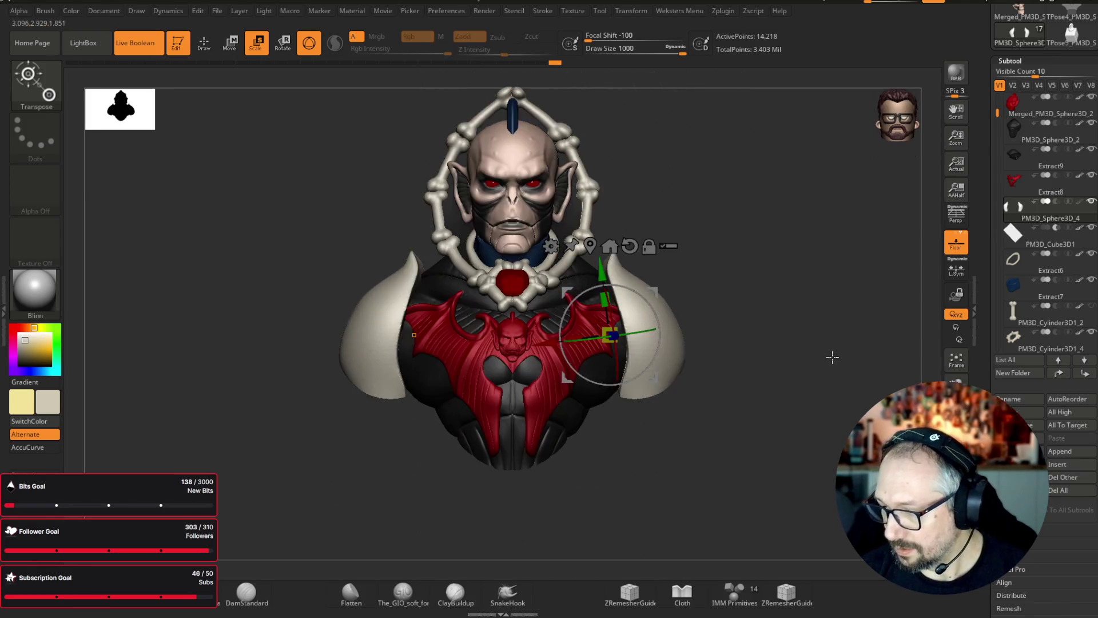
- Switch back to sculpting with the Move brush at a draw size of about 835
{"action": "key", "text": "q"}
{"action": "key", "text": "b"}
{"action": "key", "text": "m"}
{"action": "key", "text": "v"}
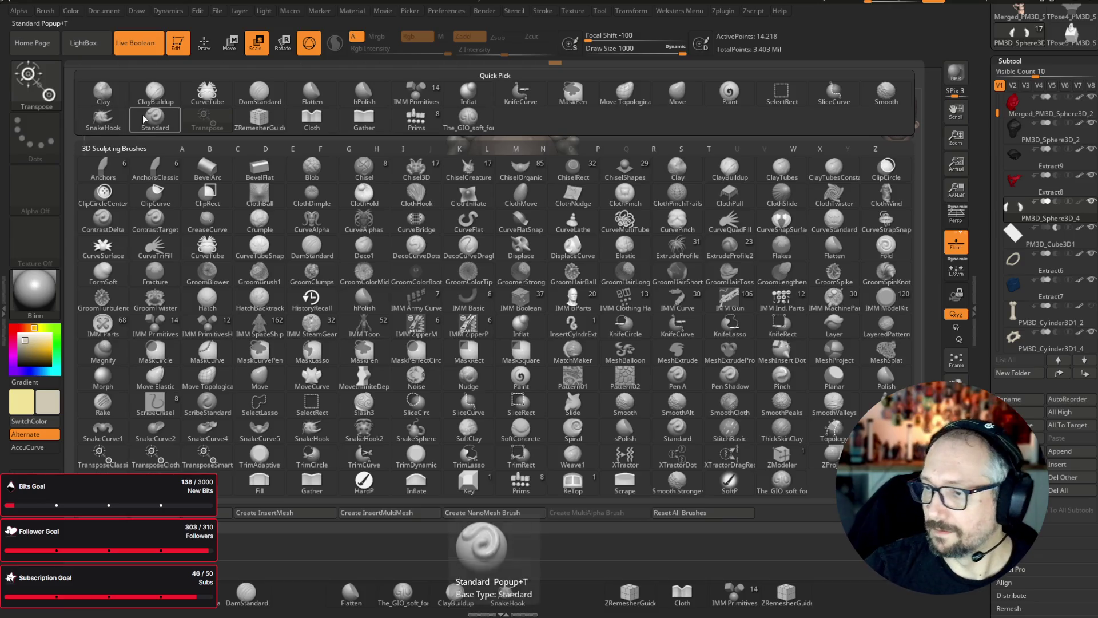
{"action": "left_click_drag", "start_coordinate": [752, 133], "coordinate": [709, 171]}
{"action": "left_click_drag", "start_coordinate": [683, 53], "coordinate": [675, 53]}
{"action": "left_click_drag", "start_coordinate": [588, 404], "coordinate": [650, 345]}
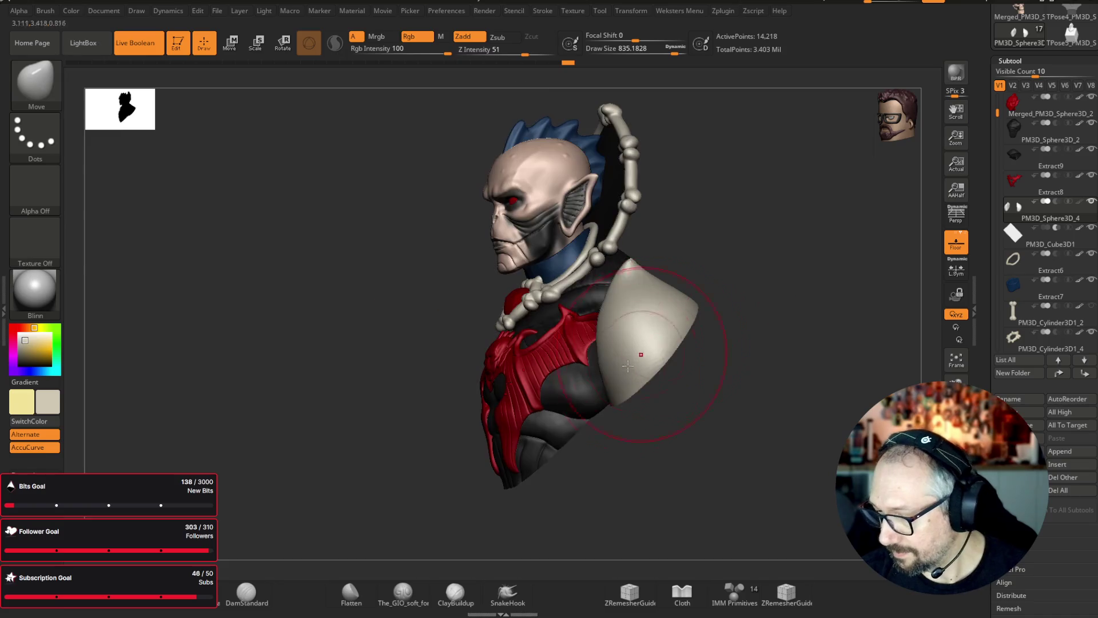
{"action": "mouse_move", "coordinate": [602, 385]}
{"action": "left_mouse_down", "text": "shift"}
{"action": "mouse_move", "coordinate": [777, 294]}
{"action": "mouse_move", "coordinate": [625, 368]}
{"action": "left_mouse_up", "text": "shift"}
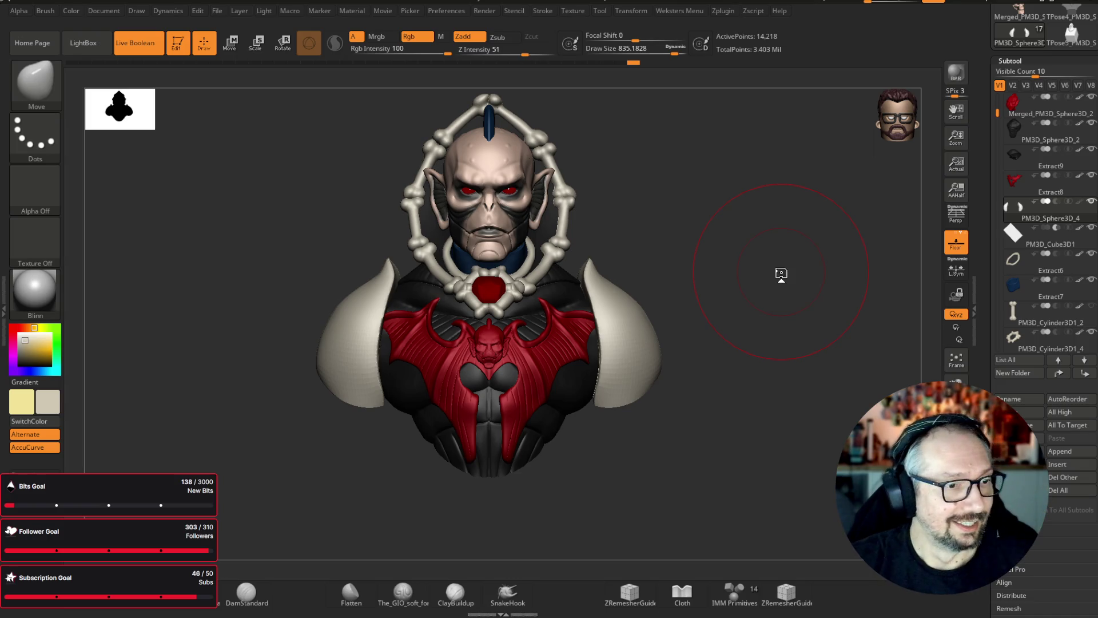
{"action": "key", "text": "bracketleft"}
{"action": "key", "text": "bracketleft"}
{"action": "mouse_move", "coordinate": [718, 128]}
{"action": "left_mouse_down"}
{"action": "mouse_move", "coordinate": [731, 235]}
{"action": "mouse_move", "coordinate": [598, 331]}
{"action": "left_mouse_up"}
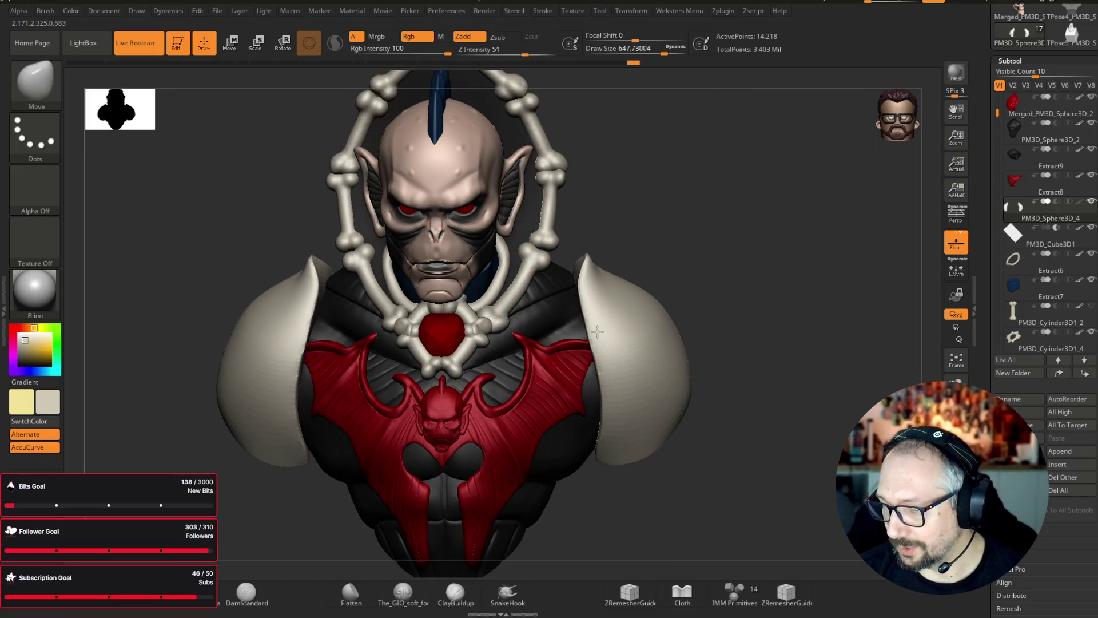
- Solo the shoulder pads and run ZRemesher twice to get about 9,824 points
{"action": "left_click", "coordinate": [625, 331], "text": "ctrl+shift"}
{"action": "key", "text": "f"}
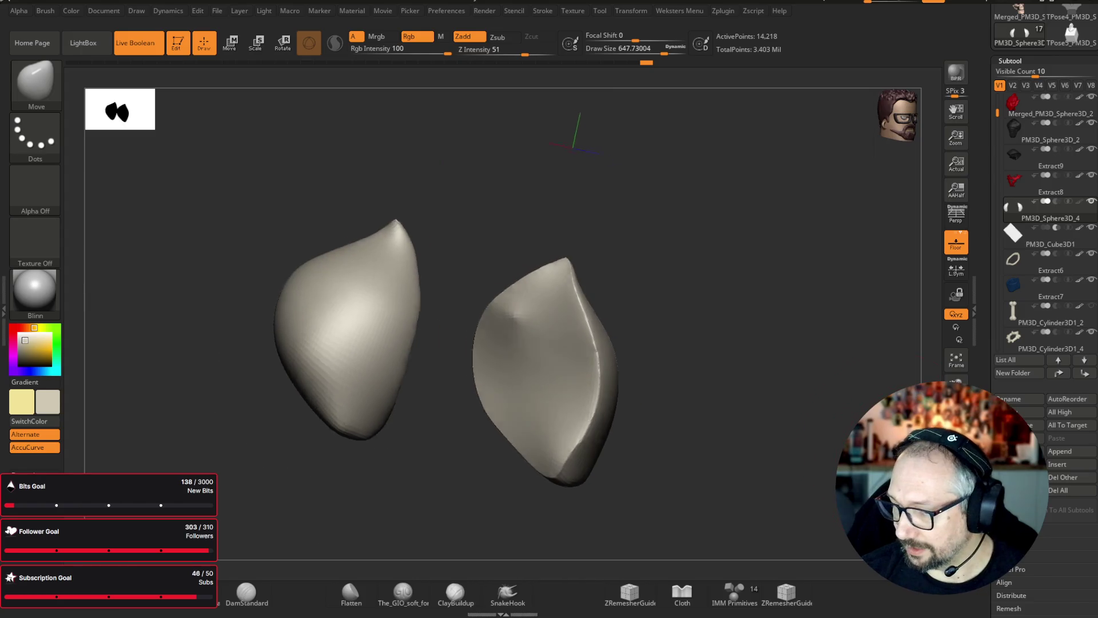
{"action": "scroll", "coordinate": [1041, 419], "scroll_direction": "down", "scroll_amount": 10}
{"action": "left_click", "coordinate": [1020, 263]}
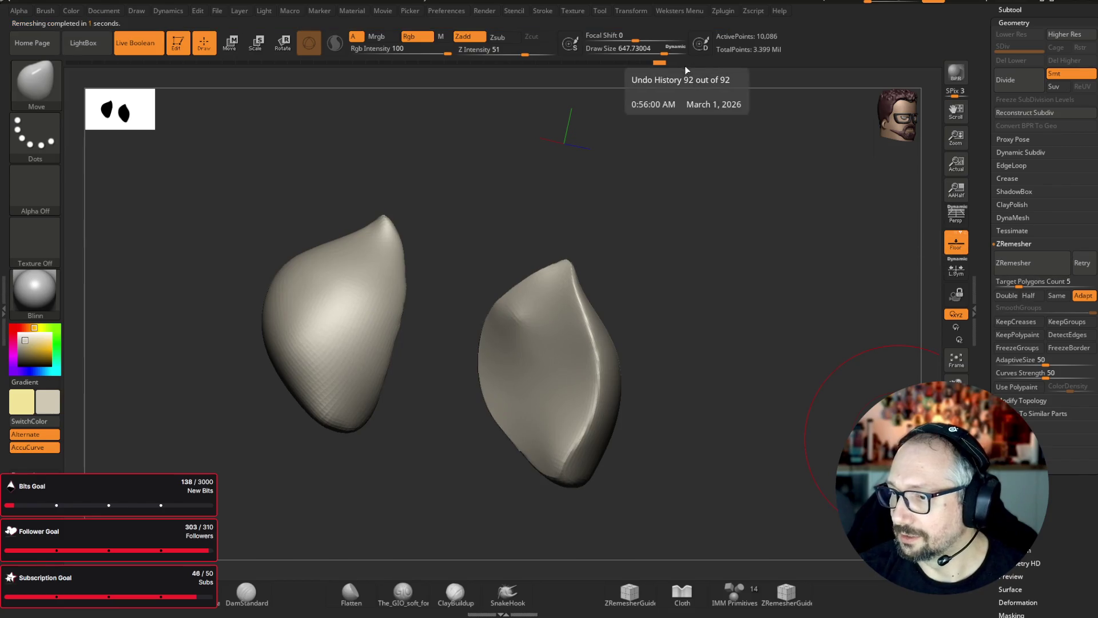
{"action": "left_click", "coordinate": [1008, 258]}
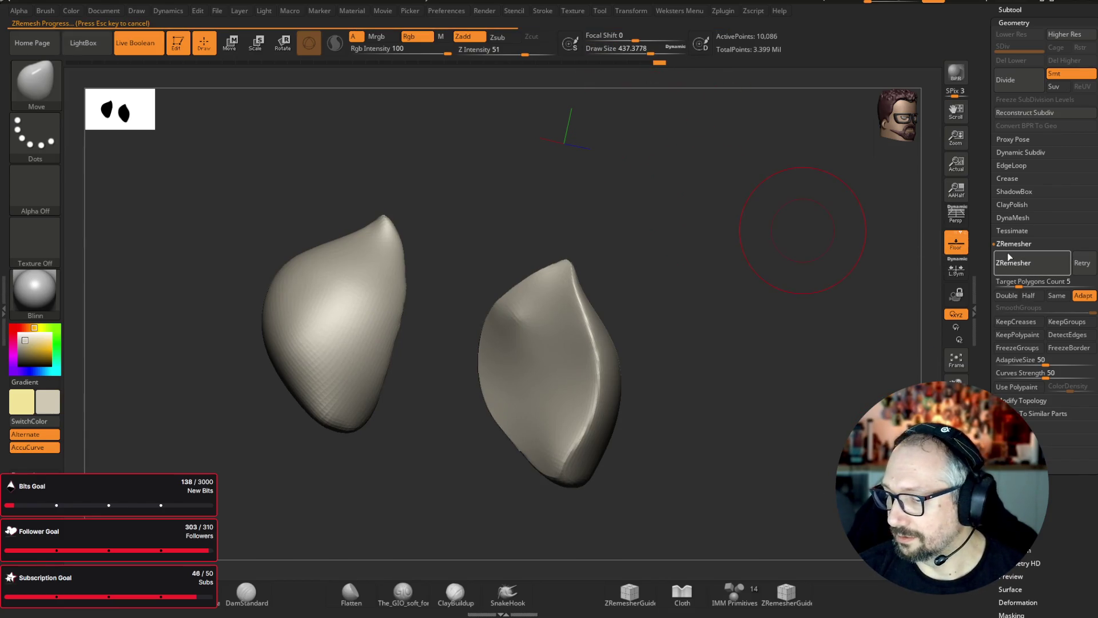
- Turn AccuCurve off, smooth the right pad, and turn Solo off to show the full bust
{"action": "key", "text": "shift"}
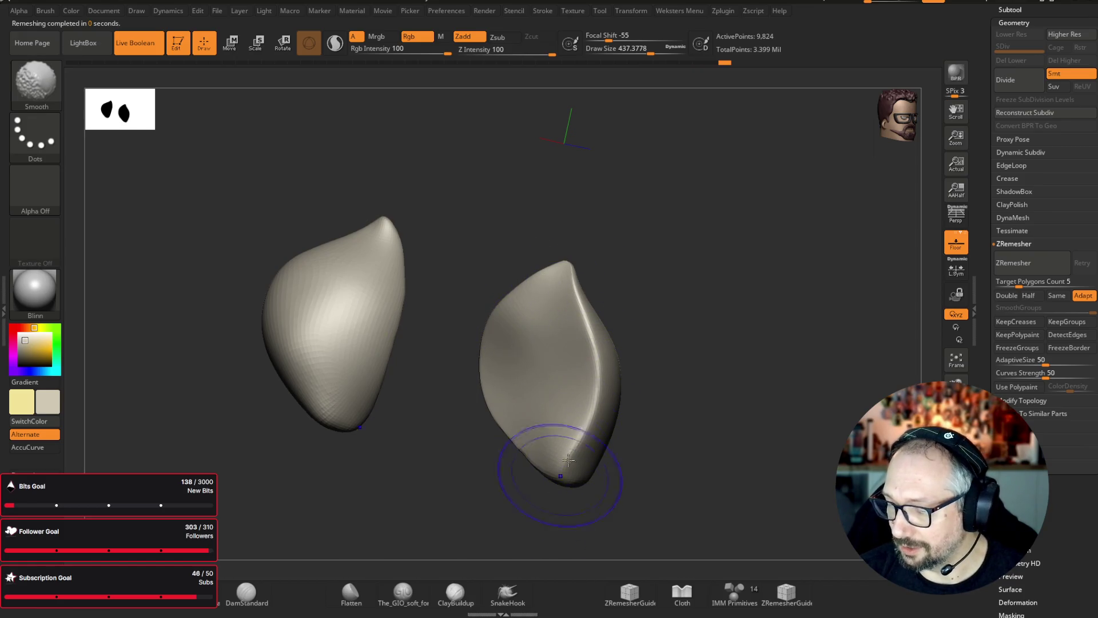
{"action": "mouse_move", "coordinate": [796, 363]}
{"action": "left_mouse_down"}
{"action": "mouse_move", "coordinate": [831, 334]}
{"action": "mouse_move", "coordinate": [762, 319]}
{"action": "mouse_move", "coordinate": [585, 366]}
{"action": "left_mouse_up"}
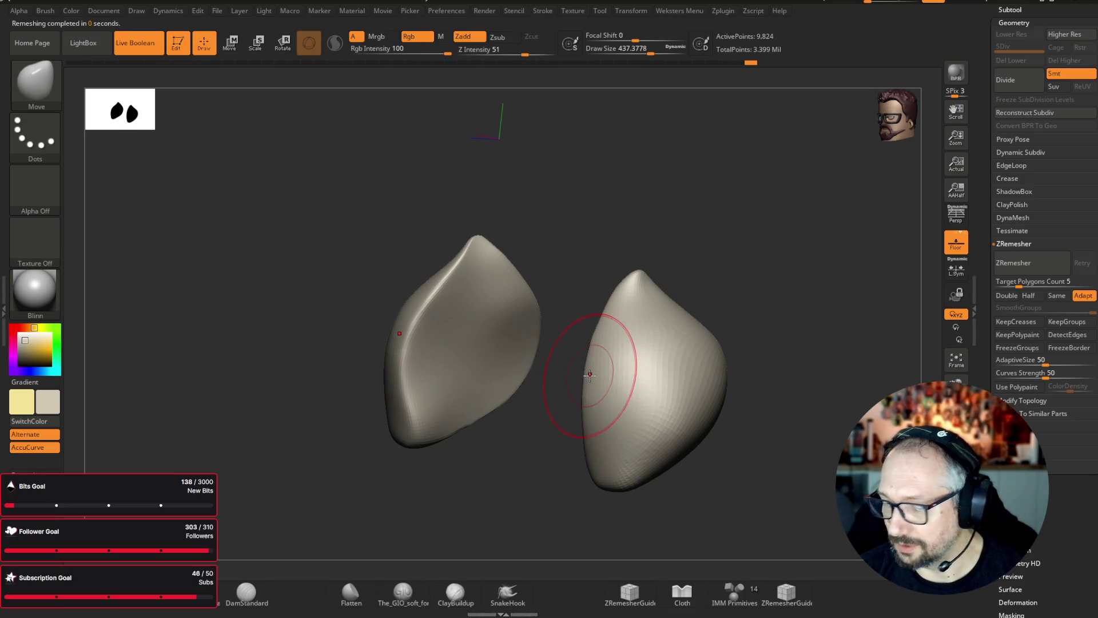
{"action": "left_click", "coordinate": [41, 449]}
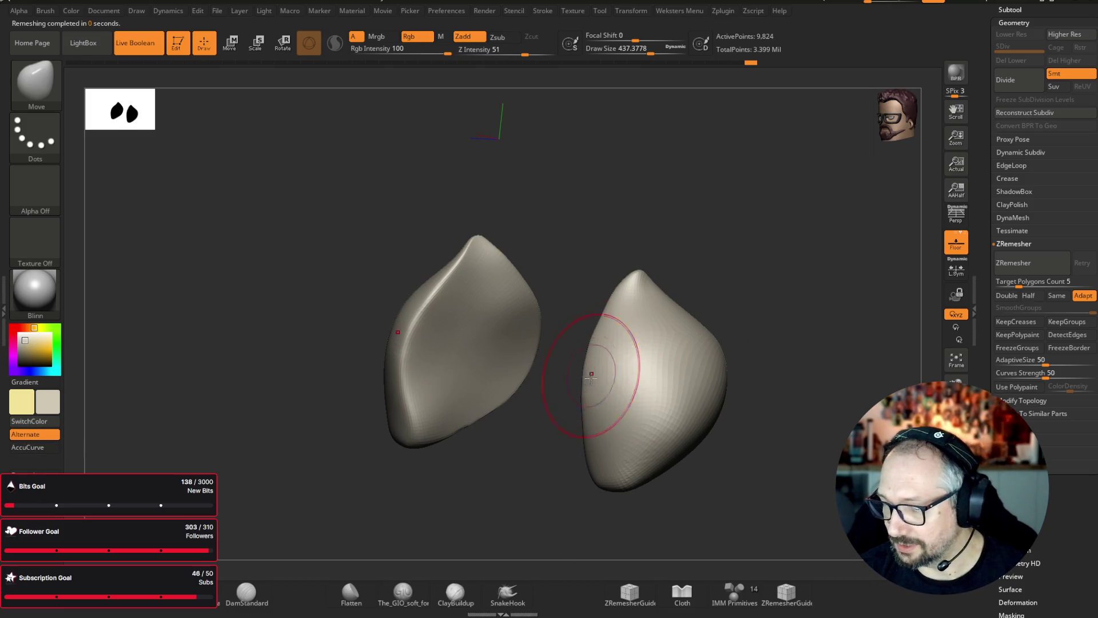
{"action": "key", "text": "shift"}
{"action": "mouse_move", "coordinate": [586, 419]}
{"action": "left_mouse_down", "text": "shift"}
{"action": "mouse_move", "coordinate": [576, 417]}
{"action": "mouse_move", "coordinate": [612, 354]}
{"action": "left_mouse_up", "text": "shift"}
{"action": "mouse_move", "coordinate": [514, 405]}
{"action": "left_mouse_down"}
{"action": "mouse_move", "coordinate": [838, 306]}
{"action": "mouse_move", "coordinate": [689, 199]}
{"action": "left_mouse_up"}
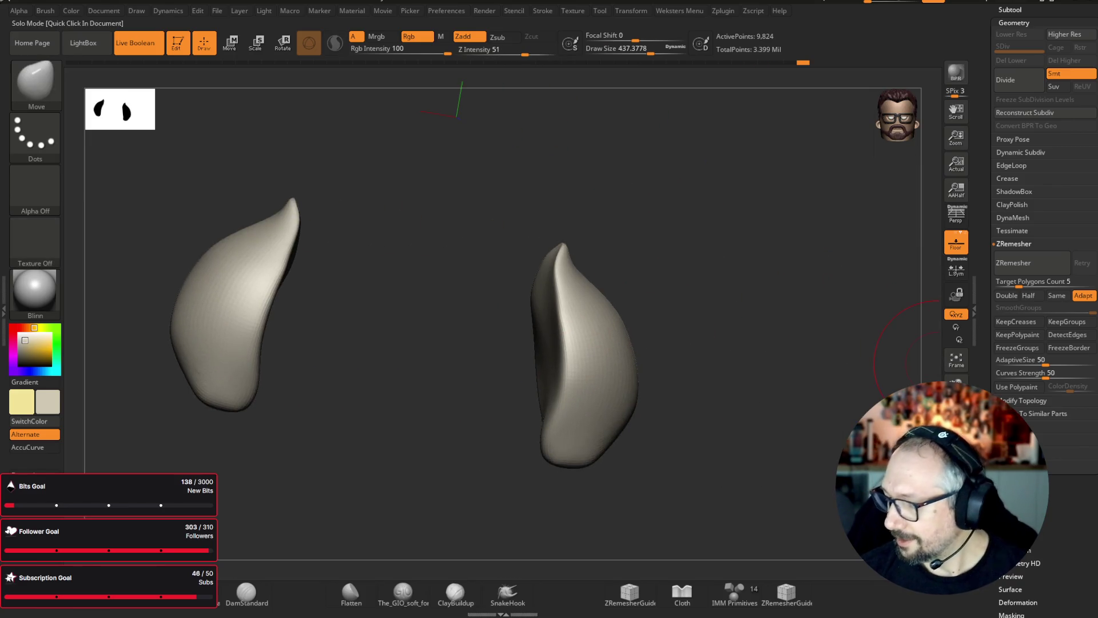
{"action": "left_click", "coordinate": [956, 509]}
{"action": "left_click_drag", "start_coordinate": [870, 332], "coordinate": [822, 272]}
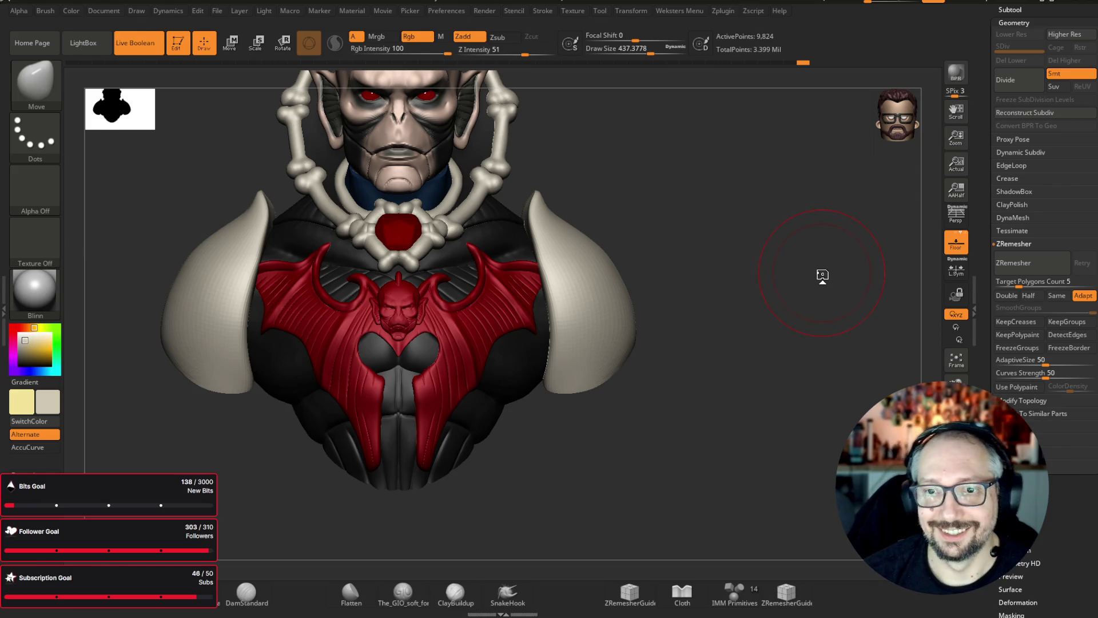
- Pull both shoulder-pad tips symmetrically and pick the Gather brush, checking from several angles
{"action": "left_click_drag", "start_coordinate": [563, 243], "coordinate": [537, 187]}
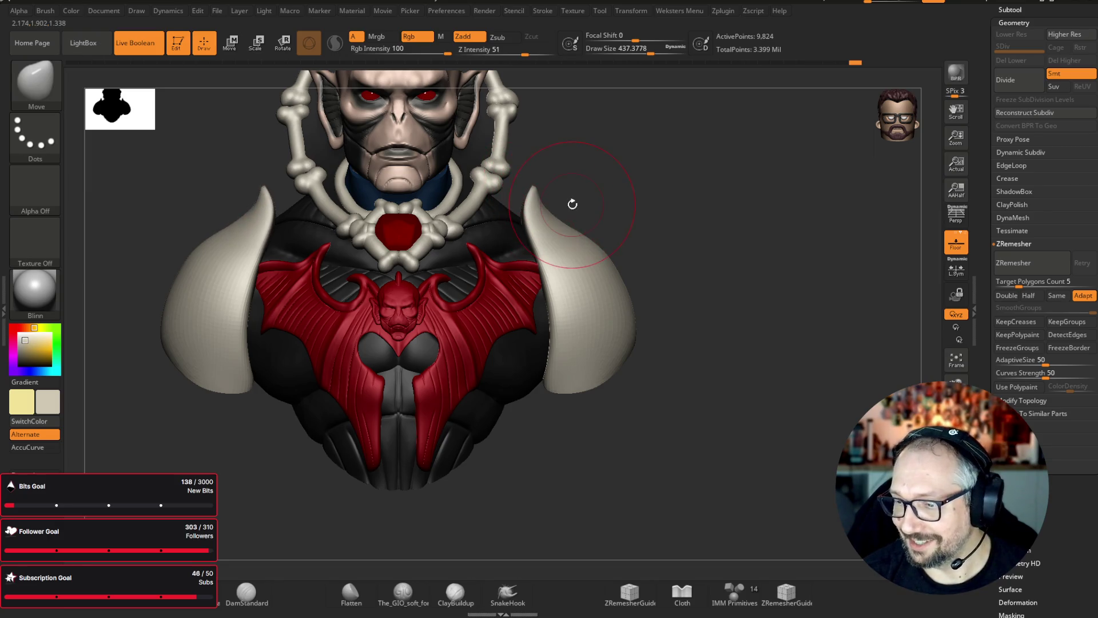
{"action": "mouse_move", "coordinate": [751, 161]}
{"action": "left_mouse_down"}
{"action": "mouse_move", "coordinate": [806, 162]}
{"action": "mouse_move", "coordinate": [760, 216]}
{"action": "mouse_move", "coordinate": [755, 243]}
{"action": "mouse_move", "coordinate": [705, 194]}
{"action": "left_mouse_up"}
{"action": "key", "text": "b"}
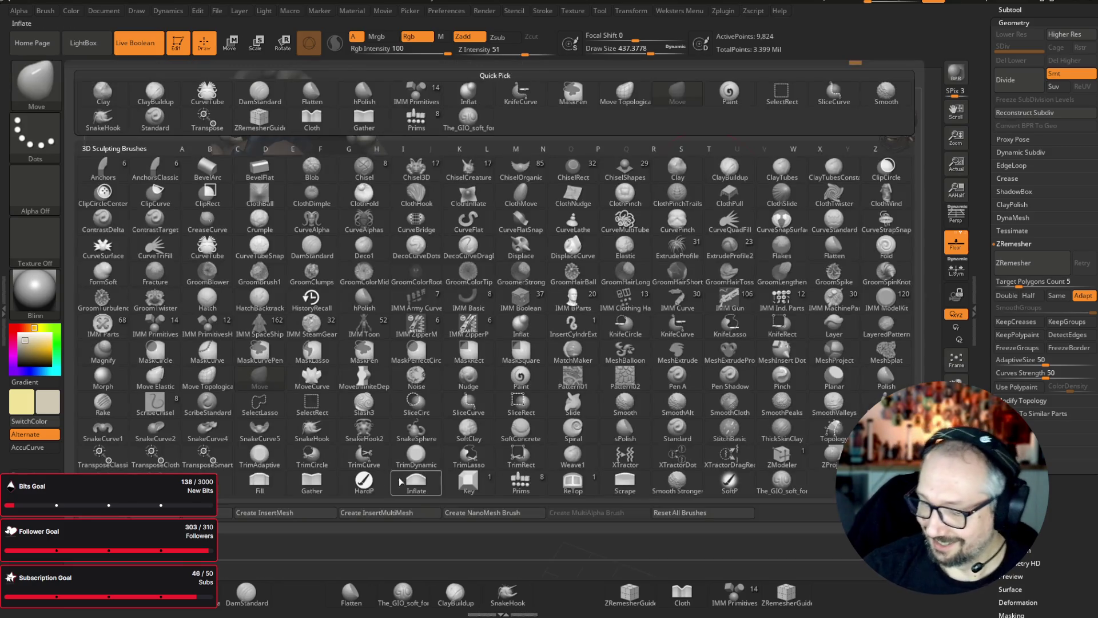
{"action": "left_click", "coordinate": [326, 436]}
{"action": "left_click_drag", "start_coordinate": [549, 412], "coordinate": [581, 289]}
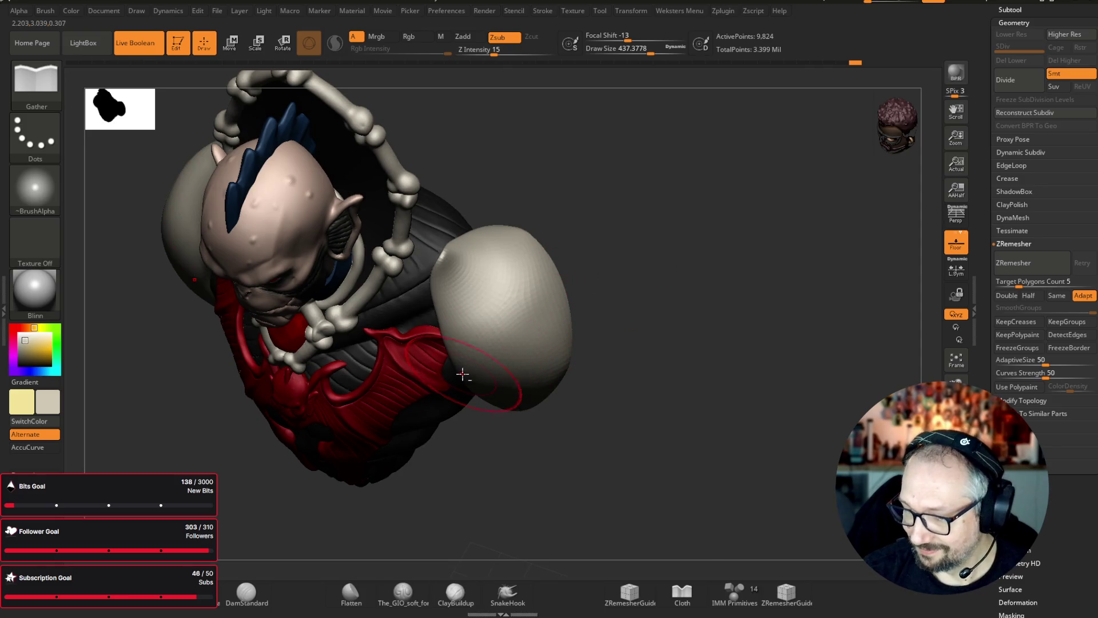
{"action": "mouse_move", "coordinate": [748, 254]}
{"action": "left_mouse_down", "text": "shift"}
{"action": "mouse_move", "coordinate": [754, 199]}
{"action": "mouse_move", "coordinate": [716, 275]}
{"action": "mouse_move", "coordinate": [608, 276]}
{"action": "left_mouse_up", "text": "shift"}
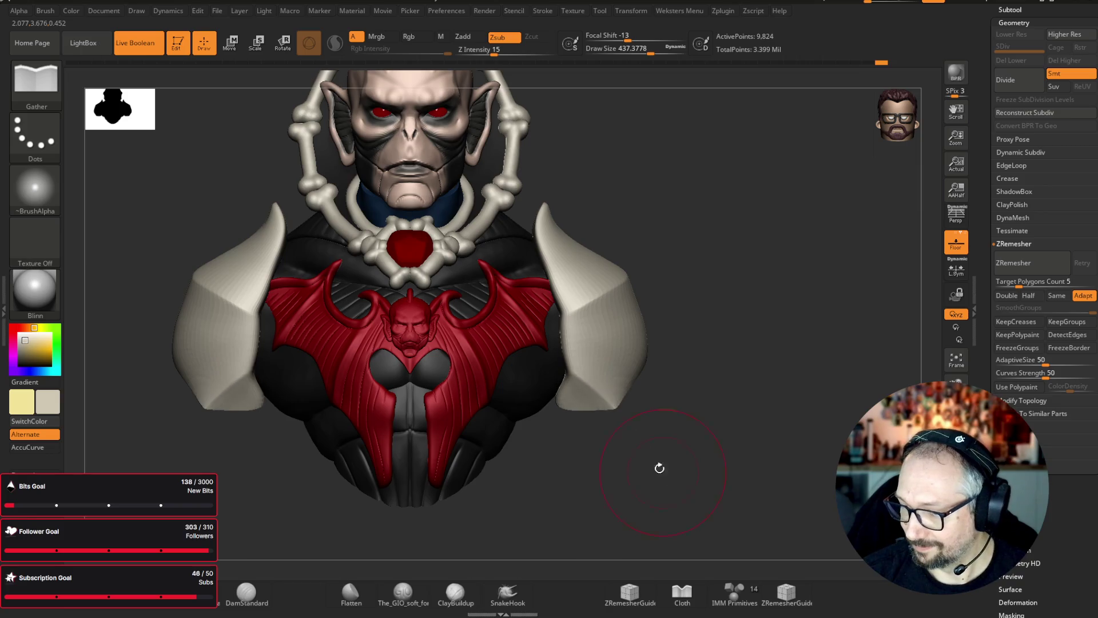
{"action": "mouse_move", "coordinate": [724, 397]}
{"action": "left_mouse_down"}
{"action": "mouse_move", "coordinate": [718, 387]}
{"action": "mouse_move", "coordinate": [789, 372]}
{"action": "mouse_move", "coordinate": [755, 359]}
{"action": "mouse_move", "coordinate": [679, 363]}
{"action": "mouse_move", "coordinate": [770, 387]}
{"action": "mouse_move", "coordinate": [745, 370]}
{"action": "left_mouse_up"}
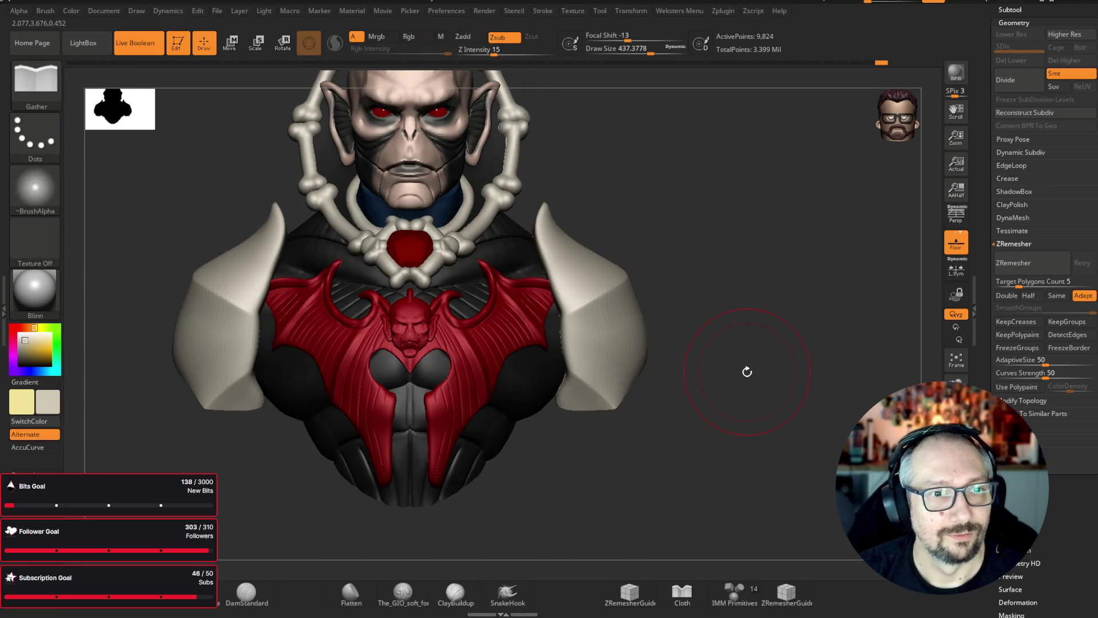
{"action": "mouse_move", "coordinate": [747, 372]}
{"action": "left_mouse_down"}
{"action": "mouse_move", "coordinate": [765, 206]}
{"action": "mouse_move", "coordinate": [688, 245]}
{"action": "left_mouse_up"}
{"action": "left_click_drag", "start_coordinate": [807, 171], "coordinate": [784, 187]}
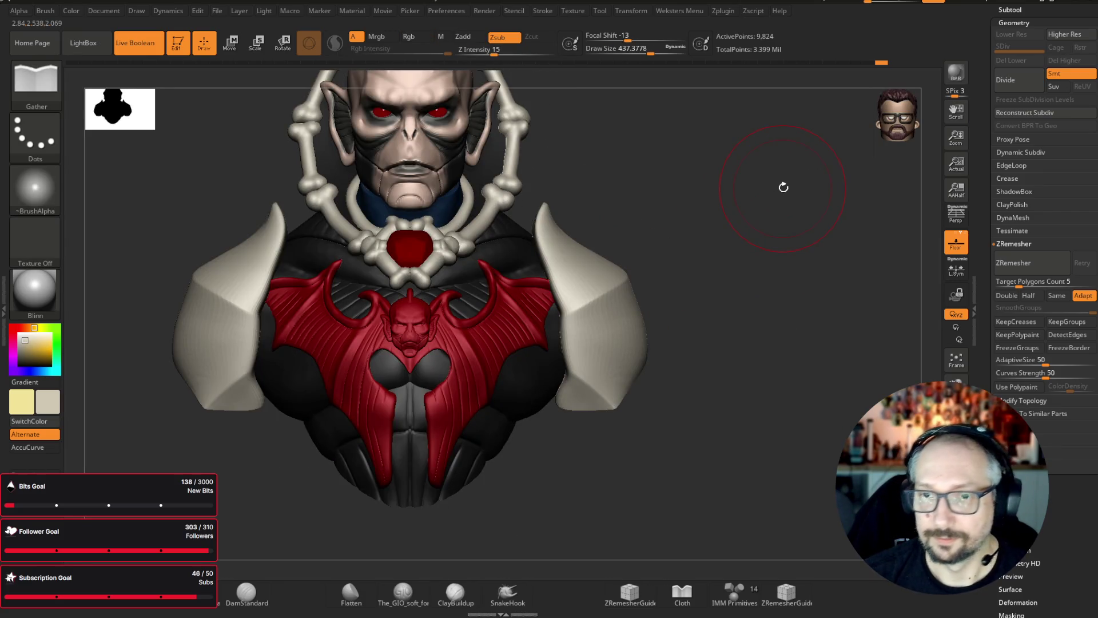
- Fill both shoulder pads with a mid-grey colour
{"action": "key", "text": "c"}
{"action": "key", "text": "ctrl+f"}
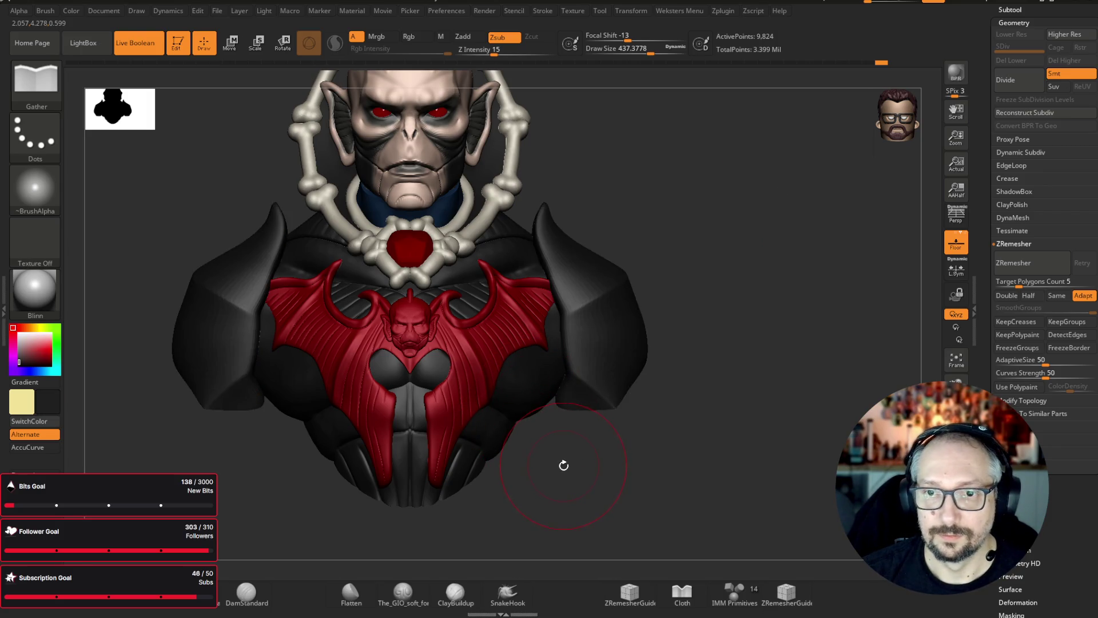
{"action": "left_click", "coordinate": [12, 363]}
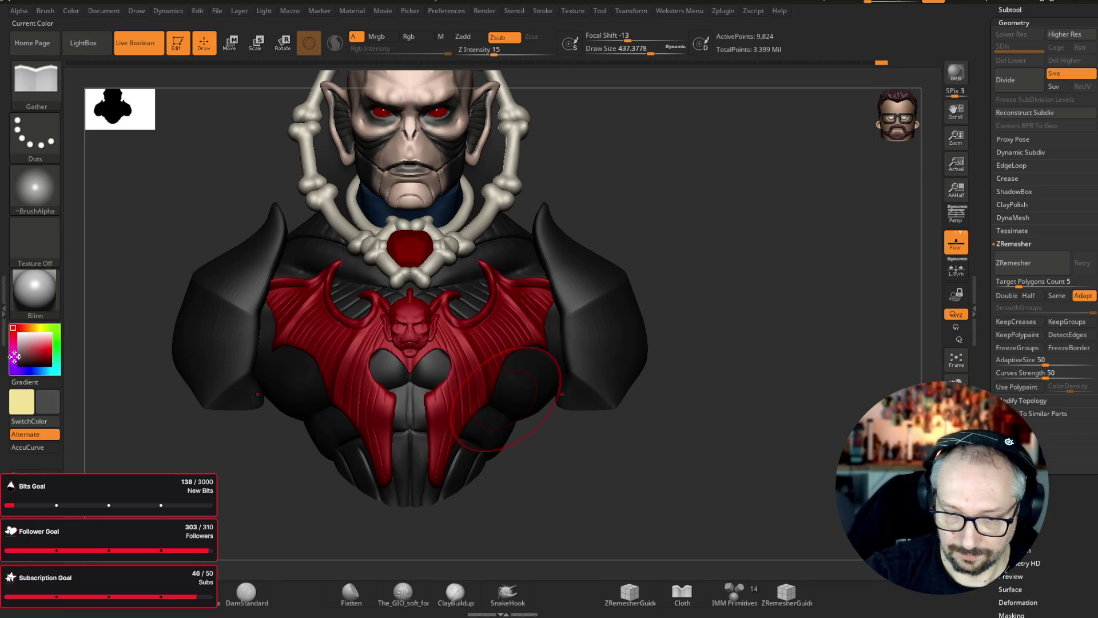
{"action": "key", "text": "ctrl+f"}
- Subdivide the pads one more level and show them soloed with the Polyframe wireframe
{"action": "key", "text": "ctrl+d"}
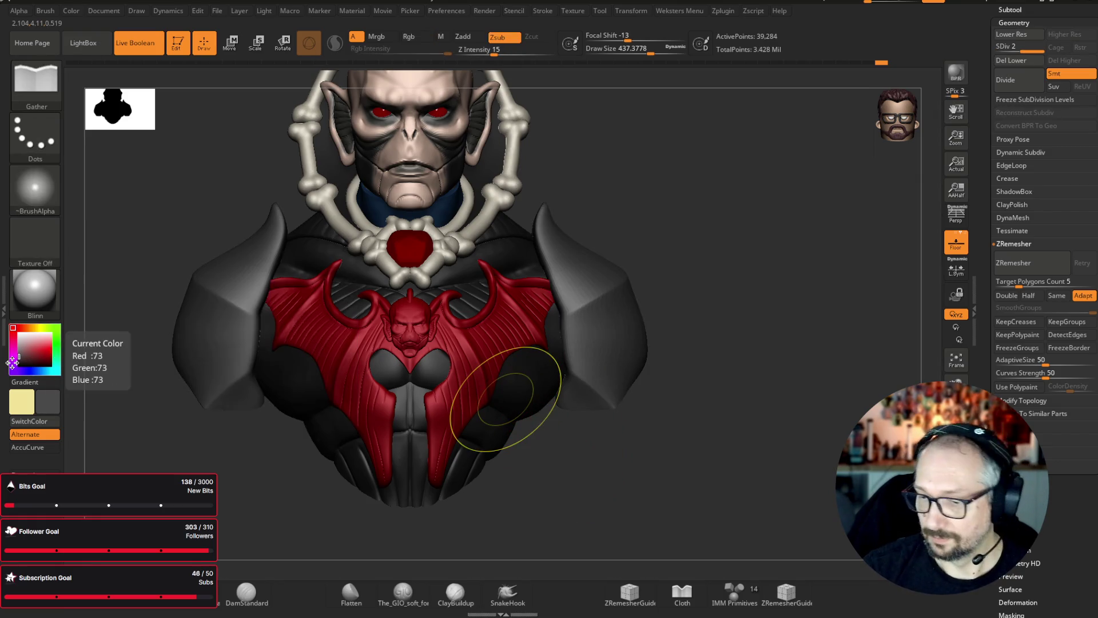
{"action": "left_click_drag", "start_coordinate": [753, 164], "coordinate": [738, 137]}
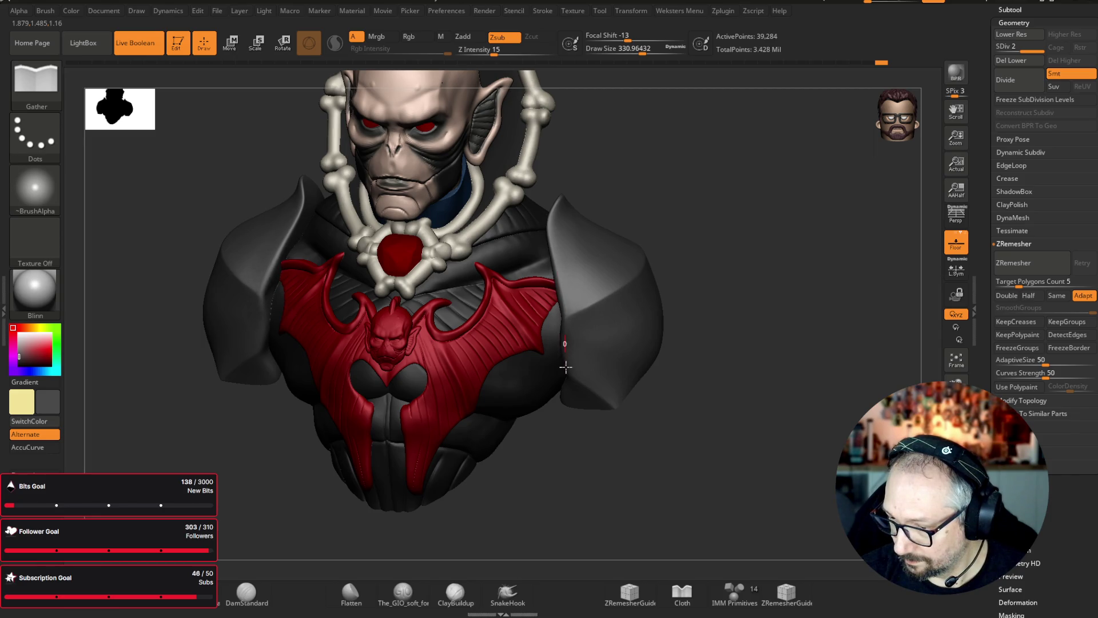
{"action": "mouse_move", "coordinate": [552, 450]}
{"action": "left_mouse_down"}
{"action": "mouse_move", "coordinate": [816, 297]}
{"action": "mouse_move", "coordinate": [757, 227]}
{"action": "mouse_move", "coordinate": [770, 157]}
{"action": "mouse_move", "coordinate": [599, 188]}
{"action": "left_mouse_up"}
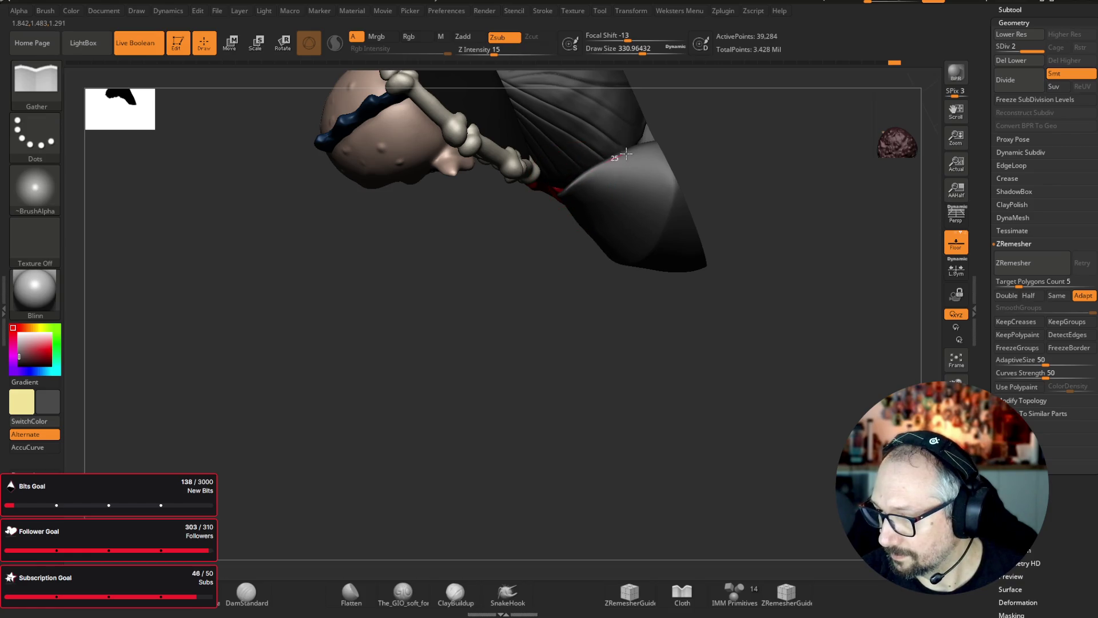
{"action": "left_click_drag", "start_coordinate": [831, 121], "coordinate": [826, 170], "text": "shift"}
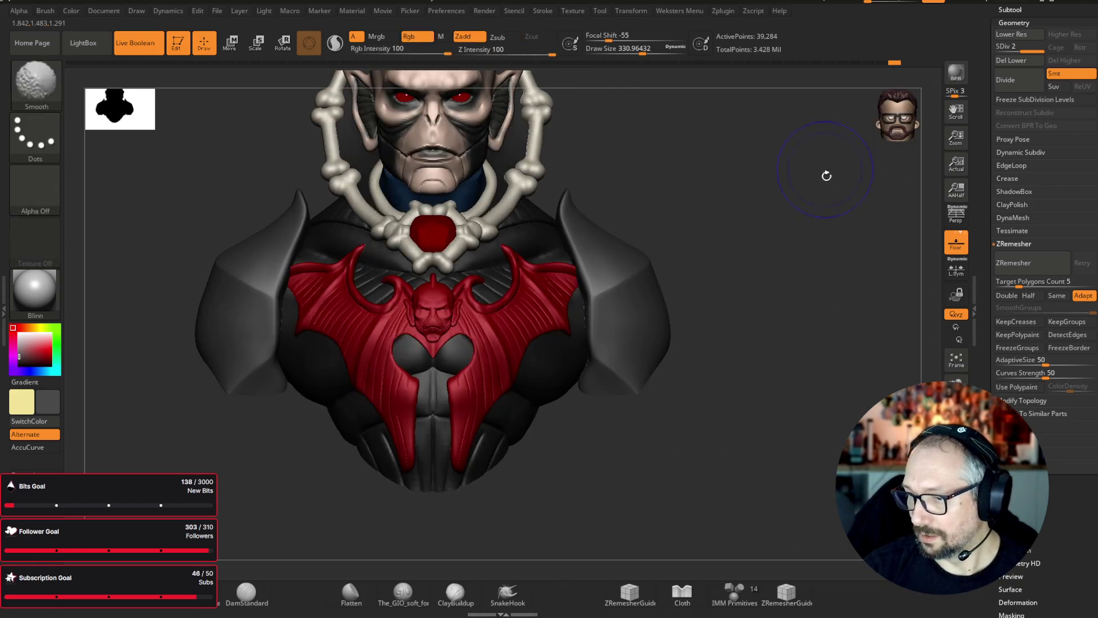
{"action": "key", "text": "shift+f"}
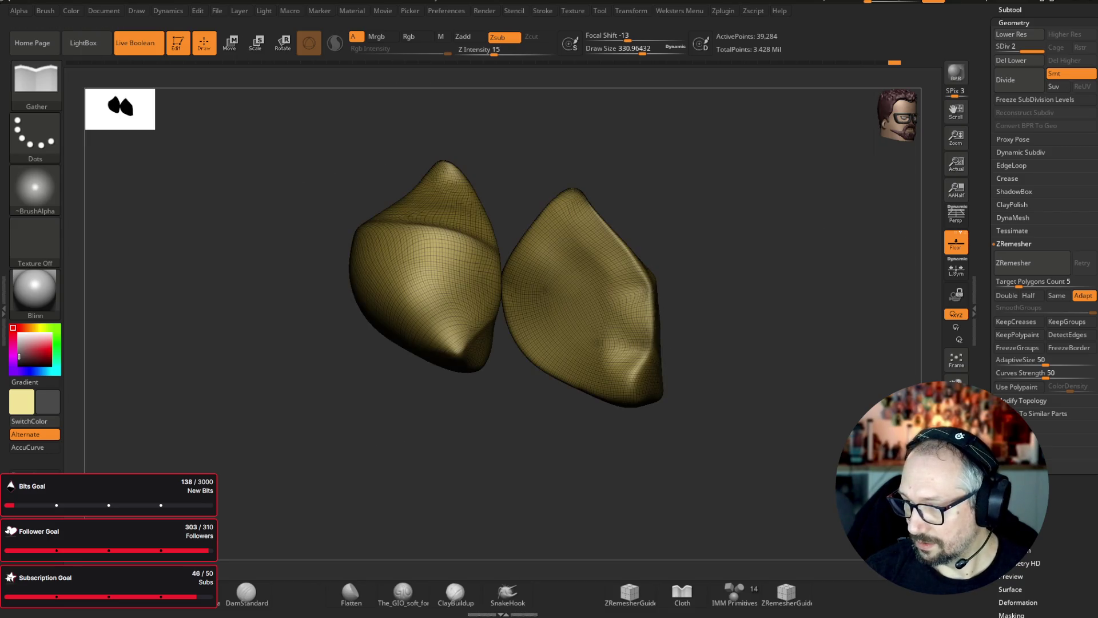
- Hide the wireframe and bring back the full bust for a quick inspection
{"action": "key", "text": "shift+f"}
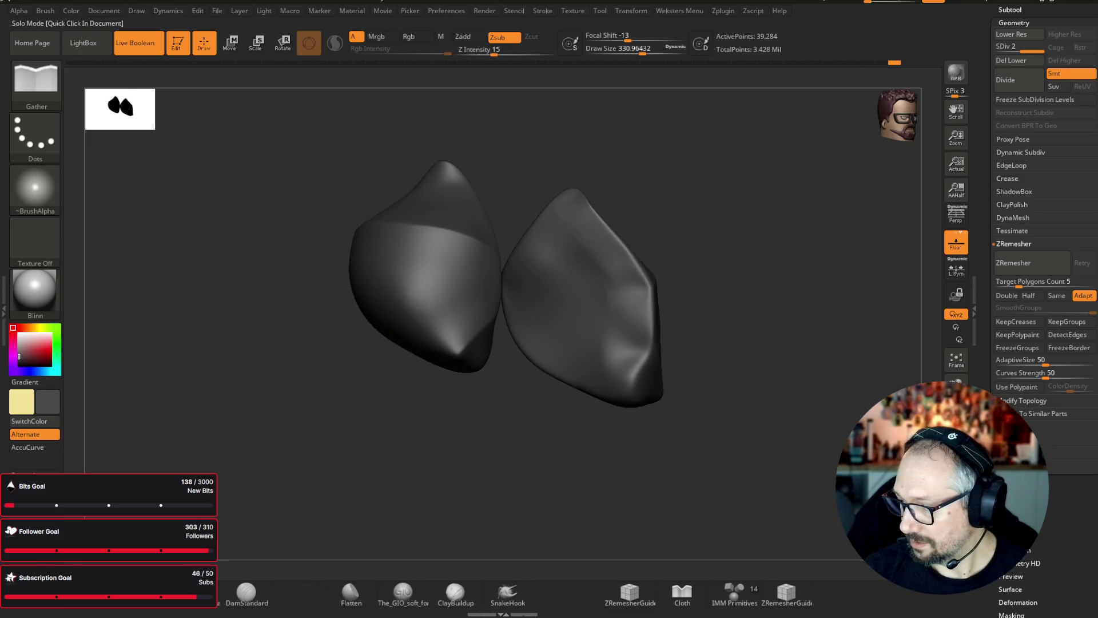
{"action": "left_click", "coordinate": [956, 384]}
{"action": "mouse_move", "coordinate": [715, 280]}
{"action": "left_mouse_down"}
{"action": "mouse_move", "coordinate": [780, 280]}
{"action": "mouse_move", "coordinate": [749, 314]}
{"action": "mouse_move", "coordinate": [607, 376]}
{"action": "left_mouse_up"}
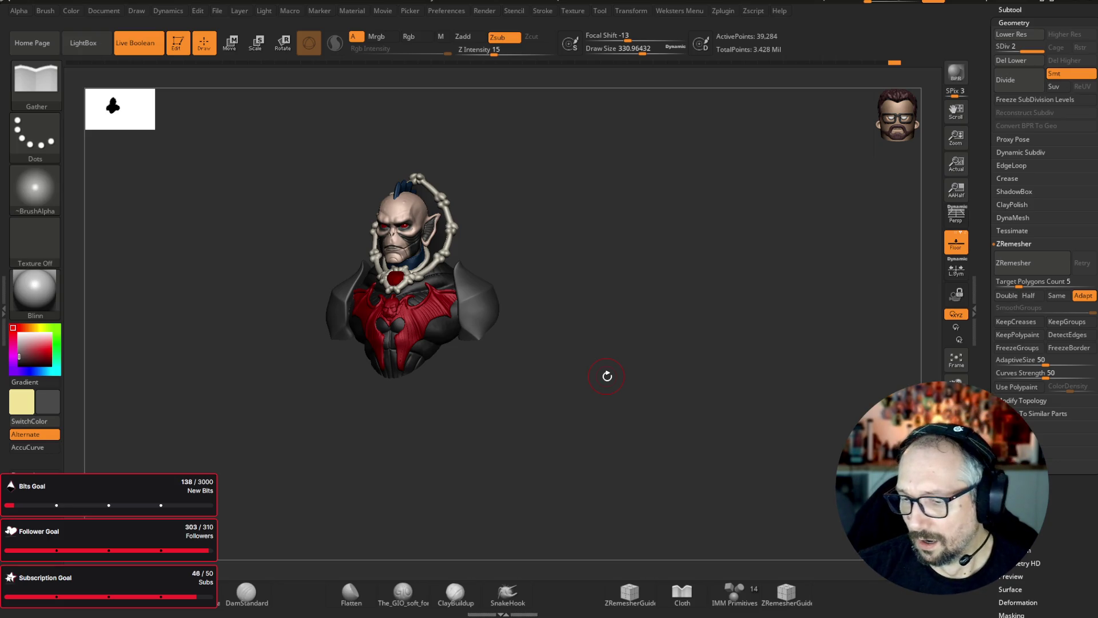
{"action": "left_click_drag", "start_coordinate": [659, 249], "coordinate": [667, 199]}
- Solo the shoulder pads with Polyframe on, lower Draw Size, and bring up the custom mesh-tools menu
{"action": "key", "text": "ctrl+alt+s"}
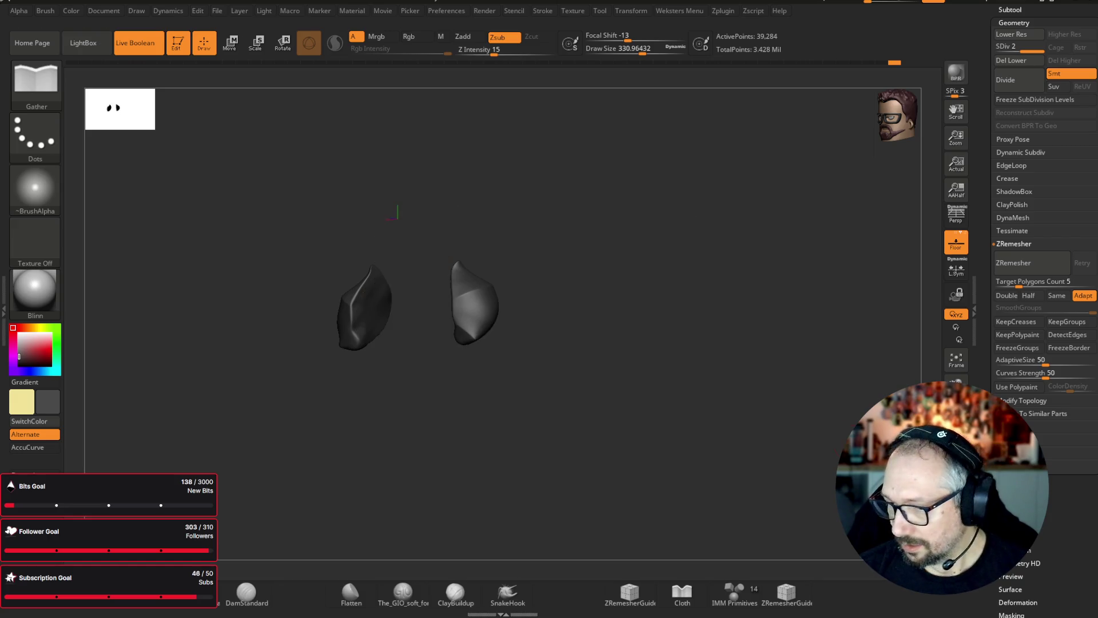
{"action": "left_click_drag", "start_coordinate": [642, 53], "coordinate": [634, 54]}
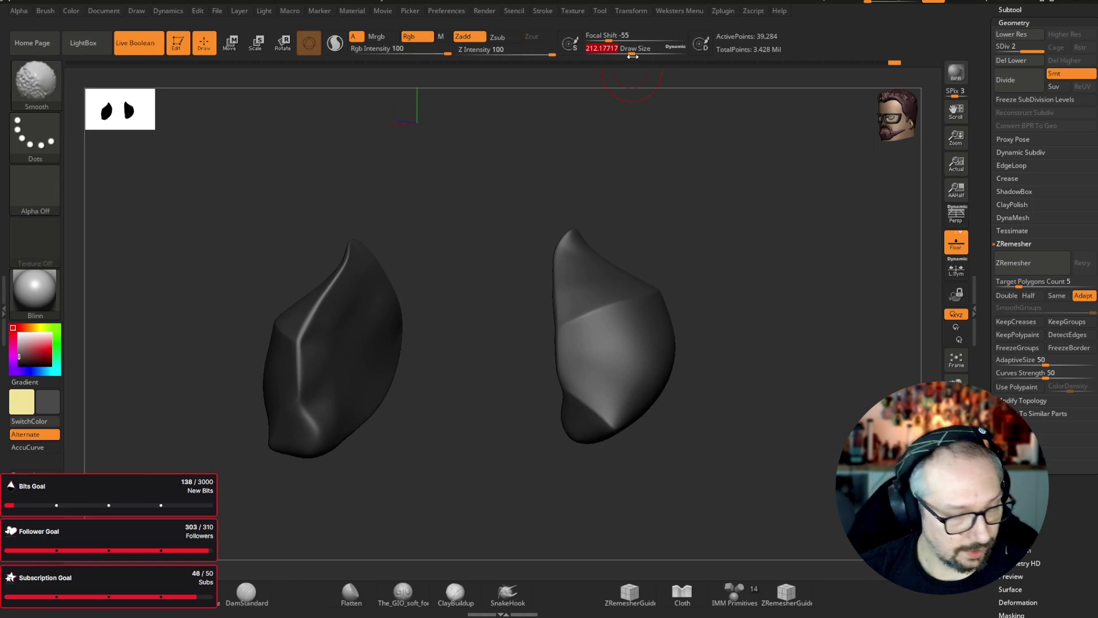
{"action": "key", "text": "shift+f"}
{"action": "mouse_move", "coordinate": [478, 184]}
{"action": "left_mouse_down"}
{"action": "mouse_move", "coordinate": [488, 204]}
{"action": "mouse_move", "coordinate": [475, 172]}
{"action": "mouse_move", "coordinate": [756, 59]}
{"action": "left_mouse_up"}
{"action": "left_click_drag", "start_coordinate": [632, 49], "coordinate": [619, 50]}
{"action": "mouse_move", "coordinate": [636, 91]}
{"action": "left_mouse_down"}
{"action": "mouse_move", "coordinate": [626, 128]}
{"action": "mouse_move", "coordinate": [187, 262]}
{"action": "mouse_move", "coordinate": [816, 385]}
{"action": "mouse_move", "coordinate": [532, 480]}
{"action": "left_mouse_up"}
{"action": "key", "text": "space"}
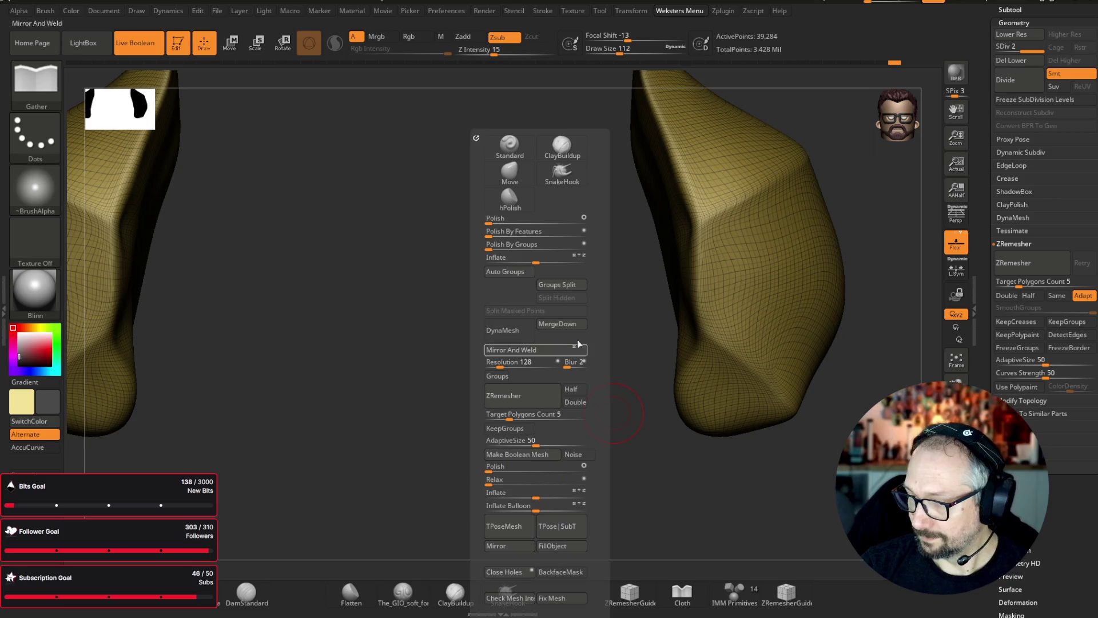
- Mirror And Weld the two pads into one symmetric mesh and frame it
{"action": "left_click", "coordinate": [582, 350]}
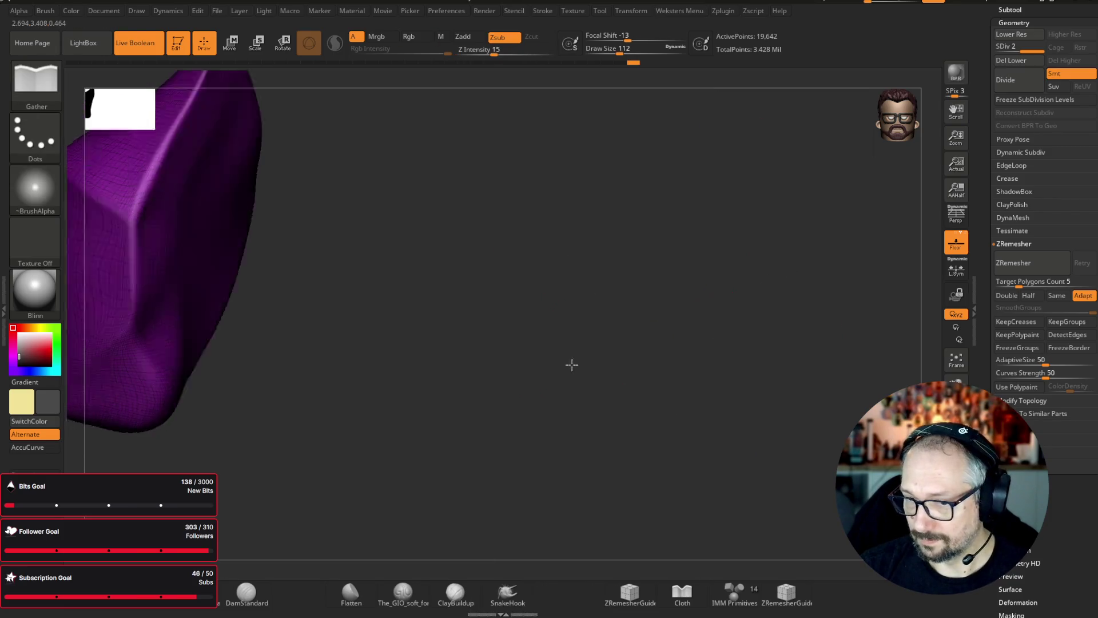
{"action": "left_click_drag", "start_coordinate": [584, 360], "coordinate": [549, 377]}
{"action": "key", "text": "f"}
{"action": "left_click_drag", "start_coordinate": [767, 297], "coordinate": [797, 290]}
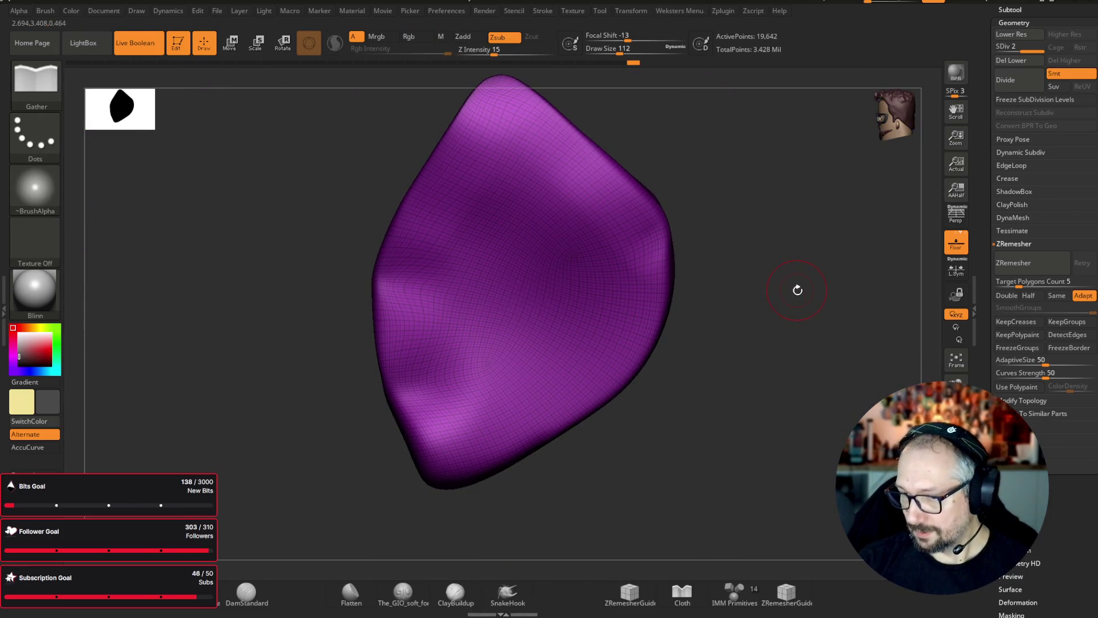
{"action": "scroll", "coordinate": [797, 290], "scroll_direction": "down", "scroll_amount": 3}
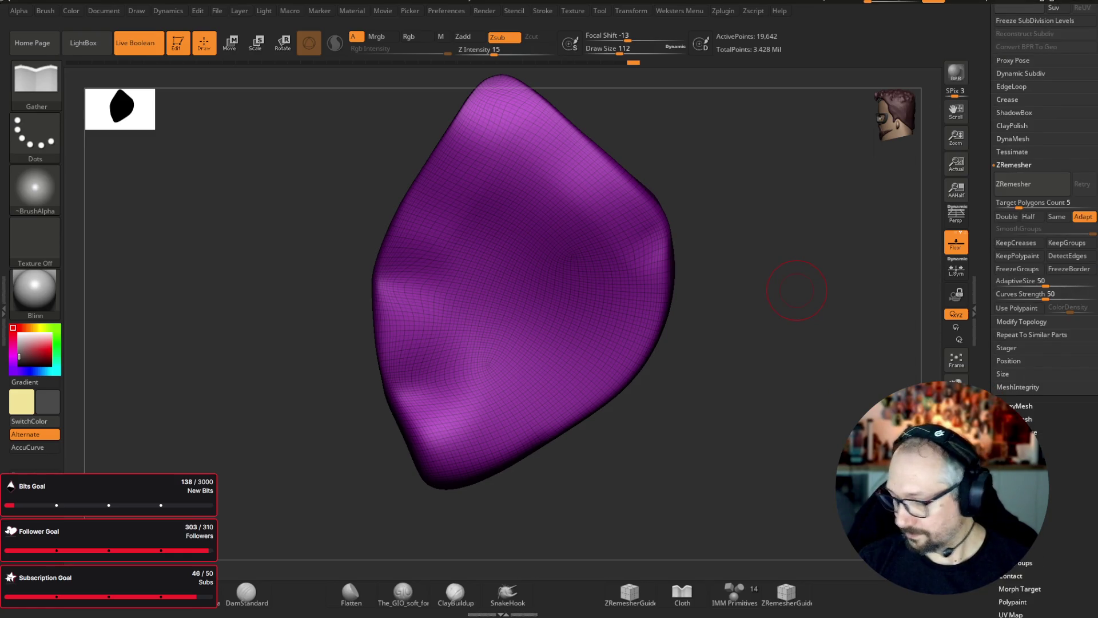
- Turn off Polyframe and make the pad's front faces a single polygroup with Group Front
{"action": "key", "text": "shift+f"}
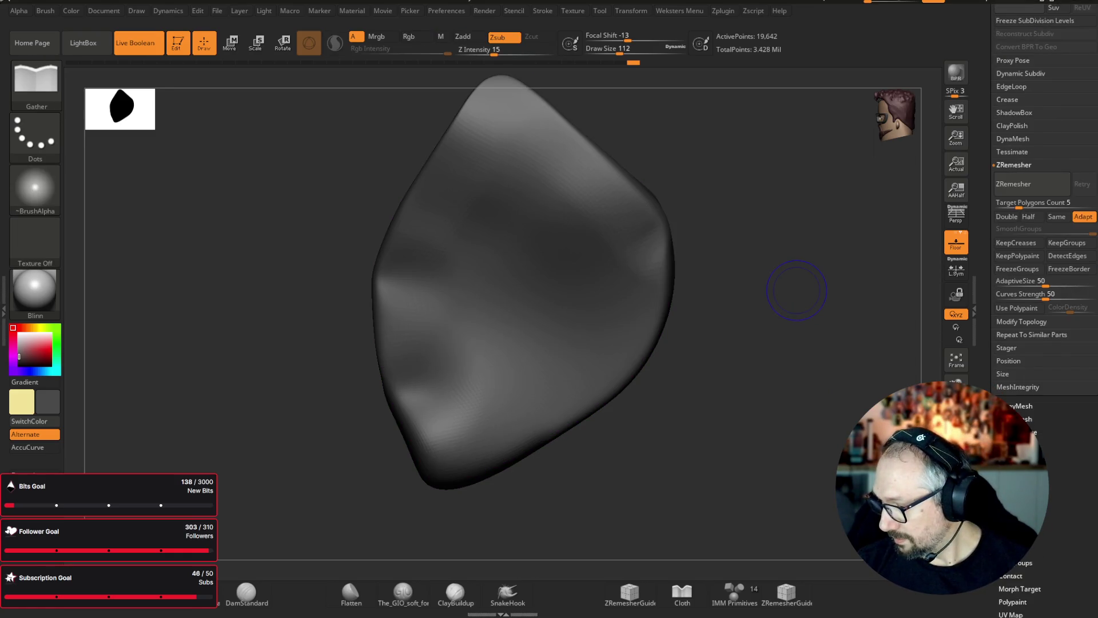
{"action": "scroll", "coordinate": [797, 290], "scroll_direction": "down", "scroll_amount": 1}
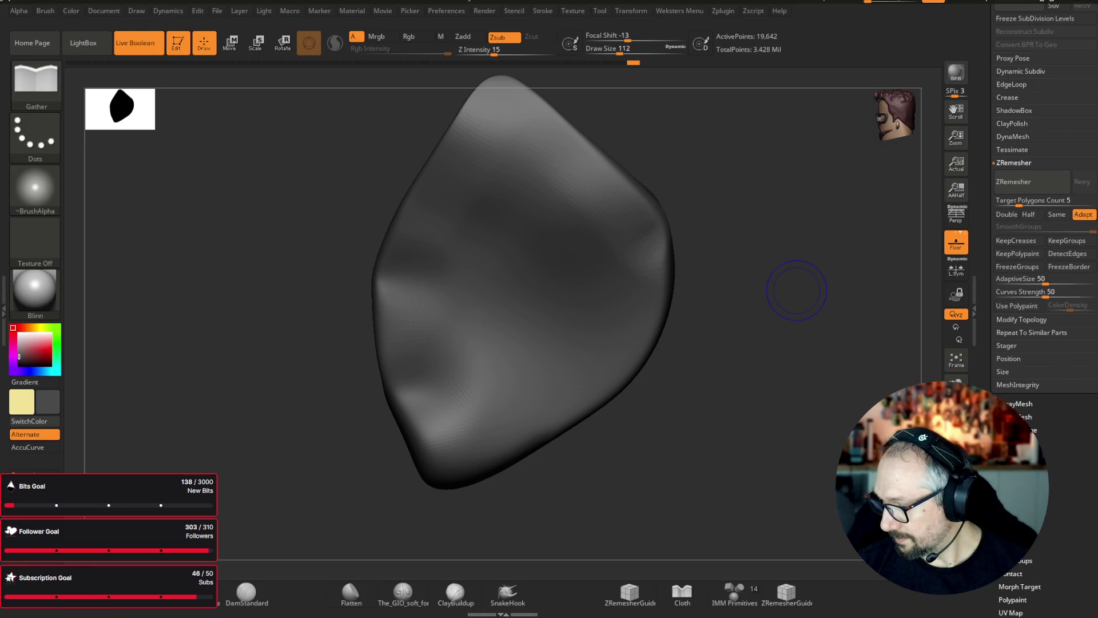
{"action": "left_click", "coordinate": [1013, 532]}
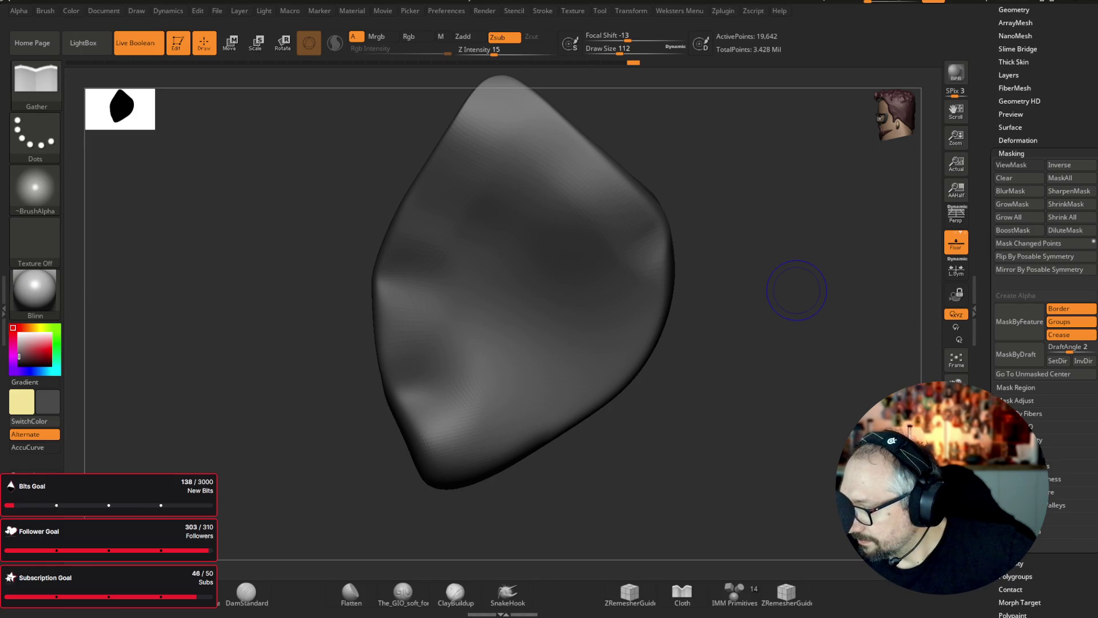
{"action": "scroll", "coordinate": [1044, 440], "scroll_direction": "down", "scroll_amount": 5}
{"action": "left_click", "coordinate": [1038, 358]}
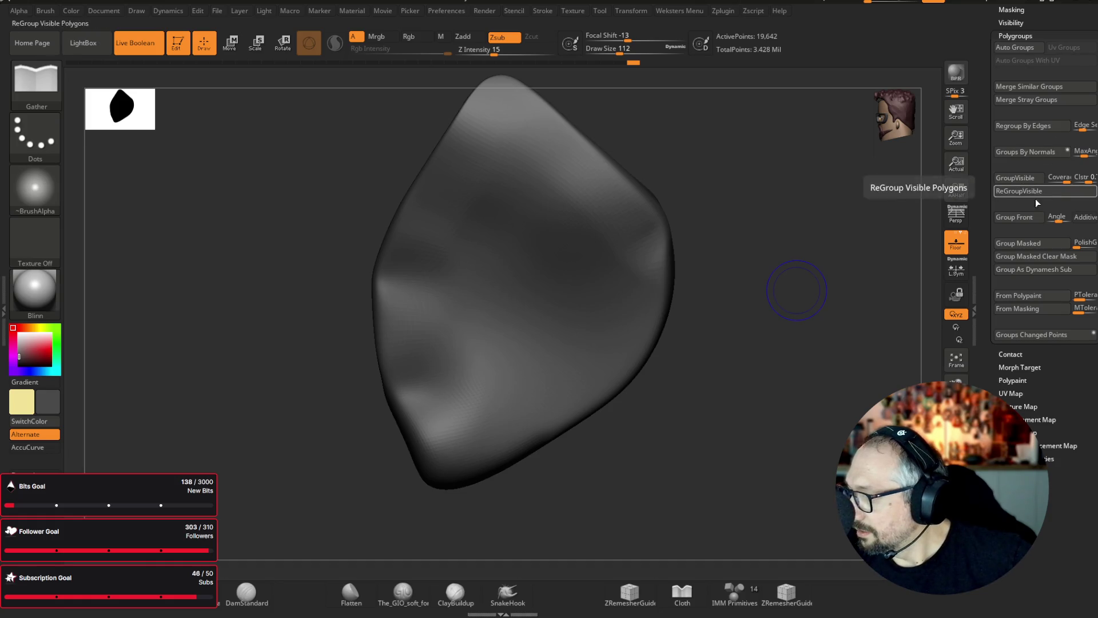
{"action": "left_click", "coordinate": [1017, 217]}
{"action": "mouse_move", "coordinate": [756, 179]}
{"action": "left_mouse_down"}
{"action": "mouse_move", "coordinate": [784, 183]}
{"action": "mouse_move", "coordinate": [598, 234]}
{"action": "mouse_move", "coordinate": [686, 240]}
{"action": "mouse_move", "coordinate": [629, 252]}
{"action": "mouse_move", "coordinate": [789, 282]}
{"action": "mouse_move", "coordinate": [642, 257]}
{"action": "mouse_move", "coordinate": [755, 191]}
{"action": "left_mouse_up"}
{"action": "left_click", "coordinate": [553, 14]}
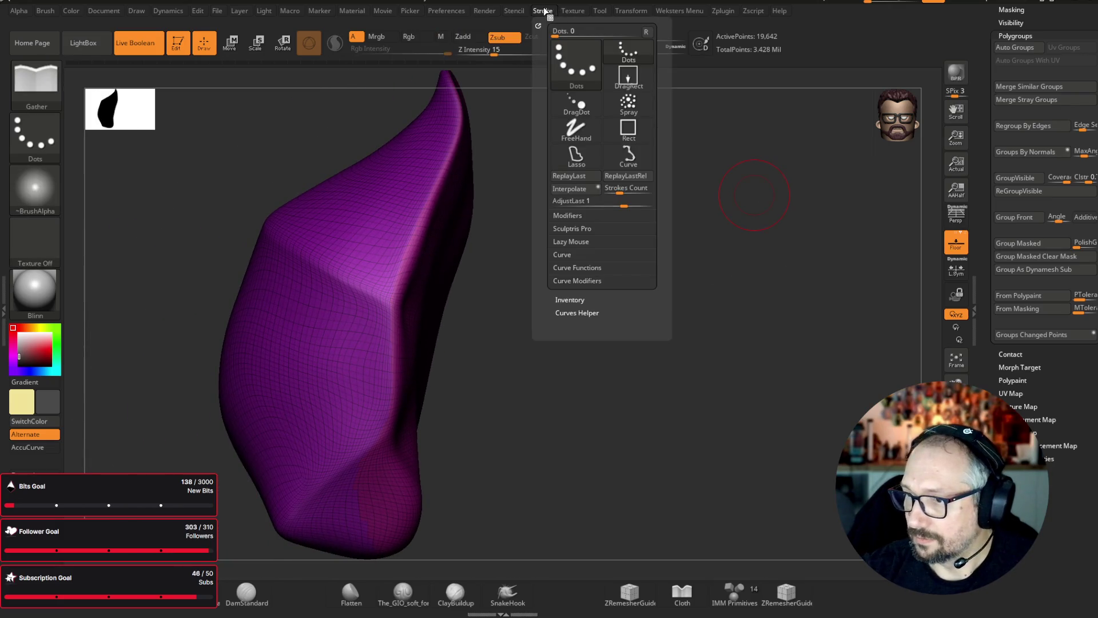
- Lay a Frame Mesh curve along the pad borders and choose the CurveTube brush at a smaller size
{"action": "left_click", "coordinate": [578, 268]}
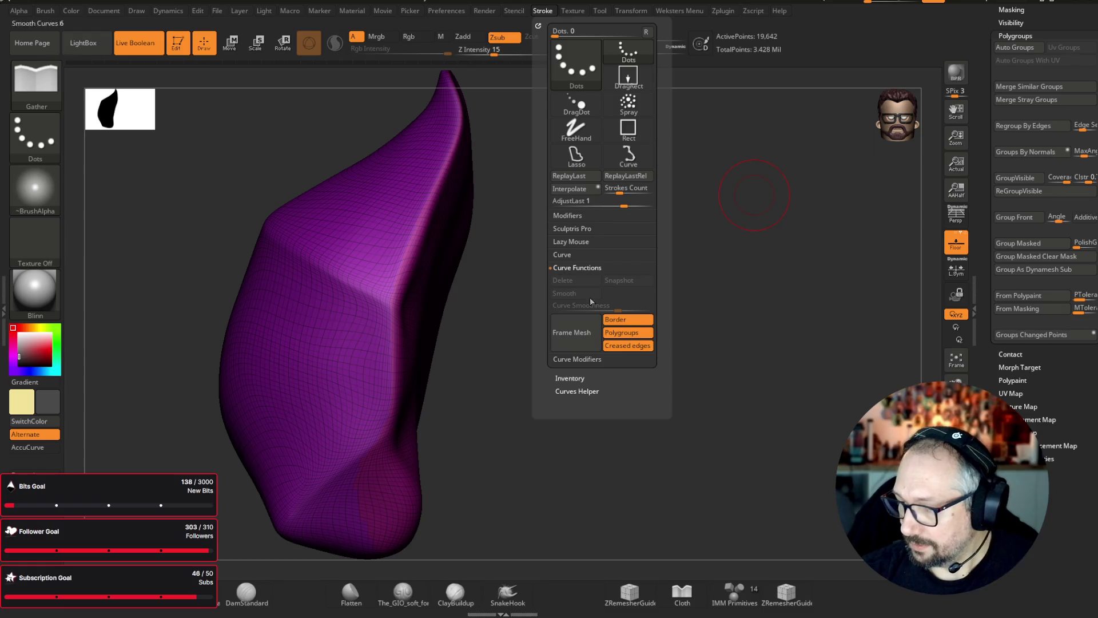
{"action": "left_click", "coordinate": [596, 311]}
{"action": "left_click", "coordinate": [47, 103]}
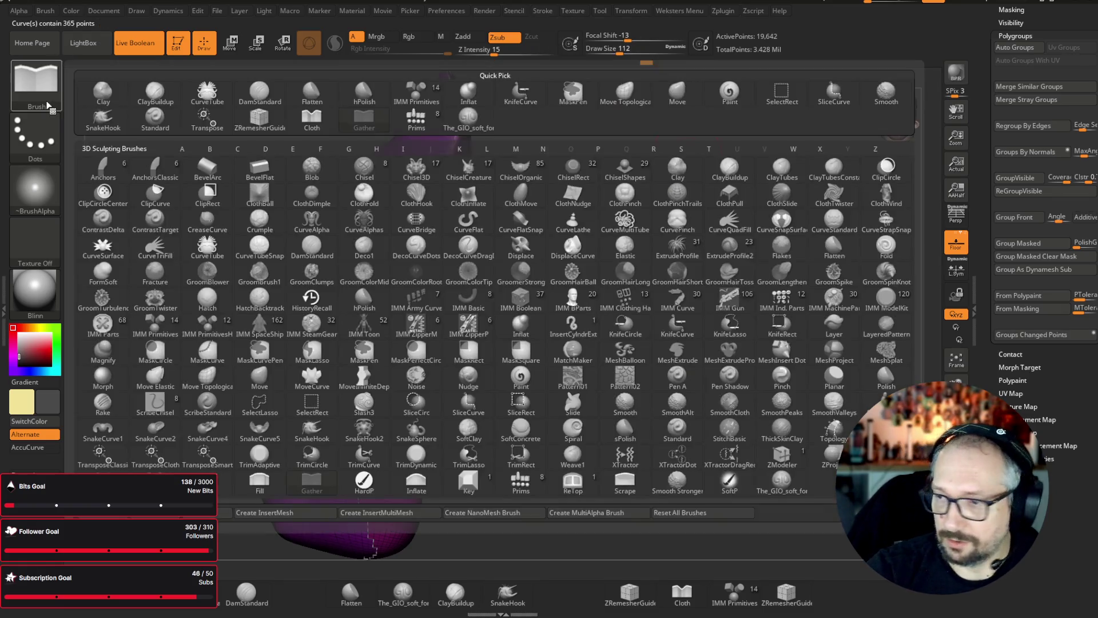
{"action": "key", "text": "c"}
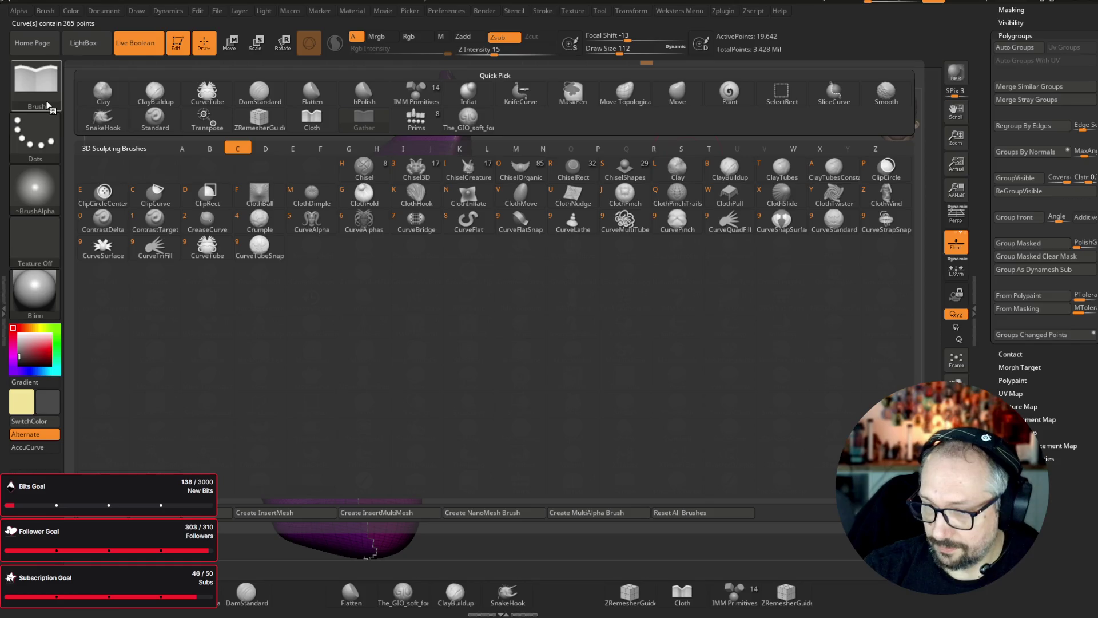
{"action": "left_click", "coordinate": [207, 247]}
{"action": "left_click_drag", "start_coordinate": [625, 51], "coordinate": [611, 51]}
- Delete the lower subdivisions, then turn the border curve into a tube rim on both pads
{"action": "left_click", "coordinate": [436, 167]}
{"action": "left_click_drag", "start_coordinate": [689, 268], "coordinate": [762, 269]}
{"action": "key", "text": "ctrl+shift"}
{"action": "key", "text": "ctrl+shift"}
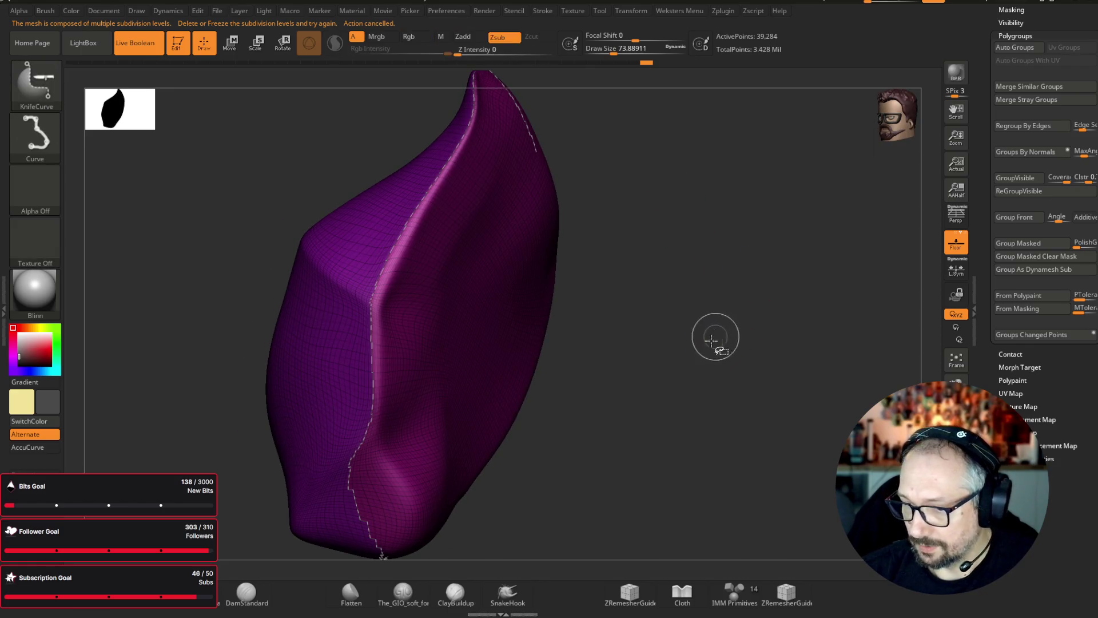
{"action": "left_click_drag", "start_coordinate": [716, 336], "coordinate": [711, 369]}
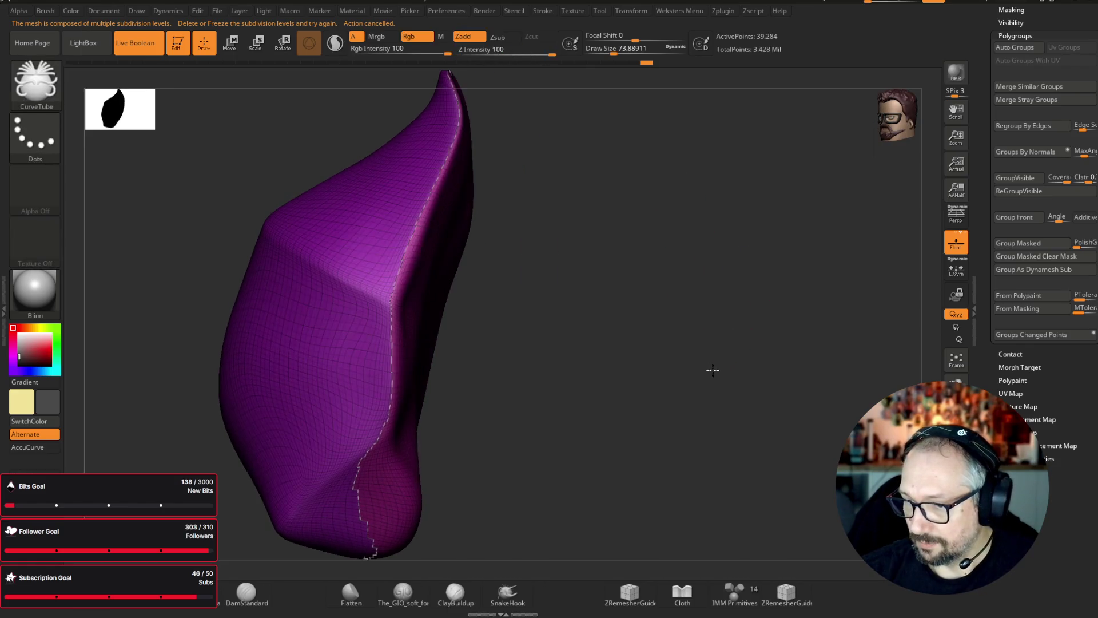
{"action": "left_click", "coordinate": [414, 235]}
{"action": "scroll", "coordinate": [1025, 86], "scroll_direction": "up", "scroll_amount": 5}
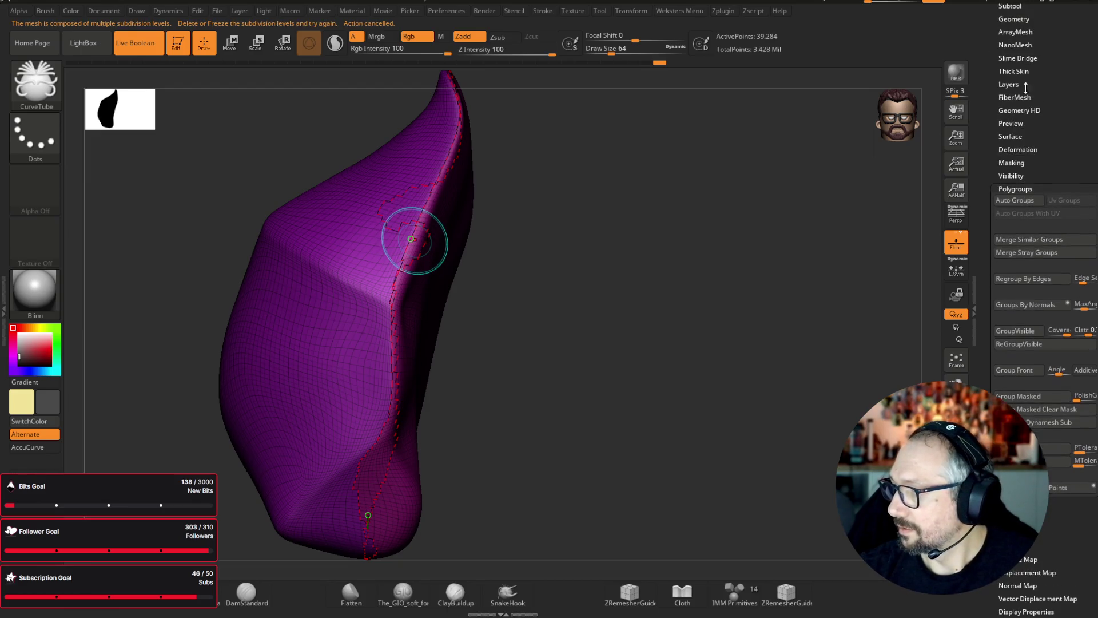
{"action": "left_click", "coordinate": [1015, 107]}
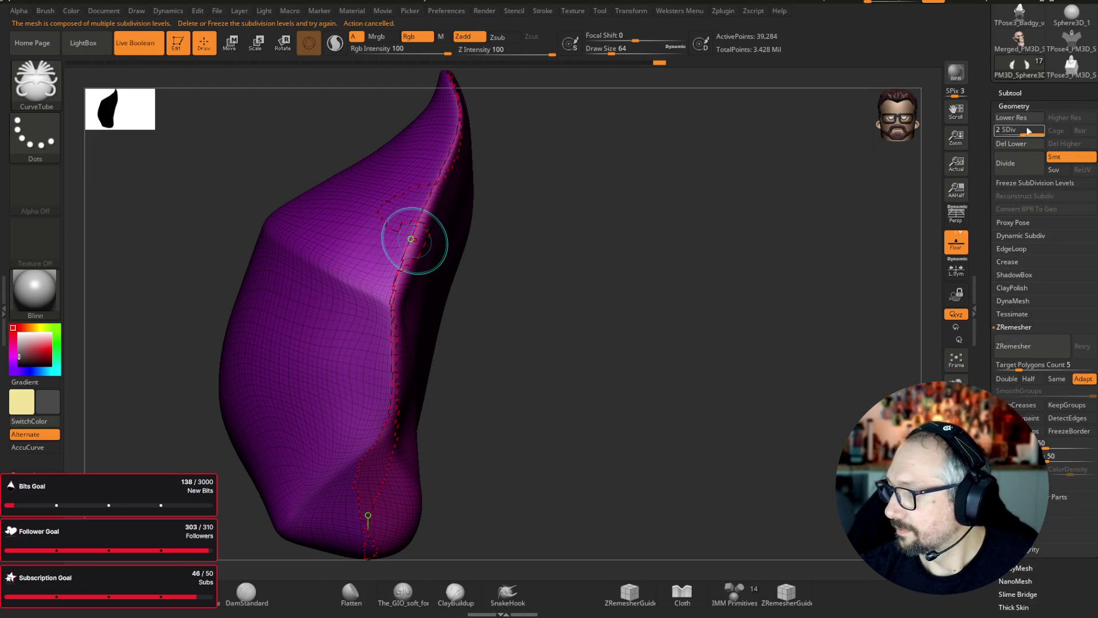
{"action": "key", "text": "shift+d"}
{"action": "key", "text": "d"}
{"action": "left_click", "coordinate": [392, 296]}
{"action": "left_click_drag", "start_coordinate": [503, 295], "coordinate": [714, 287]}
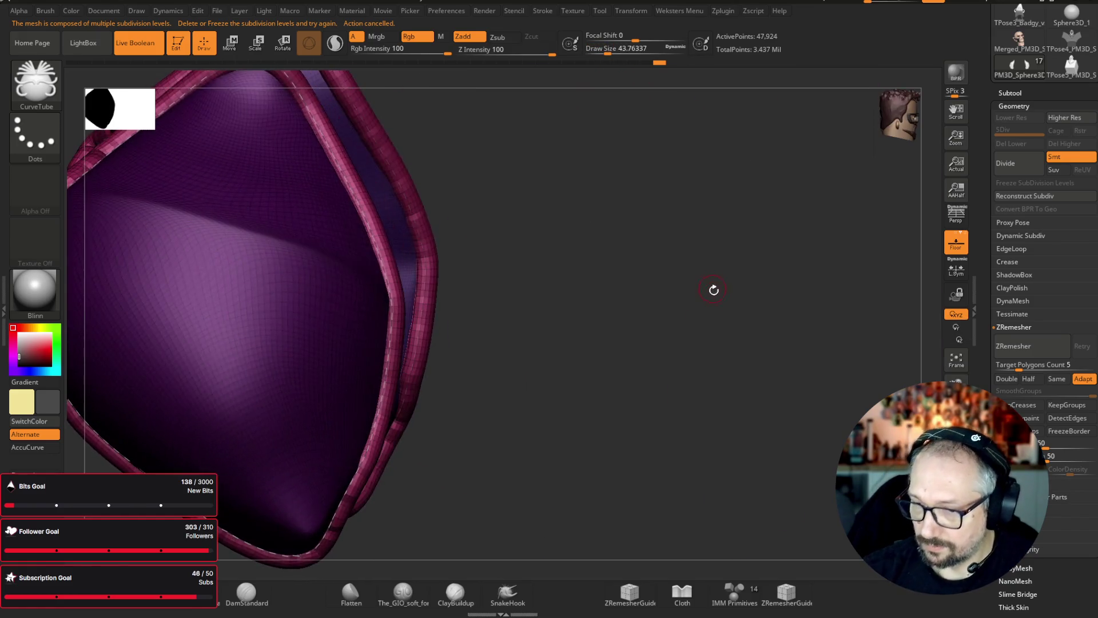
- Restore the full bust, inspect the new shoulder rims from several angles, and show the Subtool list
{"action": "key", "text": "f"}
{"action": "left_click", "coordinate": [753, 281], "text": "ctrl+shift"}
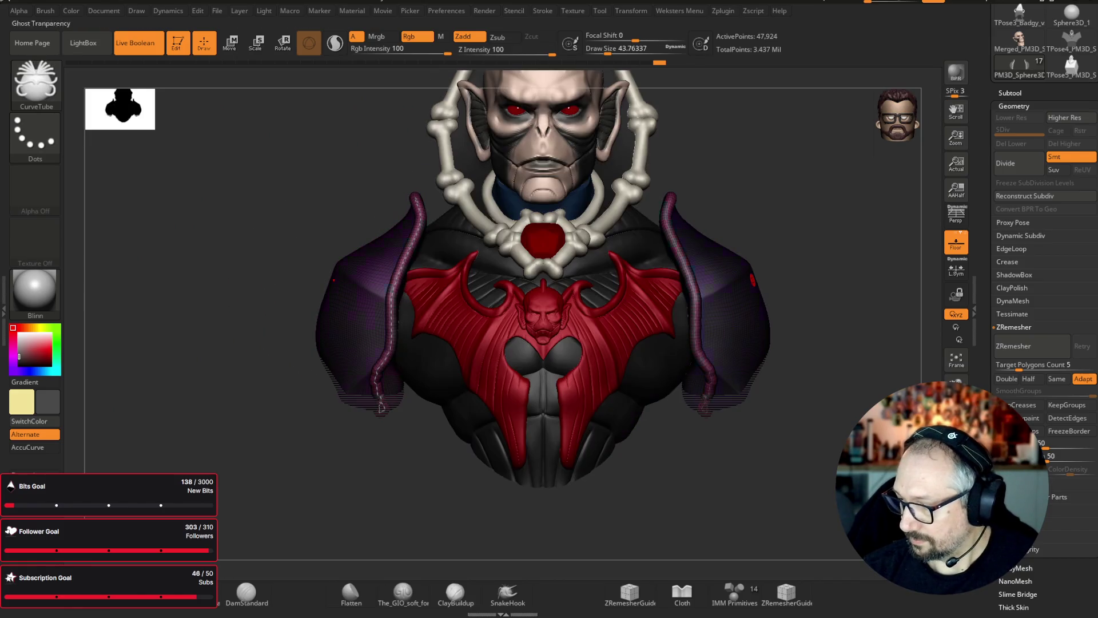
{"action": "mouse_move", "coordinate": [263, 549]}
{"action": "left_mouse_down"}
{"action": "mouse_move", "coordinate": [326, 554]}
{"action": "mouse_move", "coordinate": [331, 514]}
{"action": "mouse_move", "coordinate": [630, 375]}
{"action": "mouse_move", "coordinate": [707, 360]}
{"action": "mouse_move", "coordinate": [702, 341]}
{"action": "mouse_move", "coordinate": [737, 269]}
{"action": "left_mouse_up"}
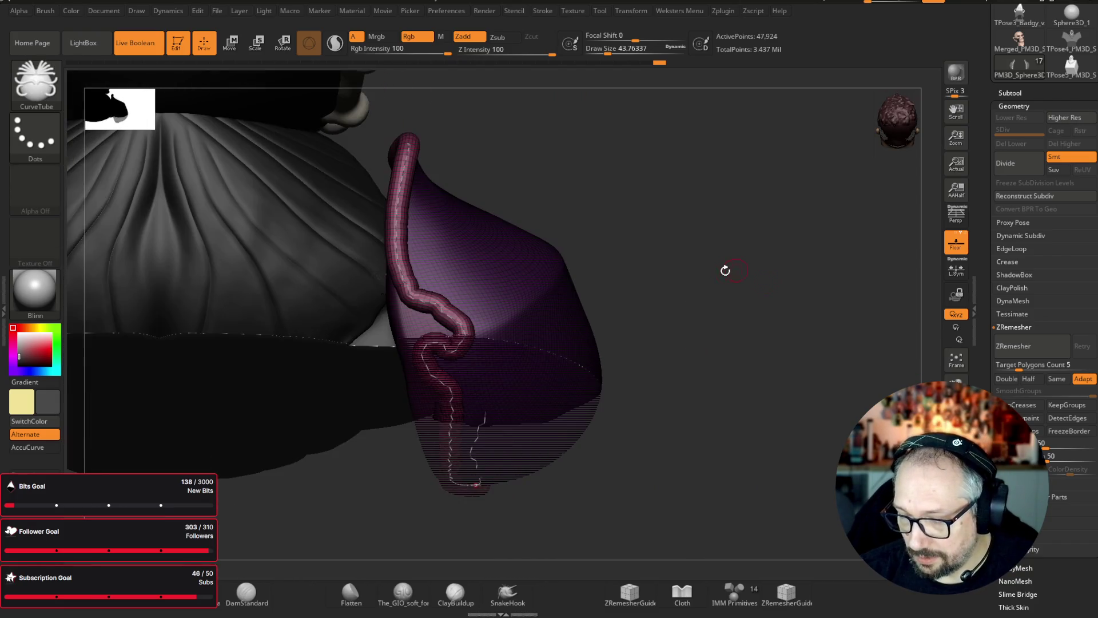
{"action": "key", "text": "shift"}
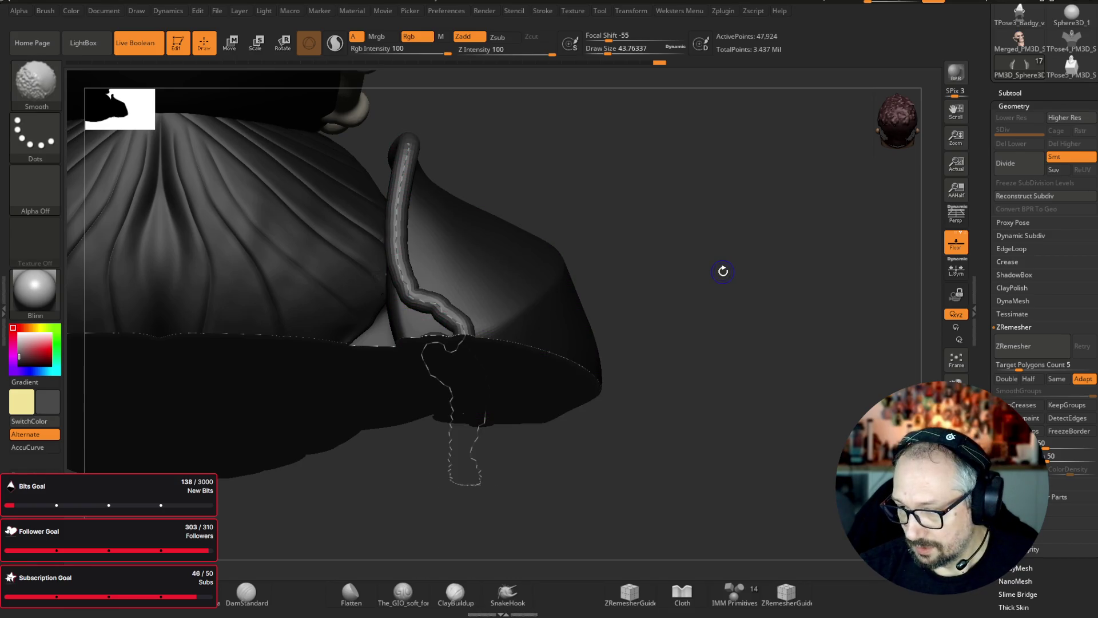
{"action": "left_click", "coordinate": [723, 271]}
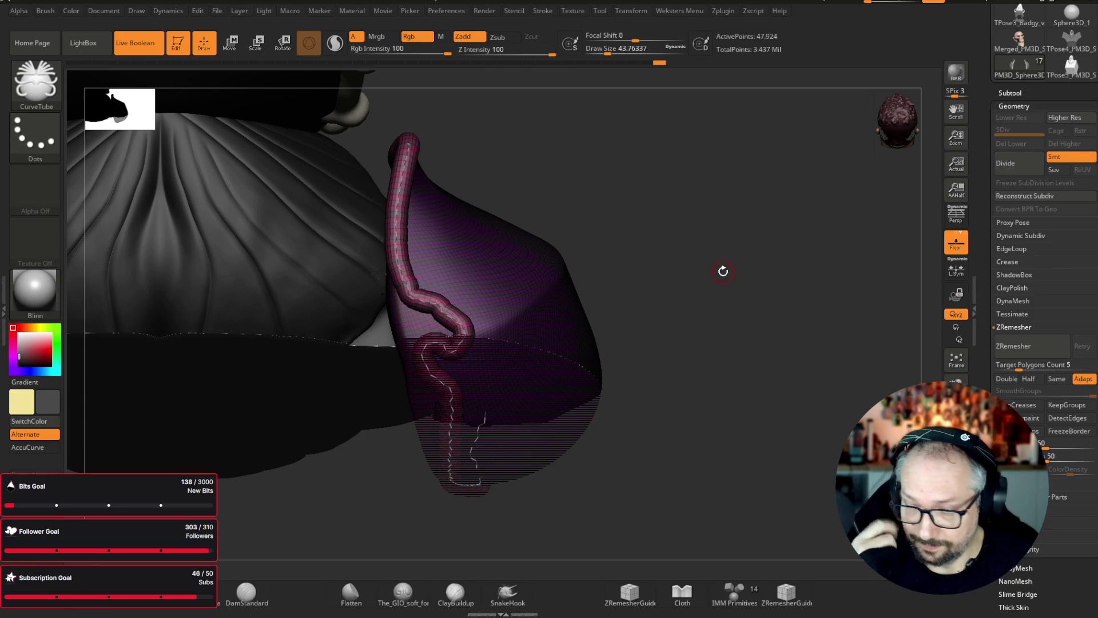
{"action": "left_click_drag", "start_coordinate": [810, 373], "coordinate": [850, 383]}
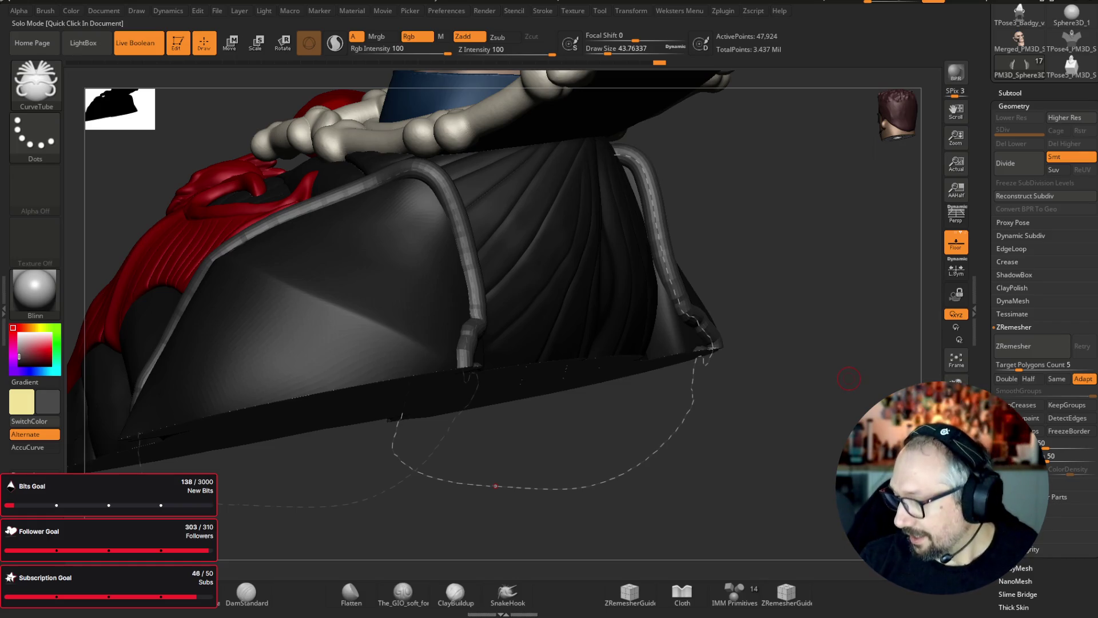
{"action": "mouse_move", "coordinate": [831, 154]}
{"action": "left_mouse_down"}
{"action": "mouse_move", "coordinate": [851, 196]}
{"action": "mouse_move", "coordinate": [900, 187]}
{"action": "left_mouse_up"}
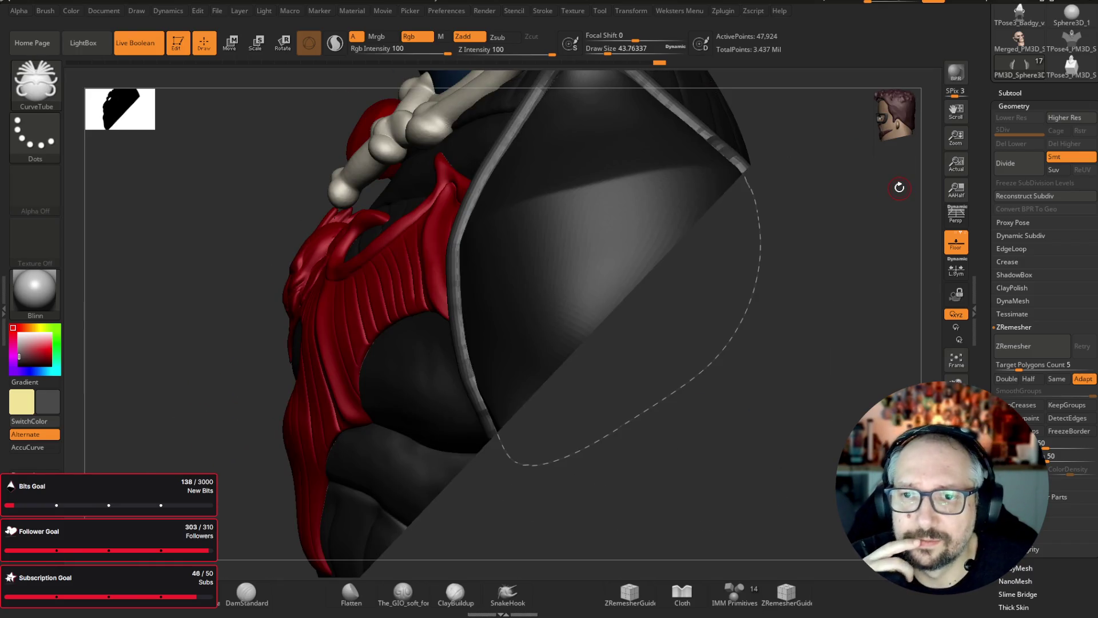
{"action": "mouse_move", "coordinate": [820, 395]}
{"action": "left_mouse_down"}
{"action": "mouse_move", "coordinate": [789, 479]}
{"action": "mouse_move", "coordinate": [788, 469]}
{"action": "left_mouse_up"}
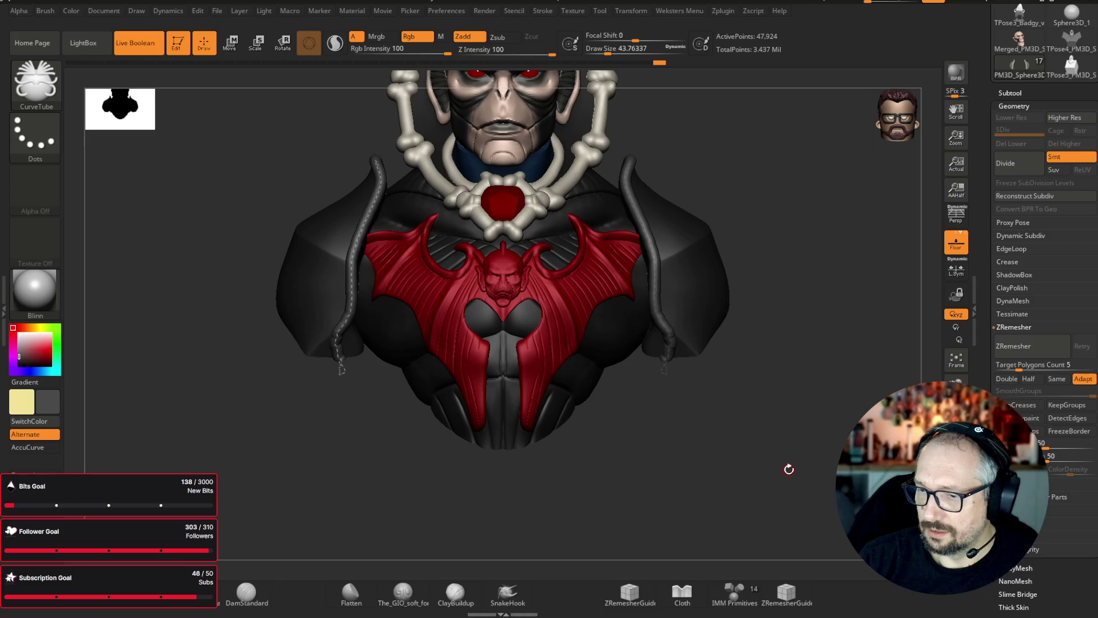
{"action": "left_click_drag", "start_coordinate": [759, 471], "coordinate": [696, 547], "text": "alt"}
{"action": "left_click_drag", "start_coordinate": [746, 518], "coordinate": [773, 468]}
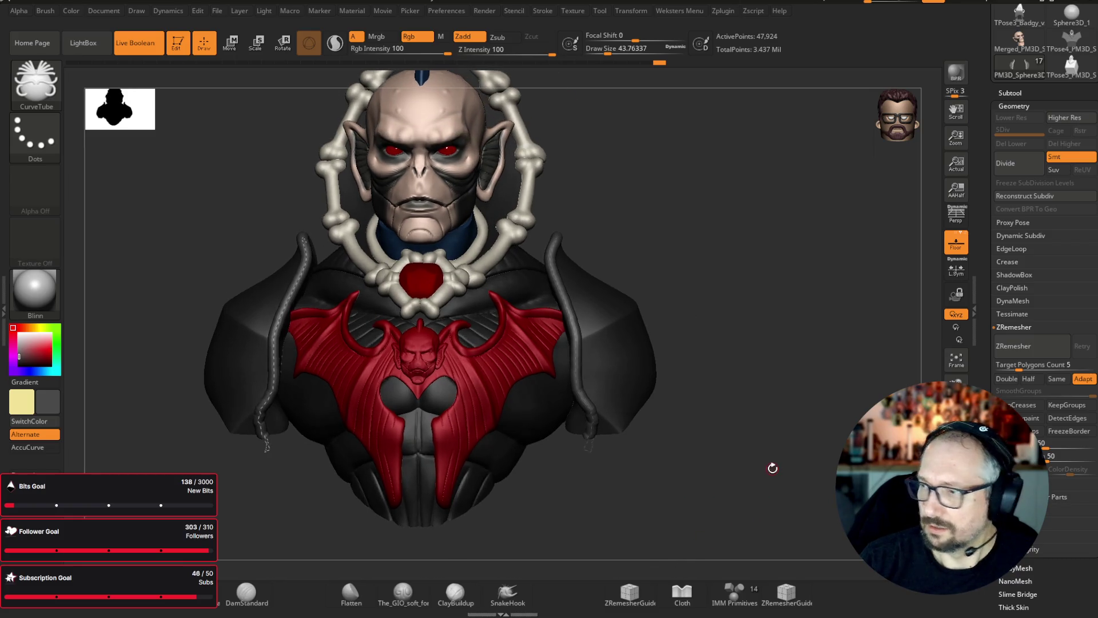
{"action": "left_click", "coordinate": [1013, 94]}
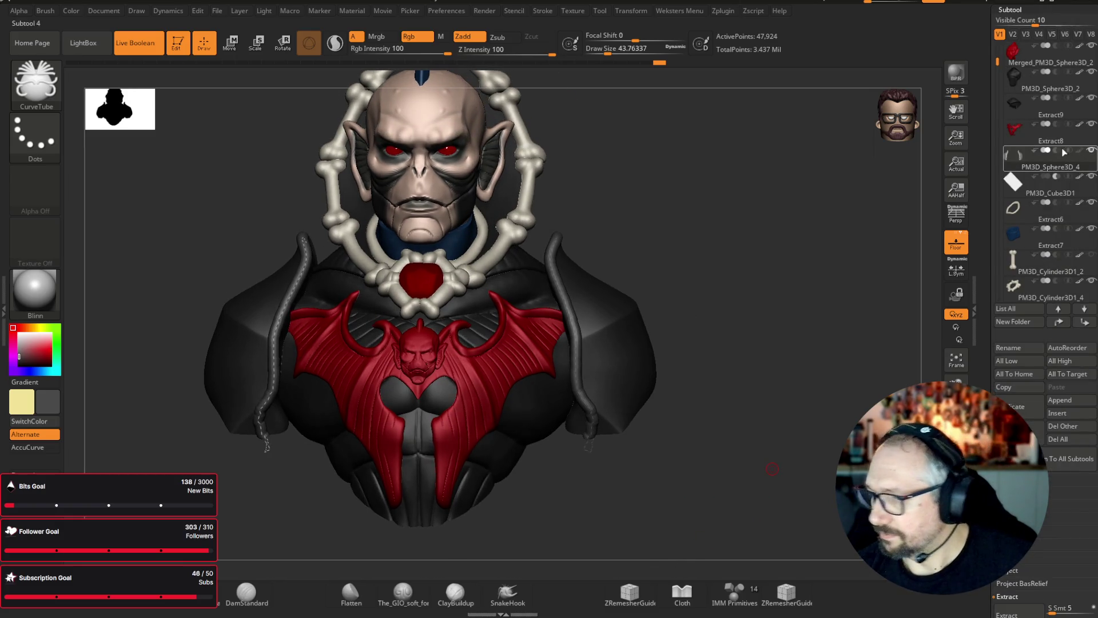
- Solo the horns to check their mirrored history, then make PM3D_Cylinder3D1_5 the active subtool
{"action": "left_click", "coordinate": [956, 400]}
{"action": "left_click_drag", "start_coordinate": [647, 60], "coordinate": [643, 60]}
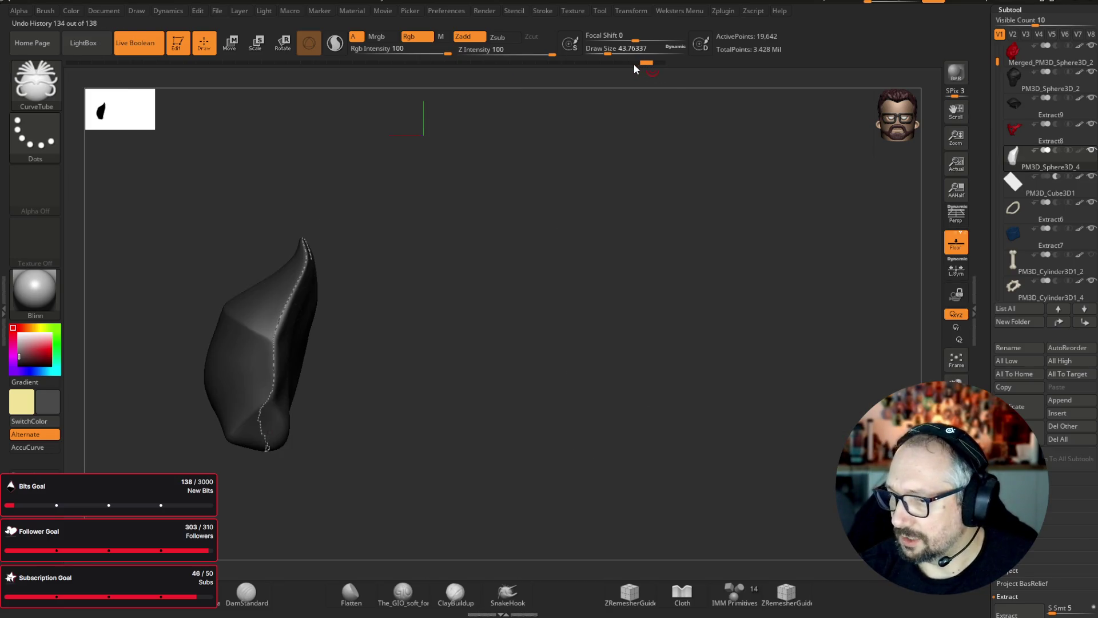
{"action": "key", "text": "shift+f"}
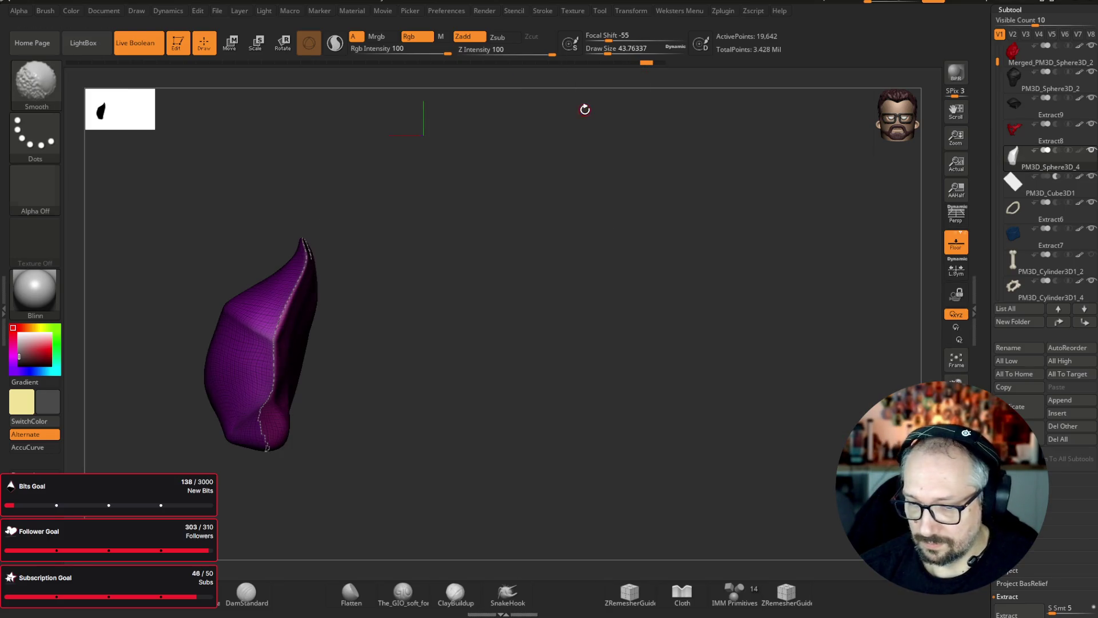
{"action": "key", "text": "ctrl+shift+z"}
{"action": "key", "text": "ctrl+shift+z"}
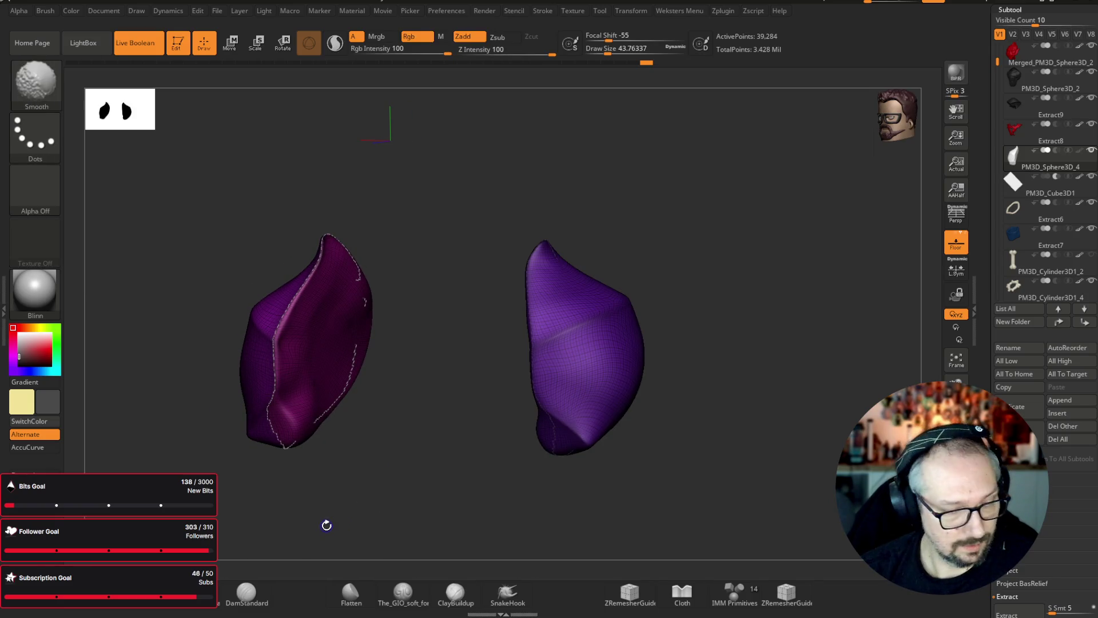
{"action": "left_click_drag", "start_coordinate": [632, 321], "coordinate": [761, 296]}
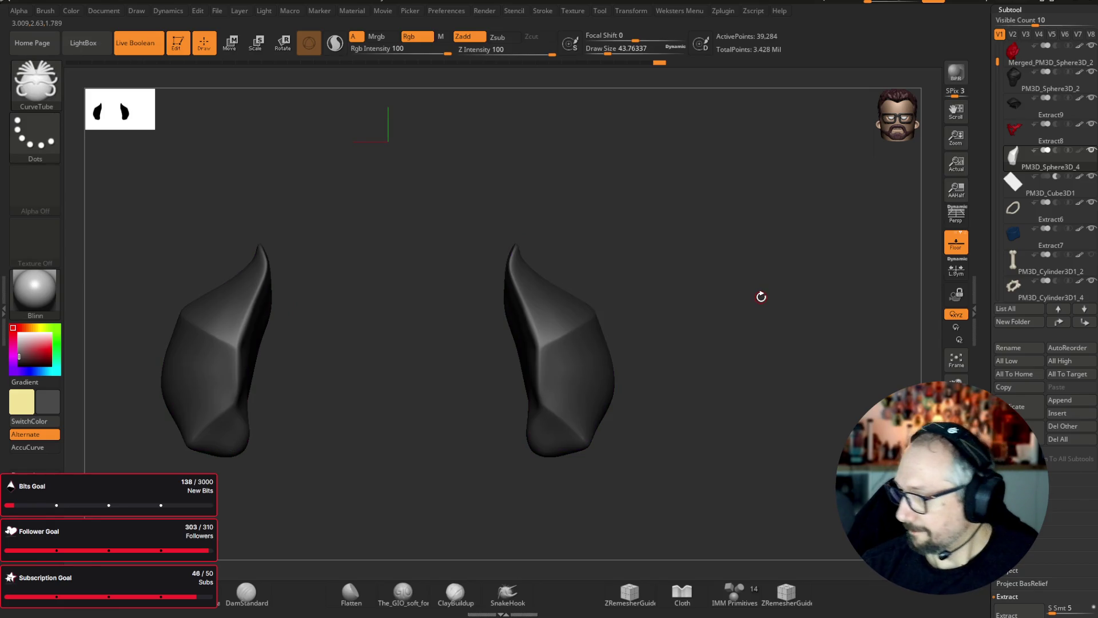
{"action": "left_click", "coordinate": [1019, 281]}
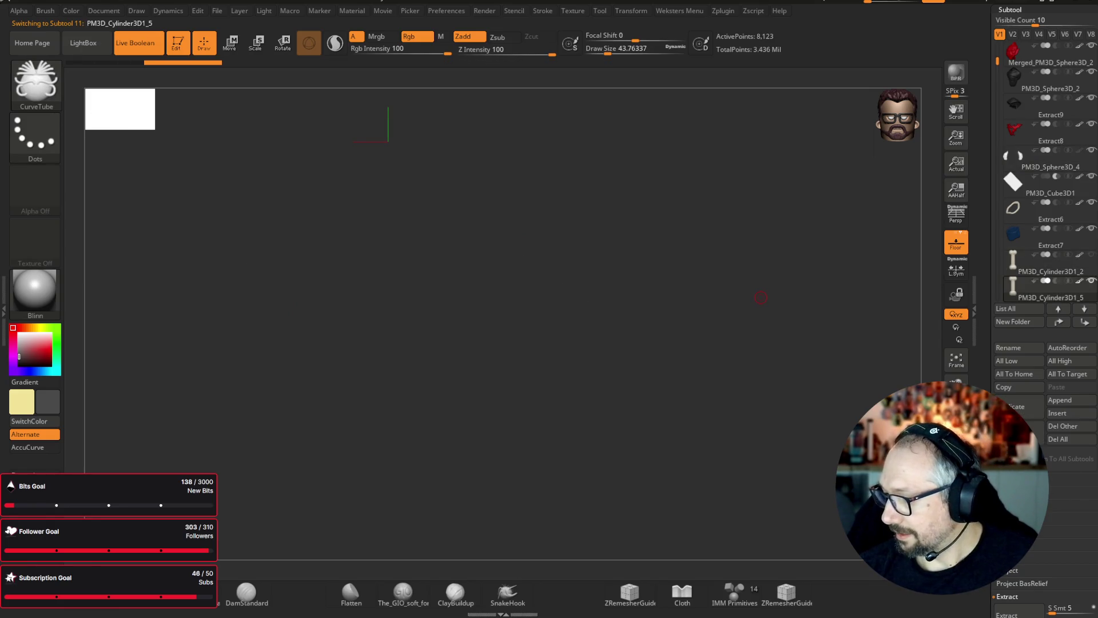
{"action": "mouse_move", "coordinate": [707, 267]}
{"action": "left_mouse_down", "text": "alt"}
{"action": "mouse_move", "coordinate": [686, 299]}
{"action": "mouse_move", "coordinate": [669, 277]}
{"action": "left_mouse_up", "text": "alt"}
- Reset the Transpose gizmo, then shrink, rotate upright and move the bone toward the right shoulder
{"action": "key", "text": "e"}
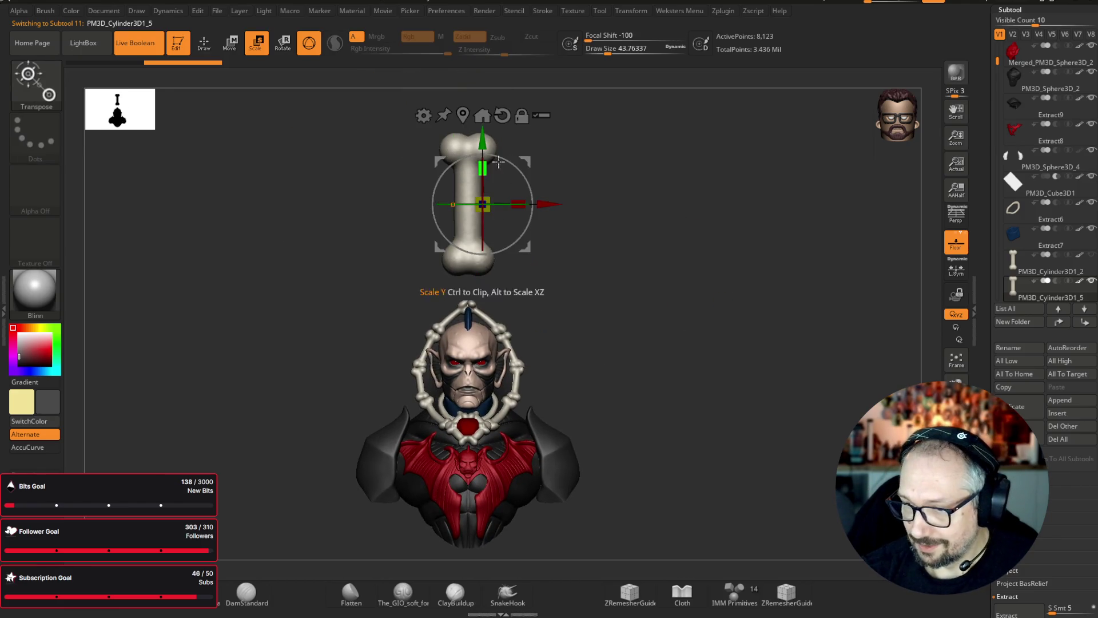
{"action": "left_click", "coordinate": [504, 118]}
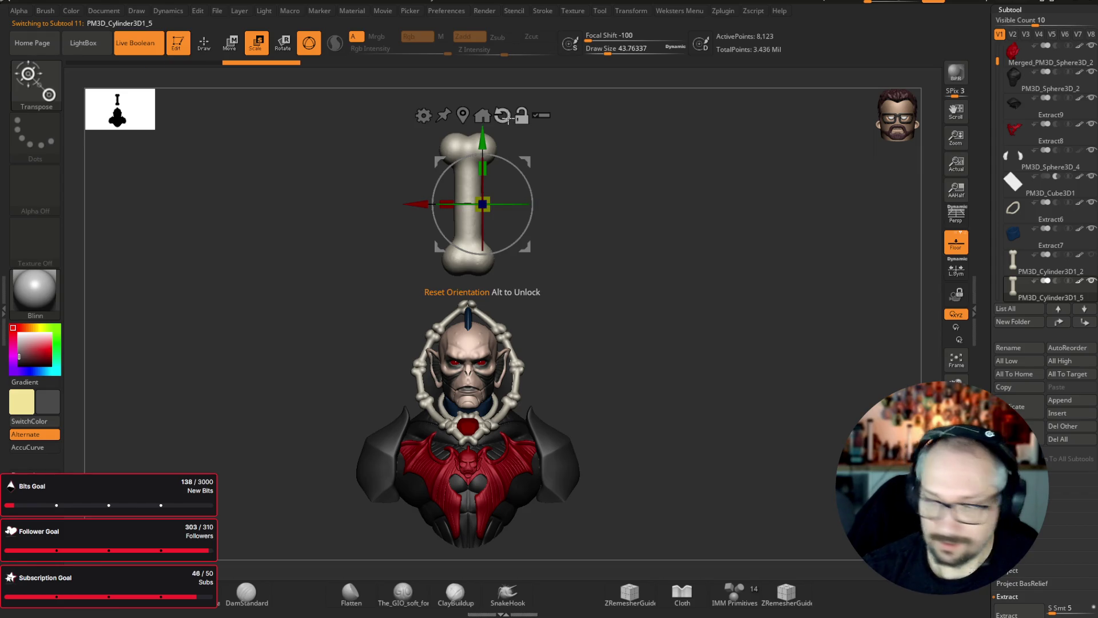
{"action": "left_click", "coordinate": [496, 118]}
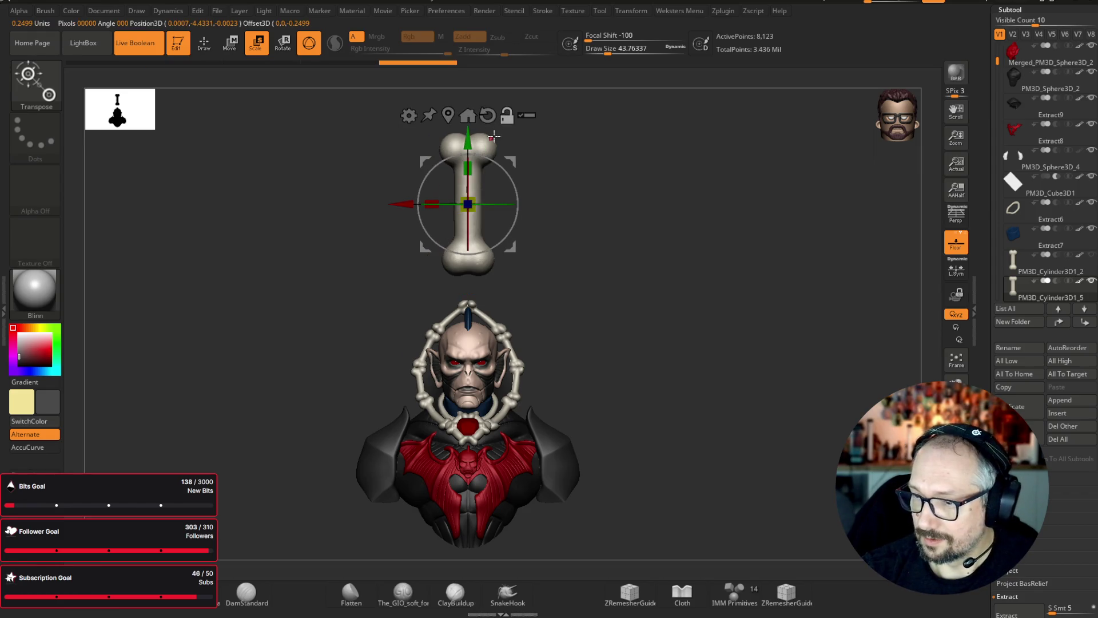
{"action": "mouse_move", "coordinate": [511, 247]}
{"action": "left_mouse_down"}
{"action": "mouse_move", "coordinate": [601, 420]}
{"action": "mouse_move", "coordinate": [698, 409]}
{"action": "left_mouse_up"}
{"action": "scroll", "coordinate": [566, 411], "scroll_direction": "up", "scroll_amount": 5}
{"action": "left_click_drag", "start_coordinate": [565, 410], "coordinate": [604, 302]}
{"action": "left_click_drag", "start_coordinate": [582, 260], "coordinate": [501, 327], "text": "alt"}
{"action": "left_click_drag", "start_coordinate": [576, 299], "coordinate": [695, 283]}
{"action": "mouse_move", "coordinate": [493, 320]}
{"action": "left_mouse_down"}
{"action": "mouse_move", "coordinate": [489, 270]}
{"action": "mouse_move", "coordinate": [457, 309]}
{"action": "left_mouse_up"}
{"action": "mouse_move", "coordinate": [559, 247]}
{"action": "left_mouse_down"}
{"action": "mouse_move", "coordinate": [596, 276]}
{"action": "mouse_move", "coordinate": [652, 255]}
{"action": "mouse_move", "coordinate": [635, 269]}
{"action": "left_mouse_up"}
{"action": "scroll", "coordinate": [635, 269], "scroll_direction": "up", "scroll_amount": 3}
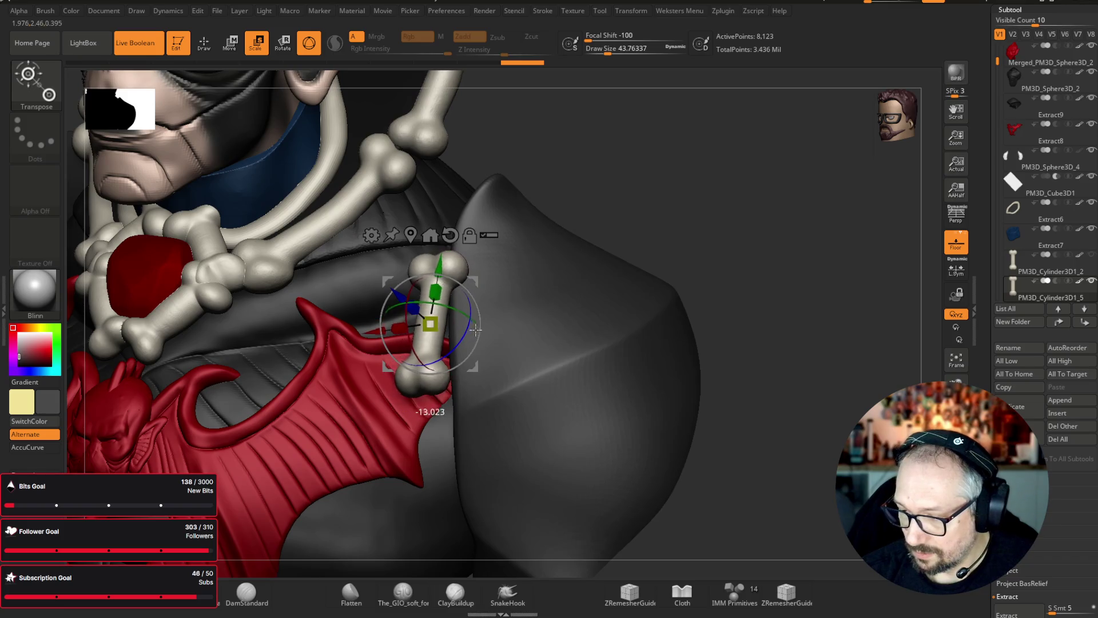
{"action": "left_click_drag", "start_coordinate": [462, 341], "coordinate": [509, 372]}
- Rotate the bone into place on the shoulder, checking it from low and tilted angles
{"action": "mouse_move", "coordinate": [708, 254]}
{"action": "left_mouse_down"}
{"action": "mouse_move", "coordinate": [726, 213]}
{"action": "mouse_move", "coordinate": [703, 229]}
{"action": "left_mouse_up"}
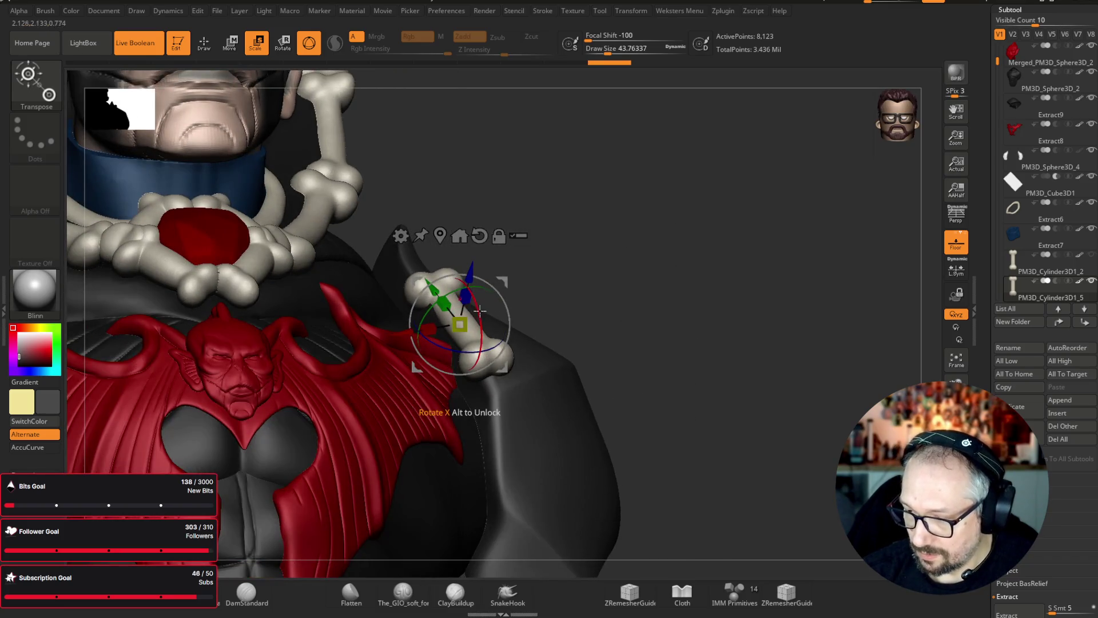
{"action": "left_click_drag", "start_coordinate": [431, 373], "coordinate": [434, 372]}
{"action": "mouse_move", "coordinate": [659, 315]}
{"action": "left_mouse_down"}
{"action": "mouse_move", "coordinate": [762, 250]}
{"action": "mouse_move", "coordinate": [777, 257]}
{"action": "mouse_move", "coordinate": [755, 164]}
{"action": "mouse_move", "coordinate": [675, 218]}
{"action": "left_mouse_up"}
{"action": "mouse_move", "coordinate": [595, 277]}
{"action": "left_mouse_down"}
{"action": "mouse_move", "coordinate": [664, 194]}
{"action": "mouse_move", "coordinate": [578, 245]}
{"action": "left_mouse_up"}
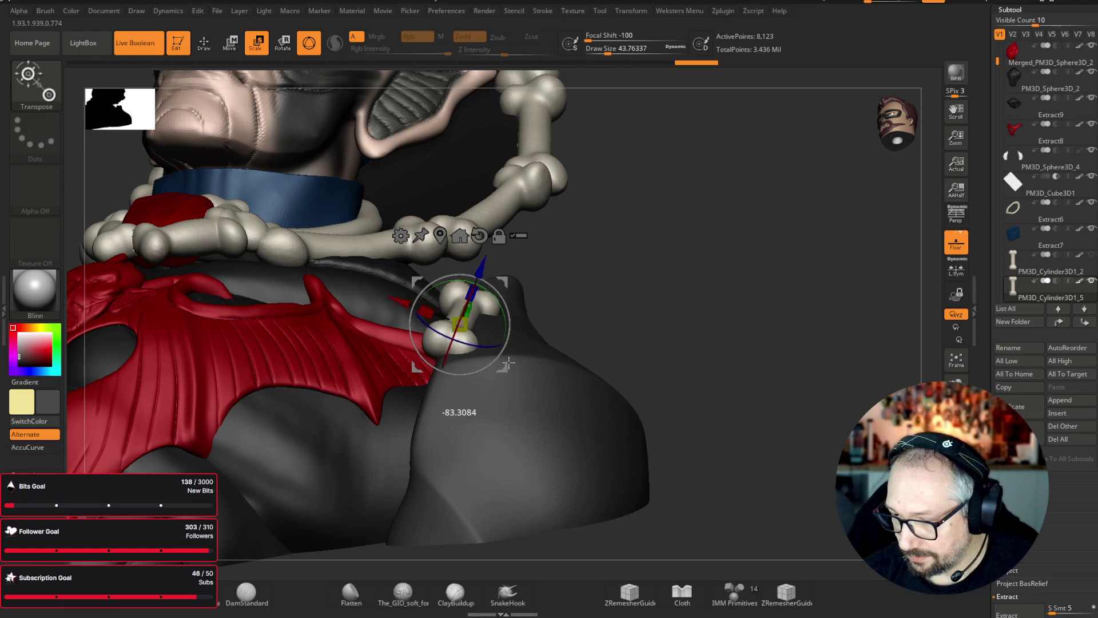
{"action": "mouse_move", "coordinate": [539, 307]}
{"action": "left_mouse_down"}
{"action": "mouse_move", "coordinate": [694, 304]}
{"action": "mouse_move", "coordinate": [796, 245]}
{"action": "mouse_move", "coordinate": [767, 161]}
{"action": "mouse_move", "coordinate": [770, 242]}
{"action": "mouse_move", "coordinate": [760, 215]}
{"action": "mouse_move", "coordinate": [644, 286]}
{"action": "left_mouse_up"}
{"action": "mouse_move", "coordinate": [515, 375]}
{"action": "left_mouse_down"}
{"action": "mouse_move", "coordinate": [649, 284]}
{"action": "mouse_move", "coordinate": [774, 274]}
{"action": "mouse_move", "coordinate": [649, 238]}
{"action": "mouse_move", "coordinate": [533, 298]}
{"action": "mouse_move", "coordinate": [498, 378]}
{"action": "mouse_move", "coordinate": [493, 364]}
{"action": "left_mouse_up"}
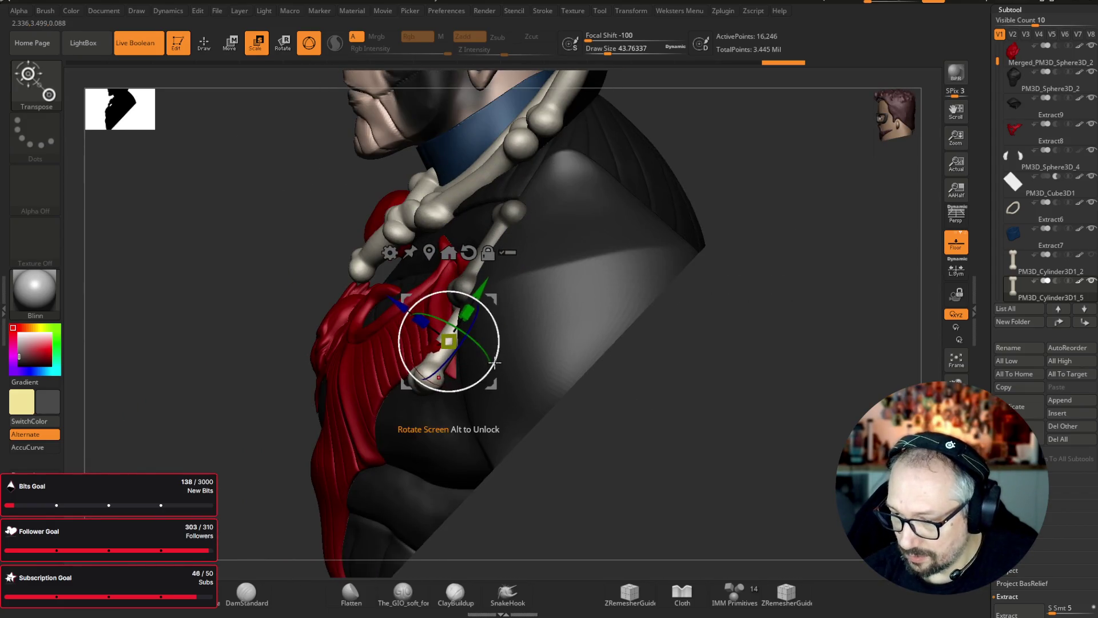
{"action": "mouse_move", "coordinate": [784, 297]}
{"action": "left_mouse_down"}
{"action": "mouse_move", "coordinate": [797, 289]}
{"action": "mouse_move", "coordinate": [595, 314]}
{"action": "left_mouse_up"}
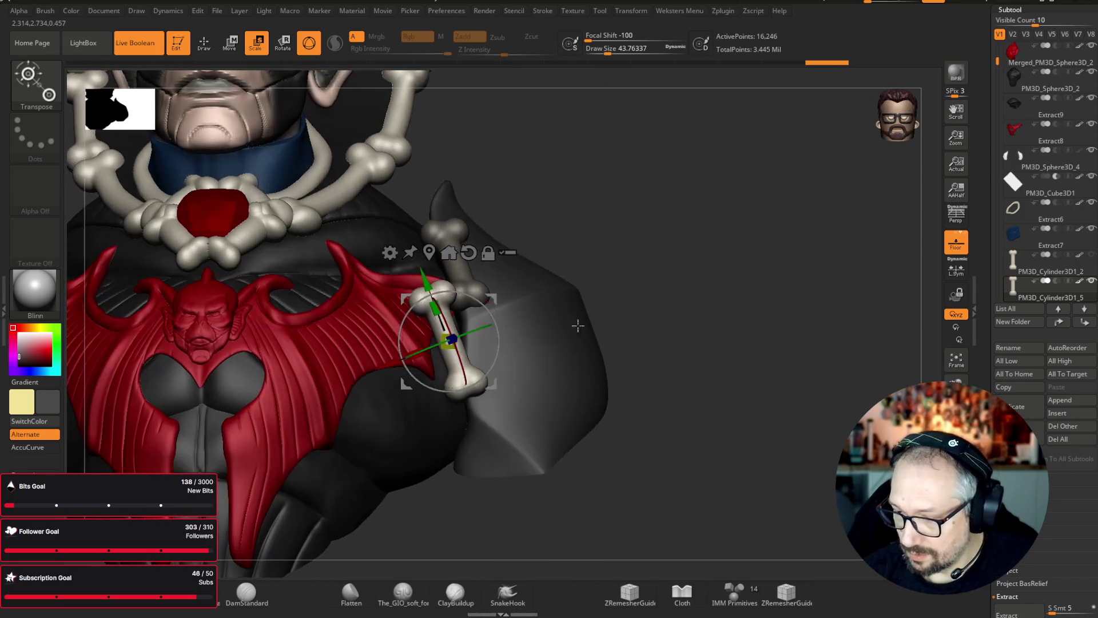
- Stretch and rescale the bone so the chain fits along the right shoulder pad
{"action": "left_click_drag", "start_coordinate": [525, 409], "coordinate": [526, 401]}
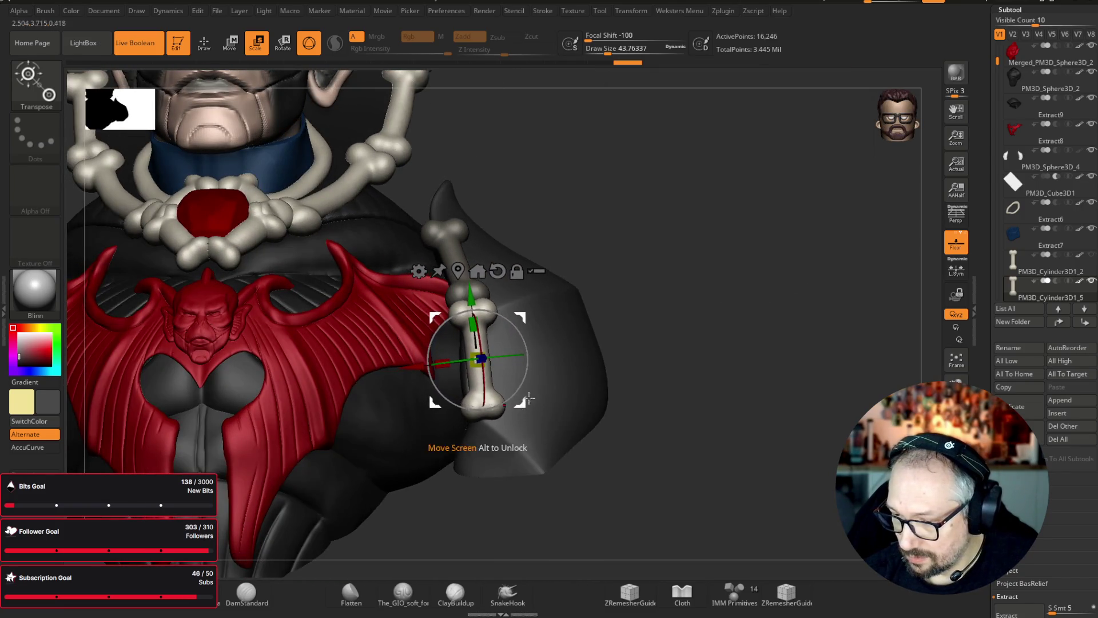
{"action": "mouse_move", "coordinate": [640, 302]}
{"action": "left_mouse_down"}
{"action": "mouse_move", "coordinate": [699, 321]}
{"action": "mouse_move", "coordinate": [535, 389]}
{"action": "left_mouse_up"}
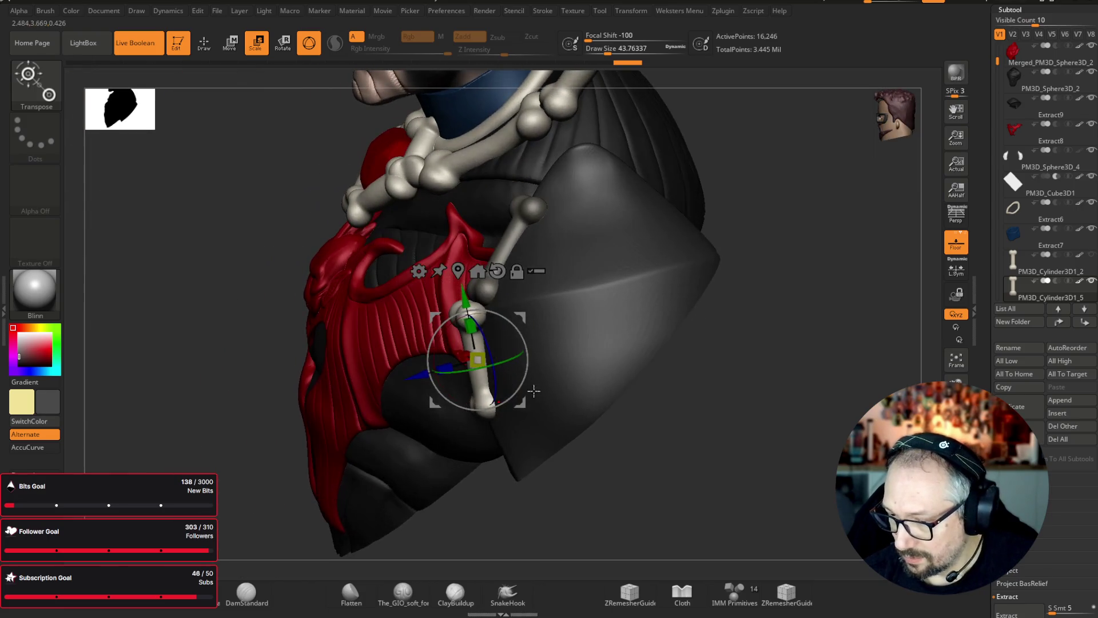
{"action": "mouse_move", "coordinate": [686, 302]}
{"action": "left_mouse_down"}
{"action": "mouse_move", "coordinate": [807, 257]}
{"action": "mouse_move", "coordinate": [784, 266]}
{"action": "left_mouse_up"}
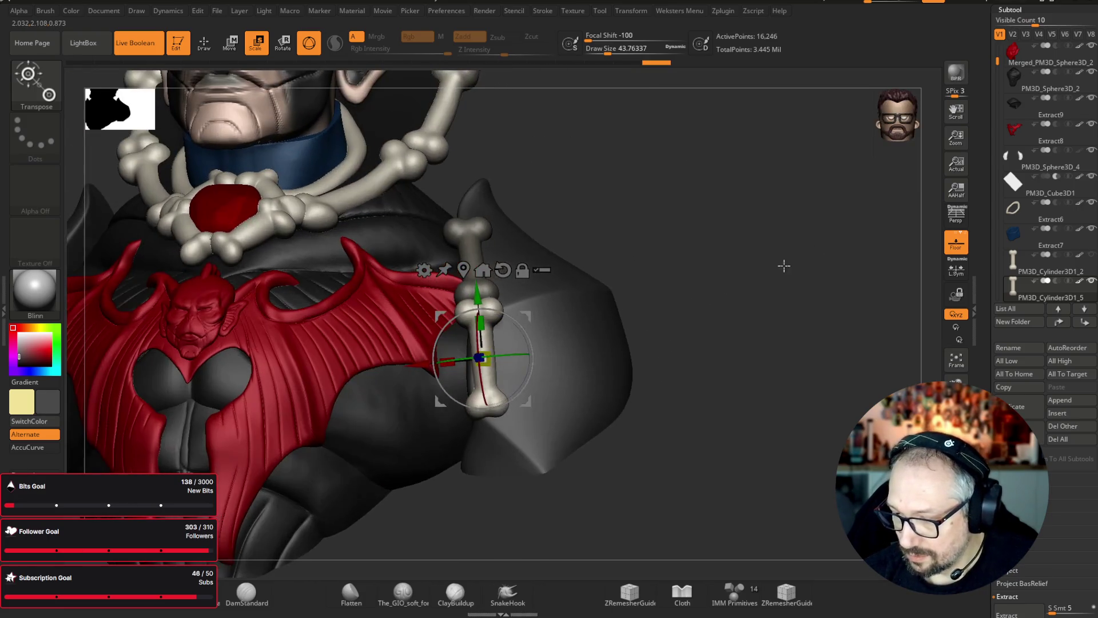
{"action": "mouse_move", "coordinate": [527, 405]}
{"action": "left_mouse_down"}
{"action": "mouse_move", "coordinate": [527, 503]}
{"action": "mouse_move", "coordinate": [706, 321]}
{"action": "mouse_move", "coordinate": [528, 503]}
{"action": "left_mouse_up"}
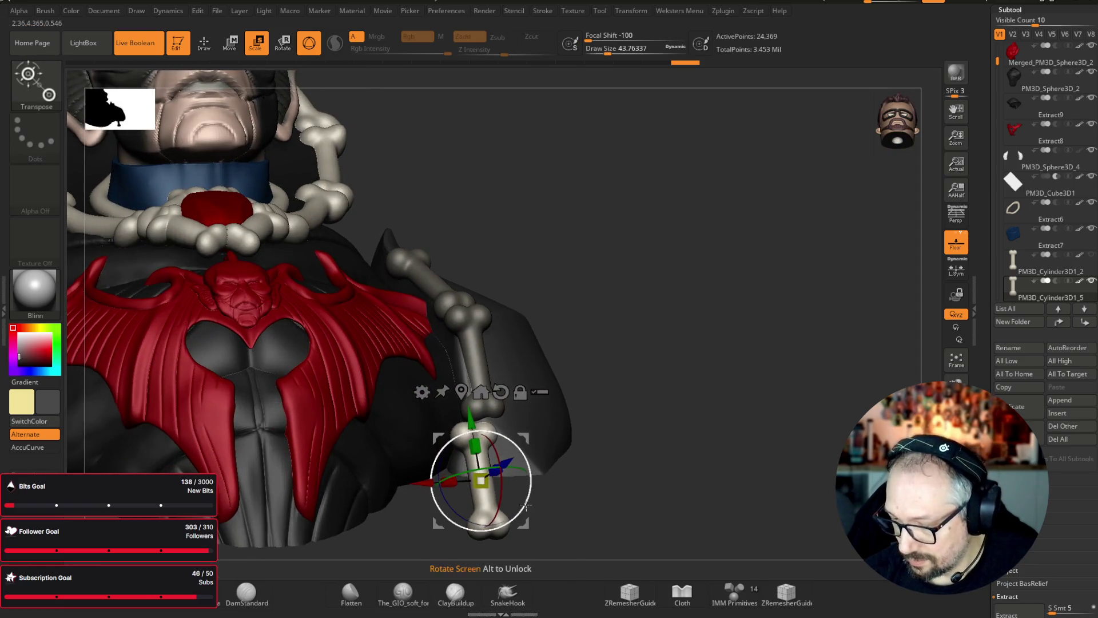
{"action": "mouse_move", "coordinate": [645, 297]}
{"action": "left_mouse_down"}
{"action": "mouse_move", "coordinate": [649, 306]}
{"action": "mouse_move", "coordinate": [525, 443]}
{"action": "left_mouse_up"}
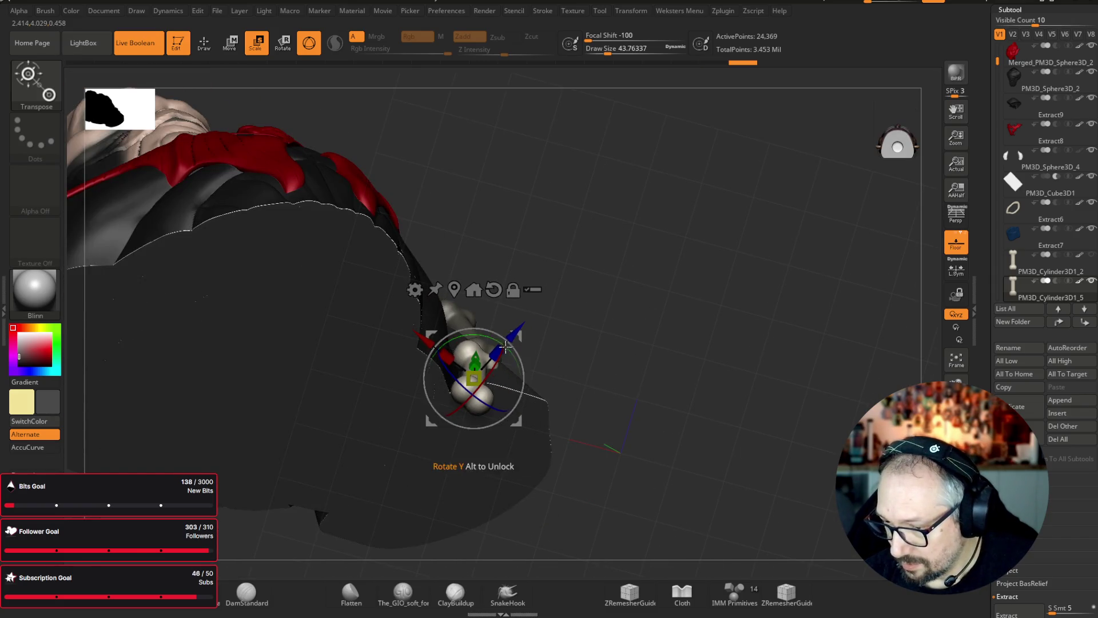
{"action": "left_click_drag", "start_coordinate": [486, 337], "coordinate": [489, 350]}
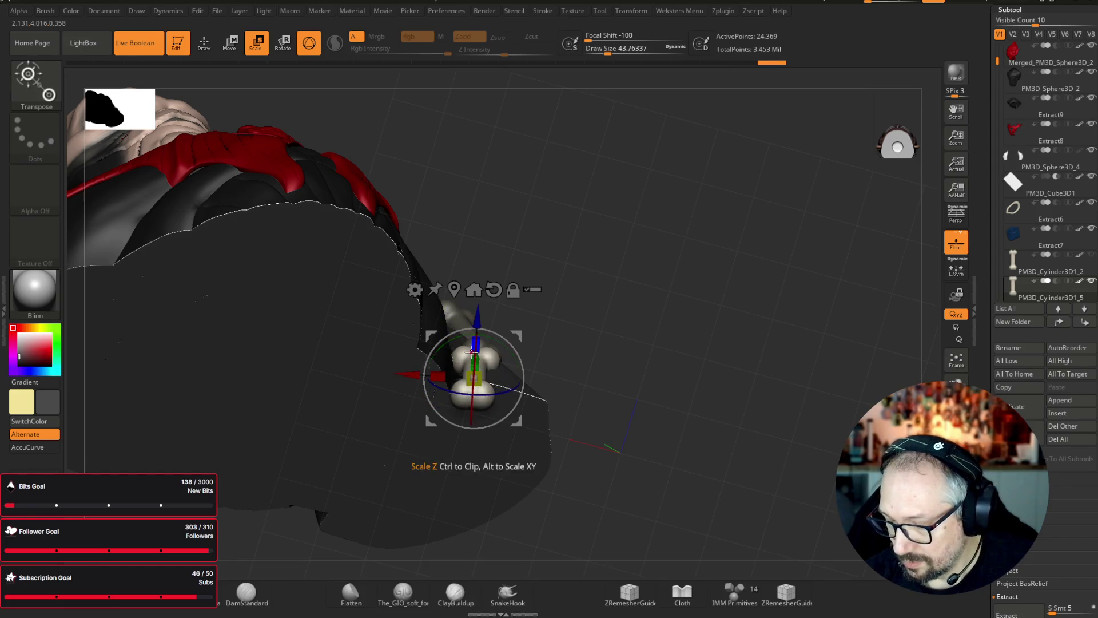
{"action": "mouse_move", "coordinate": [789, 317]}
{"action": "left_mouse_down"}
{"action": "mouse_move", "coordinate": [808, 287]}
{"action": "mouse_move", "coordinate": [730, 300]}
{"action": "left_mouse_up"}
{"action": "left_click_drag", "start_coordinate": [643, 360], "coordinate": [809, 286]}
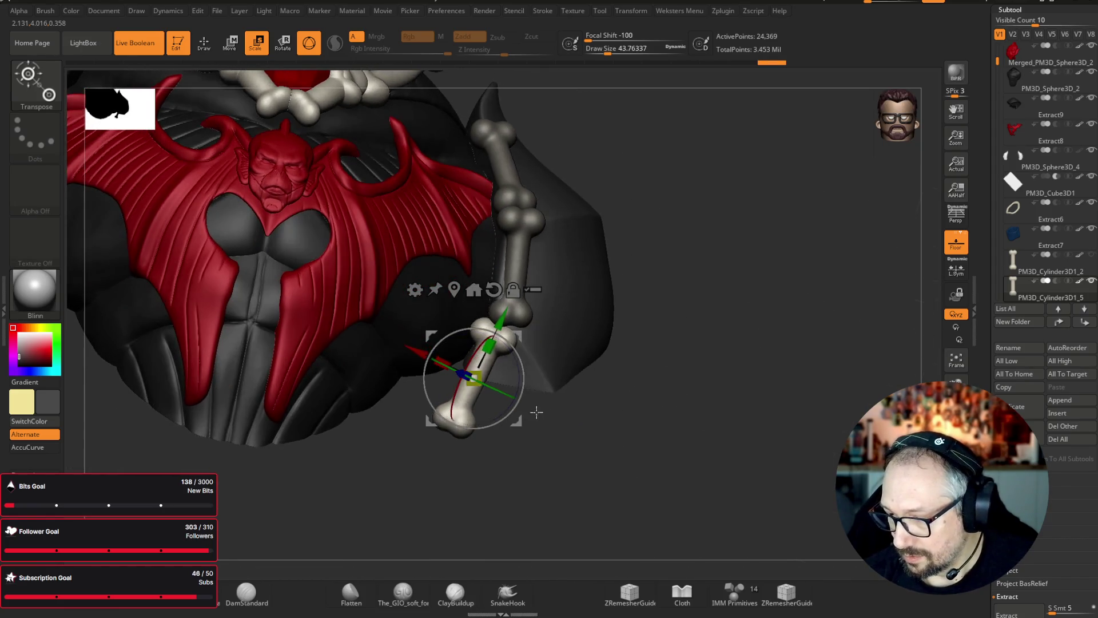
- Finish resizing the new bone, lay it horizontal across the shoulder, and rescale its ball joint to fit
{"action": "left_click_drag", "start_coordinate": [523, 432], "coordinate": [514, 441]}
{"action": "mouse_move", "coordinate": [740, 243]}
{"action": "left_mouse_down"}
{"action": "mouse_move", "coordinate": [767, 206]}
{"action": "mouse_move", "coordinate": [746, 295]}
{"action": "mouse_move", "coordinate": [778, 273]}
{"action": "left_mouse_up"}
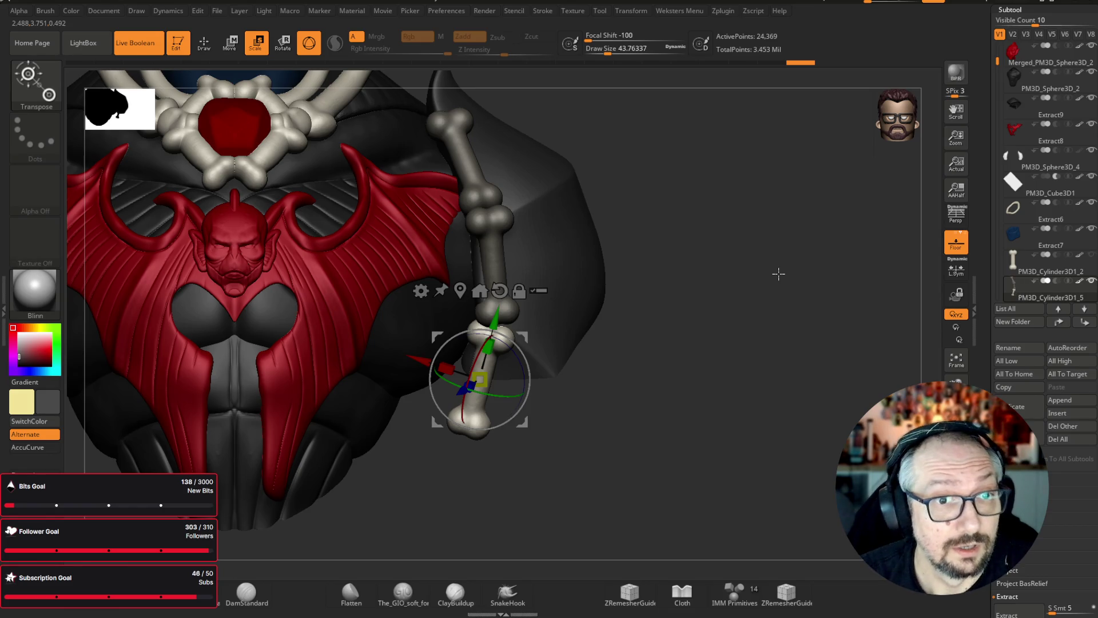
{"action": "mouse_move", "coordinate": [779, 273]}
{"action": "left_mouse_down"}
{"action": "mouse_move", "coordinate": [787, 258]}
{"action": "mouse_move", "coordinate": [789, 277]}
{"action": "mouse_move", "coordinate": [760, 255]}
{"action": "mouse_move", "coordinate": [741, 296]}
{"action": "left_mouse_up"}
{"action": "mouse_move", "coordinate": [497, 456]}
{"action": "left_mouse_down"}
{"action": "mouse_move", "coordinate": [478, 401]}
{"action": "mouse_move", "coordinate": [575, 166]}
{"action": "left_mouse_up"}
{"action": "mouse_move", "coordinate": [691, 151]}
{"action": "left_mouse_down"}
{"action": "mouse_move", "coordinate": [752, 147]}
{"action": "mouse_move", "coordinate": [743, 166]}
{"action": "mouse_move", "coordinate": [643, 177]}
{"action": "left_mouse_up"}
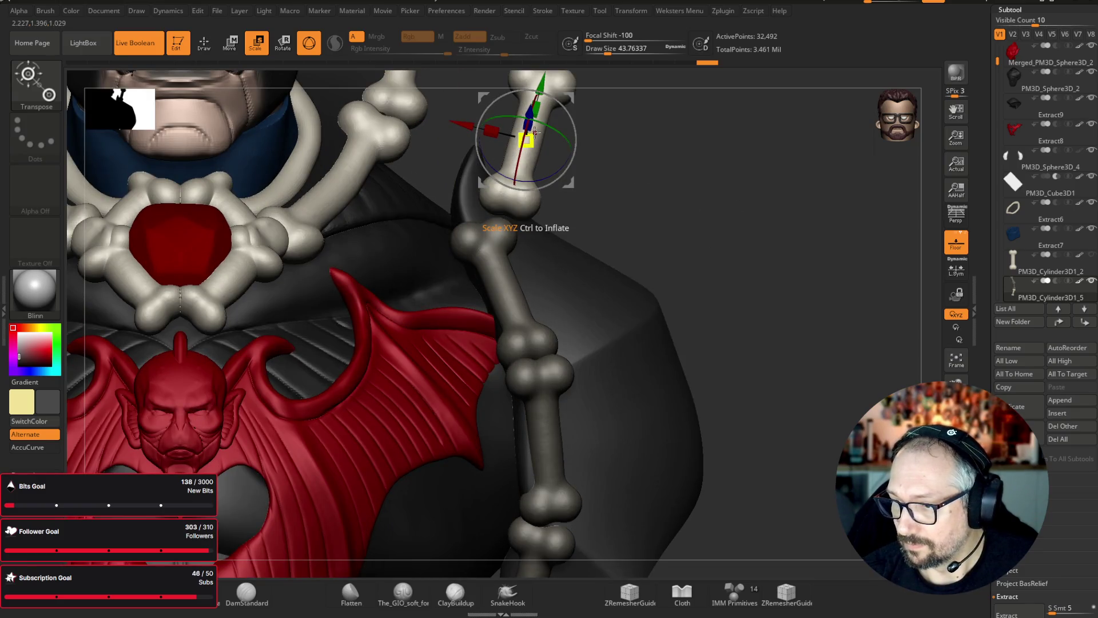
{"action": "left_click_drag", "start_coordinate": [753, 147], "coordinate": [700, 156]}
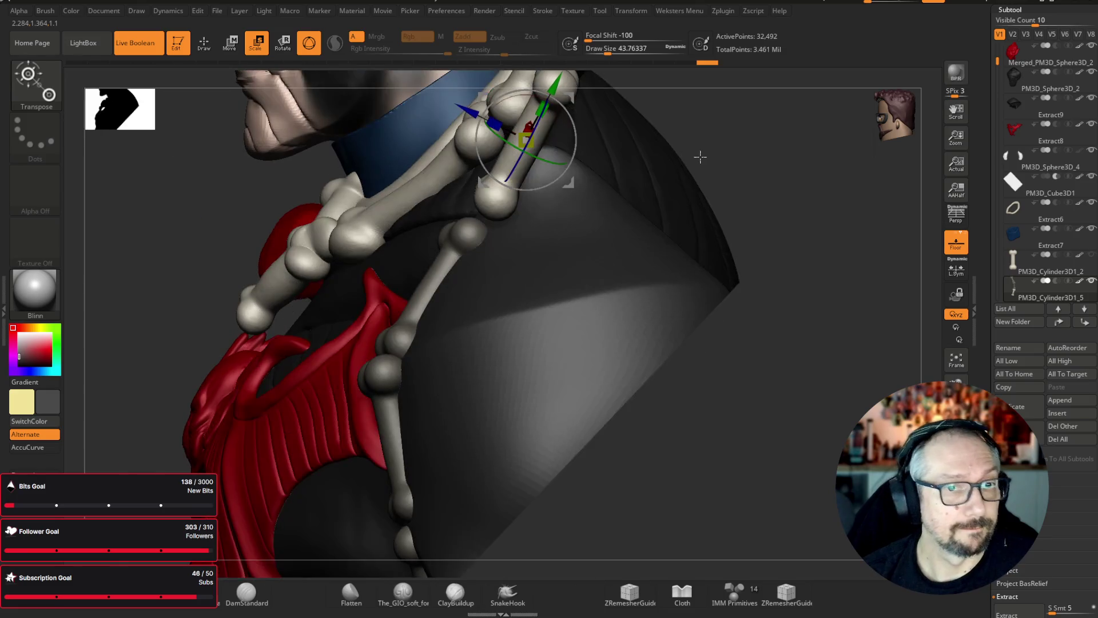
{"action": "mouse_move", "coordinate": [838, 211]}
{"action": "left_mouse_down"}
{"action": "mouse_move", "coordinate": [525, 566]}
{"action": "mouse_move", "coordinate": [764, 186]}
{"action": "mouse_move", "coordinate": [502, 213]}
{"action": "mouse_move", "coordinate": [487, 283]}
{"action": "mouse_move", "coordinate": [513, 225]}
{"action": "mouse_move", "coordinate": [662, 287]}
{"action": "mouse_move", "coordinate": [646, 280]}
{"action": "left_mouse_up"}
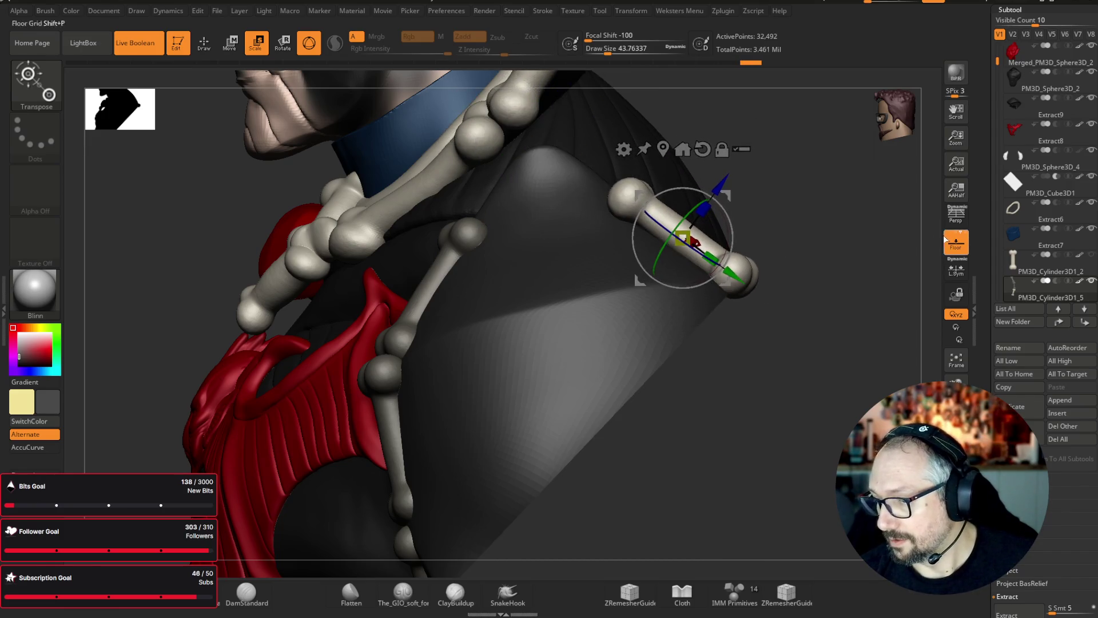
{"action": "left_click_drag", "start_coordinate": [892, 240], "coordinate": [870, 203]}
{"action": "left_click_drag", "start_coordinate": [680, 286], "coordinate": [760, 294]}
{"action": "mouse_move", "coordinate": [321, 234]}
{"action": "left_mouse_down"}
{"action": "mouse_move", "coordinate": [273, 233]}
{"action": "mouse_move", "coordinate": [127, 273]}
{"action": "left_mouse_up"}
- Rotate, reposition and shrink the next bone, then angle and lower the finger bone into place
{"action": "mouse_move", "coordinate": [298, 202]}
{"action": "left_mouse_down"}
{"action": "mouse_move", "coordinate": [358, 253]}
{"action": "mouse_move", "coordinate": [688, 238]}
{"action": "mouse_move", "coordinate": [407, 395]}
{"action": "mouse_move", "coordinate": [405, 408]}
{"action": "left_mouse_up"}
{"action": "mouse_move", "coordinate": [424, 400]}
{"action": "left_mouse_down"}
{"action": "mouse_move", "coordinate": [537, 346]}
{"action": "mouse_move", "coordinate": [395, 424]}
{"action": "mouse_move", "coordinate": [403, 416]}
{"action": "mouse_move", "coordinate": [191, 307]}
{"action": "mouse_move", "coordinate": [441, 421]}
{"action": "mouse_move", "coordinate": [390, 333]}
{"action": "left_mouse_up"}
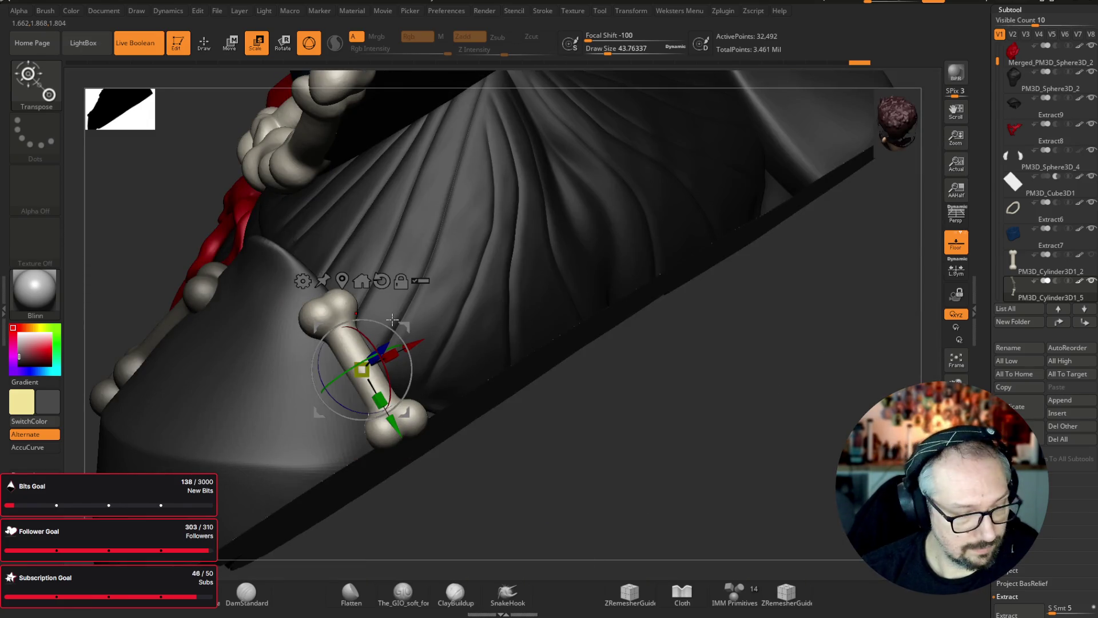
{"action": "mouse_move", "coordinate": [424, 411]}
{"action": "left_mouse_down"}
{"action": "mouse_move", "coordinate": [411, 420]}
{"action": "mouse_move", "coordinate": [332, 308]}
{"action": "left_mouse_up"}
{"action": "mouse_move", "coordinate": [801, 441]}
{"action": "left_mouse_down"}
{"action": "mouse_move", "coordinate": [732, 342]}
{"action": "mouse_move", "coordinate": [655, 322]}
{"action": "mouse_move", "coordinate": [615, 238]}
{"action": "left_mouse_up"}
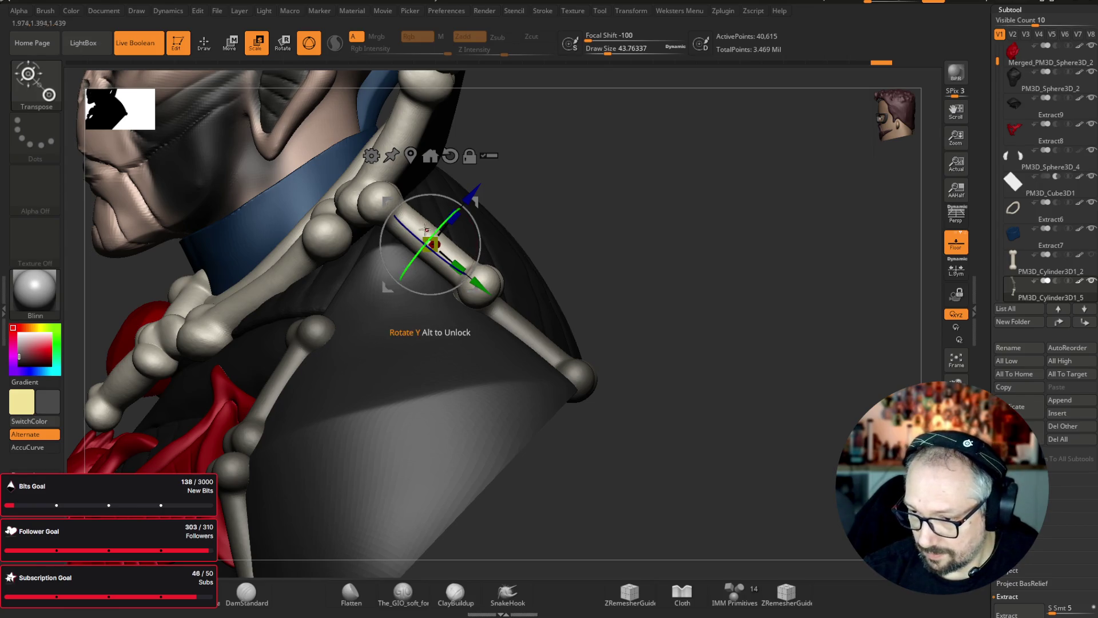
{"action": "mouse_move", "coordinate": [452, 256]}
{"action": "left_mouse_down"}
{"action": "mouse_move", "coordinate": [477, 294]}
{"action": "mouse_move", "coordinate": [464, 292]}
{"action": "left_mouse_up"}
{"action": "mouse_move", "coordinate": [695, 274]}
{"action": "left_mouse_down"}
{"action": "mouse_move", "coordinate": [684, 324]}
{"action": "mouse_move", "coordinate": [678, 309]}
{"action": "left_mouse_up"}
{"action": "left_click_drag", "start_coordinate": [468, 289], "coordinate": [472, 289]}
{"action": "mouse_move", "coordinate": [208, 422]}
{"action": "left_mouse_down"}
{"action": "mouse_move", "coordinate": [277, 380]}
{"action": "mouse_move", "coordinate": [683, 236]}
{"action": "mouse_move", "coordinate": [642, 237]}
{"action": "left_mouse_up"}
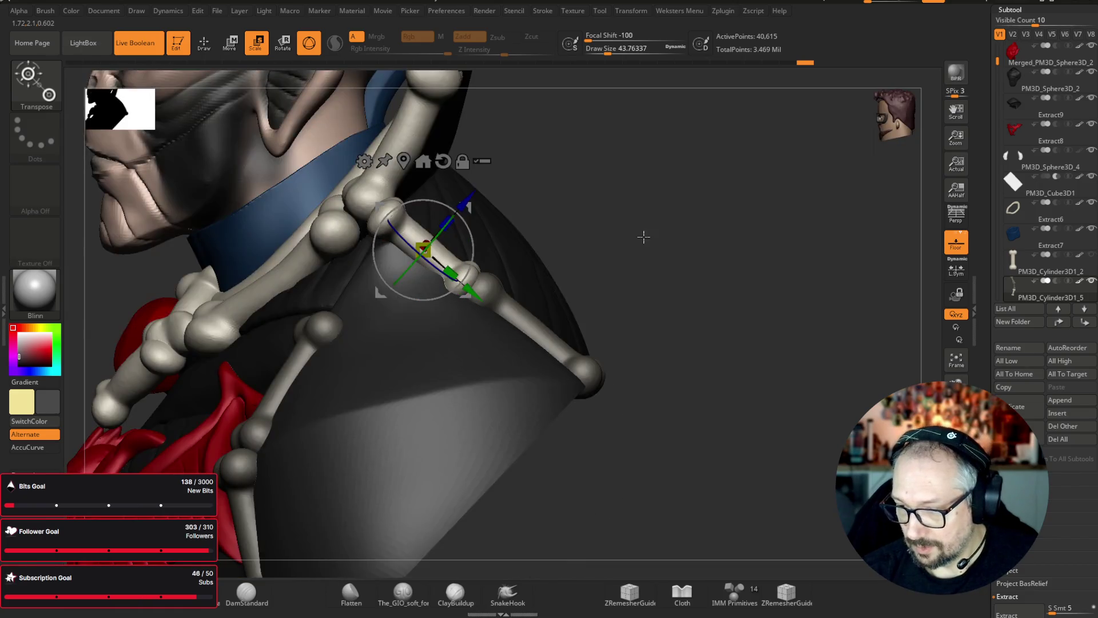
{"action": "left_click_drag", "start_coordinate": [468, 295], "coordinate": [348, 139]}
{"action": "left_click_drag", "start_coordinate": [410, 257], "coordinate": [387, 314]}
{"action": "left_click_drag", "start_coordinate": [745, 219], "coordinate": [757, 236]}
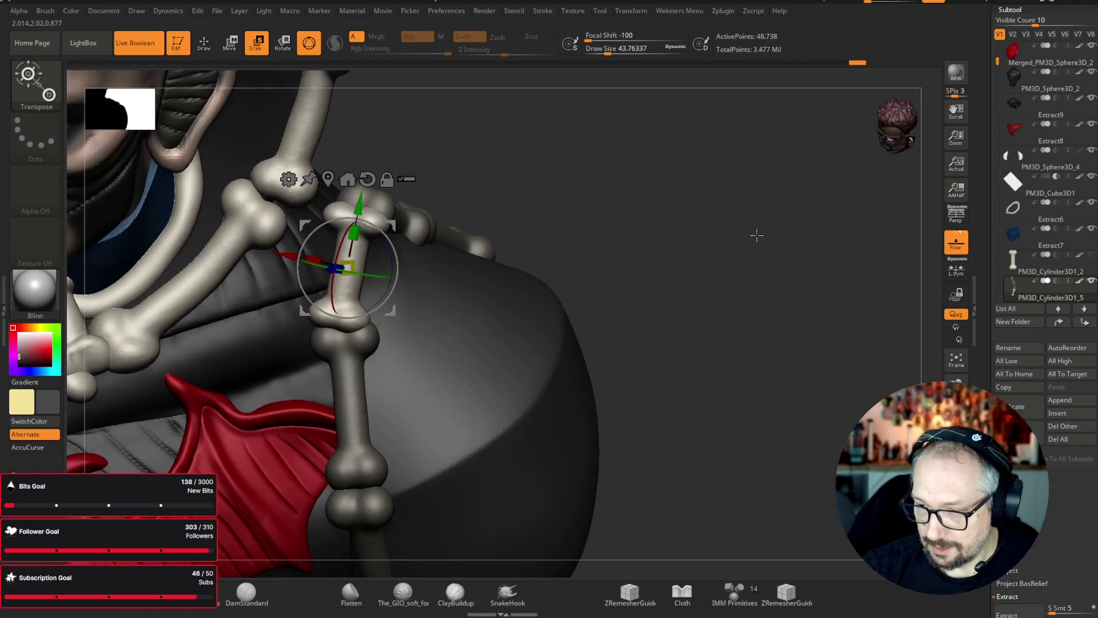
{"action": "left_click", "coordinate": [36, 80]}
- With the Move brush, pull the chain's middle bone joint slightly downward over the shoulder
{"action": "key", "text": "m"}
{"action": "key", "text": "v"}
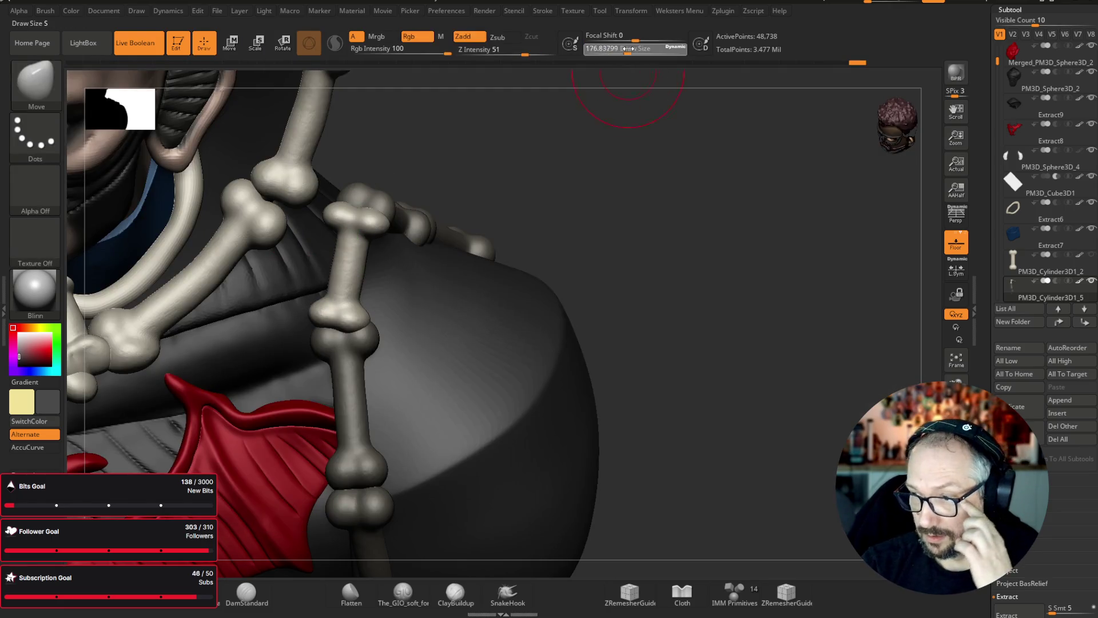
{"action": "left_click_drag", "start_coordinate": [598, 133], "coordinate": [549, 154]}
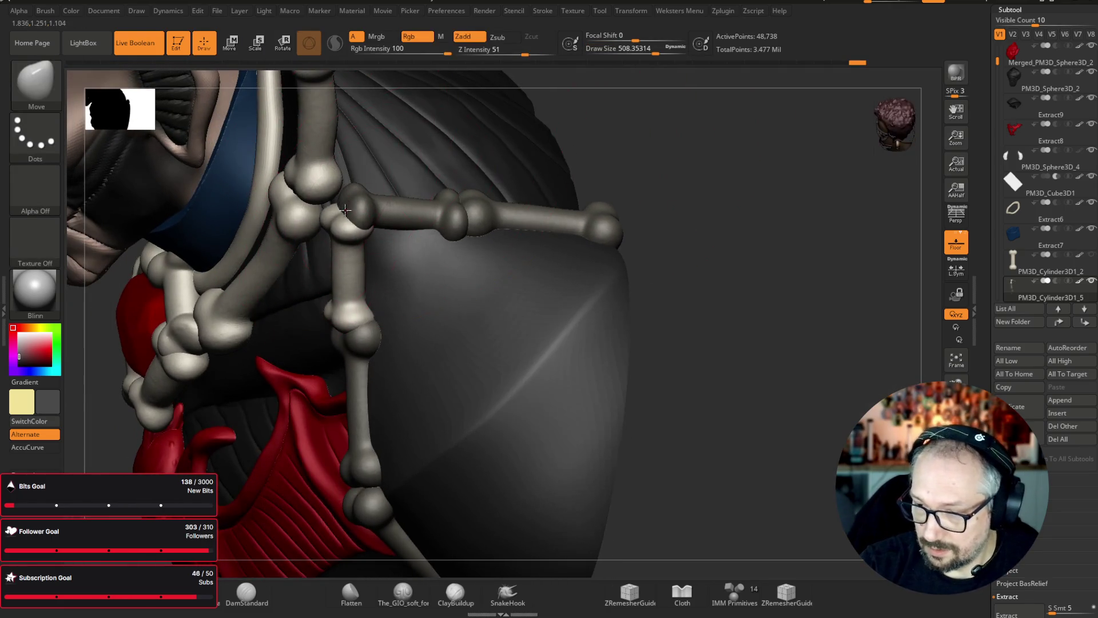
{"action": "mouse_move", "coordinate": [754, 139]}
{"action": "left_mouse_down"}
{"action": "mouse_move", "coordinate": [789, 118]}
{"action": "mouse_move", "coordinate": [623, 128]}
{"action": "left_mouse_up"}
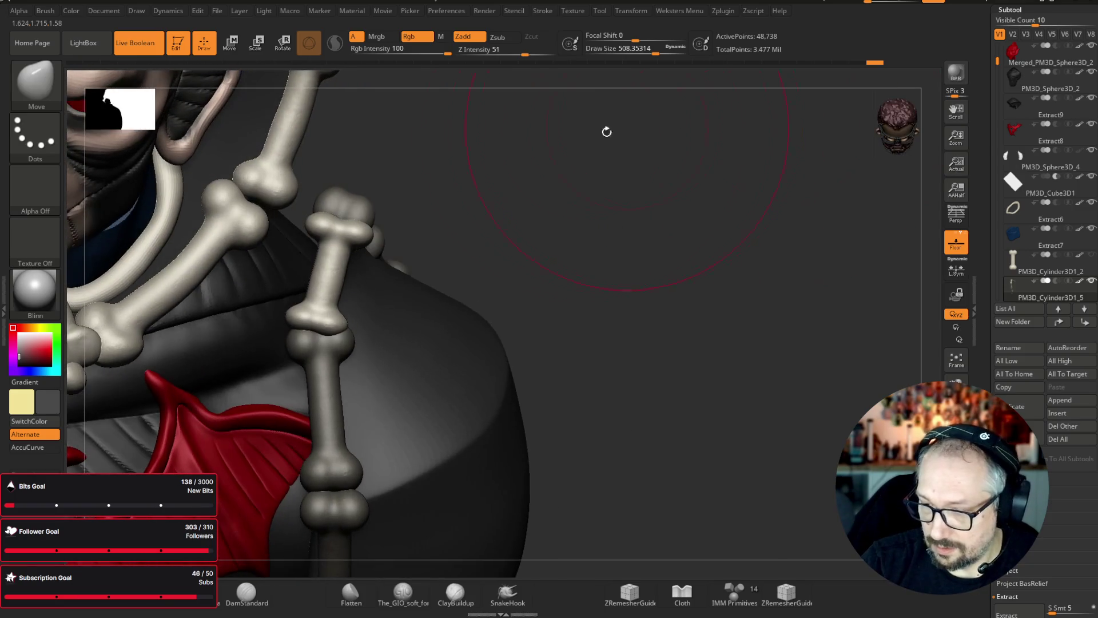
{"action": "left_click_drag", "start_coordinate": [336, 380], "coordinate": [340, 387]}
{"action": "left_click_drag", "start_coordinate": [542, 249], "coordinate": [733, 216]}
{"action": "left_click_drag", "start_coordinate": [336, 366], "coordinate": [333, 380]}
- Shrink the brush and move PM3D_Cylinder3D1_5 up under PM3D_Sphere3D_4 in the subtool list
{"action": "mouse_move", "coordinate": [615, 242]}
{"action": "left_mouse_down"}
{"action": "mouse_move", "coordinate": [740, 228]}
{"action": "mouse_move", "coordinate": [748, 216]}
{"action": "mouse_move", "coordinate": [701, 223]}
{"action": "mouse_move", "coordinate": [719, 71]}
{"action": "left_mouse_up"}
{"action": "mouse_move", "coordinate": [655, 50]}
{"action": "left_mouse_down"}
{"action": "mouse_move", "coordinate": [625, 50]}
{"action": "mouse_move", "coordinate": [439, 204]}
{"action": "mouse_move", "coordinate": [403, 214]}
{"action": "mouse_move", "coordinate": [640, 162]}
{"action": "mouse_move", "coordinate": [679, 206]}
{"action": "mouse_move", "coordinate": [643, 137]}
{"action": "mouse_move", "coordinate": [679, 191]}
{"action": "mouse_move", "coordinate": [642, 194]}
{"action": "mouse_move", "coordinate": [680, 180]}
{"action": "left_mouse_up"}
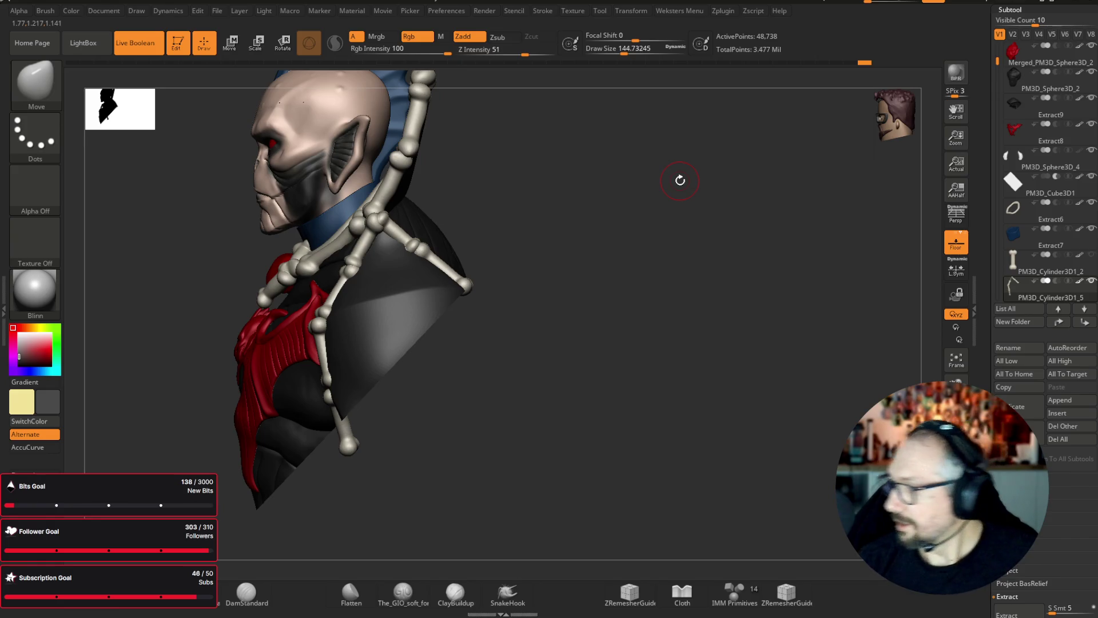
{"action": "left_click_drag", "start_coordinate": [1029, 289], "coordinate": [1022, 170]}
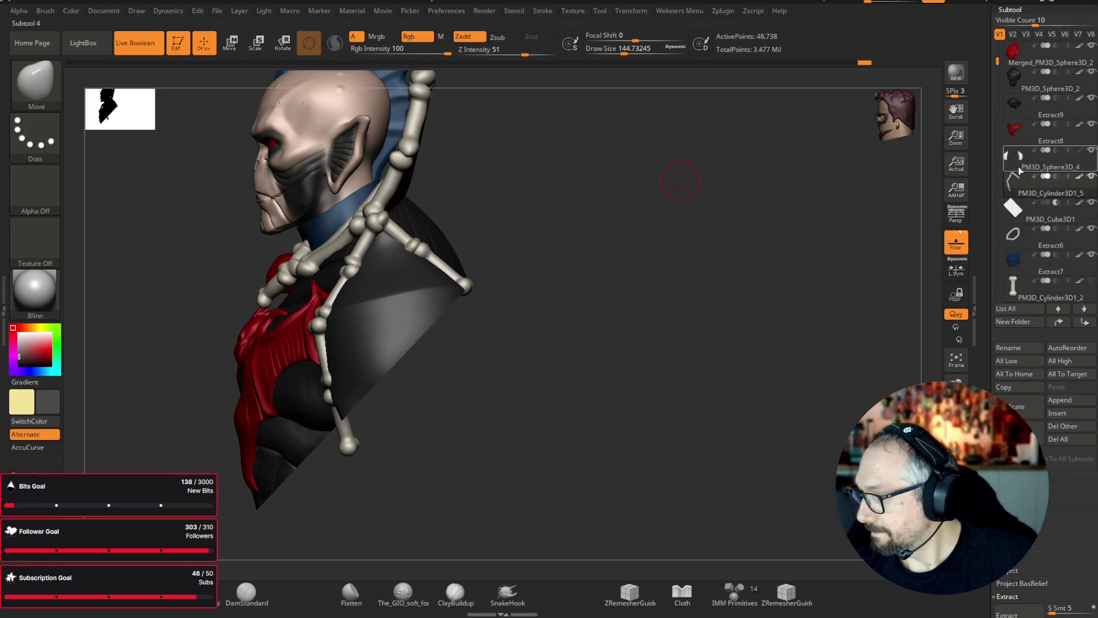
- Mirror the bone chain across the X axis, merged into one subtool, and check it from three-quarter views
{"action": "mouse_move", "coordinate": [619, 327]}
{"action": "left_mouse_down"}
{"action": "mouse_move", "coordinate": [642, 323]}
{"action": "mouse_move", "coordinate": [652, 302]}
{"action": "mouse_move", "coordinate": [705, 307]}
{"action": "left_mouse_up"}
{"action": "key", "text": "space"}
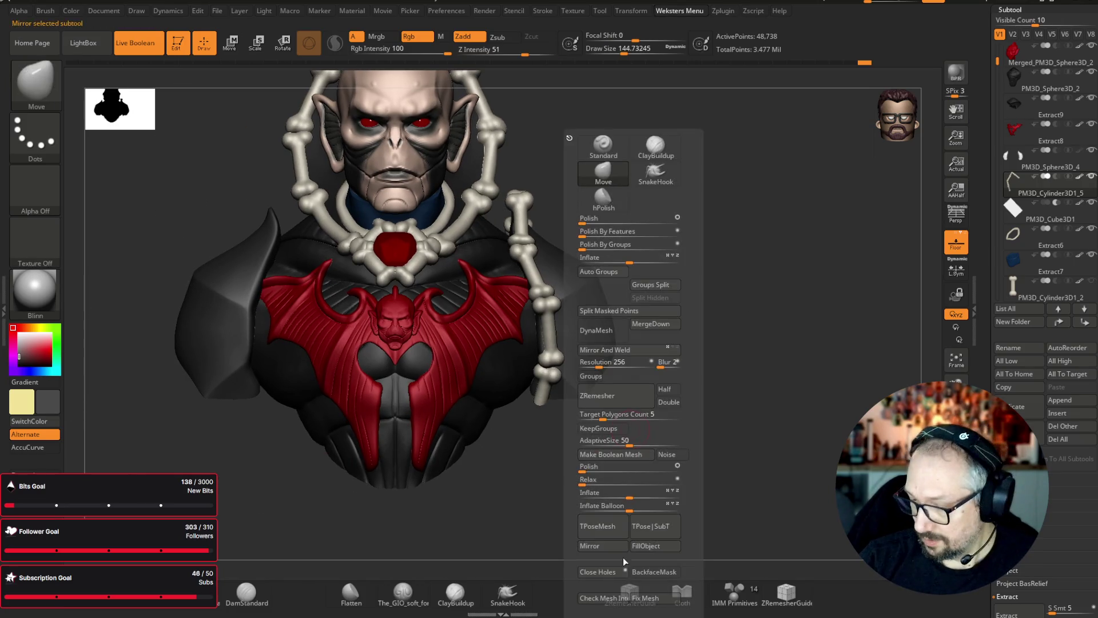
{"action": "left_click", "coordinate": [614, 547]}
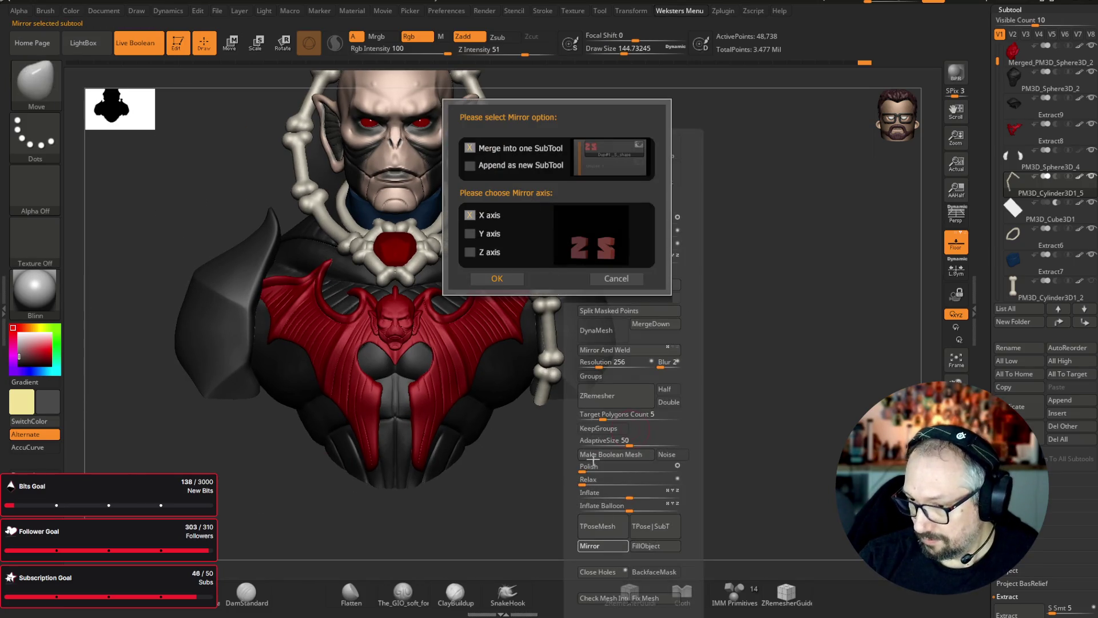
{"action": "left_click", "coordinate": [505, 279]}
{"action": "mouse_move", "coordinate": [770, 205]}
{"action": "left_mouse_down"}
{"action": "mouse_move", "coordinate": [762, 183]}
{"action": "mouse_move", "coordinate": [706, 204]}
{"action": "mouse_move", "coordinate": [745, 199]}
{"action": "left_mouse_up"}
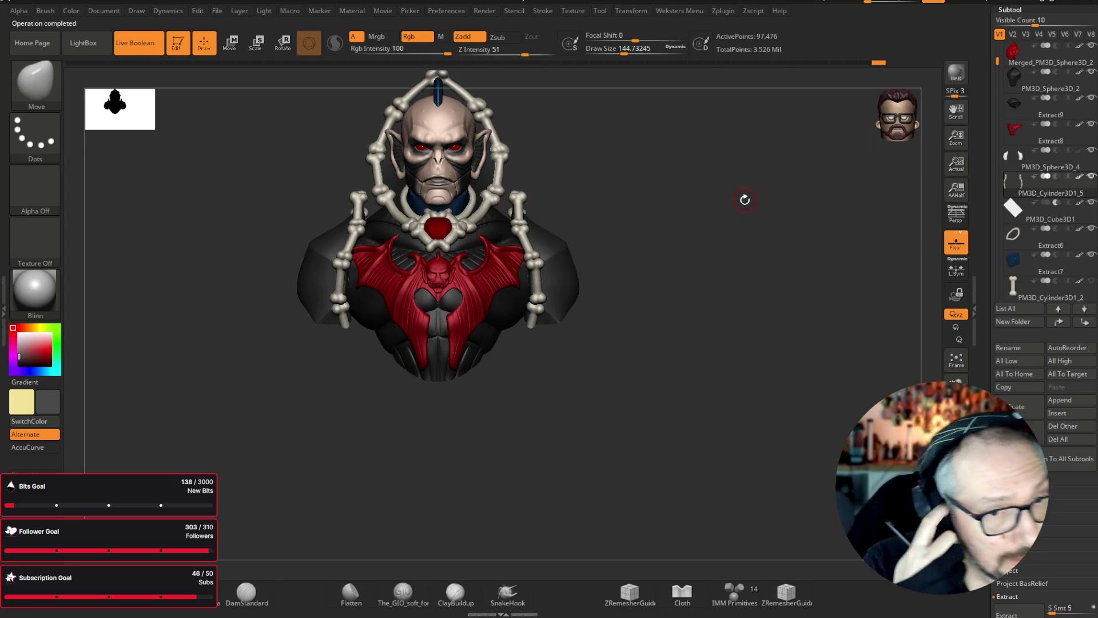
{"action": "left_click_drag", "start_coordinate": [723, 384], "coordinate": [741, 423]}
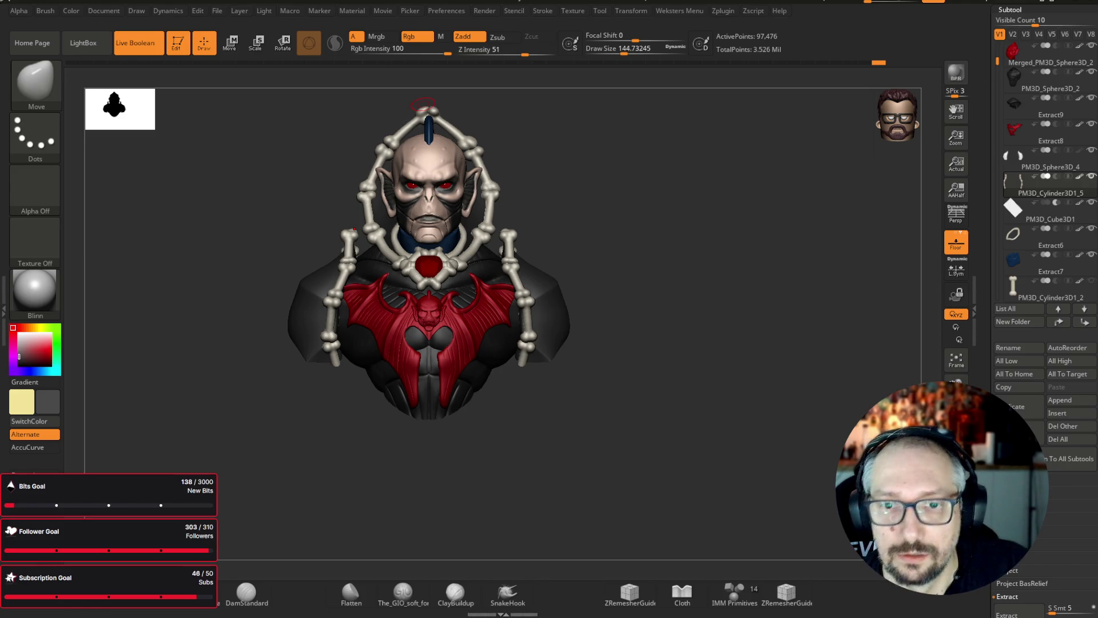
{"action": "left_click_drag", "start_coordinate": [423, 104], "coordinate": [551, 317]}
- Fill the shoulder pad subtool with dark blue
{"action": "left_click", "coordinate": [553, 311], "text": "alt"}
{"action": "key", "text": "c"}
{"action": "key", "text": "ctrl+f"}
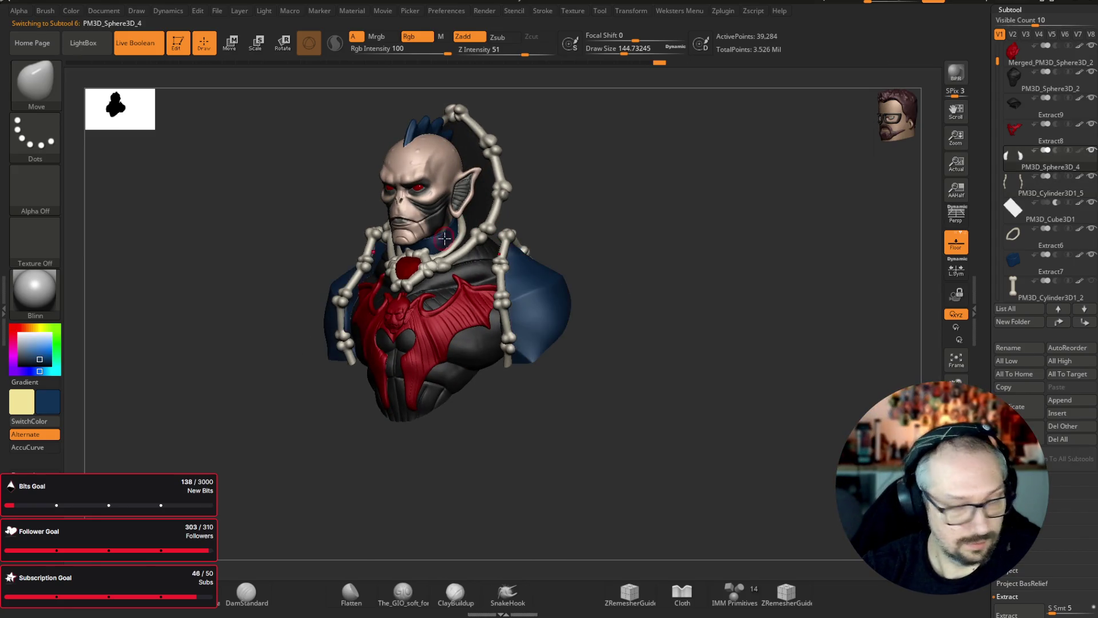
{"action": "key", "text": "space"}
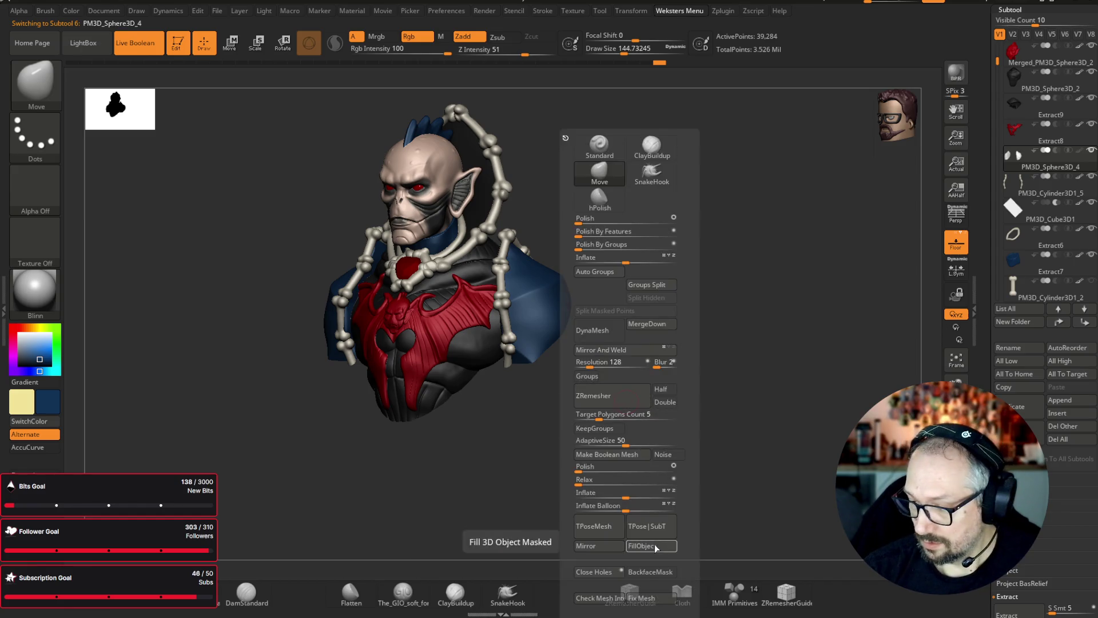
{"action": "left_click_drag", "start_coordinate": [806, 358], "coordinate": [813, 355], "text": "shift"}
{"action": "mouse_move", "coordinate": [753, 235]}
{"action": "left_mouse_down"}
{"action": "mouse_move", "coordinate": [696, 201]}
{"action": "mouse_move", "coordinate": [669, 127]}
{"action": "mouse_move", "coordinate": [681, 115]}
{"action": "left_mouse_up"}
{"action": "mouse_move", "coordinate": [663, 157]}
{"action": "left_mouse_down"}
{"action": "mouse_move", "coordinate": [777, 147]}
{"action": "mouse_move", "coordinate": [806, 129]}
{"action": "mouse_move", "coordinate": [764, 95]}
{"action": "left_mouse_up"}
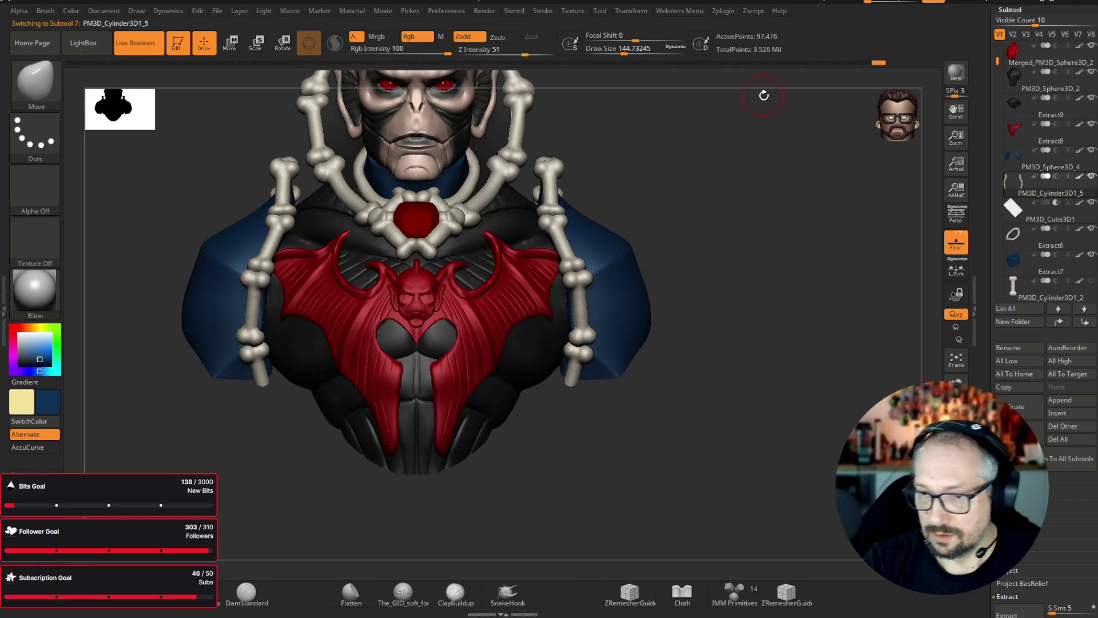
- With a larger Move brush, pull the shoulder bone chains down, then up and outward over the pads
{"action": "left_click_drag", "start_coordinate": [647, 51], "coordinate": [661, 50]}
{"action": "mouse_move", "coordinate": [726, 161]}
{"action": "left_mouse_down"}
{"action": "mouse_move", "coordinate": [579, 131]}
{"action": "mouse_move", "coordinate": [552, 182]}
{"action": "left_mouse_up"}
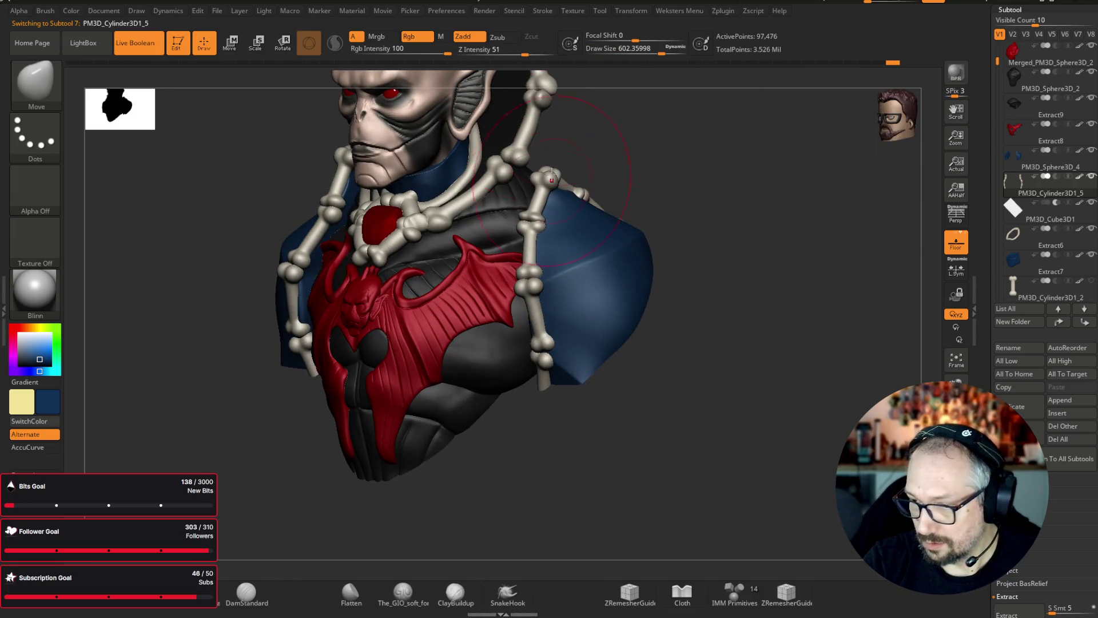
{"action": "key", "text": "ctrl"}
{"action": "key", "text": "ctrl+z"}
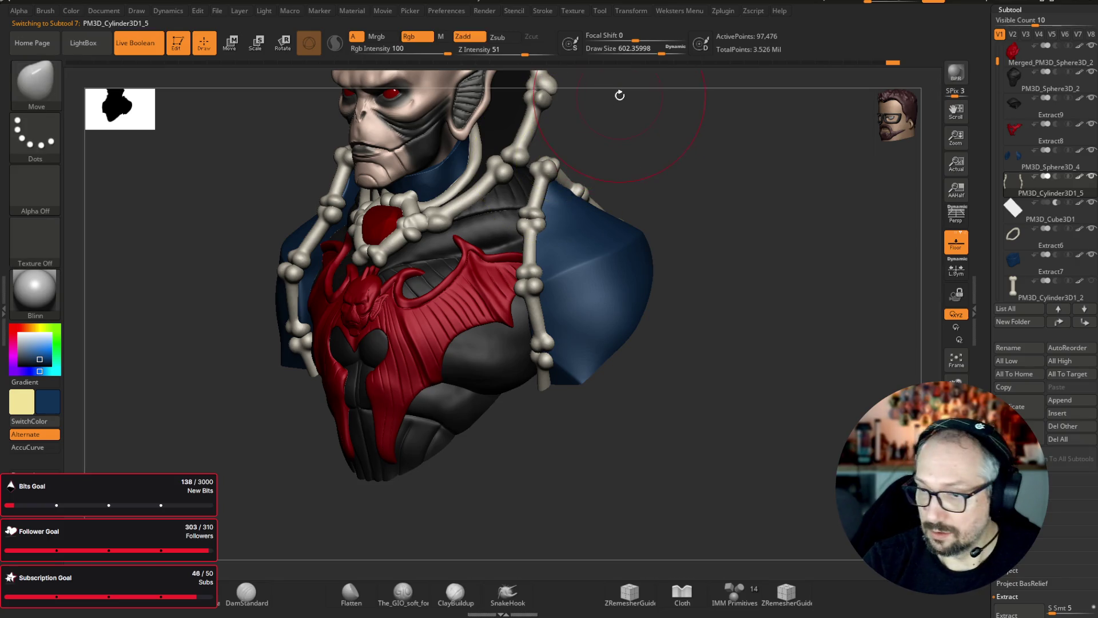
{"action": "left_click_drag", "start_coordinate": [637, 55], "coordinate": [652, 54]}
{"action": "left_click_drag", "start_coordinate": [548, 162], "coordinate": [549, 182]}
{"action": "left_click_drag", "start_coordinate": [712, 143], "coordinate": [674, 160]}
{"action": "left_click_drag", "start_coordinate": [611, 190], "coordinate": [620, 190]}
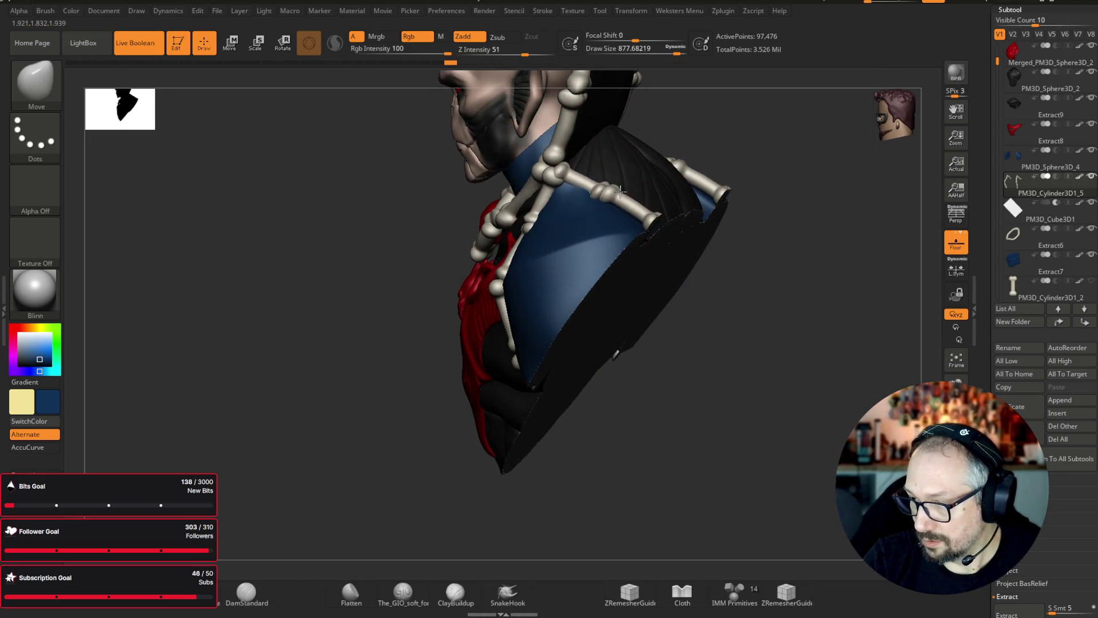
{"action": "mouse_move", "coordinate": [828, 182]}
{"action": "left_mouse_down"}
{"action": "mouse_move", "coordinate": [821, 172]}
{"action": "mouse_move", "coordinate": [687, 240]}
{"action": "left_mouse_up"}
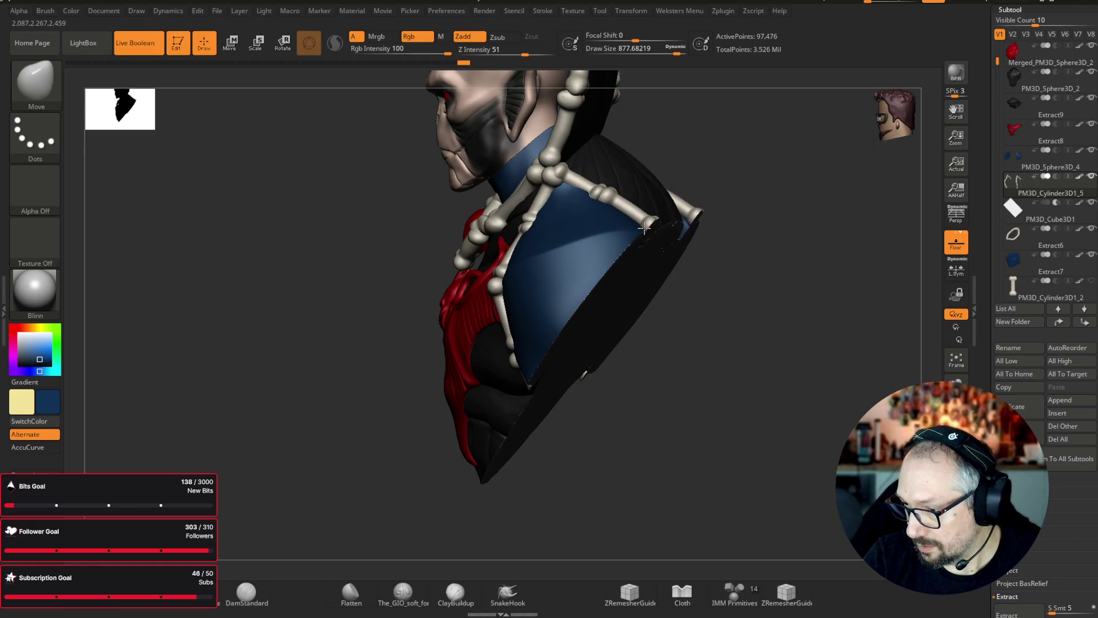
- Review the bust from front and side views and reduce the brush draw size to about 108
{"action": "left_click_drag", "start_coordinate": [670, 199], "coordinate": [814, 171]}
{"action": "left_click_drag", "start_coordinate": [676, 54], "coordinate": [664, 54]}
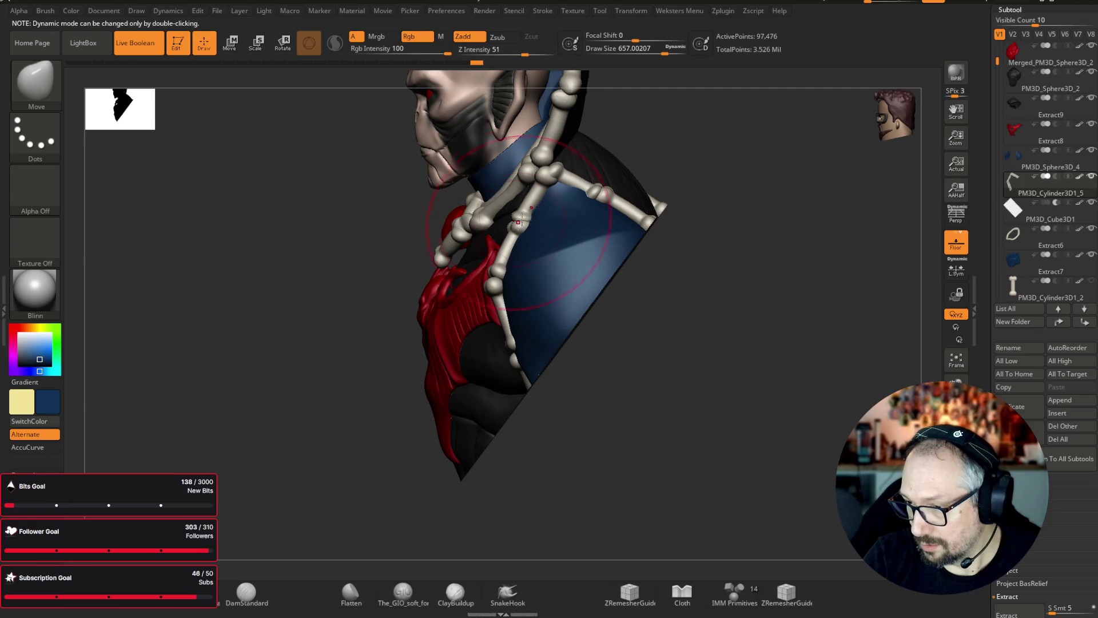
{"action": "mouse_move", "coordinate": [776, 163]}
{"action": "left_mouse_down", "text": "shift"}
{"action": "mouse_move", "coordinate": [806, 164]}
{"action": "mouse_move", "coordinate": [773, 154]}
{"action": "left_mouse_up", "text": "shift"}
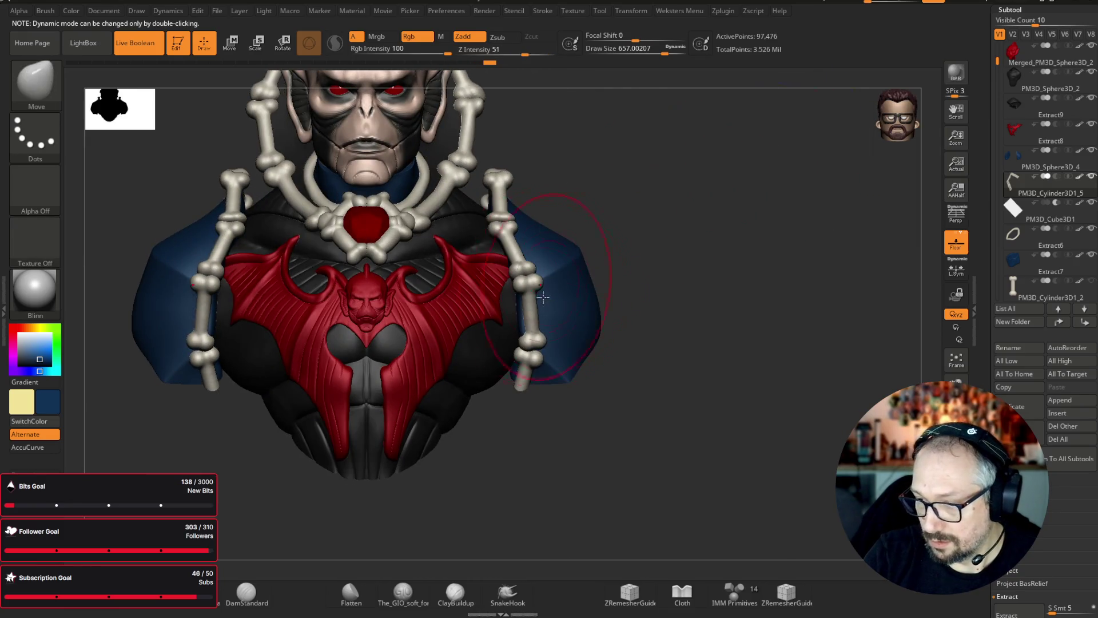
{"action": "mouse_move", "coordinate": [641, 246]}
{"action": "left_mouse_down"}
{"action": "mouse_move", "coordinate": [711, 201]}
{"action": "mouse_move", "coordinate": [739, 219]}
{"action": "mouse_move", "coordinate": [713, 238]}
{"action": "mouse_move", "coordinate": [784, 223]}
{"action": "mouse_move", "coordinate": [749, 207]}
{"action": "left_mouse_up"}
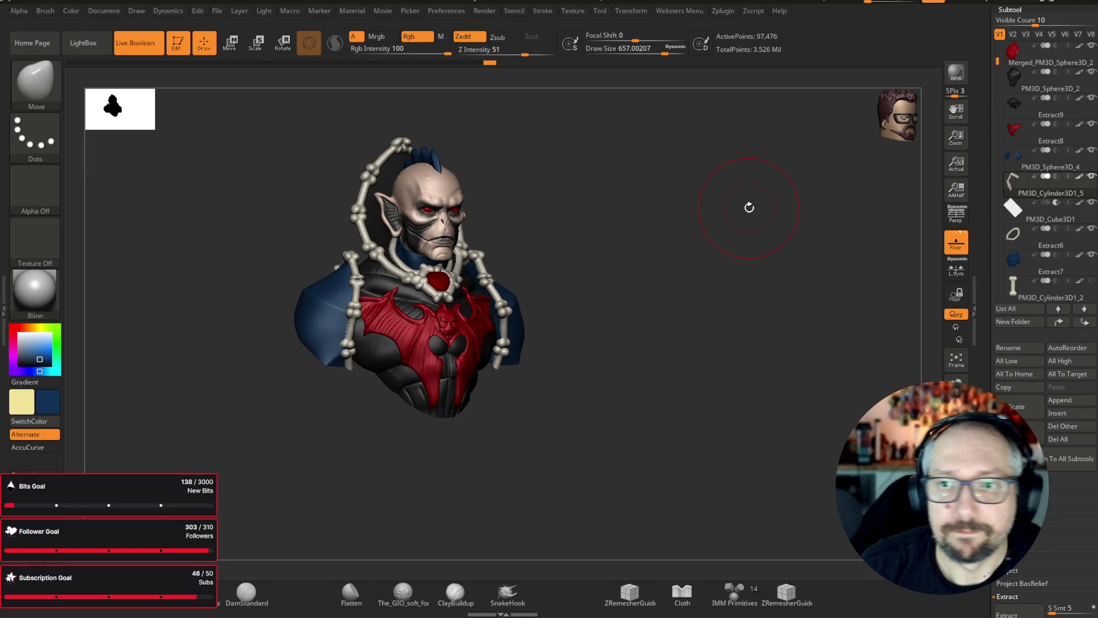
{"action": "mouse_move", "coordinate": [681, 477]}
{"action": "left_mouse_down"}
{"action": "mouse_move", "coordinate": [623, 478]}
{"action": "mouse_move", "coordinate": [679, 478]}
{"action": "mouse_move", "coordinate": [670, 433]}
{"action": "left_mouse_up"}
{"action": "left_click_drag", "start_coordinate": [686, 50], "coordinate": [649, 51]}
{"action": "mouse_move", "coordinate": [728, 189]}
{"action": "left_mouse_down", "text": "alt"}
{"action": "mouse_move", "coordinate": [728, 139]}
{"action": "mouse_move", "coordinate": [639, 120]}
{"action": "mouse_move", "coordinate": [639, 130]}
{"action": "mouse_move", "coordinate": [617, 75]}
{"action": "left_mouse_up", "text": "alt"}
{"action": "mouse_move", "coordinate": [687, 297]}
{"action": "left_mouse_down"}
{"action": "mouse_move", "coordinate": [718, 287]}
{"action": "mouse_move", "coordinate": [712, 274]}
{"action": "left_mouse_up"}
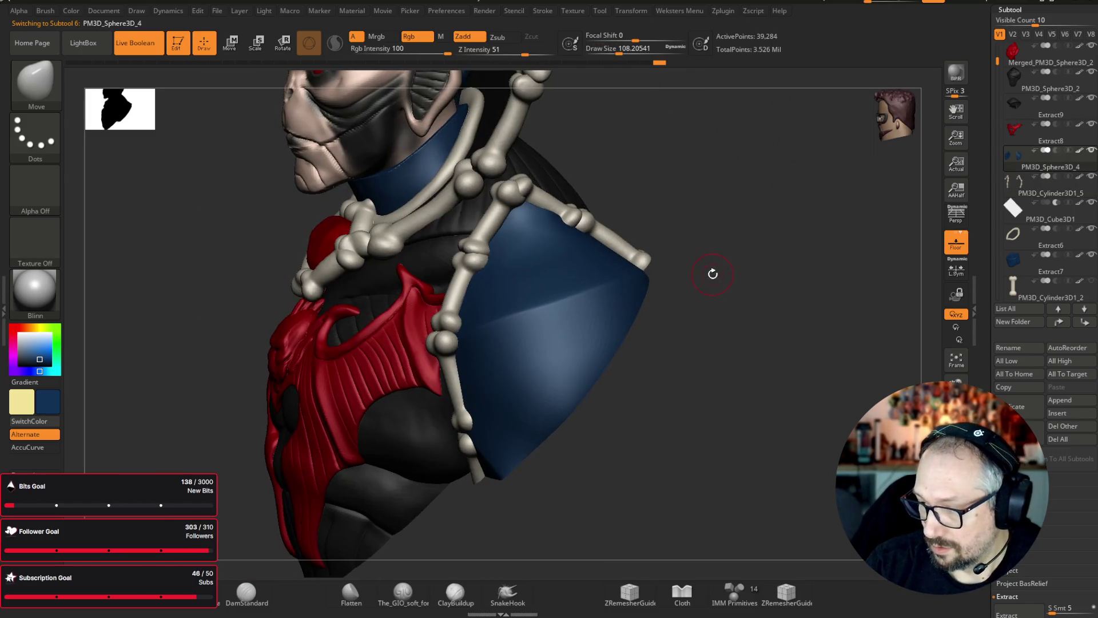
- Lasso-mask a large swirl shape on the blue shoulder pad, replacing a first chevron attempt, and blur its edges
{"action": "left_click_drag", "start_coordinate": [716, 126], "coordinate": [658, 183]}
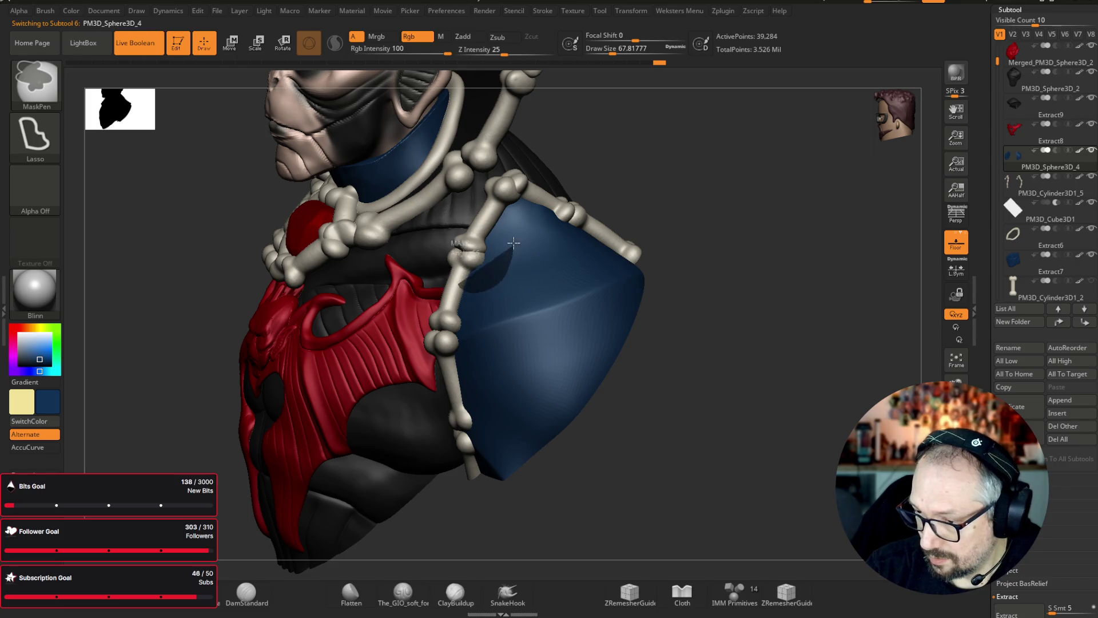
{"action": "left_click_drag", "start_coordinate": [515, 239], "coordinate": [522, 288], "text": "ctrl"}
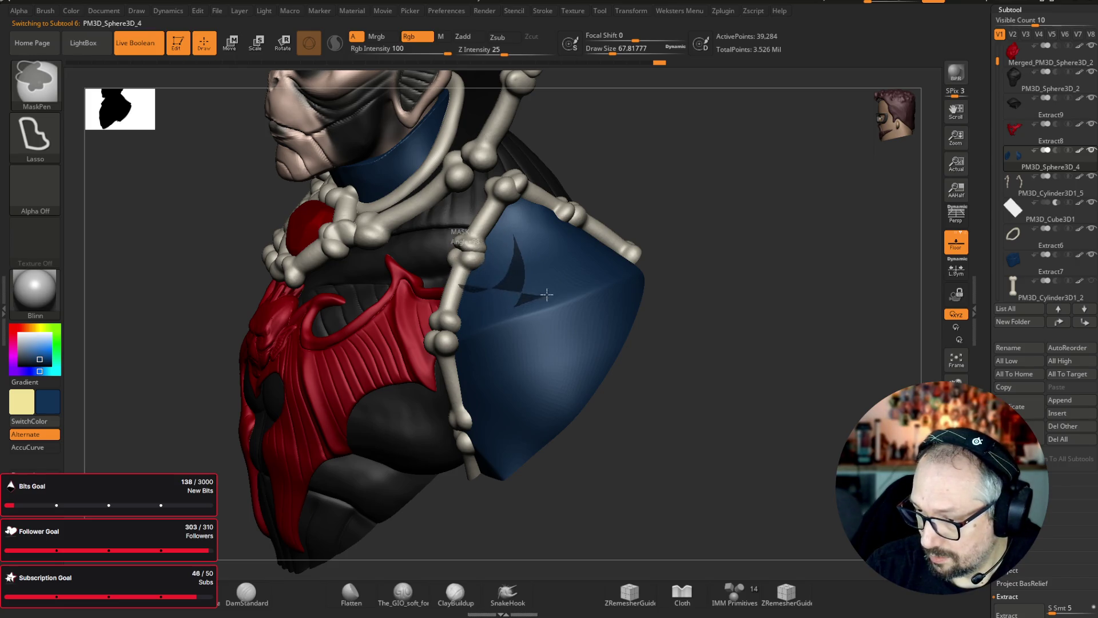
{"action": "mouse_move", "coordinate": [595, 252]}
{"action": "left_mouse_down", "text": "ctrl"}
{"action": "mouse_move", "coordinate": [572, 299]}
{"action": "mouse_move", "coordinate": [530, 334]}
{"action": "left_mouse_up", "text": "ctrl"}
{"action": "left_click", "coordinate": [780, 301], "text": "ctrl"}
{"action": "left_click_drag", "start_coordinate": [780, 301], "coordinate": [502, 284]}
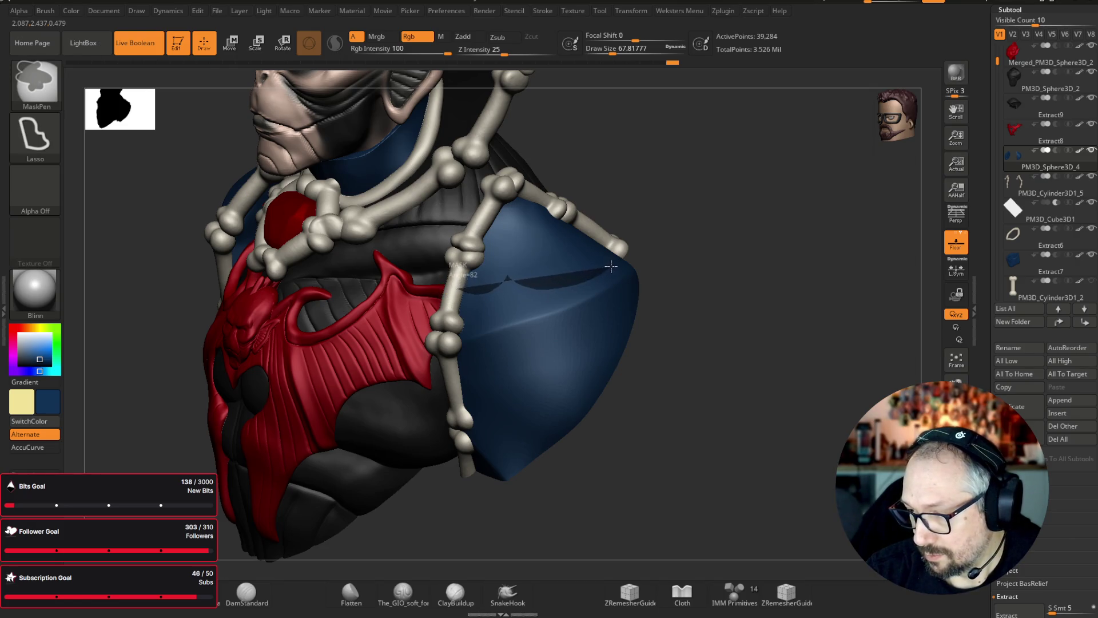
{"action": "mouse_move", "coordinate": [613, 268]}
{"action": "left_mouse_down", "text": "ctrl"}
{"action": "mouse_move", "coordinate": [593, 345]}
{"action": "mouse_move", "coordinate": [530, 380]}
{"action": "mouse_move", "coordinate": [463, 495]}
{"action": "mouse_move", "coordinate": [441, 508]}
{"action": "left_mouse_up", "text": "ctrl"}
{"action": "mouse_move", "coordinate": [762, 396]}
{"action": "left_mouse_down"}
{"action": "mouse_move", "coordinate": [812, 395]}
{"action": "mouse_move", "coordinate": [755, 400]}
{"action": "mouse_move", "coordinate": [555, 289]}
{"action": "mouse_move", "coordinate": [572, 233]}
{"action": "mouse_move", "coordinate": [620, 252]}
{"action": "left_mouse_up"}
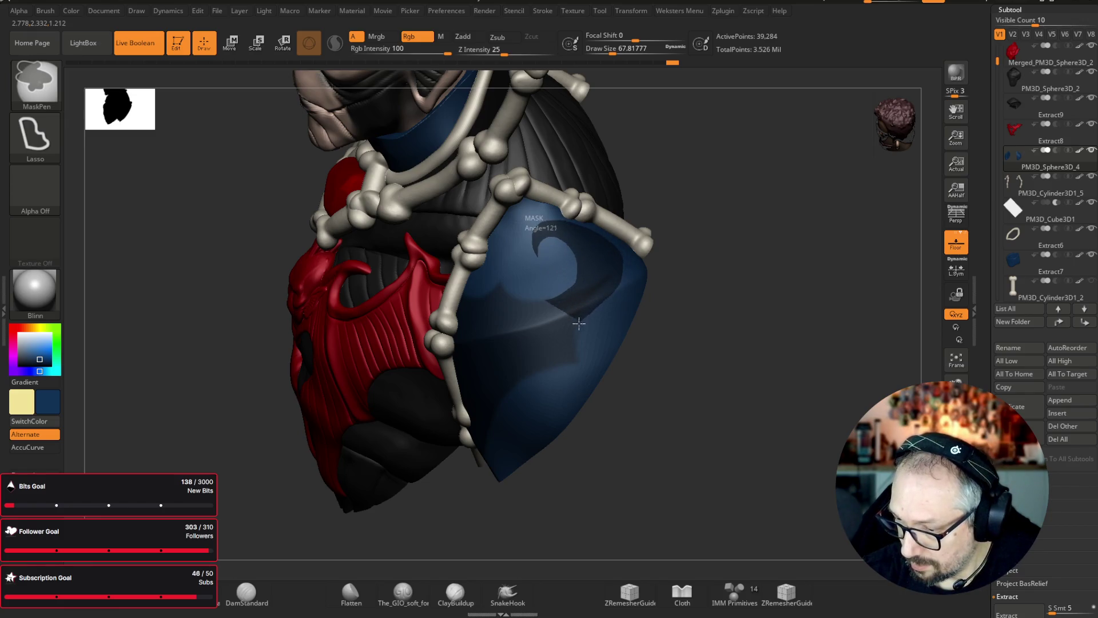
{"action": "left_click", "coordinate": [563, 351], "text": "ctrl"}
{"action": "left_click_drag", "start_coordinate": [786, 399], "coordinate": [810, 366]}
{"action": "scroll", "coordinate": [1023, 435], "scroll_direction": "down", "scroll_amount": 5}
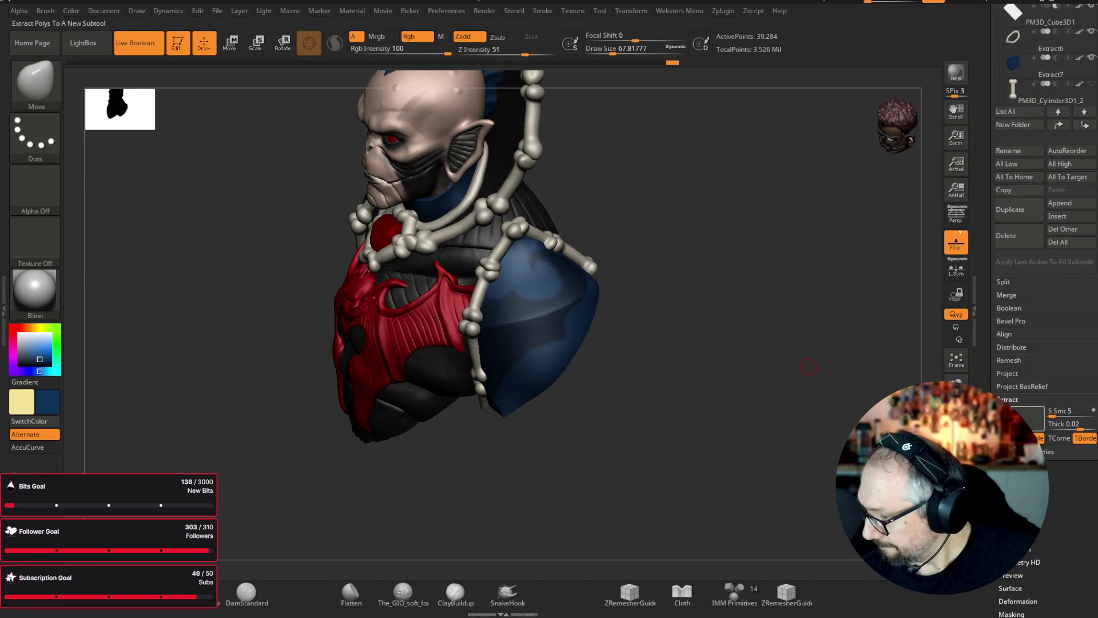
- Extract a thin shell from the masked shoulder pad and accept it as Extract11
{"action": "left_click", "coordinate": [1009, 399]}
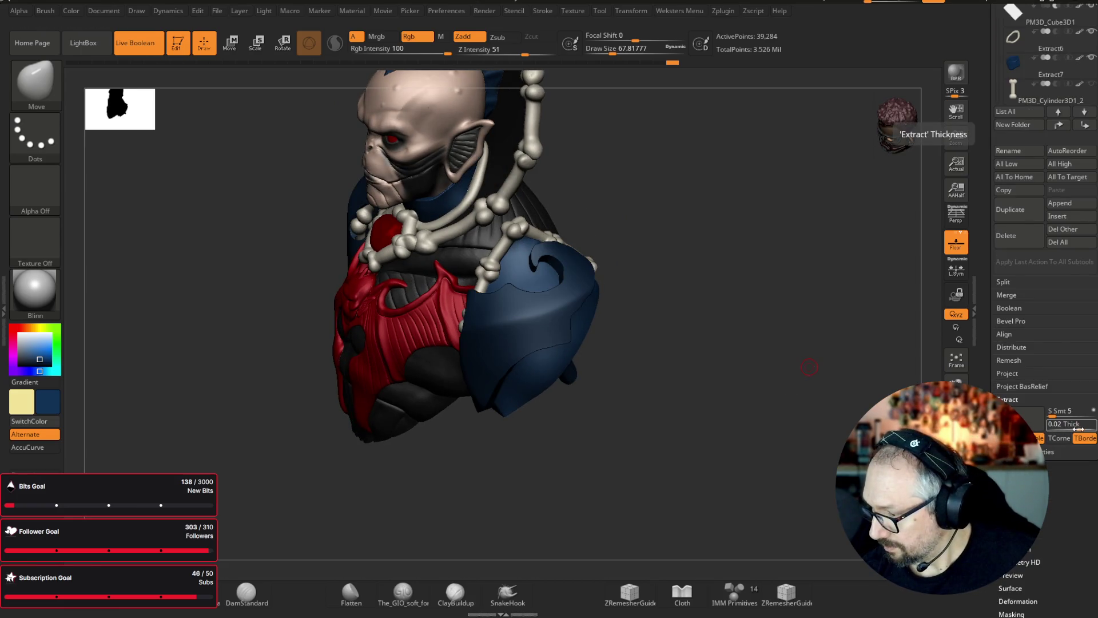
{"action": "left_click_drag", "start_coordinate": [1078, 428], "coordinate": [1073, 427]}
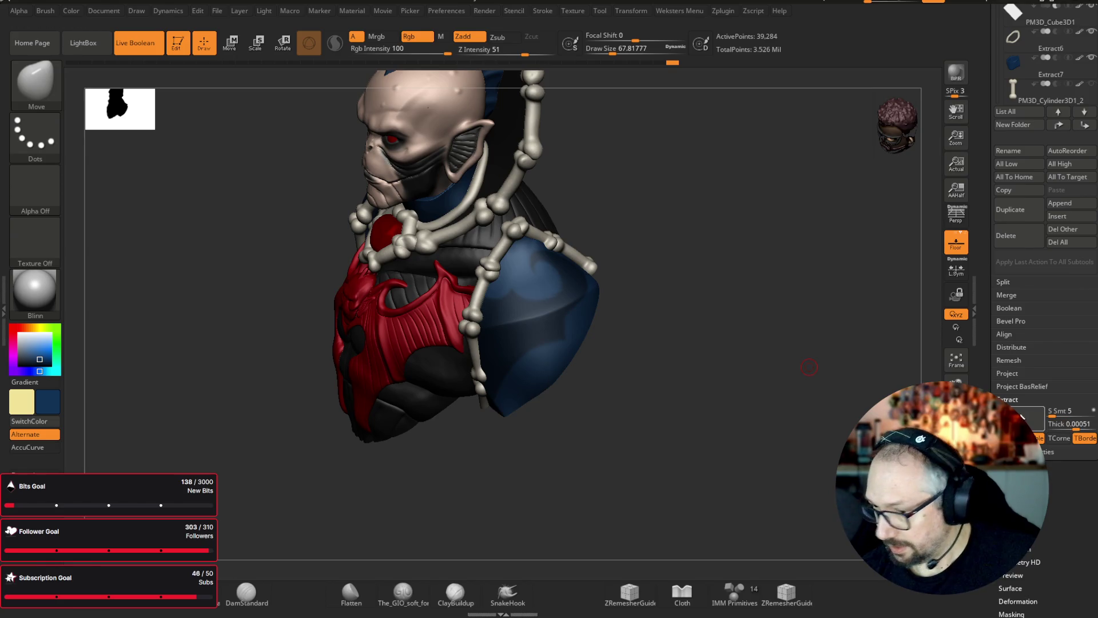
{"action": "left_click", "coordinate": [1007, 437]}
{"action": "mouse_move", "coordinate": [809, 367]}
{"action": "left_mouse_down"}
{"action": "mouse_move", "coordinate": [753, 414]}
{"action": "mouse_move", "coordinate": [802, 420]}
{"action": "left_mouse_up"}
{"action": "key", "text": "ctrl"}
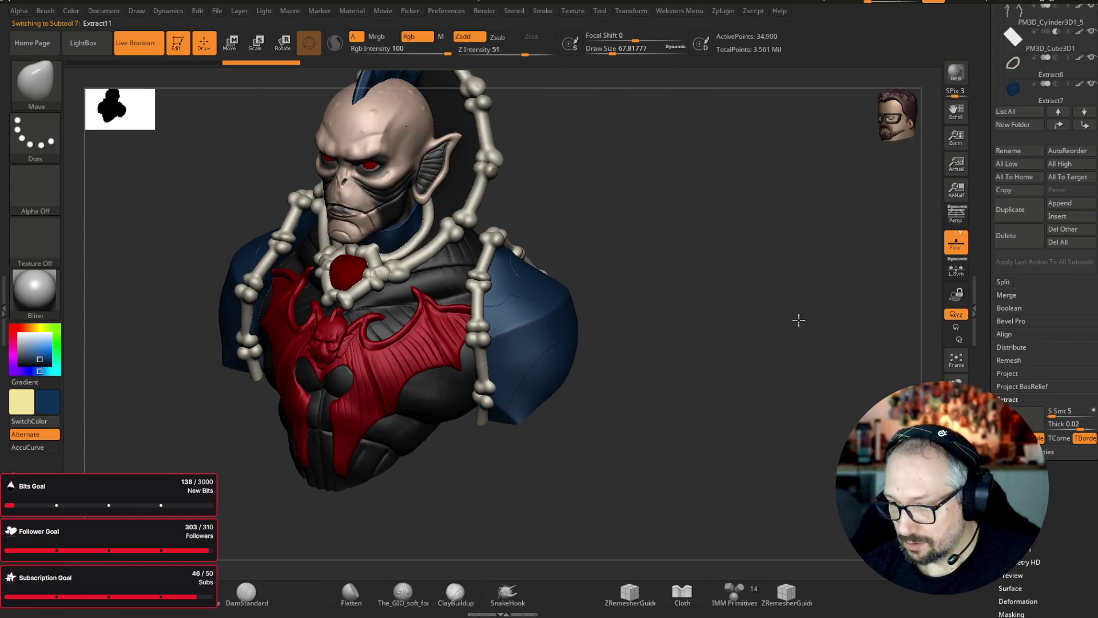
{"action": "key", "text": "f"}
{"action": "left_click_drag", "start_coordinate": [706, 321], "coordinate": [582, 319]}
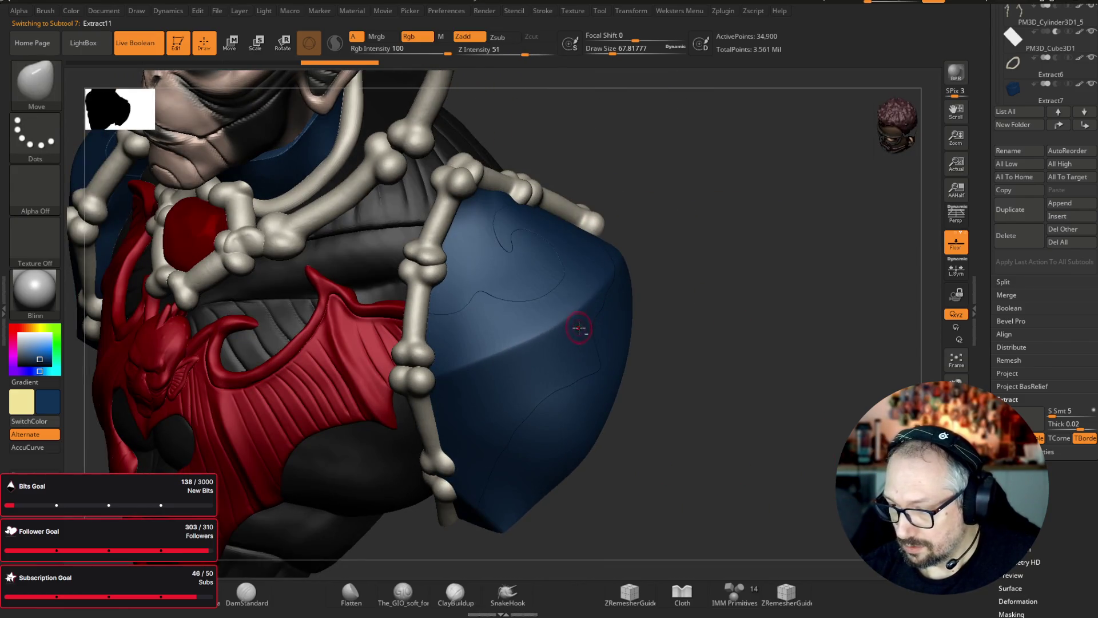
- Fill the Extract11 shell red outside the mask and check it against the face in profile
{"action": "key", "text": "c"}
{"action": "key", "text": "ctrl+f"}
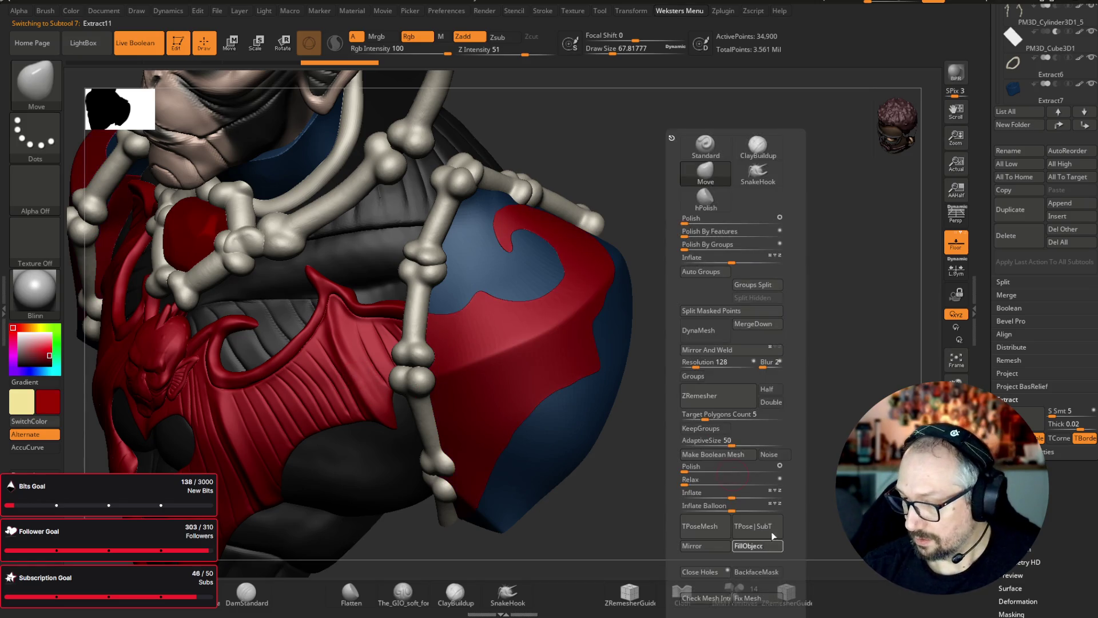
{"action": "mouse_move", "coordinate": [716, 476]}
{"action": "left_mouse_down"}
{"action": "mouse_move", "coordinate": [795, 474]}
{"action": "mouse_move", "coordinate": [784, 474]}
{"action": "left_mouse_up"}
{"action": "key", "text": "f"}
{"action": "mouse_move", "coordinate": [841, 336]}
{"action": "left_mouse_down"}
{"action": "mouse_move", "coordinate": [806, 380]}
{"action": "mouse_move", "coordinate": [813, 366]}
{"action": "left_mouse_up"}
{"action": "scroll", "coordinate": [423, 320], "scroll_direction": "up", "scroll_amount": 3}
{"action": "scroll", "coordinate": [1044, 286], "scroll_direction": "down", "scroll_amount": 3}
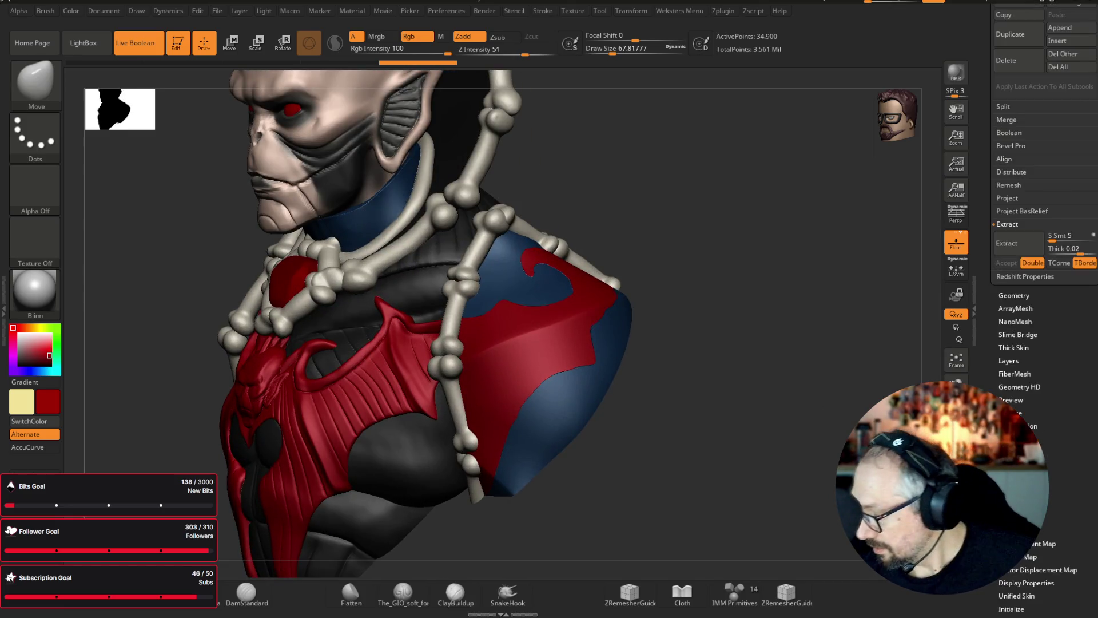
{"action": "left_click", "coordinate": [1018, 426]}
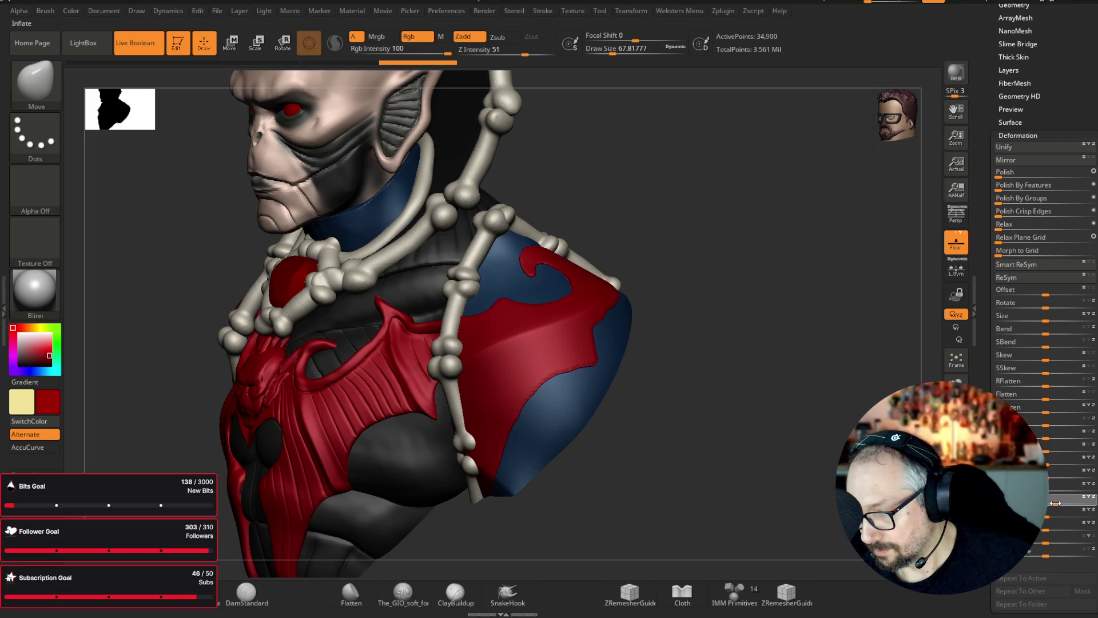
- Inspect the red shoulder plate in Solo from several angles, then show all subtools again
{"action": "left_click_drag", "start_coordinate": [881, 372], "coordinate": [755, 276]}
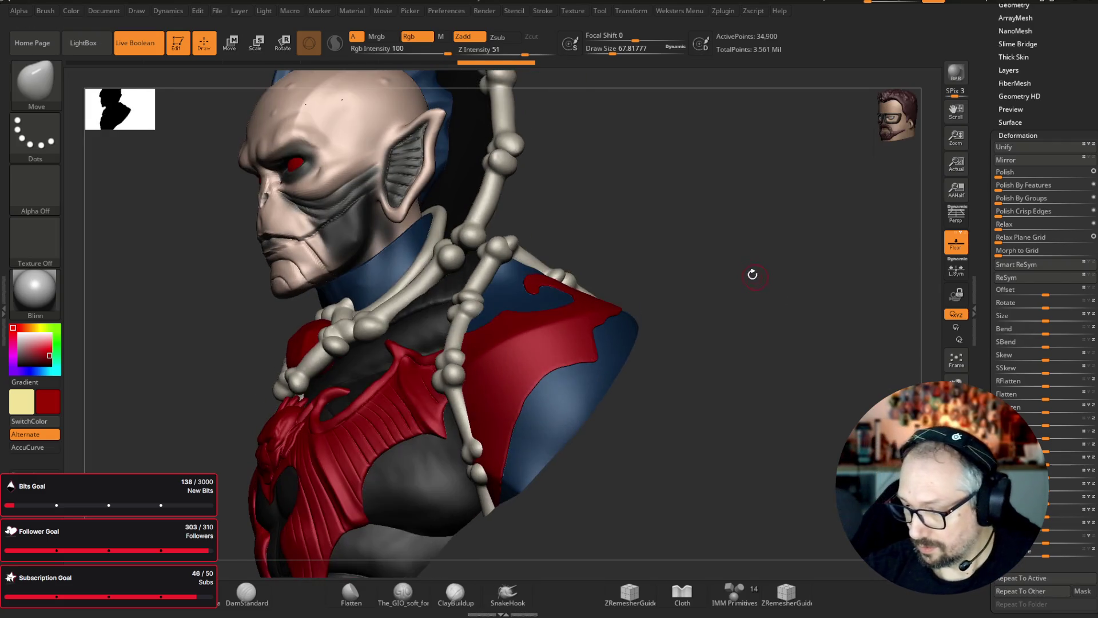
{"action": "scroll", "coordinate": [709, 164], "scroll_direction": "up", "scroll_amount": 3}
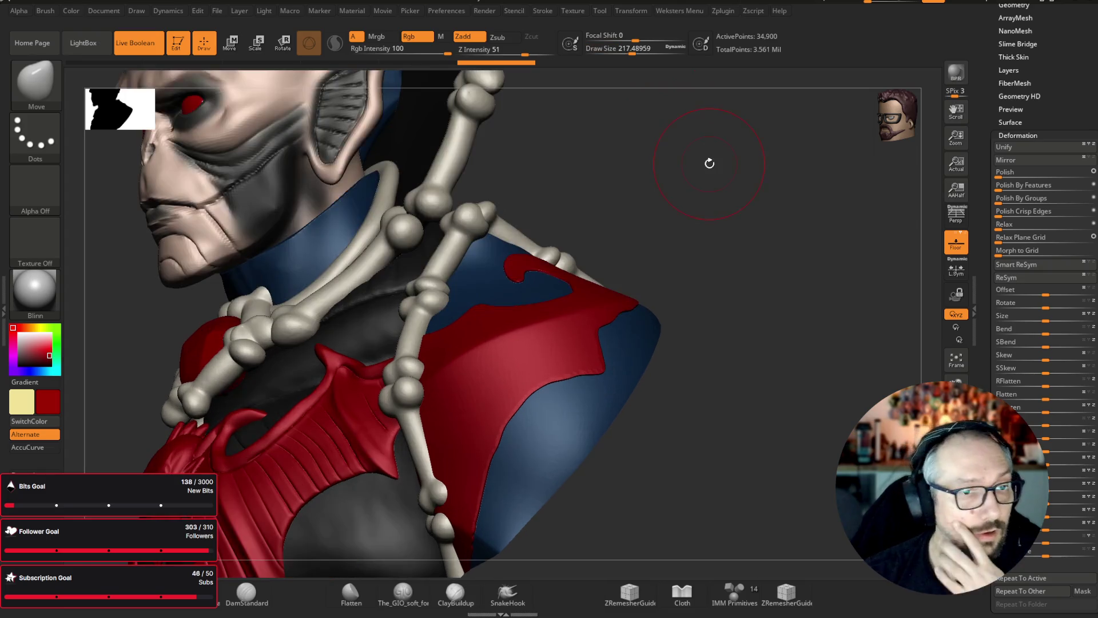
{"action": "left_click_drag", "start_coordinate": [777, 210], "coordinate": [552, 221]}
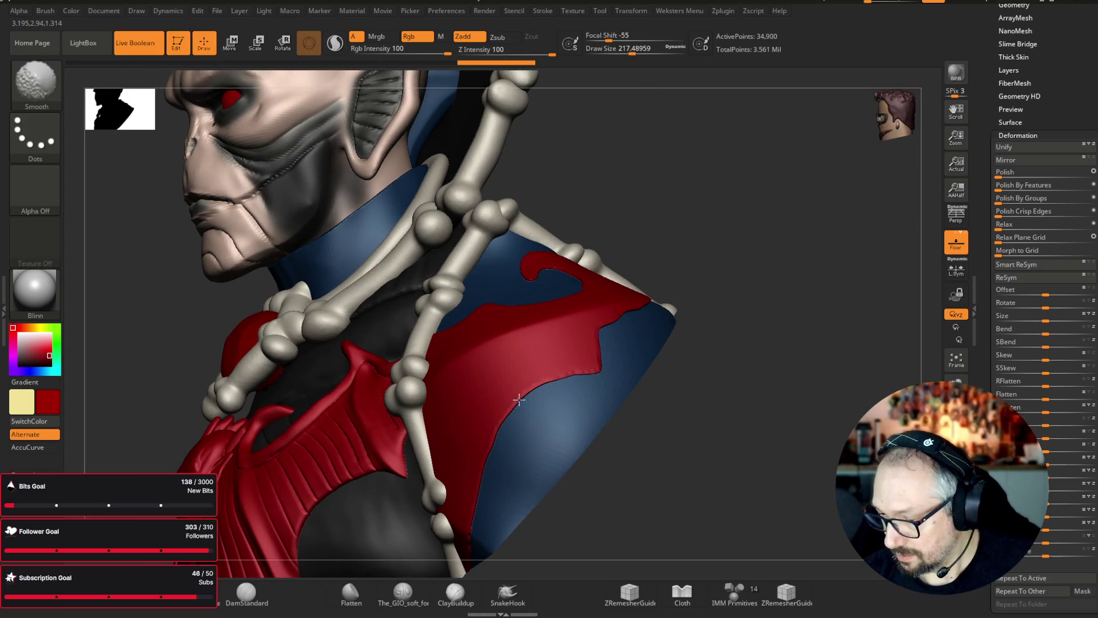
{"action": "left_click_drag", "start_coordinate": [744, 371], "coordinate": [801, 238]}
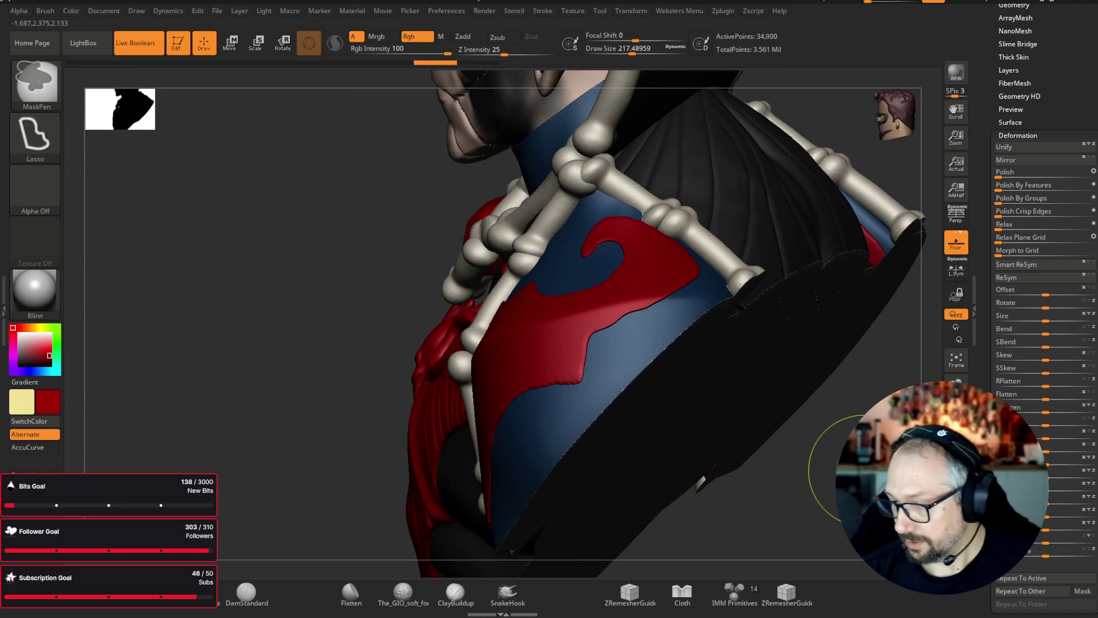
{"action": "mouse_move", "coordinate": [829, 469]}
{"action": "left_mouse_down"}
{"action": "mouse_move", "coordinate": [715, 400]}
{"action": "mouse_move", "coordinate": [629, 228]}
{"action": "left_mouse_up"}
{"action": "left_click_drag", "start_coordinate": [632, 53], "coordinate": [623, 56]}
{"action": "left_click_drag", "start_coordinate": [795, 137], "coordinate": [807, 201]}
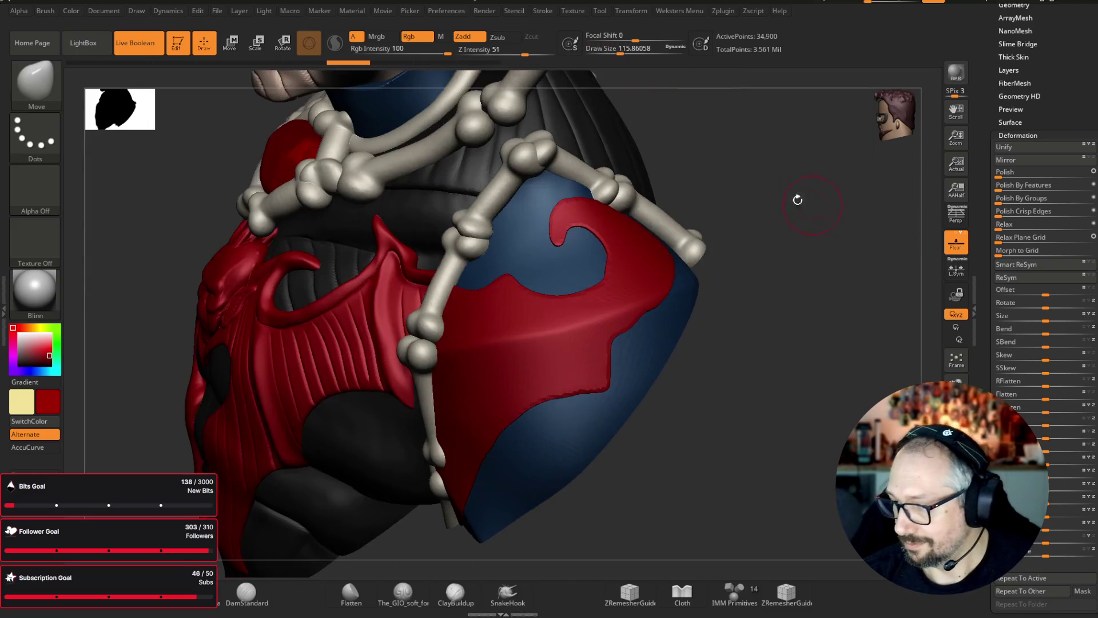
{"action": "key", "text": "ctrl"}
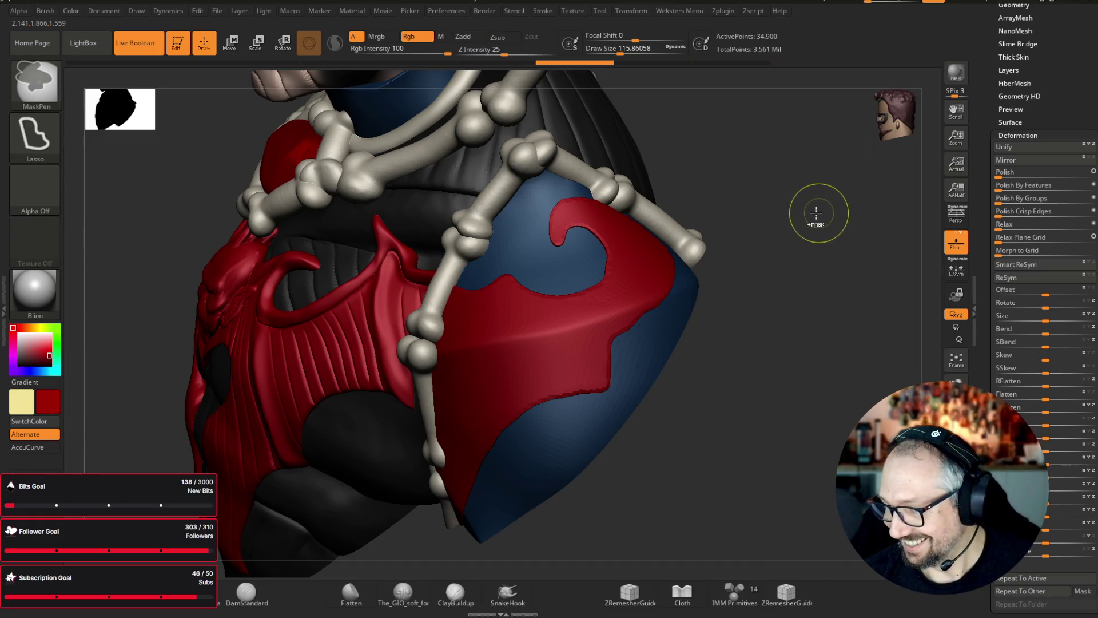
{"action": "left_click_drag", "start_coordinate": [816, 230], "coordinate": [845, 172]}
{"action": "scroll", "coordinate": [1029, 125], "scroll_direction": "up", "scroll_amount": 3}
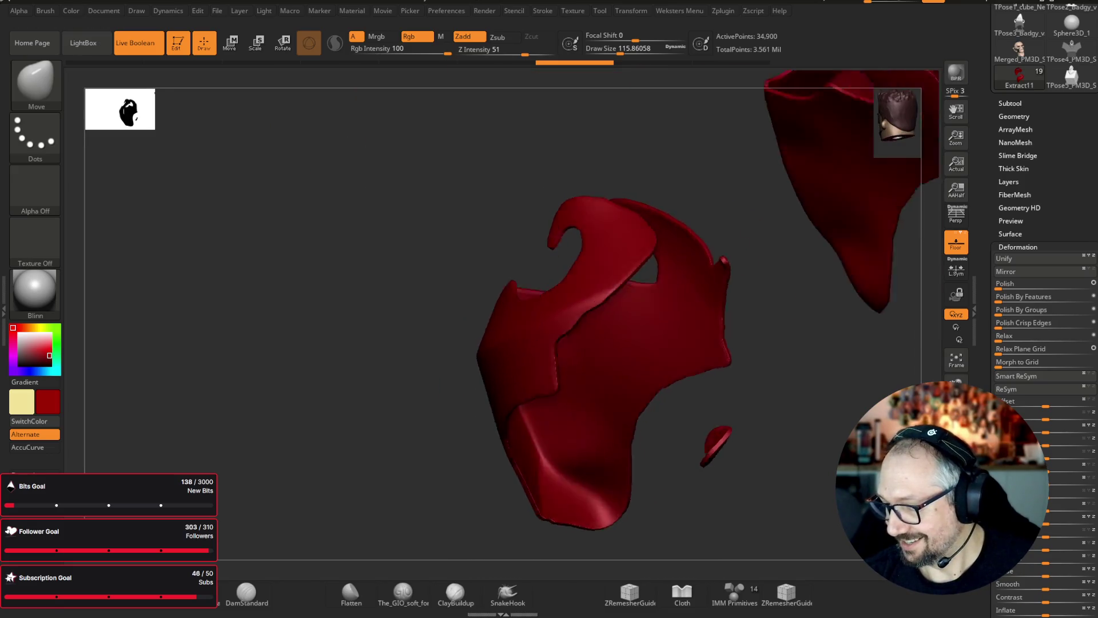
{"action": "left_click", "coordinate": [956, 517]}
- Select the Inflate brush at size about 100 and subdivide the red plate with Ctrl+D
{"action": "left_click_drag", "start_coordinate": [811, 196], "coordinate": [760, 162]}
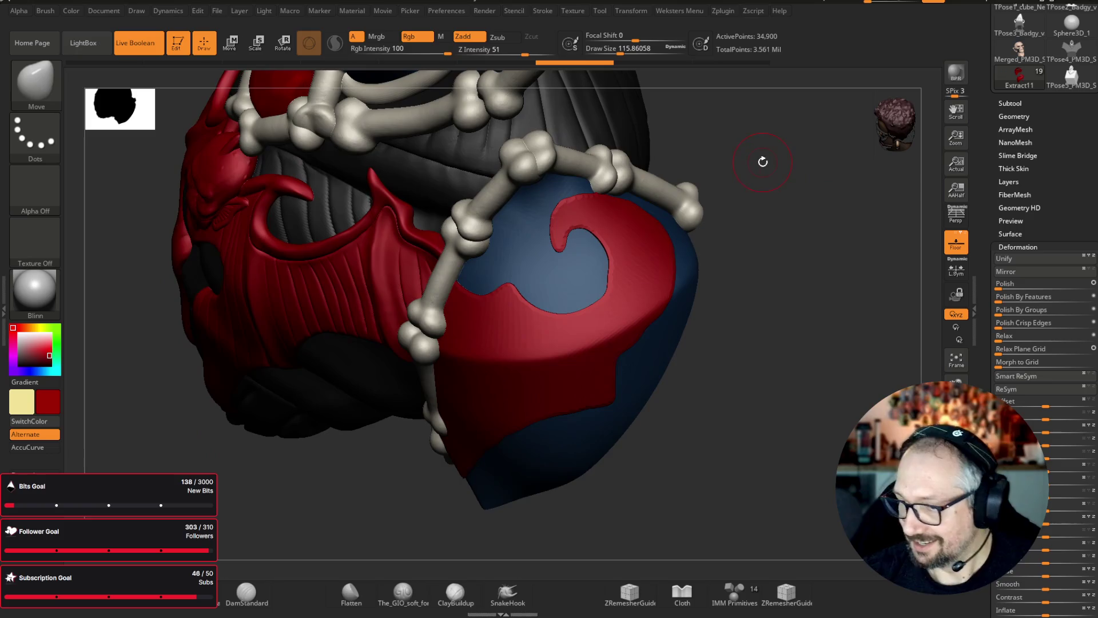
{"action": "left_click", "coordinate": [37, 87]}
{"action": "key", "text": "i"}
{"action": "key", "text": "n"}
{"action": "left_click_drag", "start_coordinate": [635, 48], "coordinate": [620, 47]}
{"action": "key", "text": "ctrl+d"}
{"action": "key", "text": "ctrl+d"}
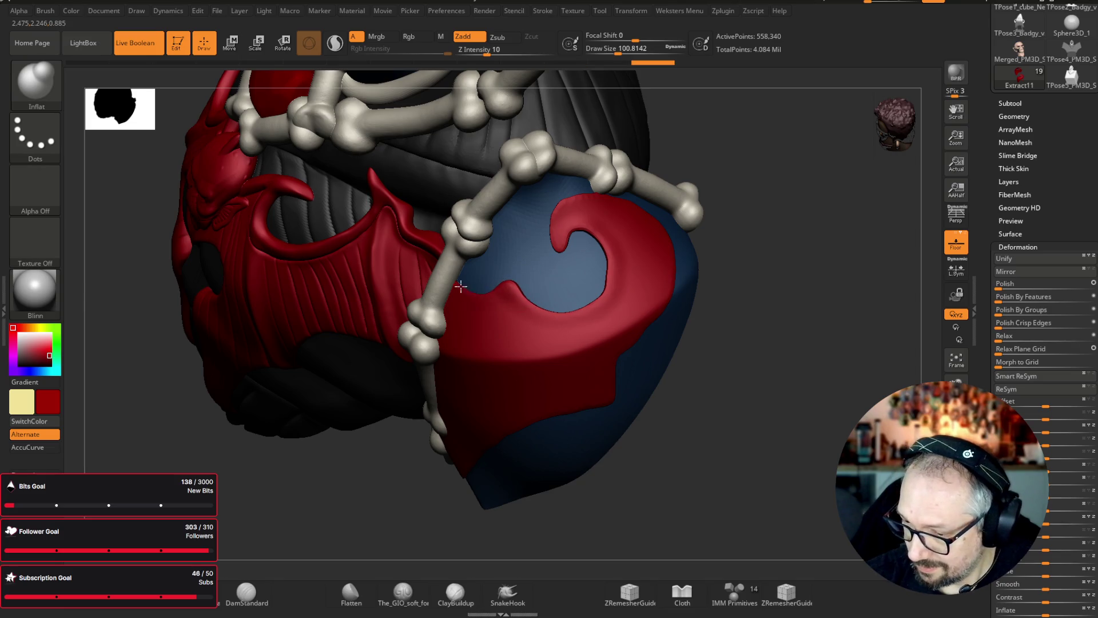
- With the Cloth brush at size about 74, reshape the red plate's curl tip and its edge against the blue
{"action": "mouse_move", "coordinate": [858, 226]}
{"action": "left_mouse_down"}
{"action": "mouse_move", "coordinate": [855, 208]}
{"action": "mouse_move", "coordinate": [823, 191]}
{"action": "left_mouse_up"}
{"action": "key", "text": "b"}
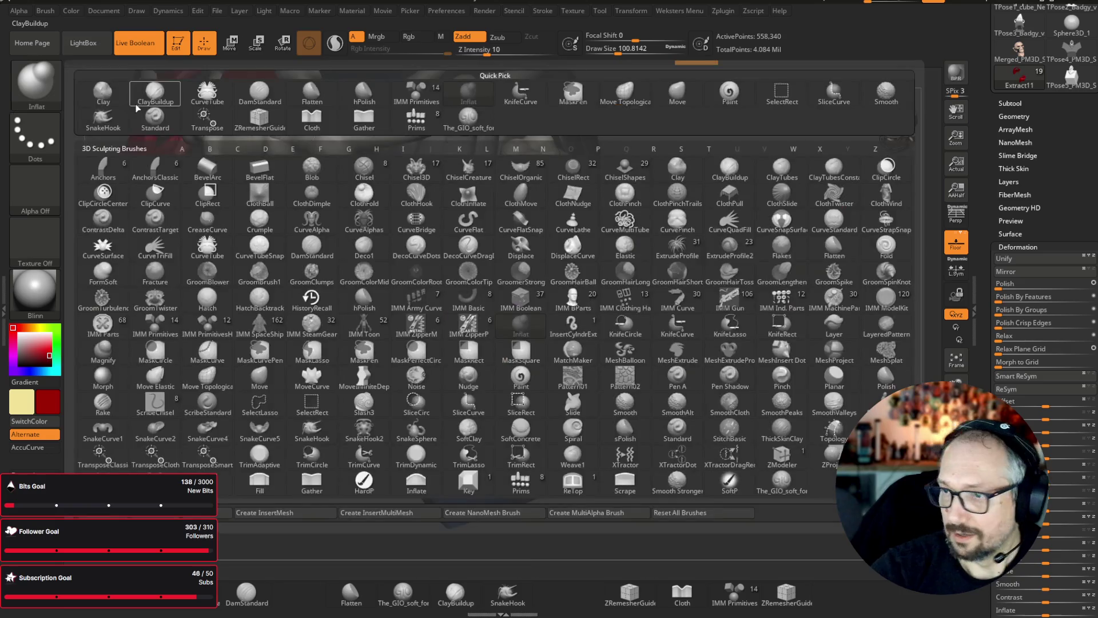
{"action": "left_click", "coordinate": [682, 594]}
{"action": "left_click_drag", "start_coordinate": [618, 52], "coordinate": [614, 54]}
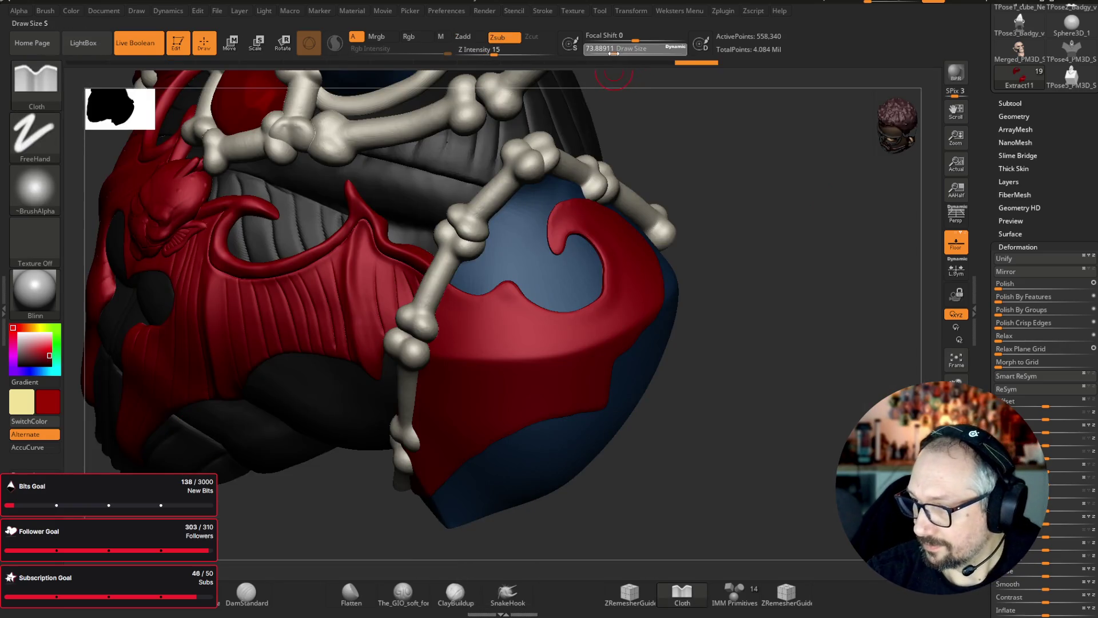
{"action": "left_click_drag", "start_coordinate": [765, 189], "coordinate": [761, 172]}
{"action": "mouse_move", "coordinate": [465, 292]}
{"action": "left_mouse_down"}
{"action": "mouse_move", "coordinate": [514, 287]}
{"action": "mouse_move", "coordinate": [566, 313]}
{"action": "mouse_move", "coordinate": [592, 303]}
{"action": "mouse_move", "coordinate": [607, 266]}
{"action": "left_mouse_up"}
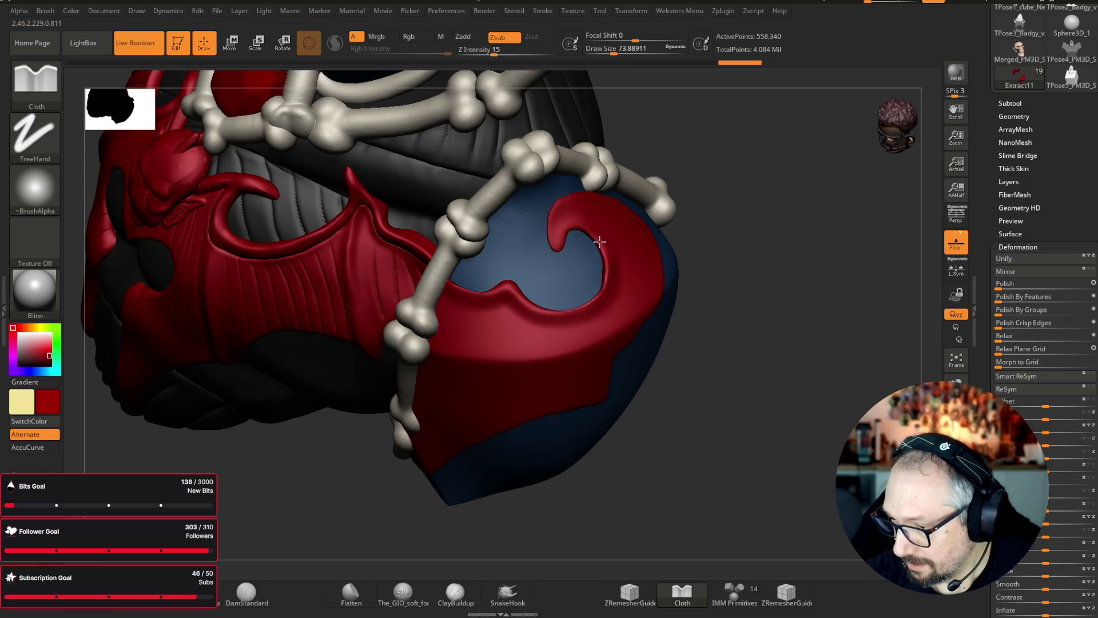
{"action": "mouse_move", "coordinate": [579, 227]}
{"action": "left_mouse_down"}
{"action": "mouse_move", "coordinate": [556, 247]}
{"action": "mouse_move", "coordinate": [560, 278]}
{"action": "left_mouse_up"}
{"action": "mouse_move", "coordinate": [843, 229]}
{"action": "left_mouse_down"}
{"action": "mouse_move", "coordinate": [845, 200]}
{"action": "mouse_move", "coordinate": [851, 269]}
{"action": "mouse_move", "coordinate": [835, 270]}
{"action": "left_mouse_up"}
{"action": "left_click_drag", "start_coordinate": [510, 301], "coordinate": [517, 429]}
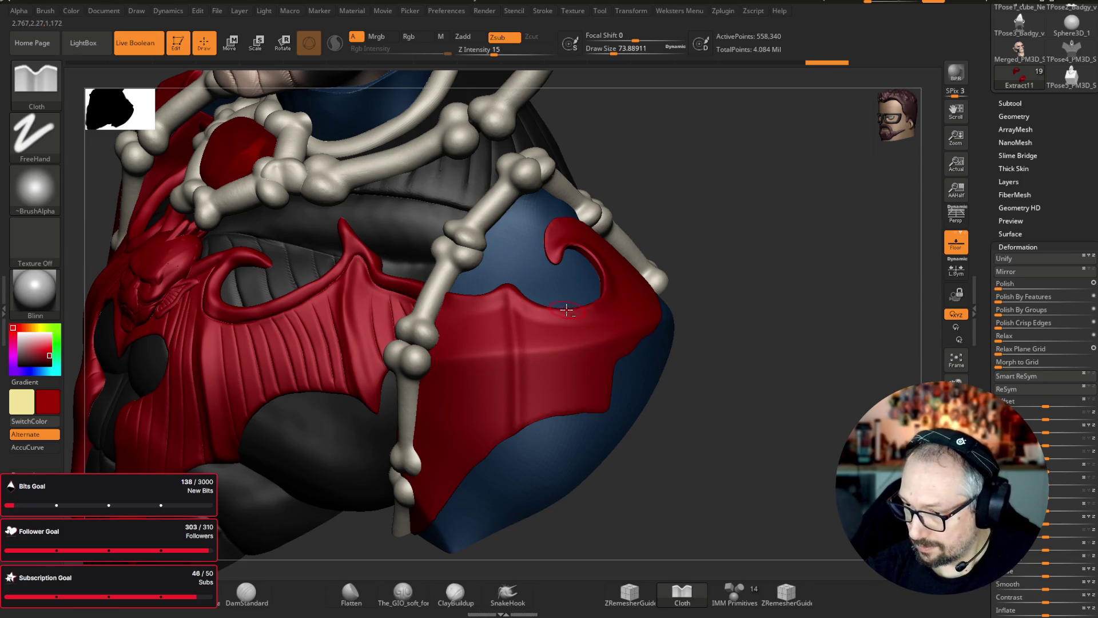
{"action": "left_click_drag", "start_coordinate": [572, 321], "coordinate": [598, 418]}
- Review the red plates around the whole bust, then select the blue shoulder pad subtool
{"action": "mouse_move", "coordinate": [682, 400]}
{"action": "left_mouse_down"}
{"action": "mouse_move", "coordinate": [796, 397]}
{"action": "mouse_move", "coordinate": [672, 319]}
{"action": "left_mouse_up"}
{"action": "mouse_move", "coordinate": [811, 369]}
{"action": "left_mouse_down"}
{"action": "mouse_move", "coordinate": [768, 346]}
{"action": "mouse_move", "coordinate": [768, 291]}
{"action": "mouse_move", "coordinate": [839, 375]}
{"action": "mouse_move", "coordinate": [822, 366]}
{"action": "mouse_move", "coordinate": [760, 385]}
{"action": "mouse_move", "coordinate": [708, 353]}
{"action": "mouse_move", "coordinate": [517, 331]}
{"action": "mouse_move", "coordinate": [520, 522]}
{"action": "mouse_move", "coordinate": [532, 518]}
{"action": "left_mouse_up"}
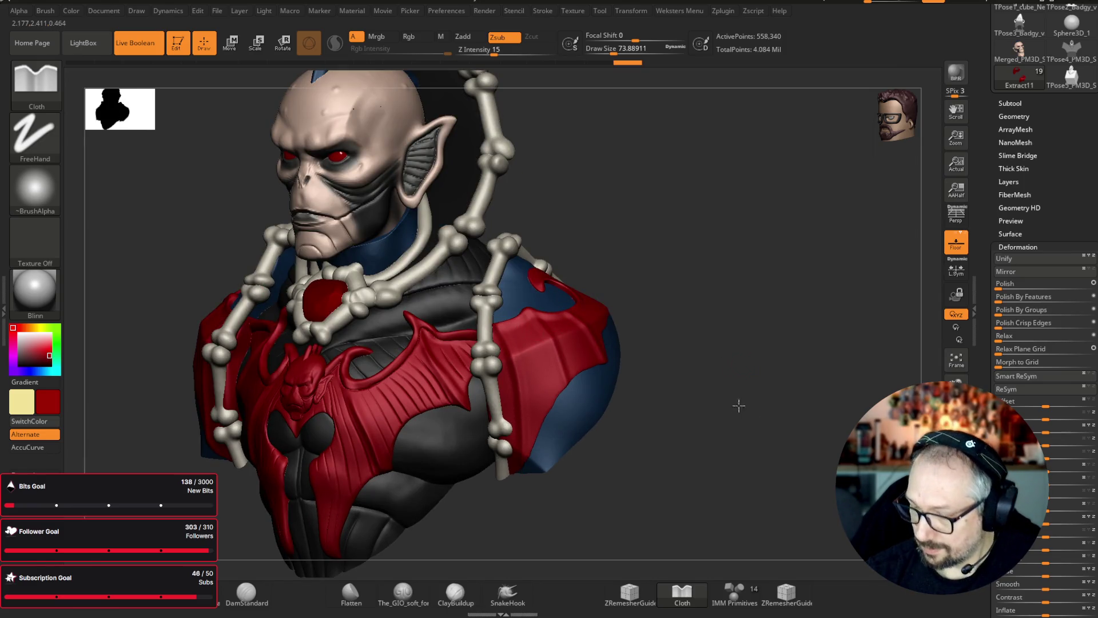
{"action": "left_click_drag", "start_coordinate": [740, 402], "coordinate": [615, 335]}
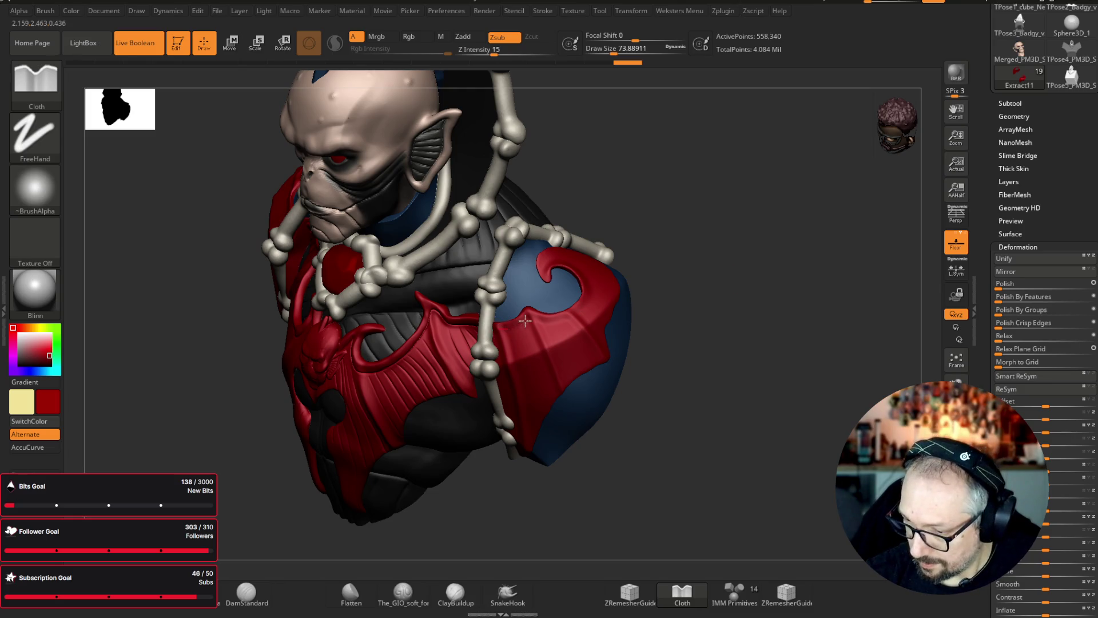
{"action": "left_click_drag", "start_coordinate": [789, 296], "coordinate": [605, 297]}
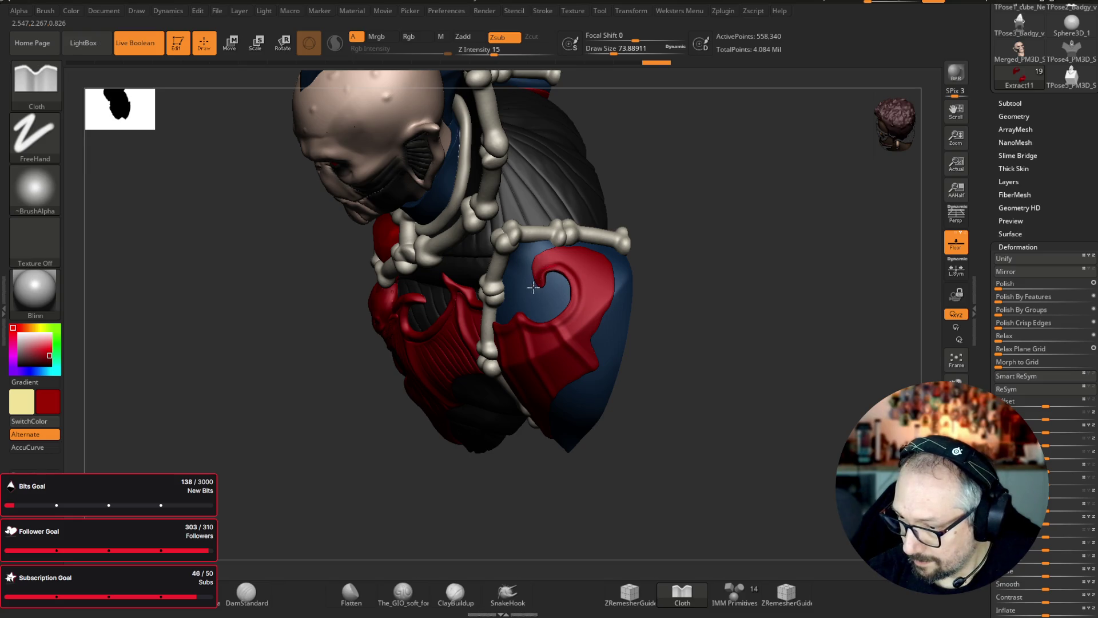
{"action": "left_click_drag", "start_coordinate": [794, 235], "coordinate": [658, 246]}
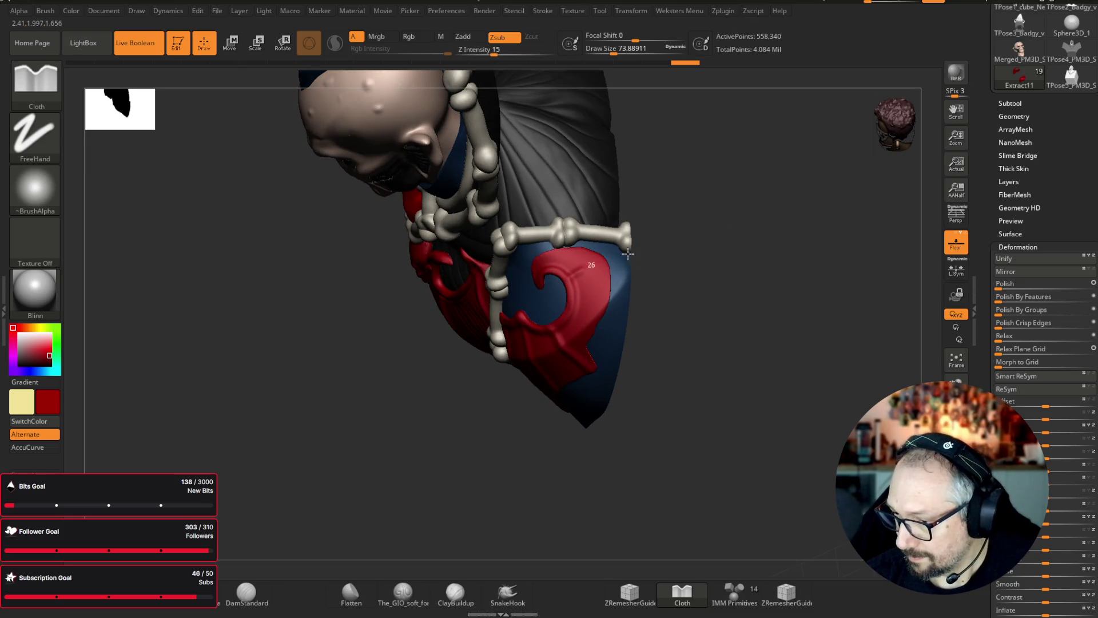
{"action": "left_click_drag", "start_coordinate": [772, 258], "coordinate": [766, 237]}
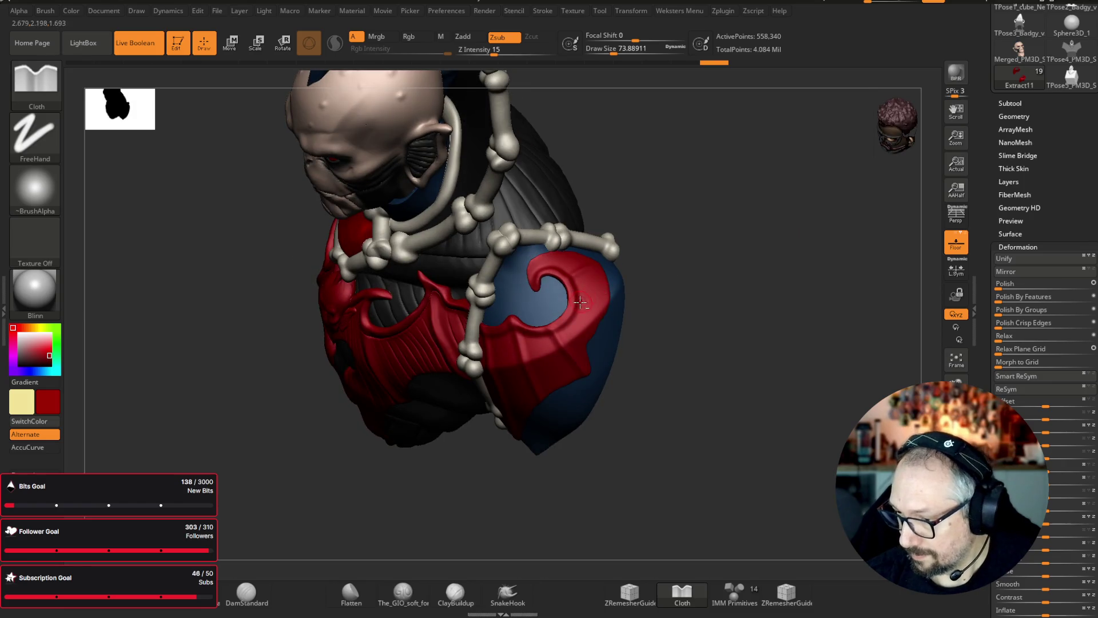
{"action": "key", "text": "shift"}
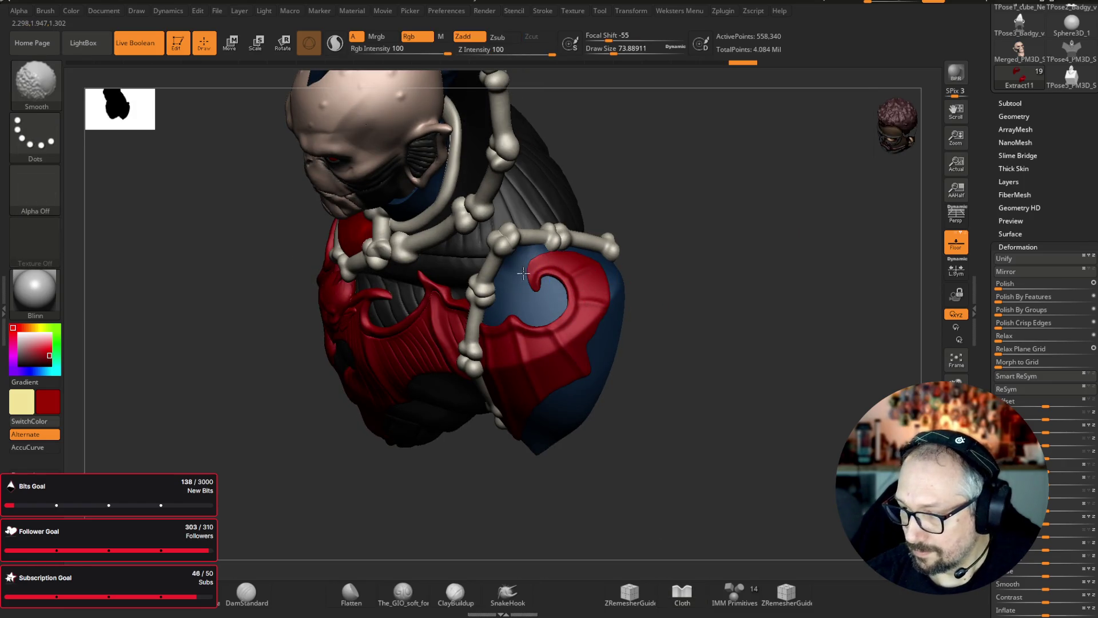
{"action": "mouse_move", "coordinate": [789, 304]}
{"action": "left_mouse_down", "text": "shift"}
{"action": "mouse_move", "coordinate": [802, 348]}
{"action": "mouse_move", "coordinate": [763, 318]}
{"action": "mouse_move", "coordinate": [767, 431]}
{"action": "mouse_move", "coordinate": [750, 427]}
{"action": "mouse_move", "coordinate": [742, 483]}
{"action": "mouse_move", "coordinate": [610, 400]}
{"action": "left_mouse_up", "text": "shift"}
{"action": "left_click", "coordinate": [576, 387], "text": "alt"}
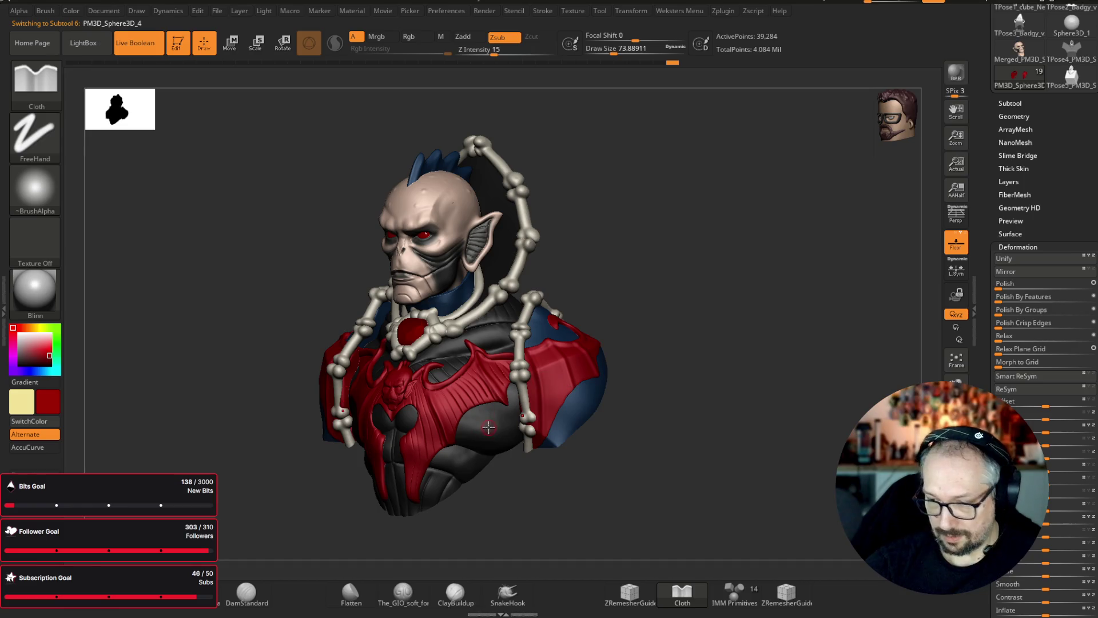
{"action": "key", "text": "space"}
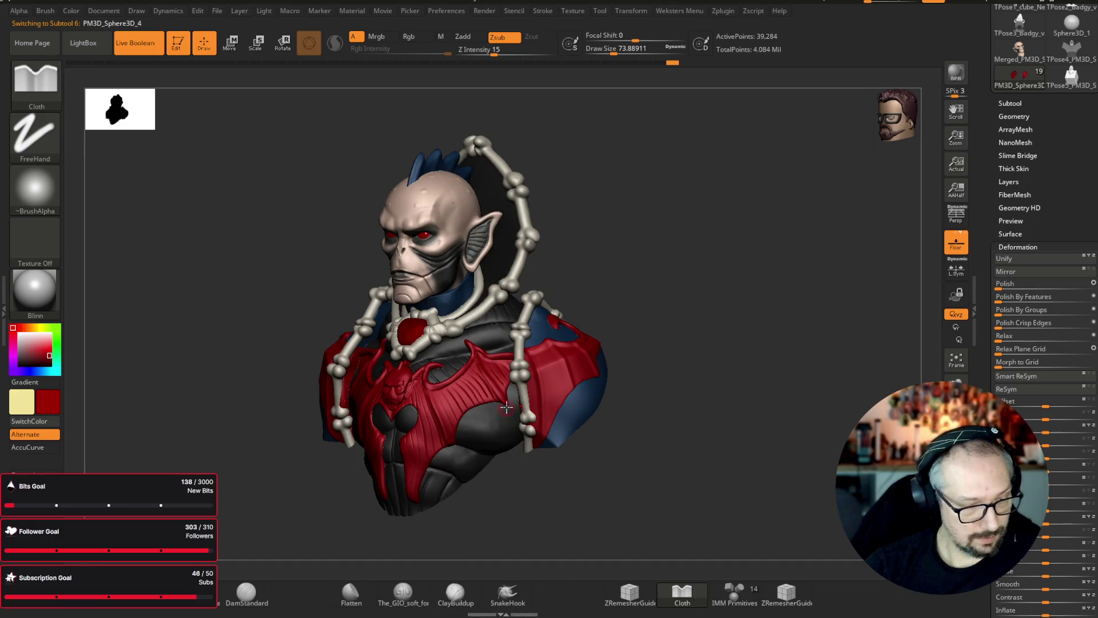
{"action": "key", "text": "c"}
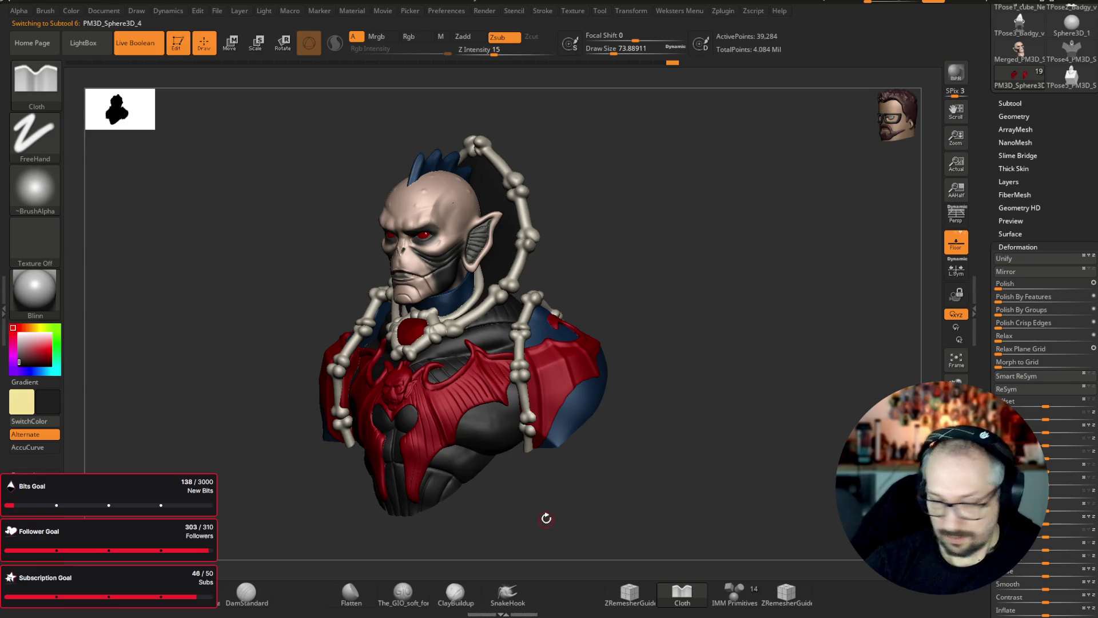
{"action": "key", "text": "space"}
{"action": "left_click", "coordinate": [578, 546]}
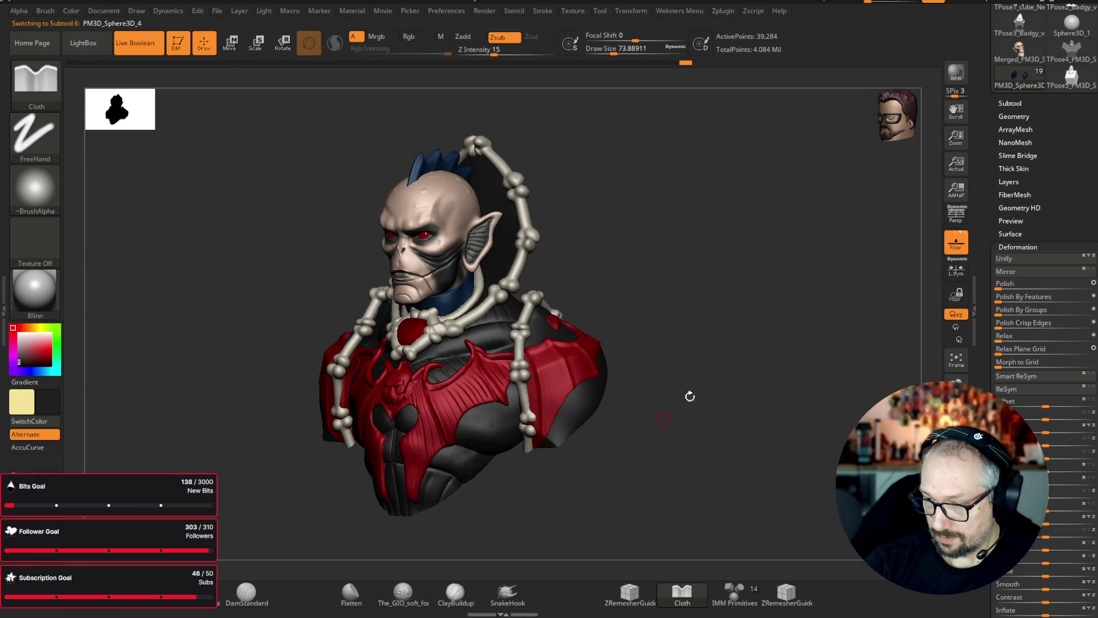
{"action": "mouse_move", "coordinate": [786, 350]}
{"action": "left_mouse_down"}
{"action": "mouse_move", "coordinate": [813, 361]}
{"action": "mouse_move", "coordinate": [757, 362]}
{"action": "left_mouse_up"}
{"action": "key", "text": "ctrl"}
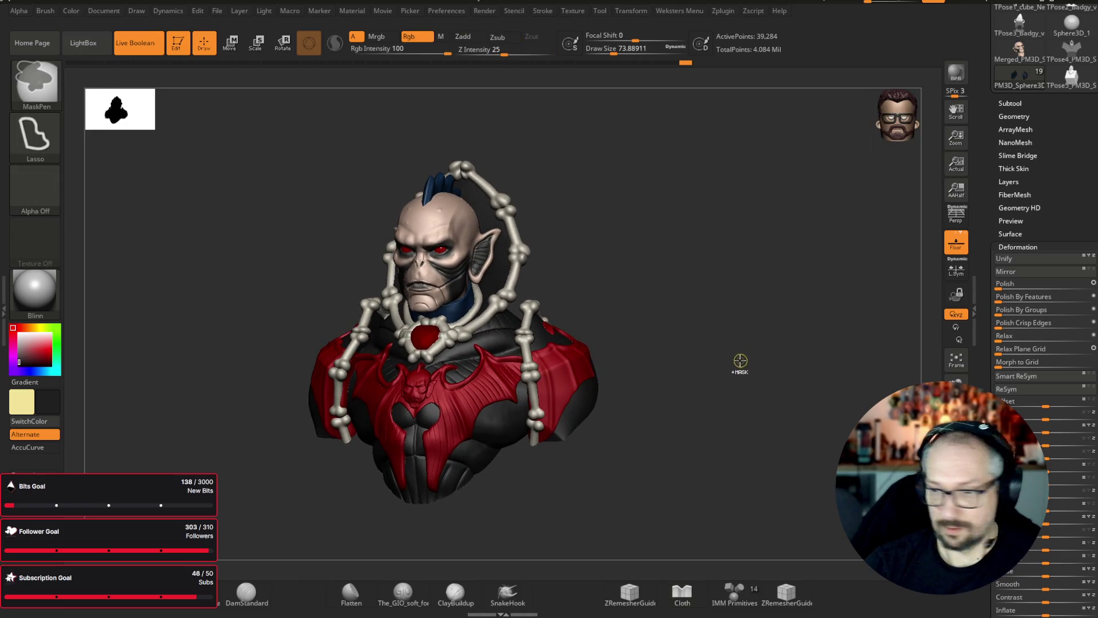
{"action": "left_click", "coordinate": [737, 363], "text": "ctrl"}
{"action": "left_click_drag", "start_coordinate": [725, 379], "coordinate": [719, 363], "text": "shift"}
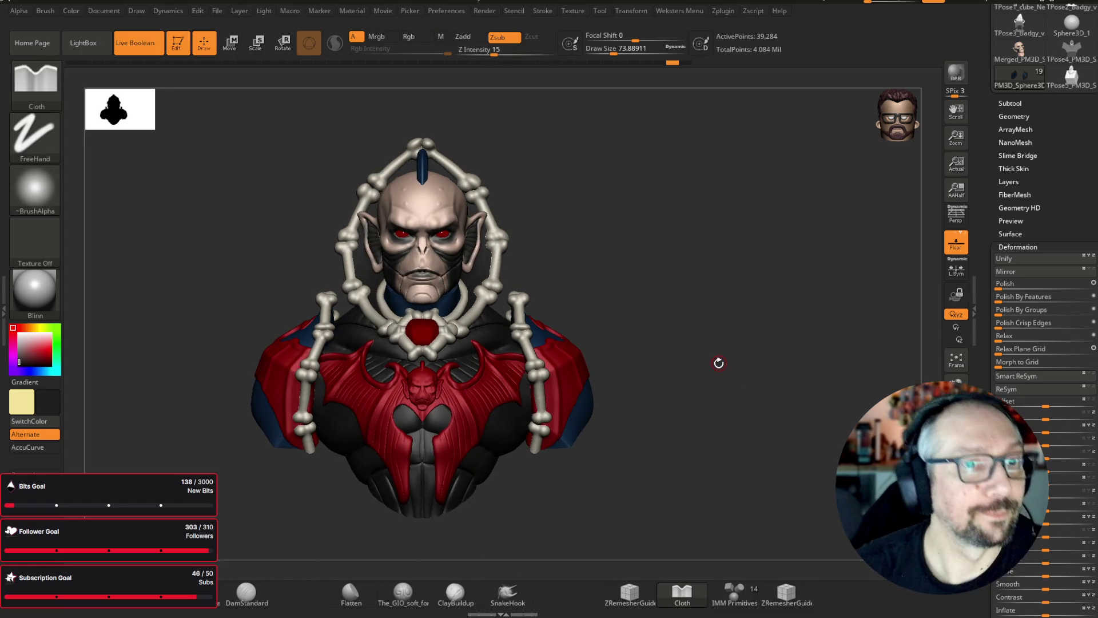
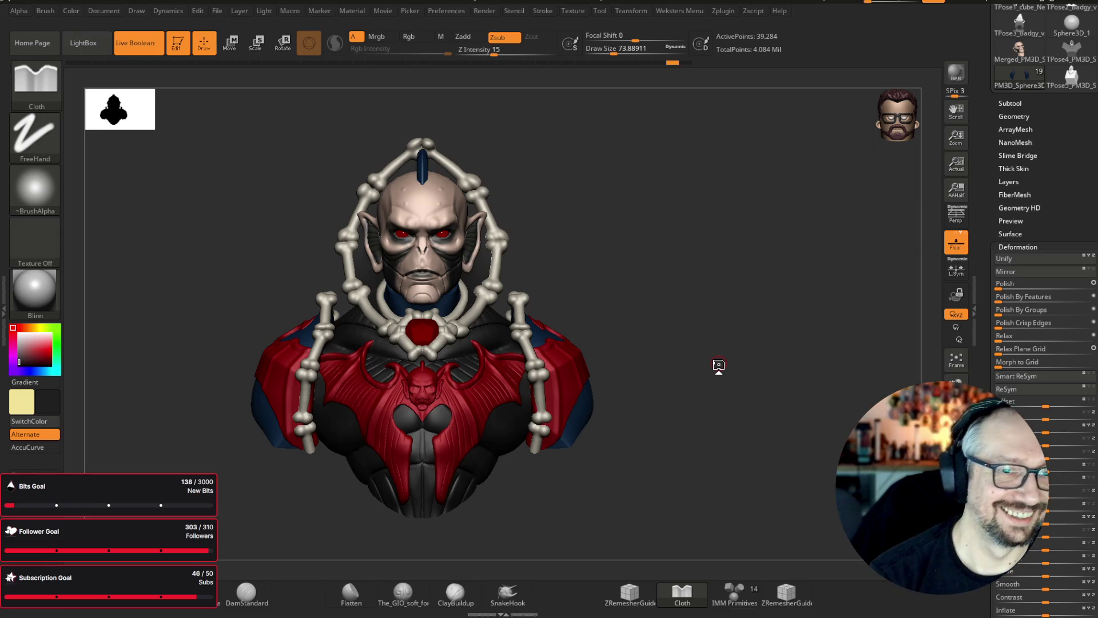
- Select the Hordak_v1 head and duplicate it as Hordak_v2 in the Subtool palette
{"action": "mouse_move", "coordinate": [719, 365]}
{"action": "left_mouse_down"}
{"action": "mouse_move", "coordinate": [730, 156]}
{"action": "mouse_move", "coordinate": [765, 165]}
{"action": "mouse_move", "coordinate": [748, 183]}
{"action": "mouse_move", "coordinate": [716, 179]}
{"action": "left_mouse_up"}
{"action": "scroll", "coordinate": [709, 182], "scroll_direction": "up", "scroll_amount": 3}
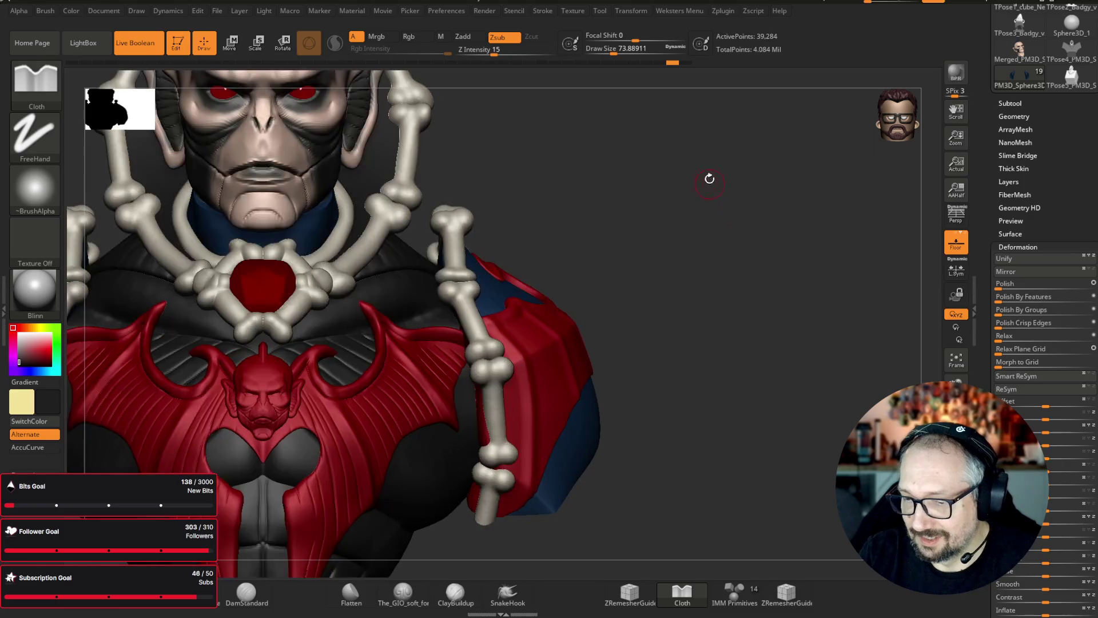
{"action": "scroll", "coordinate": [736, 221], "scroll_direction": "down", "scroll_amount": 3}
{"action": "scroll", "coordinate": [664, 206], "scroll_direction": "up", "scroll_amount": 3}
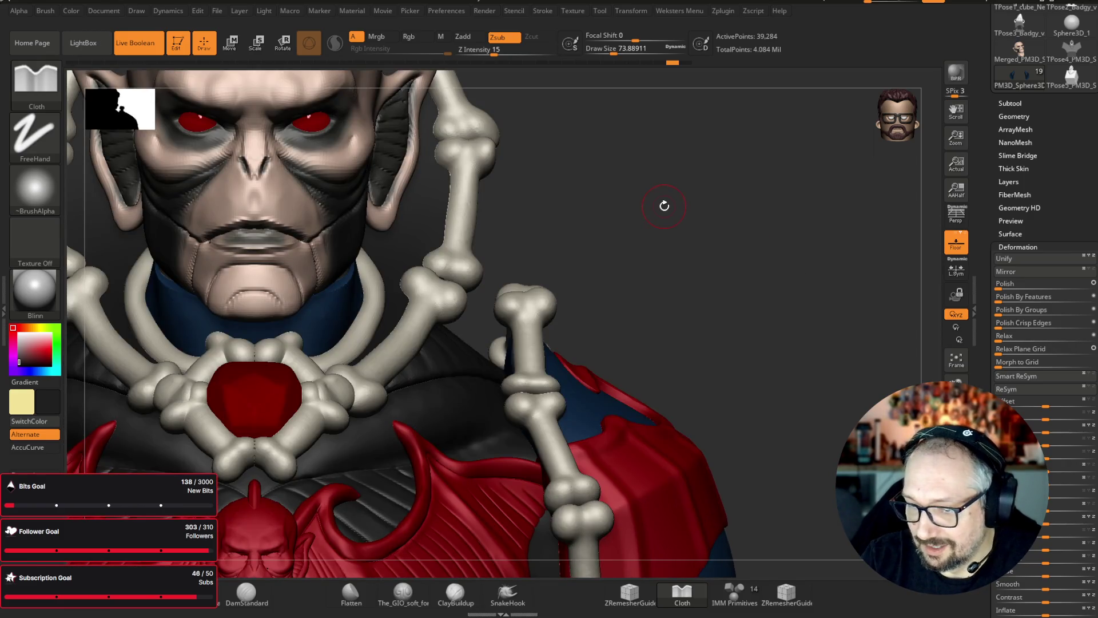
{"action": "scroll", "coordinate": [664, 206], "scroll_direction": "down", "scroll_amount": 3}
{"action": "scroll", "coordinate": [765, 248], "scroll_direction": "up", "scroll_amount": 1}
{"action": "left_click", "coordinate": [457, 314], "text": "alt"}
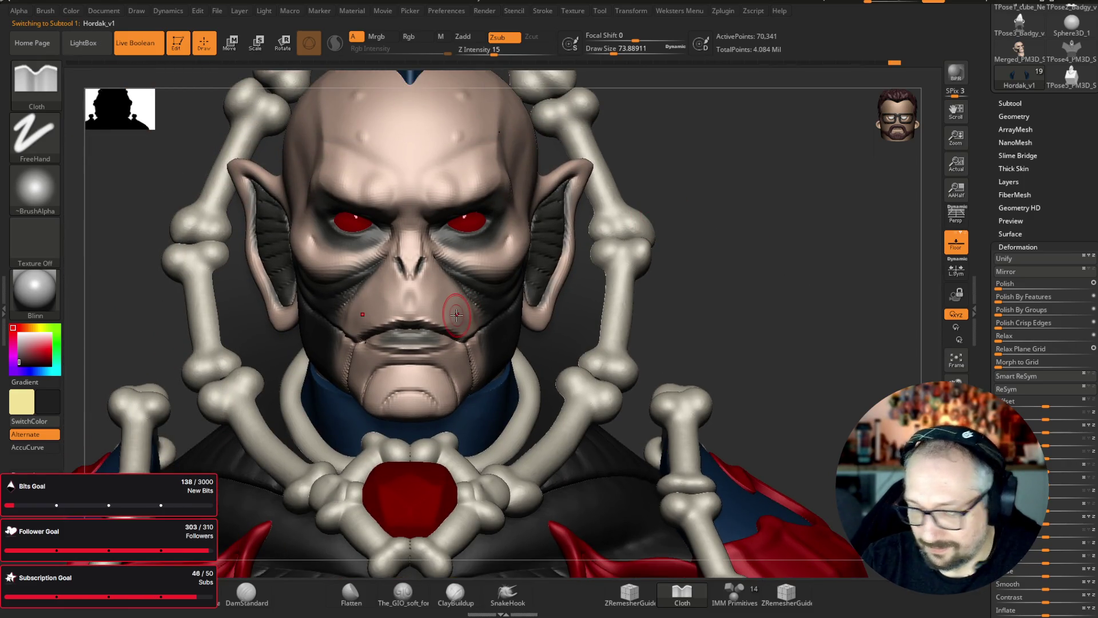
{"action": "left_click", "coordinate": [1010, 103]}
{"action": "left_click", "coordinate": [1021, 407]}
- Subdivide Hordak_v2 to 1,134,856 polygons and set the secondary colour to white
{"action": "mouse_move", "coordinate": [1092, 55]}
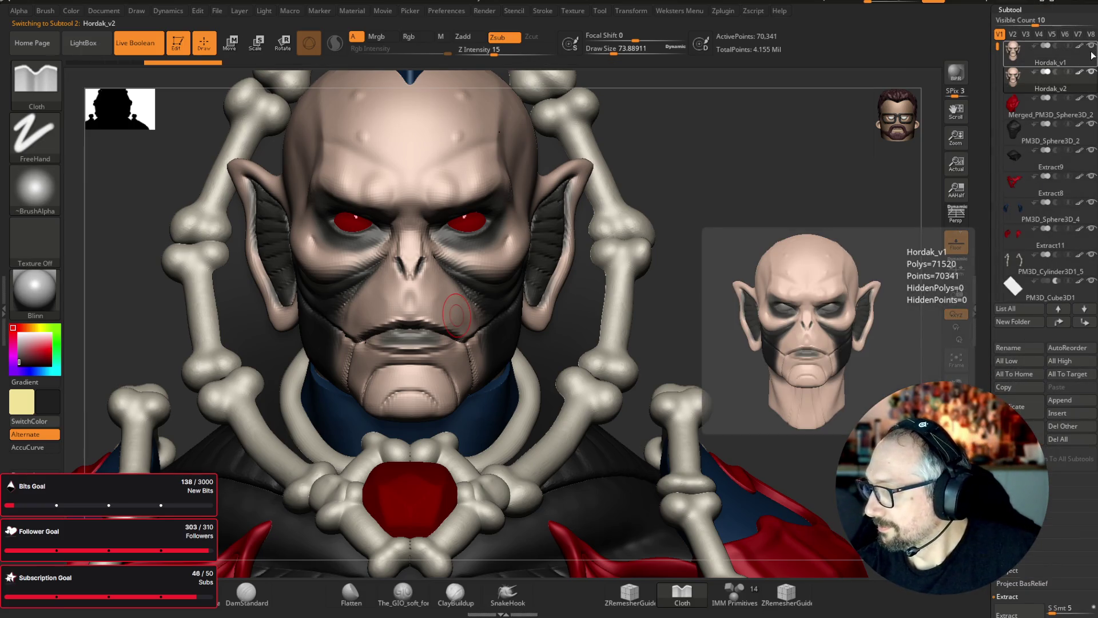
{"action": "mouse_move", "coordinate": [1080, 102]}
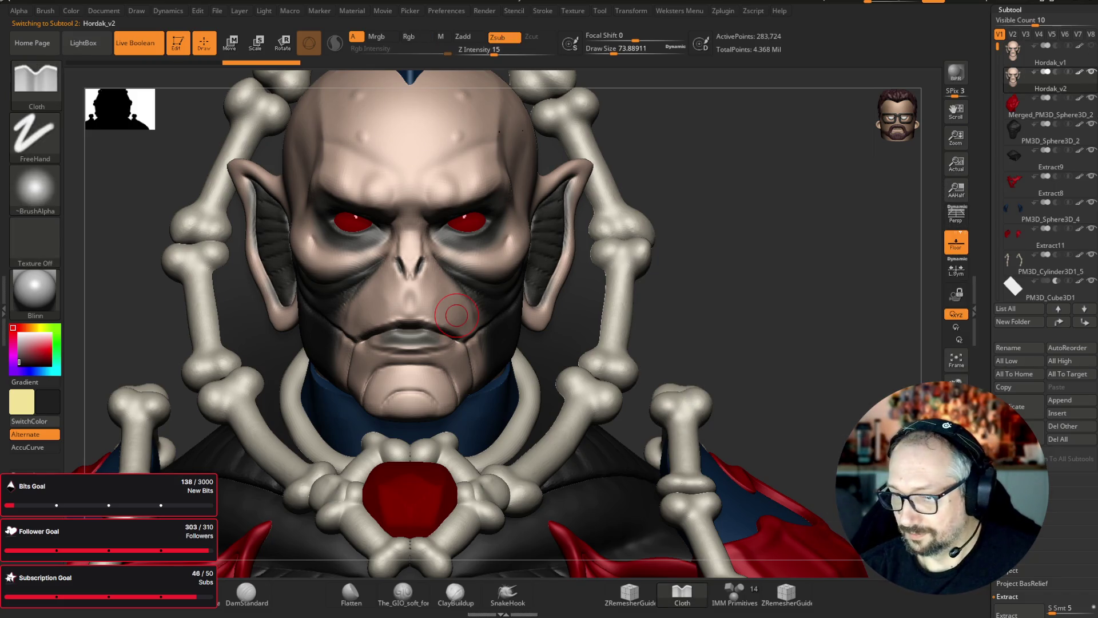
{"action": "key", "text": "ctrl+d"}
{"action": "mouse_move", "coordinate": [755, 179]}
{"action": "left_mouse_down"}
{"action": "mouse_move", "coordinate": [747, 164]}
{"action": "mouse_move", "coordinate": [743, 179]}
{"action": "left_mouse_up"}
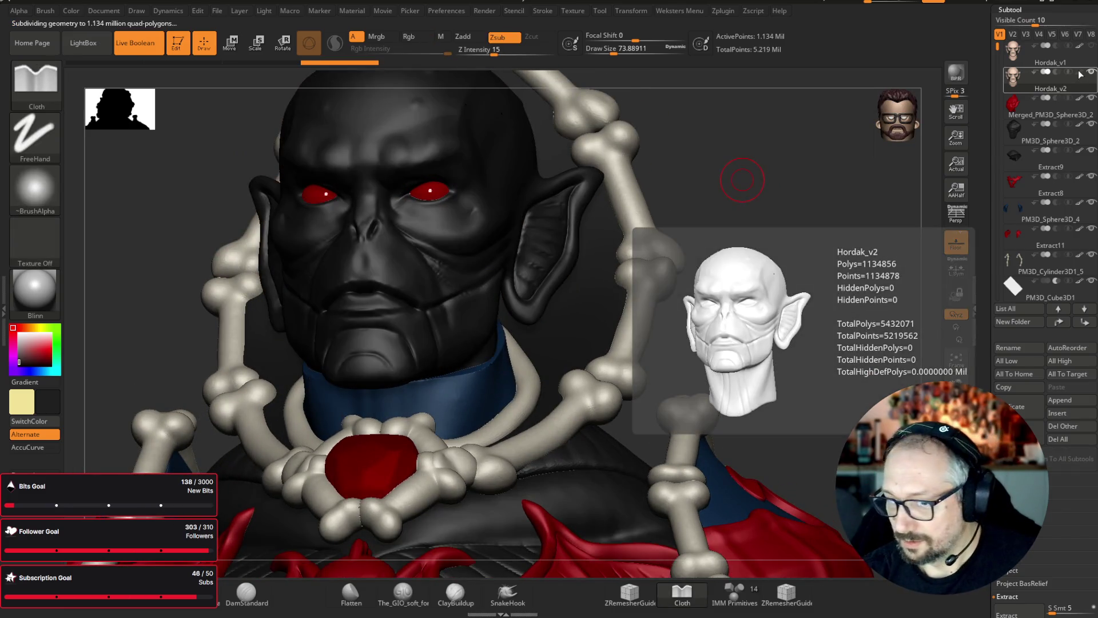
{"action": "left_click", "coordinate": [15, 338]}
- Smooth the brow crease and reshape the brow ridge between the eyes with the Gather brush
{"action": "mouse_move", "coordinate": [735, 176]}
{"action": "left_mouse_down"}
{"action": "mouse_move", "coordinate": [821, 189]}
{"action": "mouse_move", "coordinate": [811, 208]}
{"action": "mouse_move", "coordinate": [833, 157]}
{"action": "mouse_move", "coordinate": [863, 216]}
{"action": "mouse_move", "coordinate": [858, 189]}
{"action": "mouse_move", "coordinate": [850, 221]}
{"action": "mouse_move", "coordinate": [821, 150]}
{"action": "left_mouse_up"}
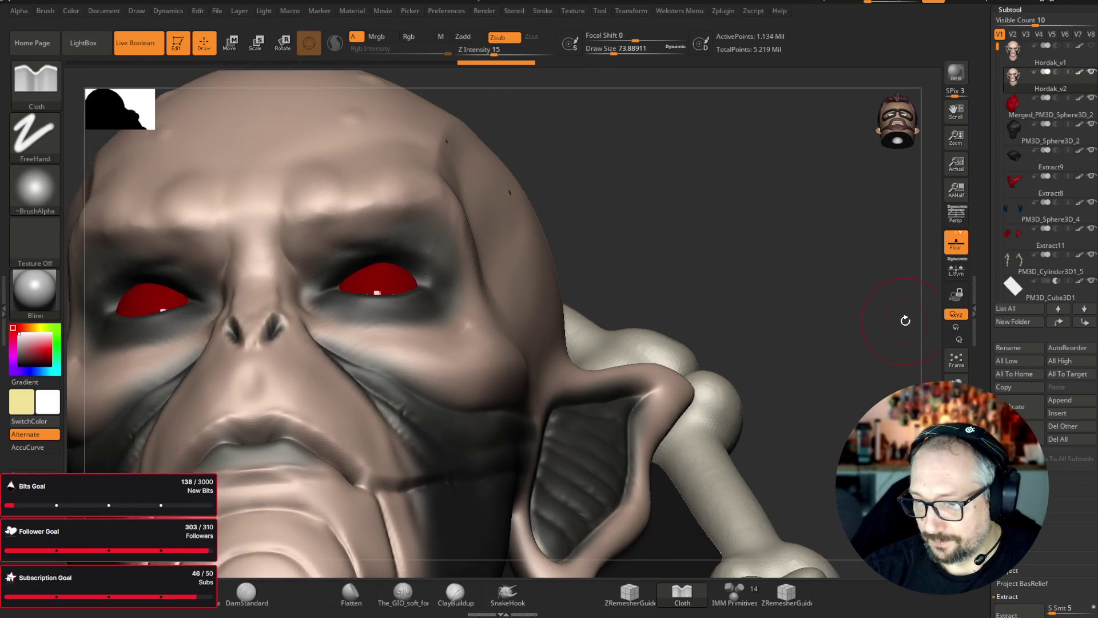
{"action": "mouse_move", "coordinate": [333, 214]}
{"action": "left_mouse_down", "text": "shift"}
{"action": "mouse_move", "coordinate": [294, 216]}
{"action": "mouse_move", "coordinate": [315, 219]}
{"action": "left_mouse_up", "text": "shift"}
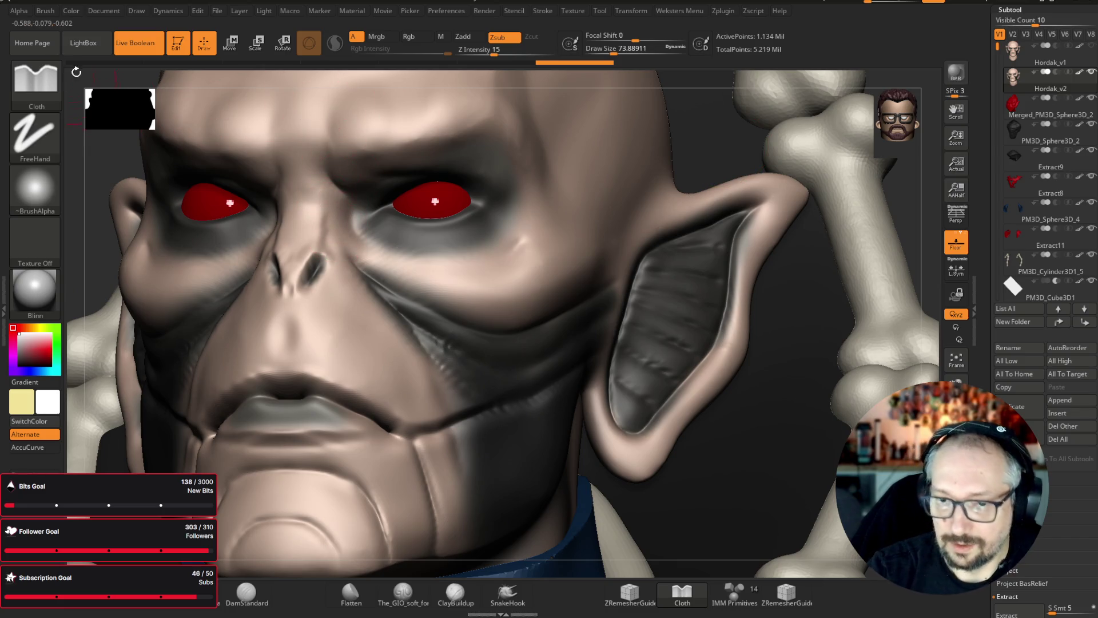
{"action": "key", "text": "b"}
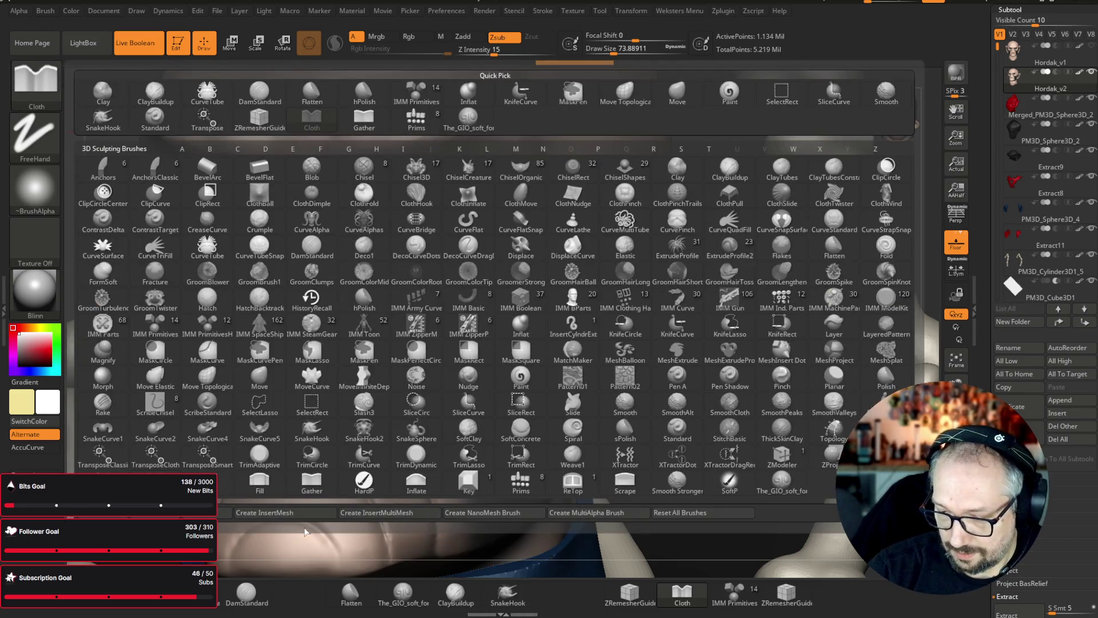
{"action": "left_click", "coordinate": [318, 491]}
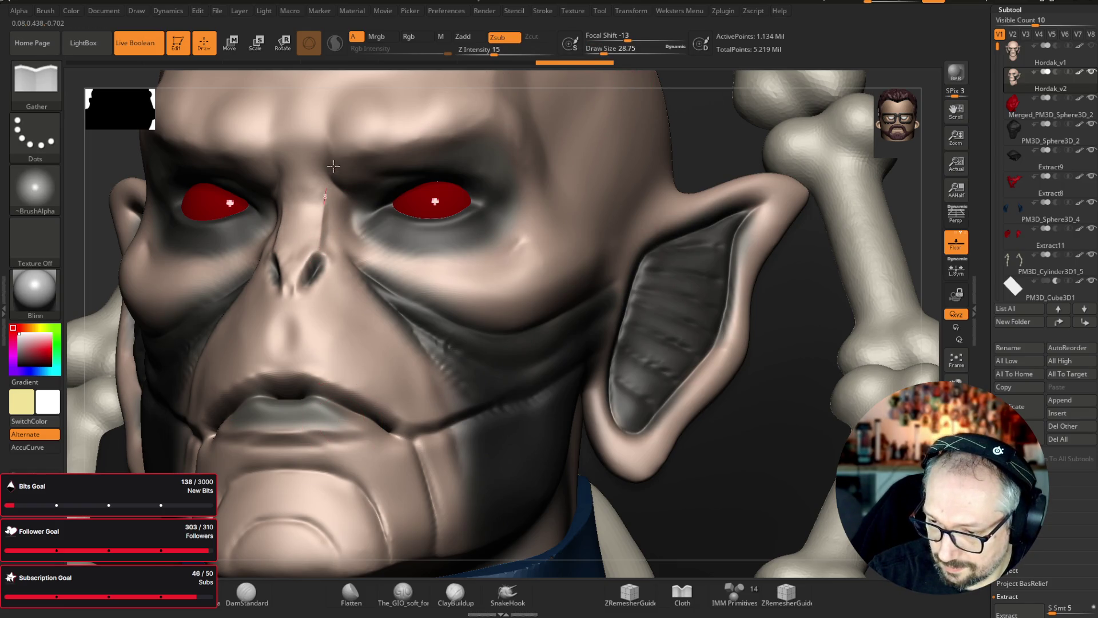
{"action": "left_click_drag", "start_coordinate": [332, 168], "coordinate": [346, 143]}
{"action": "left_click_drag", "start_coordinate": [926, 243], "coordinate": [880, 235]}
{"action": "mouse_move", "coordinate": [281, 161]}
{"action": "left_mouse_down"}
{"action": "mouse_move", "coordinate": [303, 163]}
{"action": "mouse_move", "coordinate": [291, 175]}
{"action": "left_mouse_up"}
- Carve a nose-base crease, deepen the lip line, and stroke between the eyes at size 59
{"action": "mouse_move", "coordinate": [293, 324]}
{"action": "left_mouse_down"}
{"action": "mouse_move", "coordinate": [283, 360]}
{"action": "mouse_move", "coordinate": [320, 366]}
{"action": "mouse_move", "coordinate": [298, 374]}
{"action": "mouse_move", "coordinate": [331, 379]}
{"action": "mouse_move", "coordinate": [425, 439]}
{"action": "left_mouse_up"}
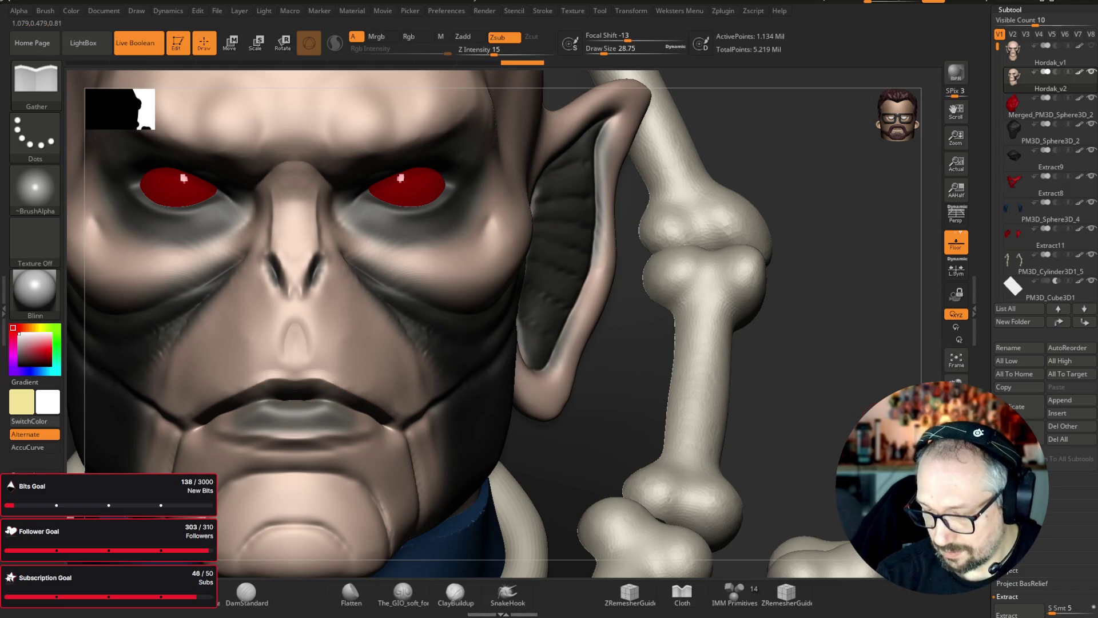
{"action": "right_click_drag", "start_coordinate": [424, 439], "coordinate": [344, 355], "text": "alt"}
{"action": "left_click_drag", "start_coordinate": [339, 335], "coordinate": [410, 328]}
{"action": "key", "text": "shift"}
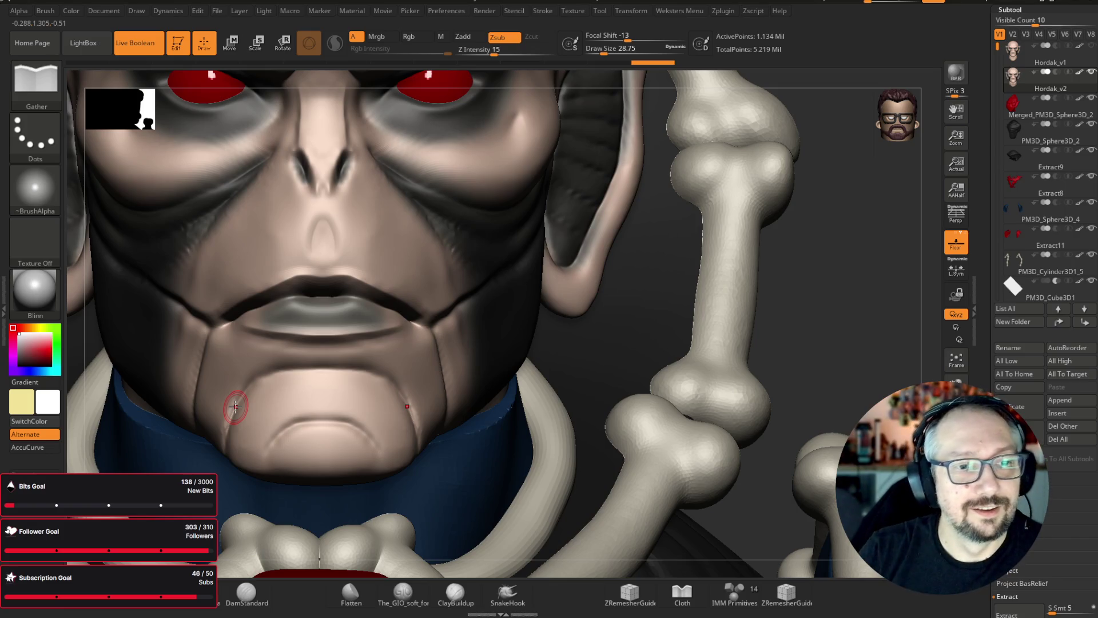
{"action": "left_click_drag", "start_coordinate": [865, 264], "coordinate": [821, 231]}
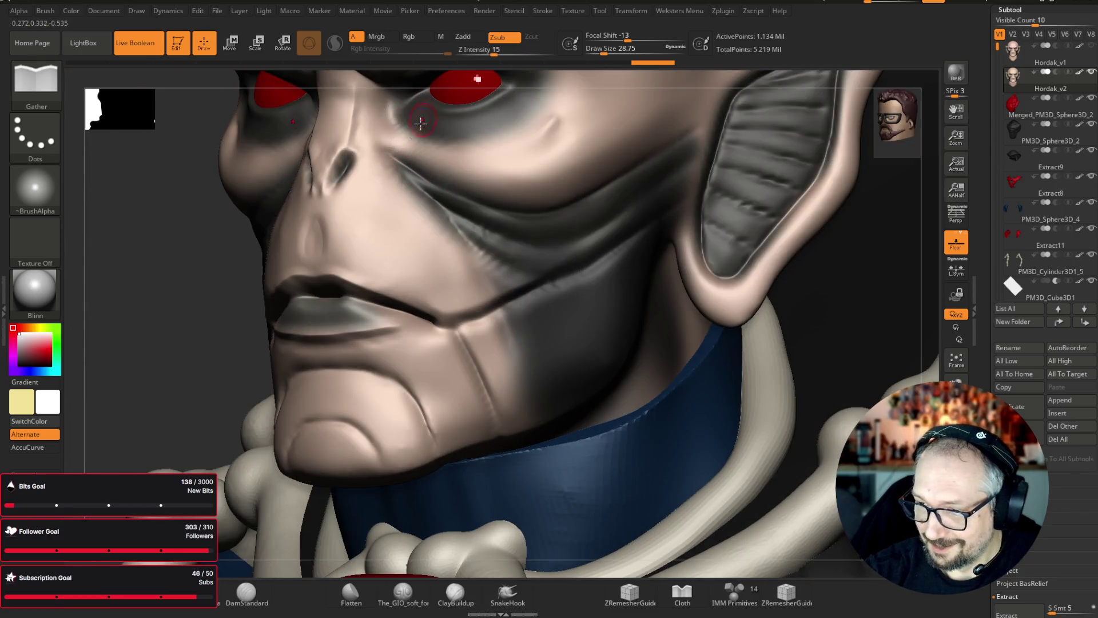
{"action": "left_click_drag", "start_coordinate": [605, 50], "coordinate": [612, 50]}
{"action": "left_click_drag", "start_coordinate": [189, 241], "coordinate": [185, 394]}
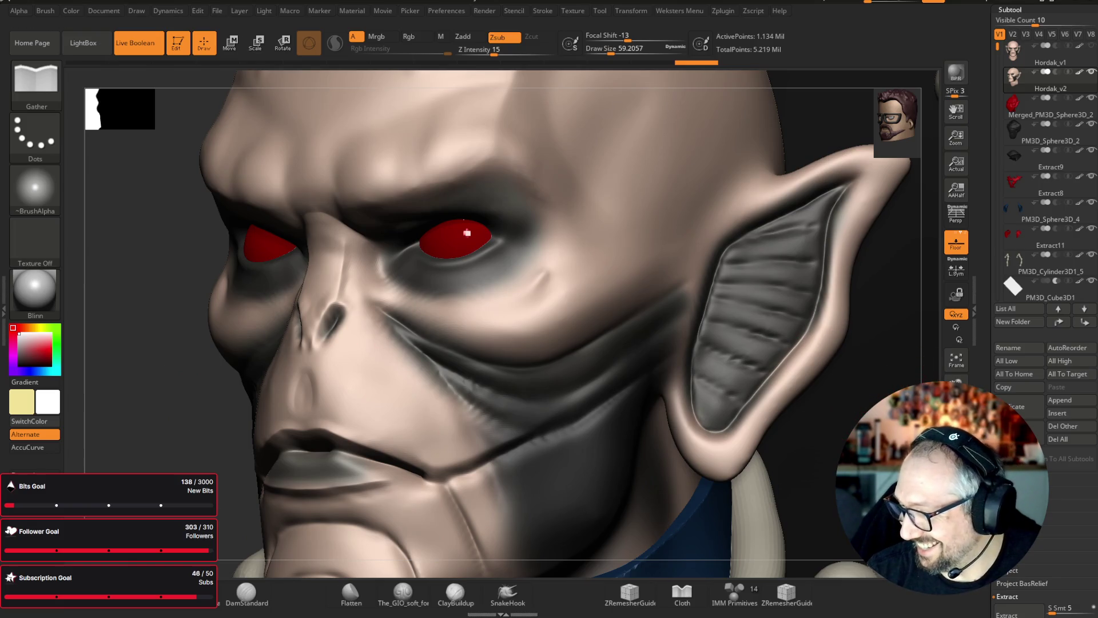
{"action": "left_click_drag", "start_coordinate": [927, 371], "coordinate": [864, 339]}
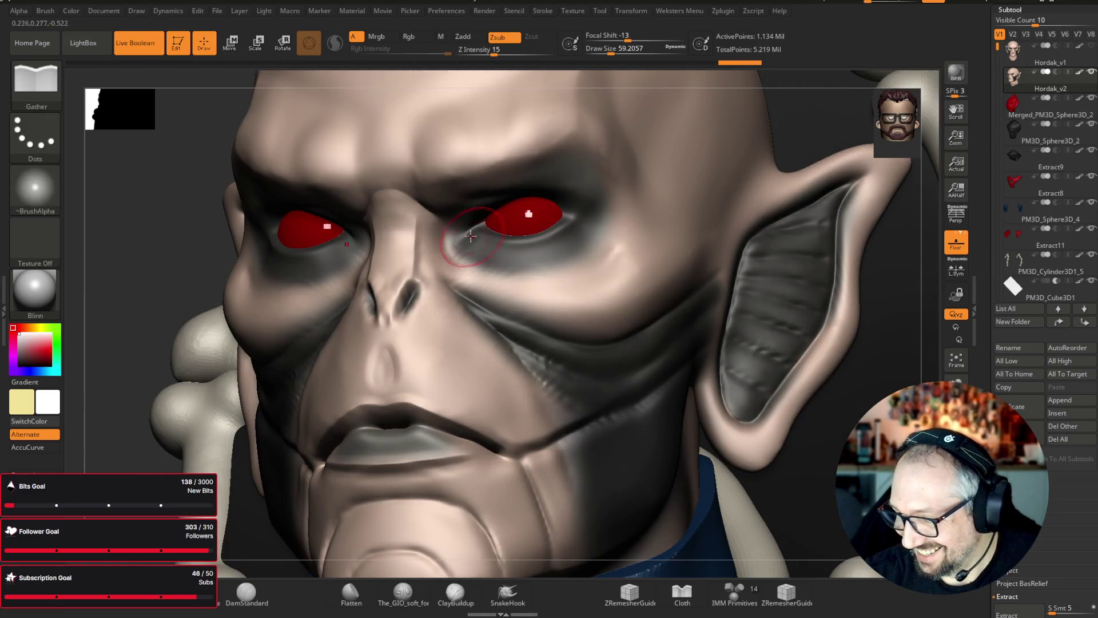
{"action": "left_click_drag", "start_coordinate": [464, 233], "coordinate": [477, 242]}
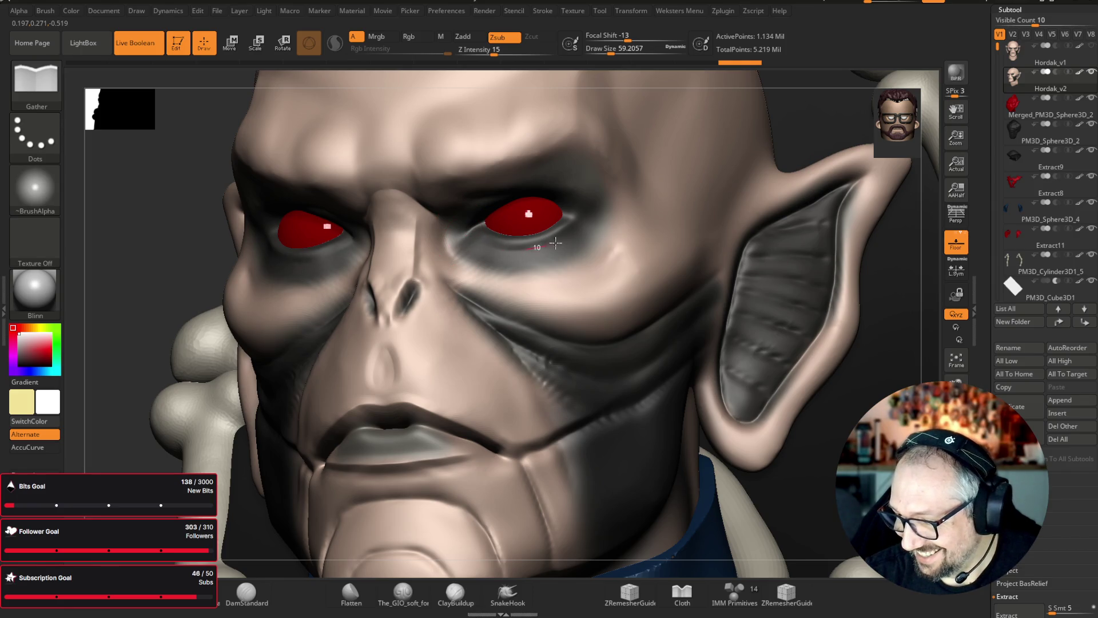
- Soften the lower lids under the eyes with The_GIO_soft brush and review the face
{"action": "key", "text": "b"}
{"action": "left_click", "coordinate": [468, 117]}
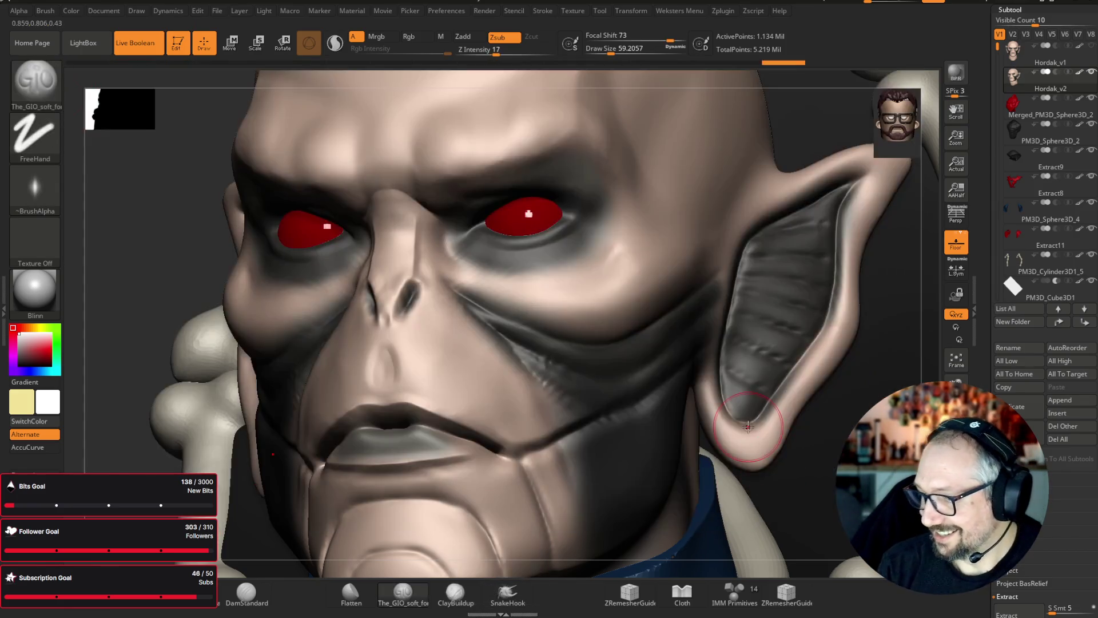
{"action": "mouse_move", "coordinate": [499, 257]}
{"action": "left_mouse_down"}
{"action": "mouse_move", "coordinate": [589, 246]}
{"action": "mouse_move", "coordinate": [535, 269]}
{"action": "mouse_move", "coordinate": [450, 258]}
{"action": "mouse_move", "coordinate": [551, 273]}
{"action": "mouse_move", "coordinate": [490, 263]}
{"action": "mouse_move", "coordinate": [550, 246]}
{"action": "left_mouse_up"}
{"action": "key", "text": "f"}
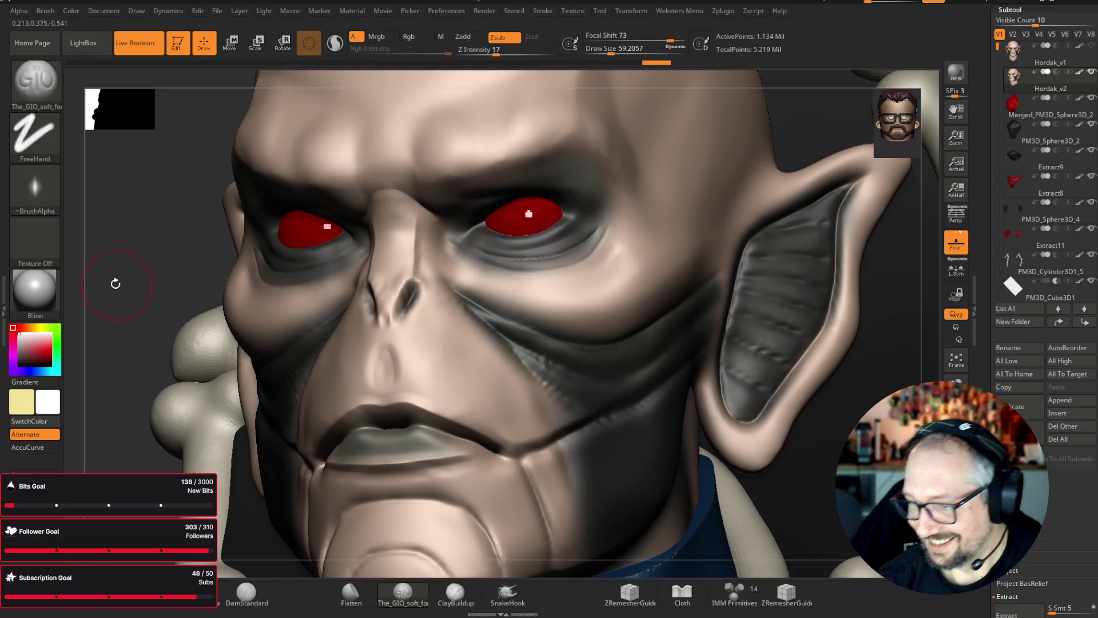
{"action": "mouse_move", "coordinate": [143, 206]}
{"action": "left_mouse_down"}
{"action": "mouse_move", "coordinate": [895, 277]}
{"action": "mouse_move", "coordinate": [878, 105]}
{"action": "left_mouse_up"}
{"action": "left_click_drag", "start_coordinate": [784, 106], "coordinate": [770, 90]}
{"action": "left_click", "coordinate": [35, 82]}
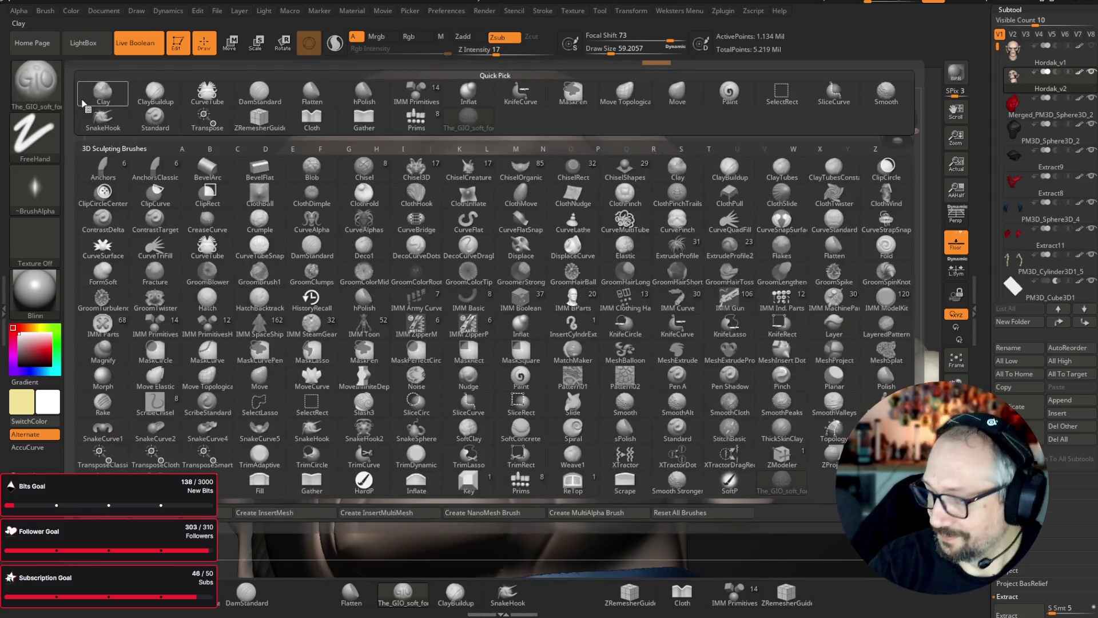
- Pick the Cloth brush and shrink it to about 29
{"action": "left_click", "coordinate": [155, 480]}
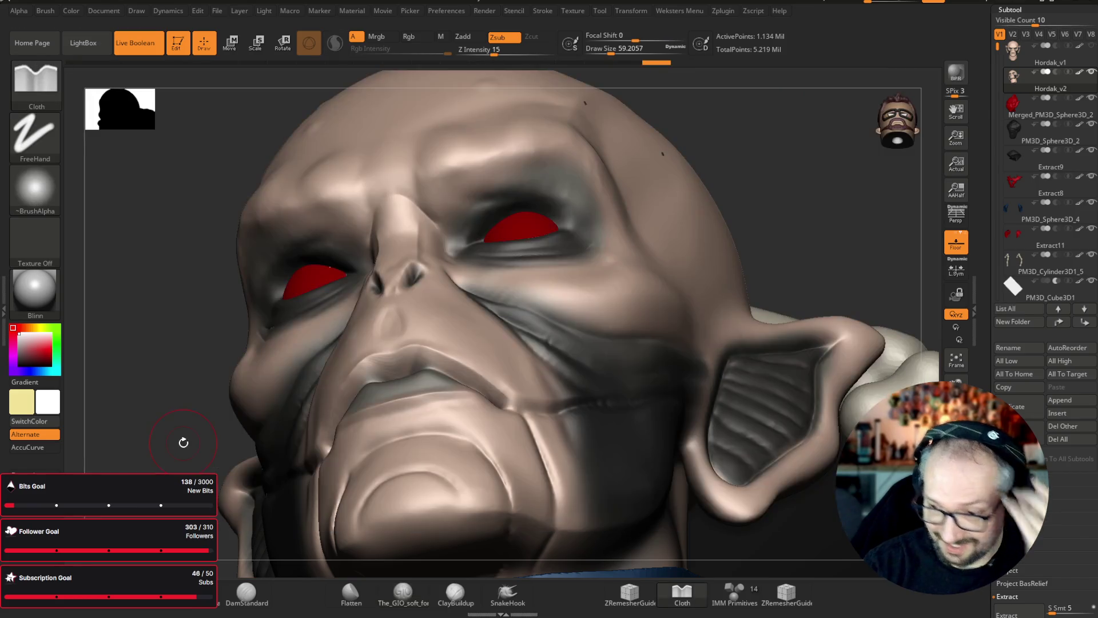
{"action": "left_click_drag", "start_coordinate": [609, 50], "coordinate": [604, 51]}
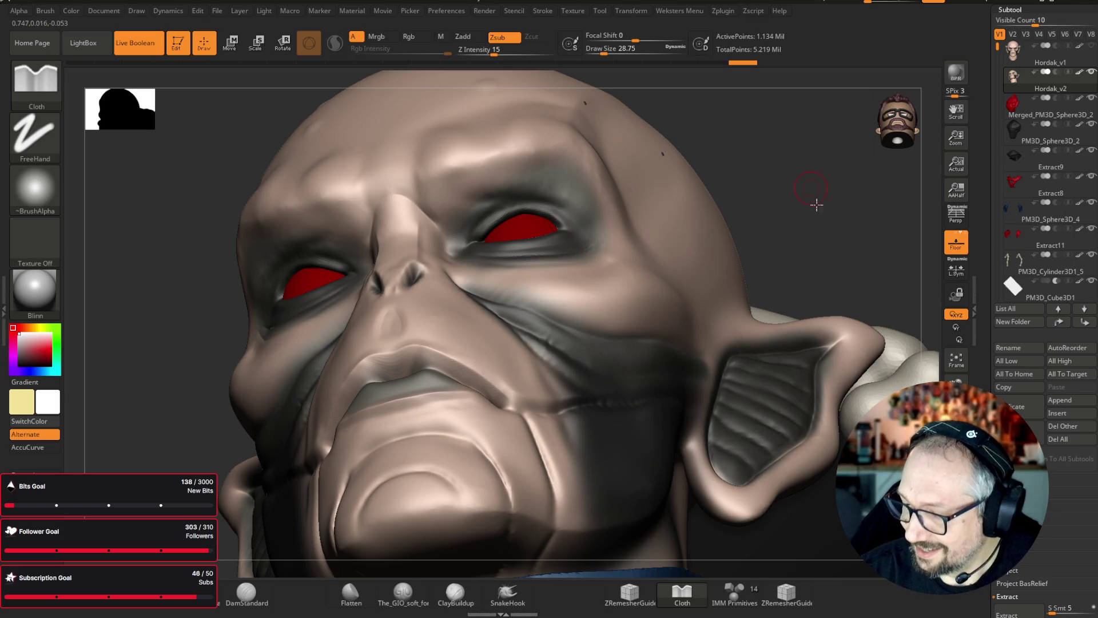
{"action": "left_click_drag", "start_coordinate": [816, 196], "coordinate": [747, 199], "text": "shift"}
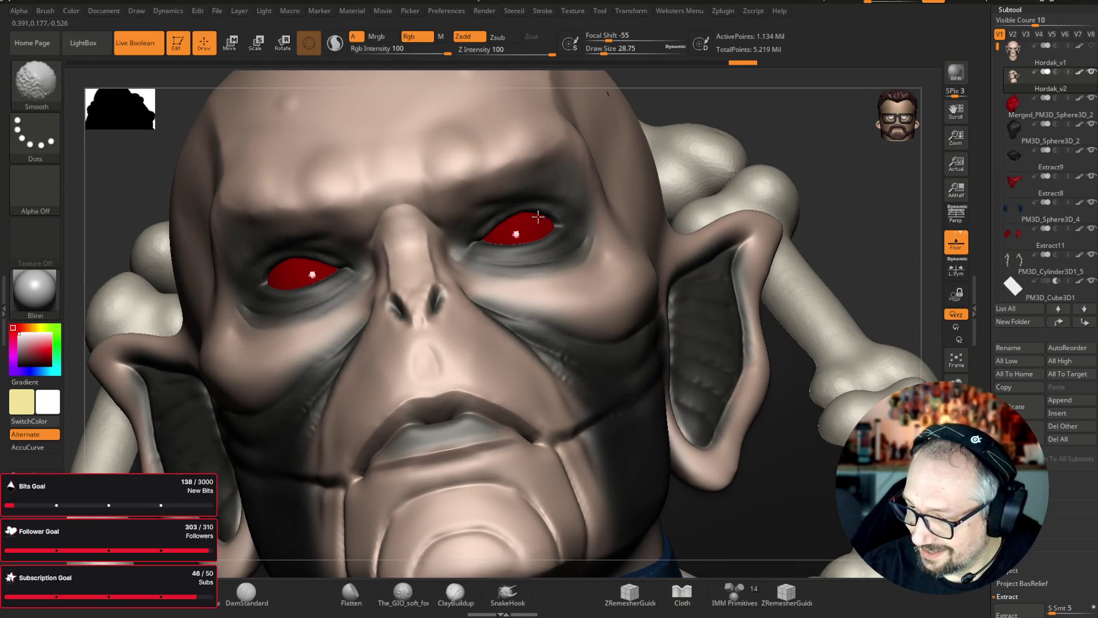
{"action": "left_click_drag", "start_coordinate": [865, 167], "coordinate": [883, 173], "text": "shift"}
- Set up the Move brush at a draw size of about 80, then return to The_GIO_soft brush
{"action": "key", "text": "b"}
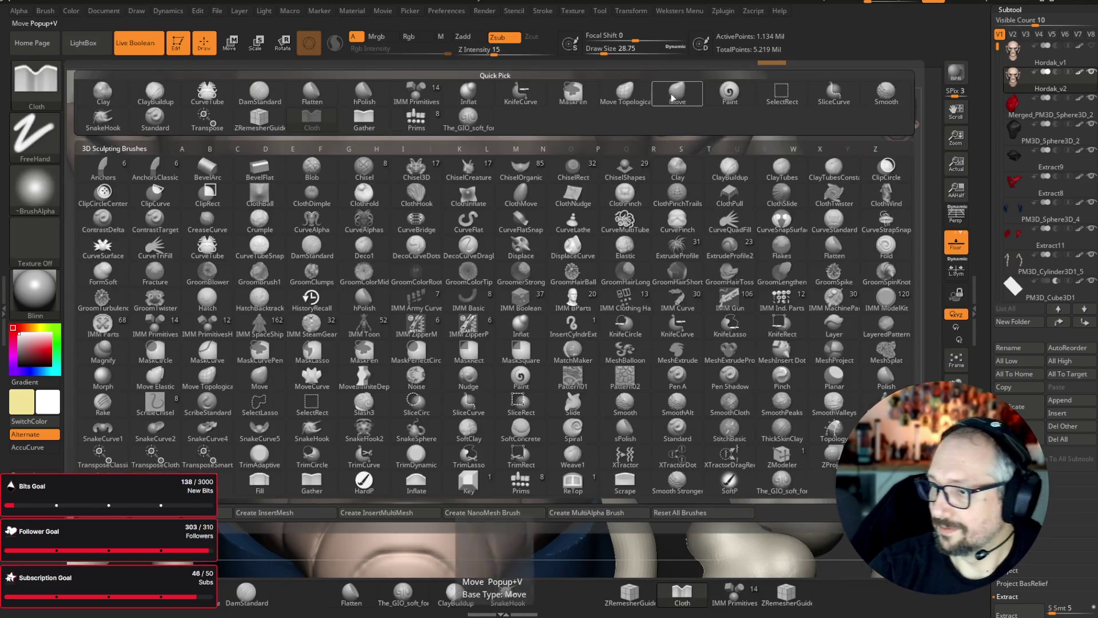
{"action": "key", "text": "m"}
{"action": "key", "text": "v"}
{"action": "left_click_drag", "start_coordinate": [602, 50], "coordinate": [617, 50]}
{"action": "left_click_drag", "start_coordinate": [868, 152], "coordinate": [791, 115]}
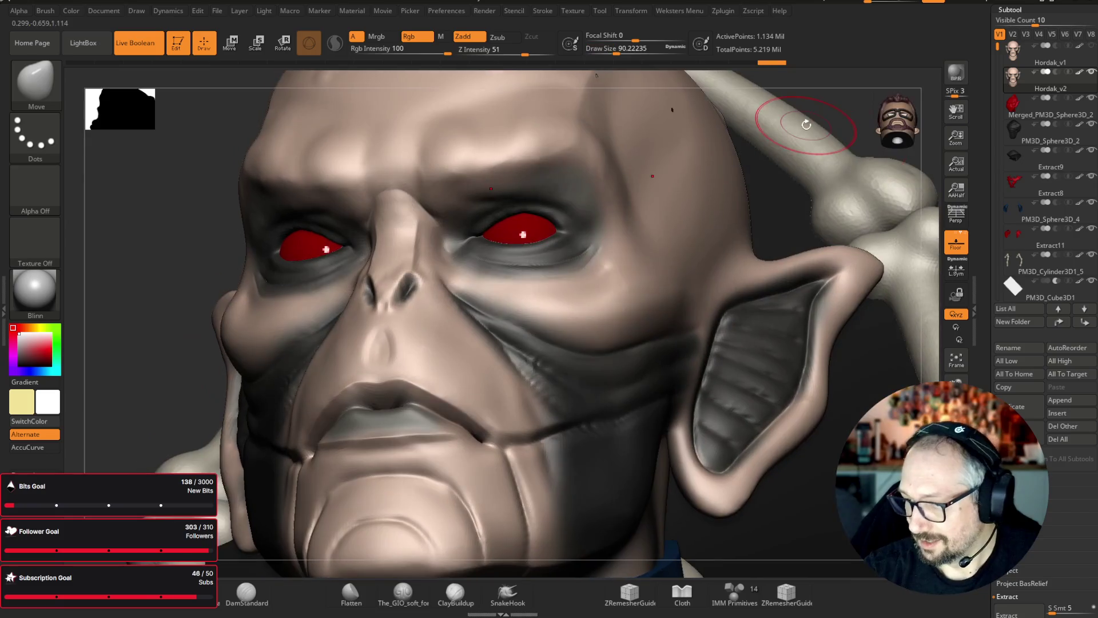
{"action": "key", "text": "bracketleft"}
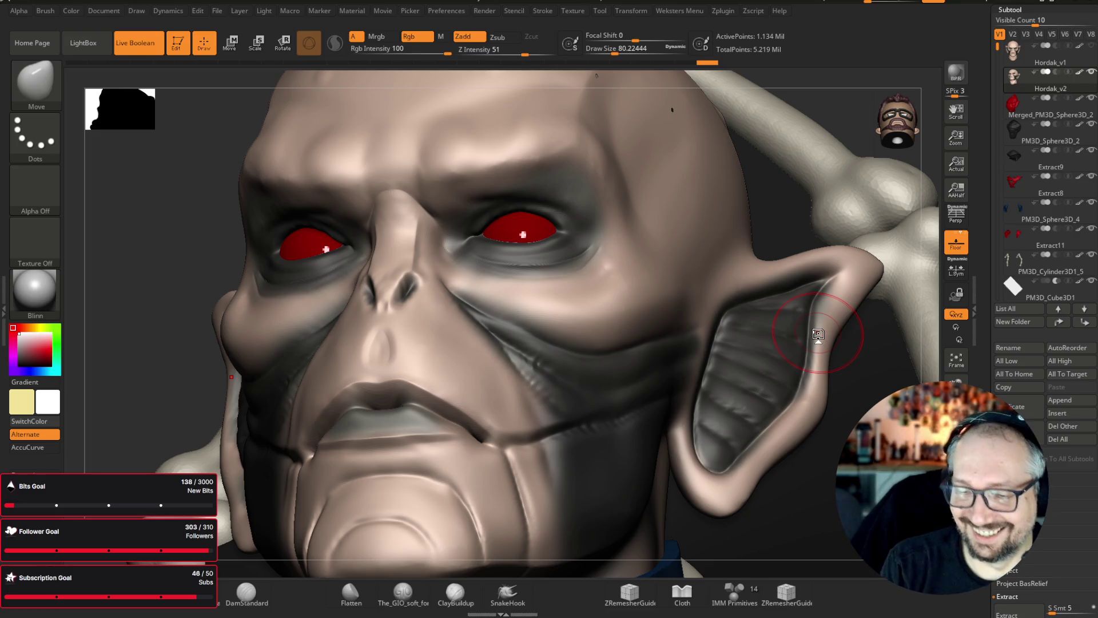
{"action": "key", "text": "b"}
{"action": "left_click", "coordinate": [795, 489]}
- Shrink the brush to about 31 and carve the upper eyelid crease and inner eye corner
{"action": "left_click_drag", "start_coordinate": [841, 368], "coordinate": [159, 257]}
{"action": "left_click_drag", "start_coordinate": [613, 50], "coordinate": [606, 50]}
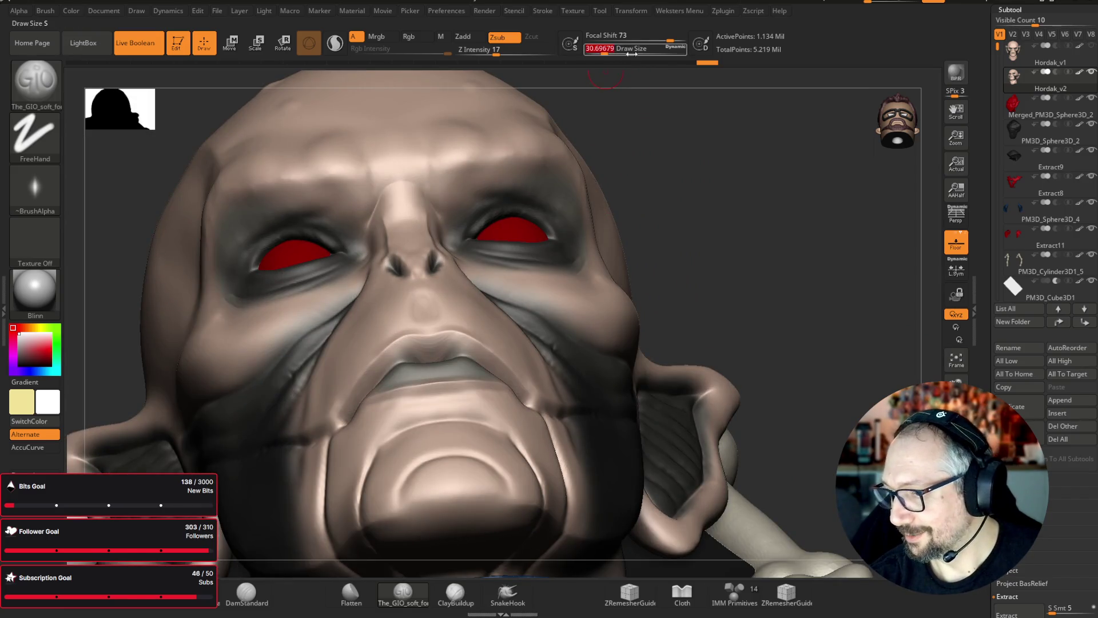
{"action": "scroll", "coordinate": [736, 184], "scroll_direction": "up", "scroll_amount": 5}
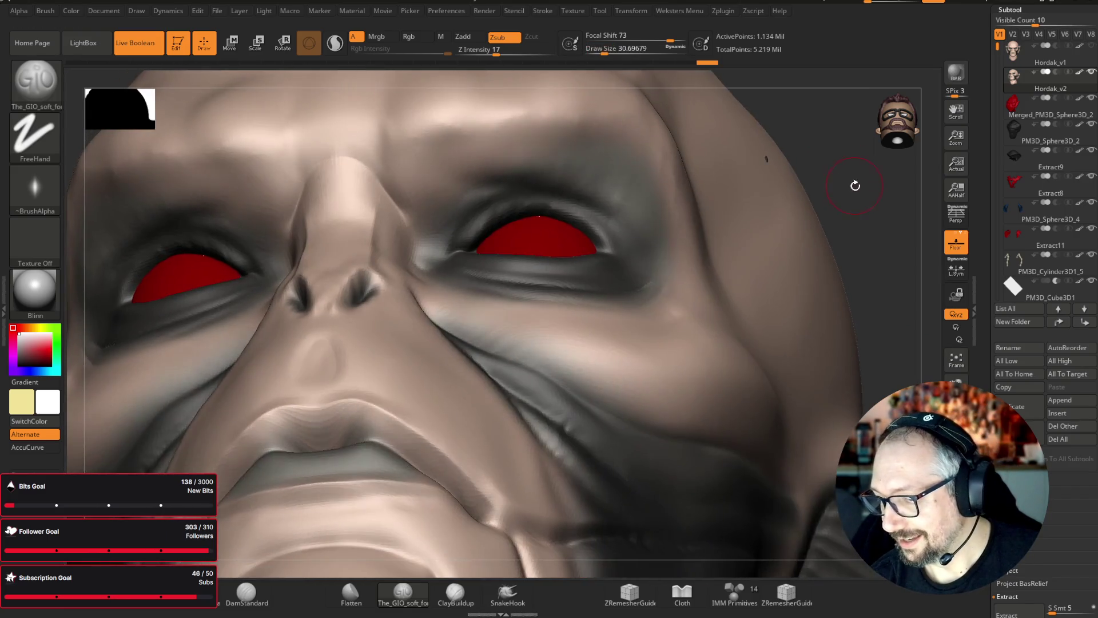
{"action": "left_click_drag", "start_coordinate": [855, 186], "coordinate": [662, 230]}
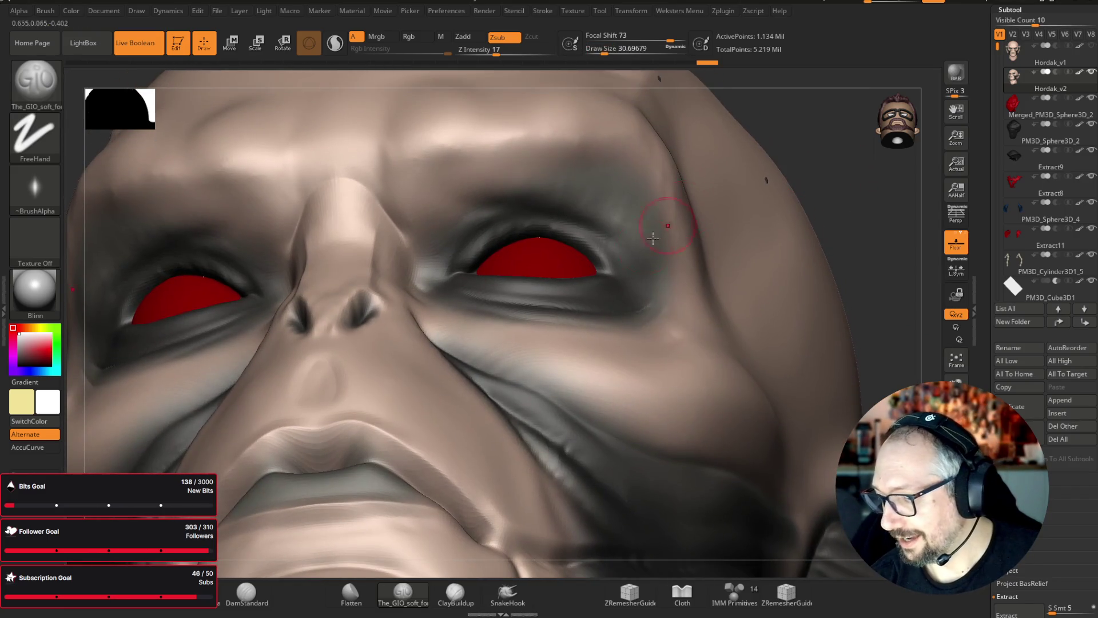
{"action": "mouse_move", "coordinate": [602, 246]}
{"action": "left_mouse_down"}
{"action": "mouse_move", "coordinate": [569, 223]}
{"action": "mouse_move", "coordinate": [521, 213]}
{"action": "mouse_move", "coordinate": [487, 226]}
{"action": "mouse_move", "coordinate": [448, 275]}
{"action": "left_mouse_up"}
{"action": "left_click_drag", "start_coordinate": [858, 269], "coordinate": [902, 202]}
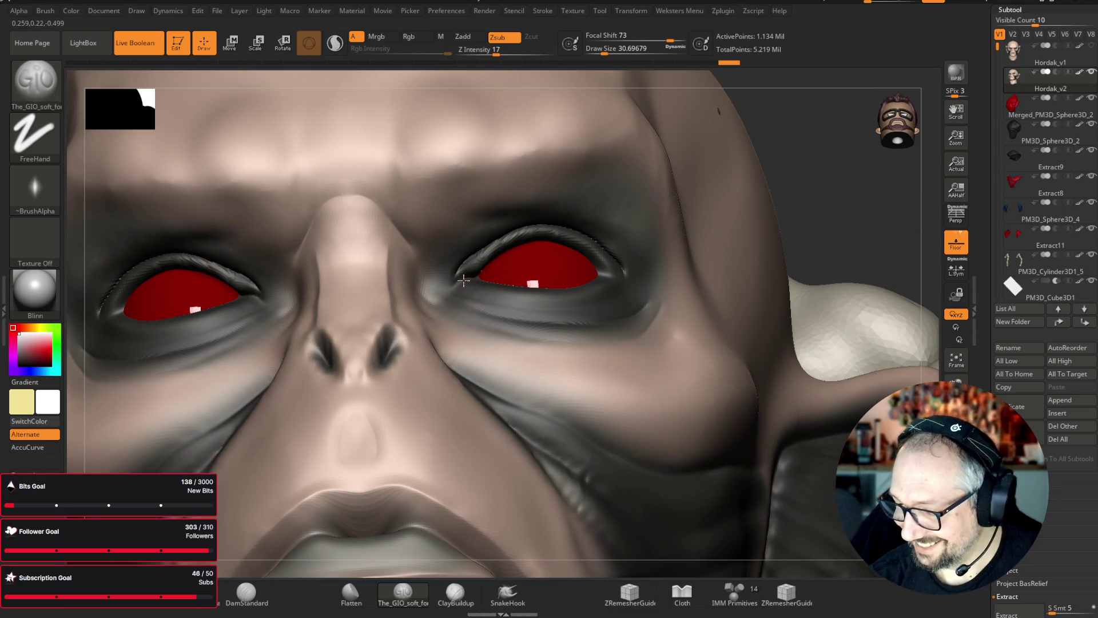
{"action": "mouse_move", "coordinate": [474, 278]}
{"action": "left_mouse_down"}
{"action": "mouse_move", "coordinate": [490, 276]}
{"action": "mouse_move", "coordinate": [496, 246]}
{"action": "mouse_move", "coordinate": [571, 242]}
{"action": "left_mouse_up"}
- Sculpt a crease under the lower eyelid, then frame and zoom out to the whole bust
{"action": "key", "text": "ctrl"}
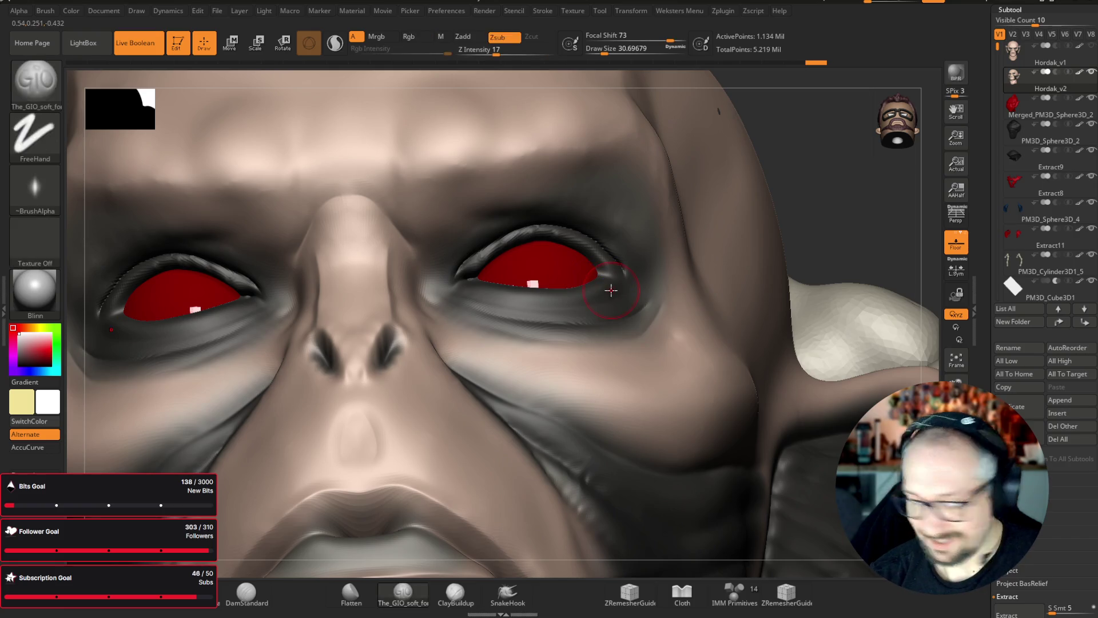
{"action": "key", "text": "alt"}
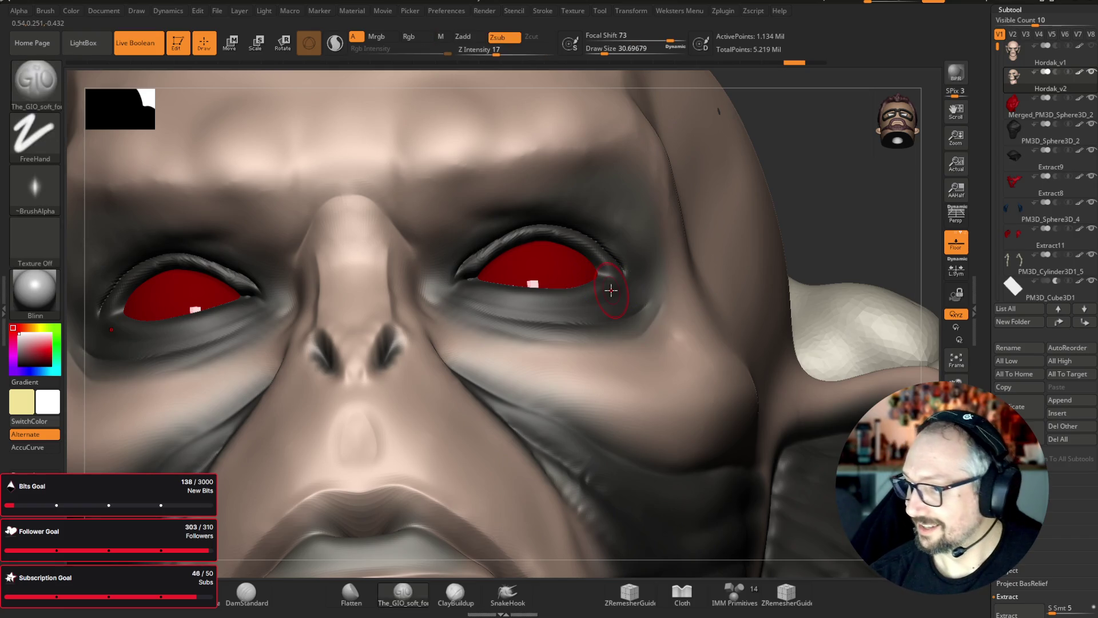
{"action": "right_click_drag", "start_coordinate": [611, 290], "coordinate": [504, 314]}
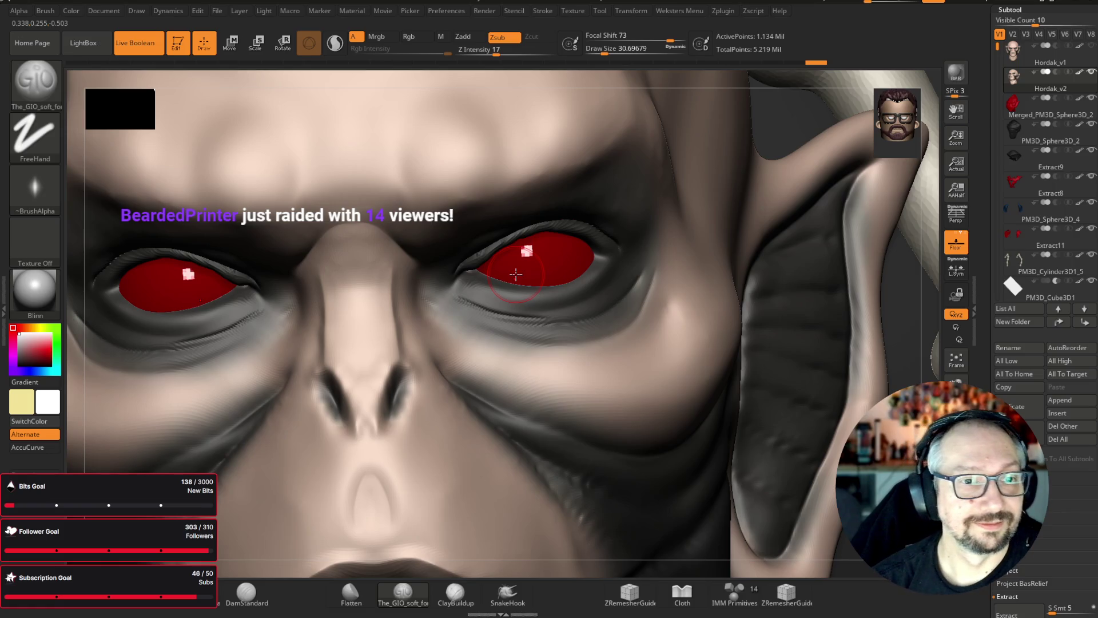
{"action": "left_click_drag", "start_coordinate": [460, 289], "coordinate": [568, 299]}
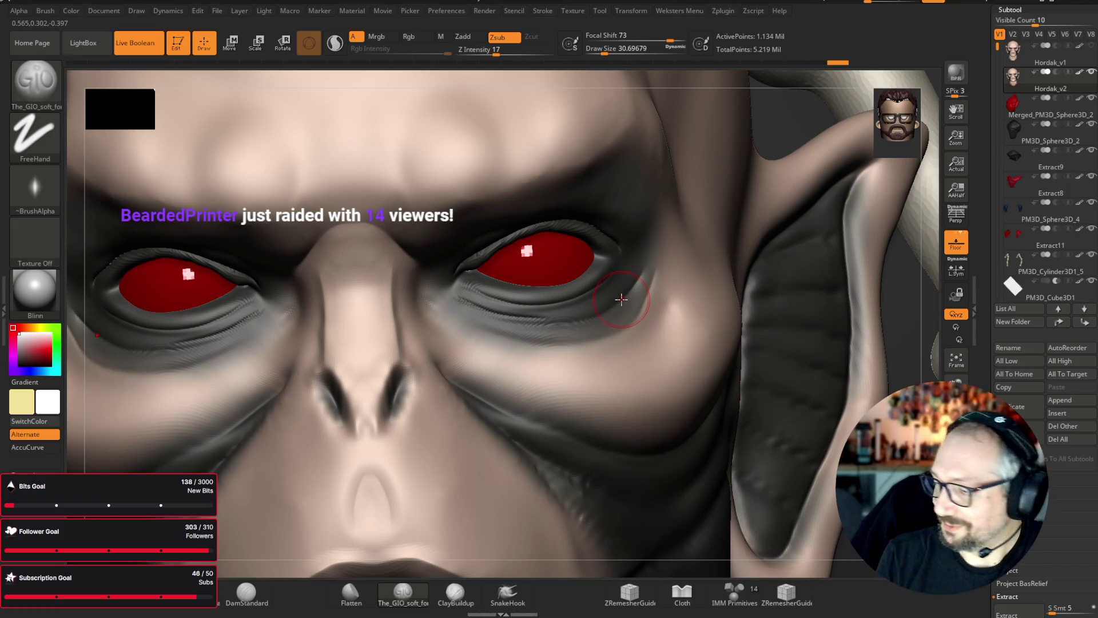
{"action": "key", "text": "f"}
{"action": "scroll", "coordinate": [847, 216], "scroll_direction": "down", "scroll_amount": 4}
{"action": "scroll", "coordinate": [840, 228], "scroll_direction": "down", "scroll_amount": 4}
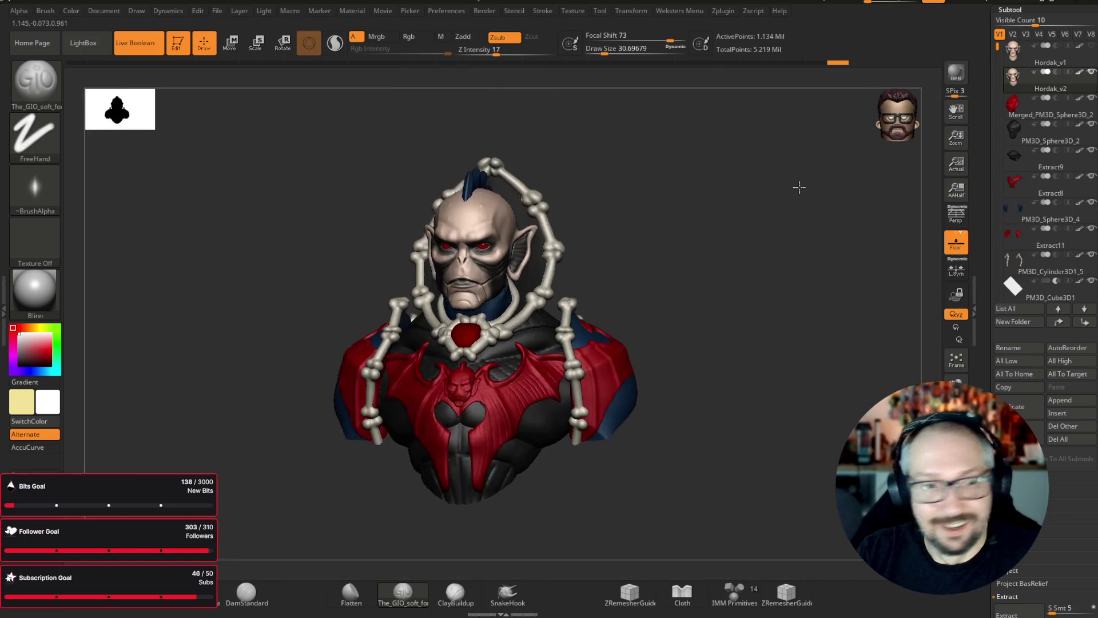
- Rotate the bust to a front view and scroll the right tray up toward the Tool palette
{"action": "left_click_drag", "start_coordinate": [799, 187], "coordinate": [790, 178]}
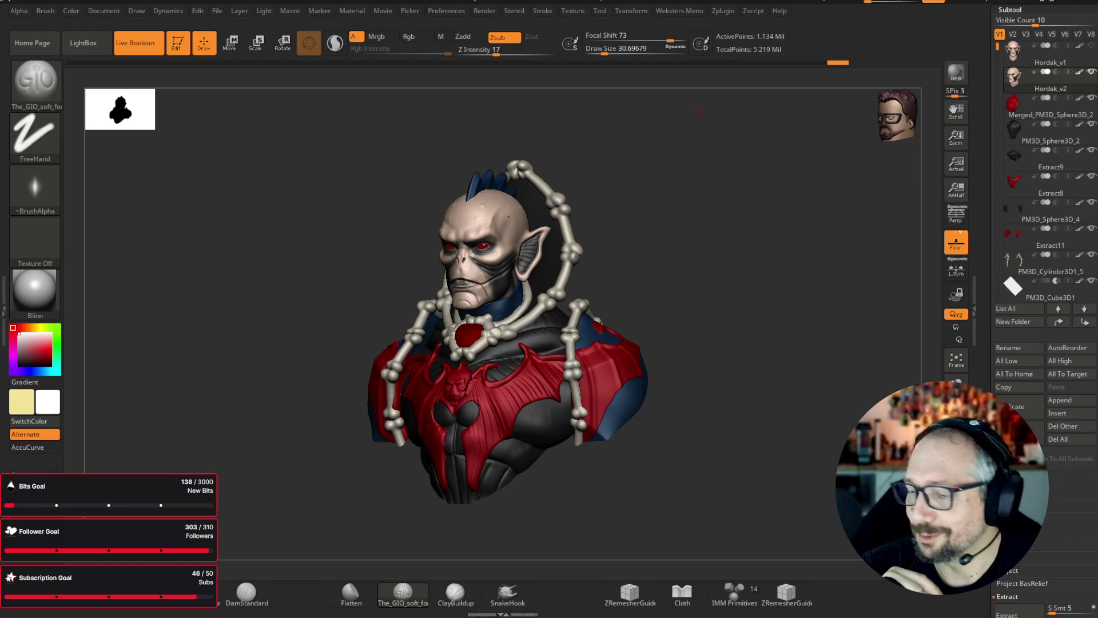
{"action": "mouse_move", "coordinate": [699, 111]}
{"action": "left_mouse_down"}
{"action": "mouse_move", "coordinate": [736, 358]}
{"action": "mouse_move", "coordinate": [725, 363]}
{"action": "mouse_move", "coordinate": [814, 363]}
{"action": "mouse_move", "coordinate": [816, 331]}
{"action": "left_mouse_up"}
{"action": "scroll", "coordinate": [1041, 171], "scroll_direction": "up", "scroll_amount": 5}
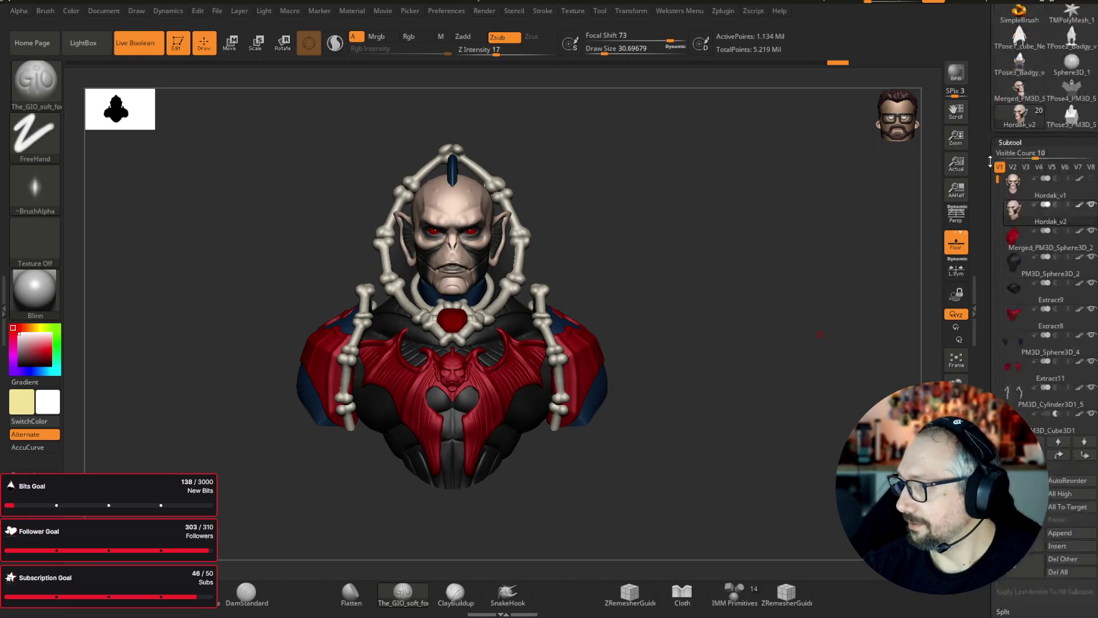
{"action": "left_click", "coordinate": [1040, 192]}
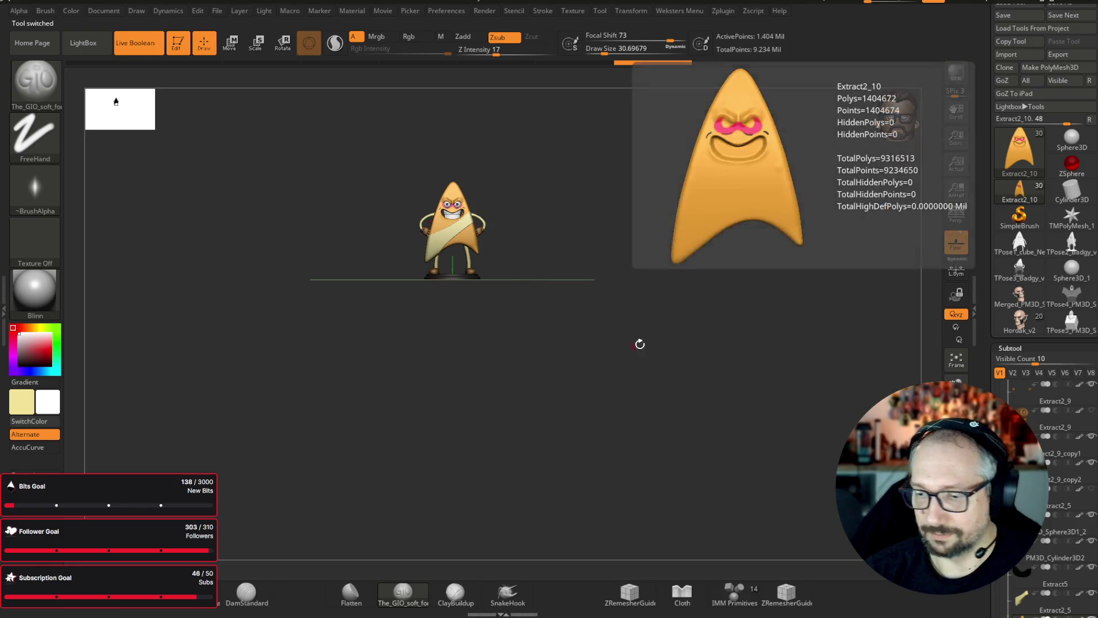
{"action": "key", "text": "f"}
{"action": "mouse_move", "coordinate": [801, 375]}
{"action": "left_mouse_down"}
{"action": "mouse_move", "coordinate": [774, 384]}
{"action": "mouse_move", "coordinate": [833, 390]}
{"action": "mouse_move", "coordinate": [758, 383]}
{"action": "mouse_move", "coordinate": [806, 387]}
{"action": "mouse_move", "coordinate": [801, 375]}
{"action": "left_mouse_up"}
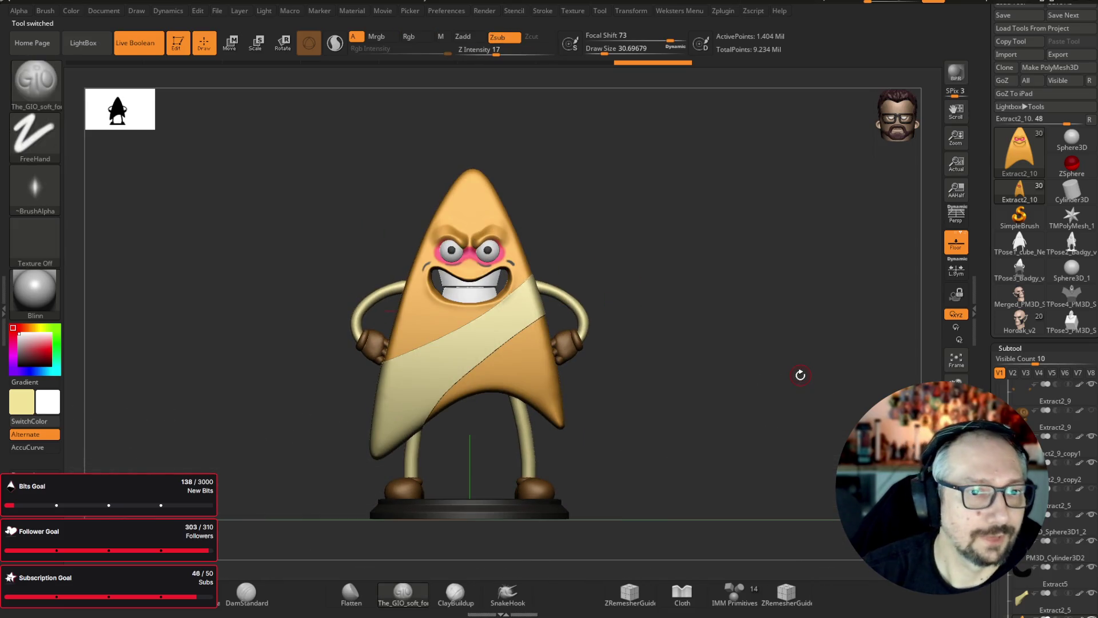
{"action": "mouse_move", "coordinate": [800, 374]}
{"action": "left_mouse_down"}
{"action": "mouse_move", "coordinate": [785, 269]}
{"action": "mouse_move", "coordinate": [776, 295]}
{"action": "mouse_move", "coordinate": [723, 285]}
{"action": "mouse_move", "coordinate": [752, 286]}
{"action": "mouse_move", "coordinate": [759, 320]}
{"action": "mouse_move", "coordinate": [709, 300]}
{"action": "left_mouse_up"}
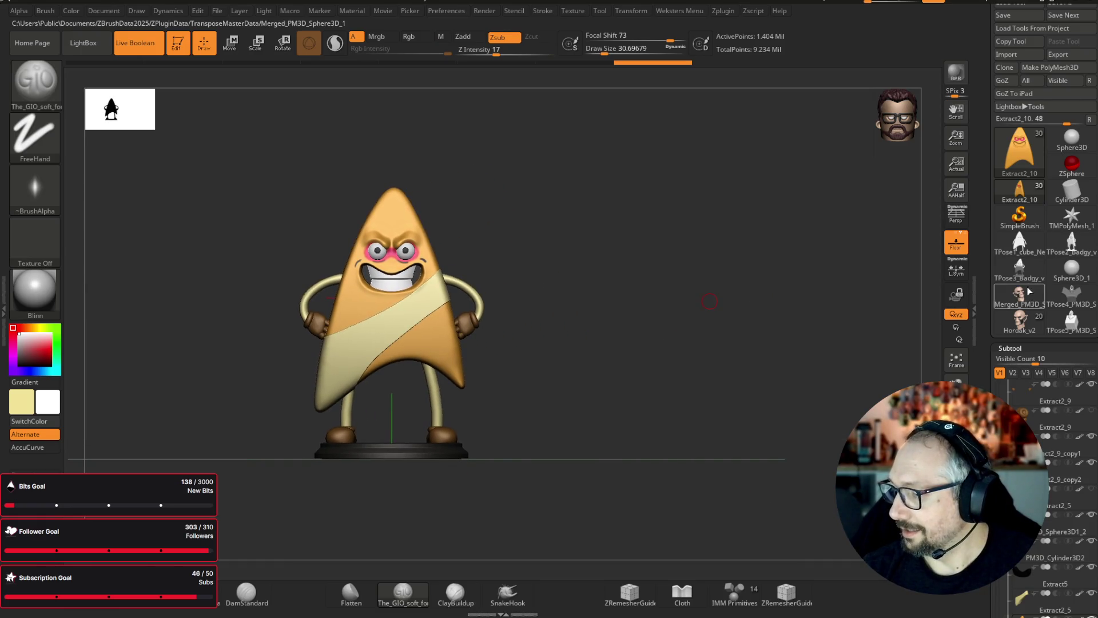
{"action": "left_click", "coordinate": [1021, 322]}
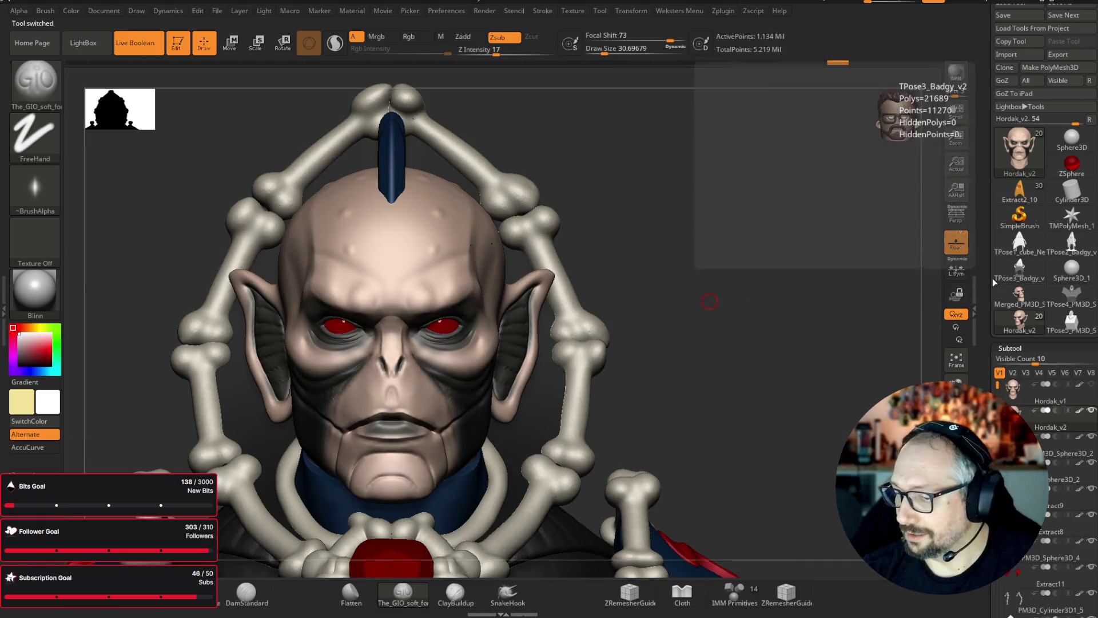
{"action": "key", "text": "f"}
{"action": "mouse_move", "coordinate": [735, 349]}
{"action": "left_mouse_down"}
{"action": "mouse_move", "coordinate": [775, 328]}
{"action": "mouse_move", "coordinate": [759, 316]}
{"action": "left_mouse_up"}
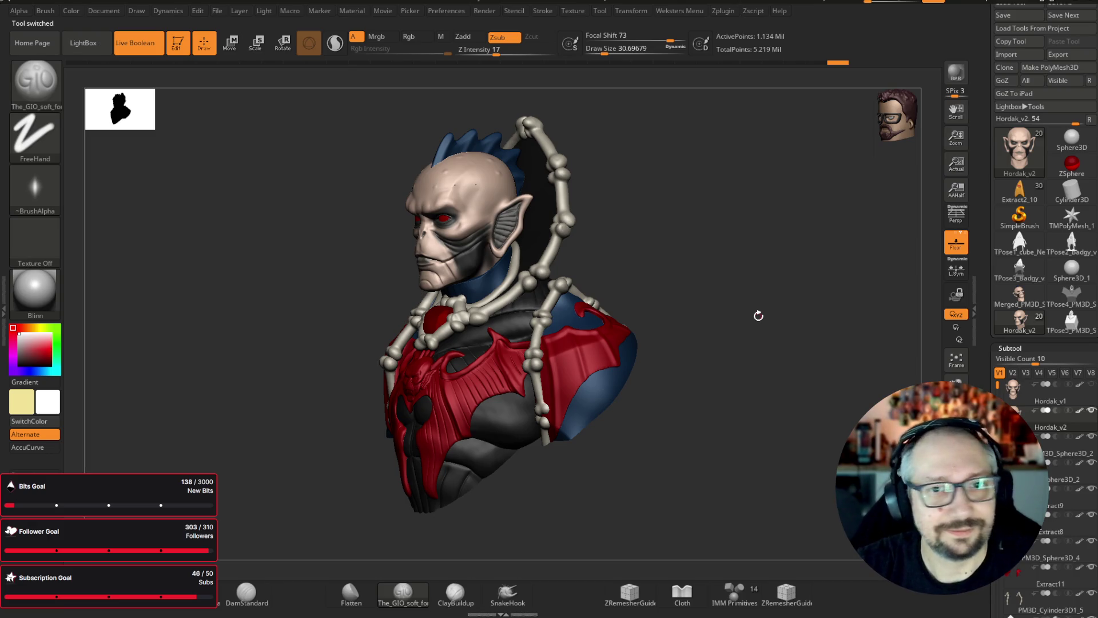
{"action": "left_click_drag", "start_coordinate": [784, 291], "coordinate": [809, 296]}
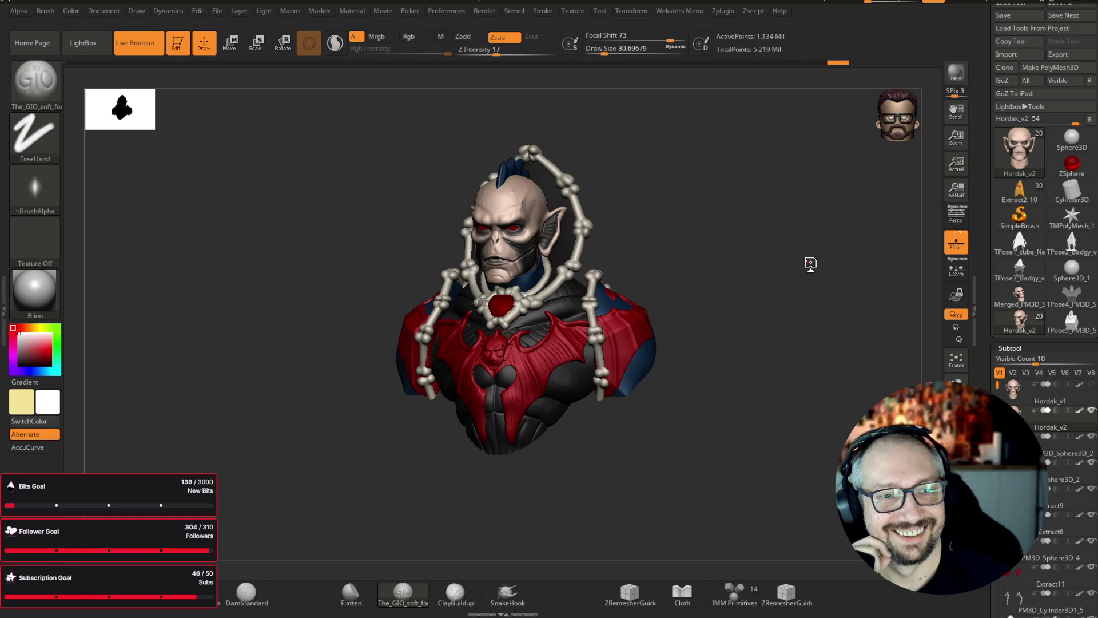
- Orbit the unpainted grey bust from above and back to a straight front view
{"action": "mouse_move", "coordinate": [775, 256]}
{"action": "left_mouse_down"}
{"action": "mouse_move", "coordinate": [806, 262]}
{"action": "mouse_move", "coordinate": [779, 262]}
{"action": "mouse_move", "coordinate": [789, 233]}
{"action": "mouse_move", "coordinate": [833, 392]}
{"action": "mouse_move", "coordinate": [801, 169]}
{"action": "mouse_move", "coordinate": [809, 239]}
{"action": "left_mouse_up"}
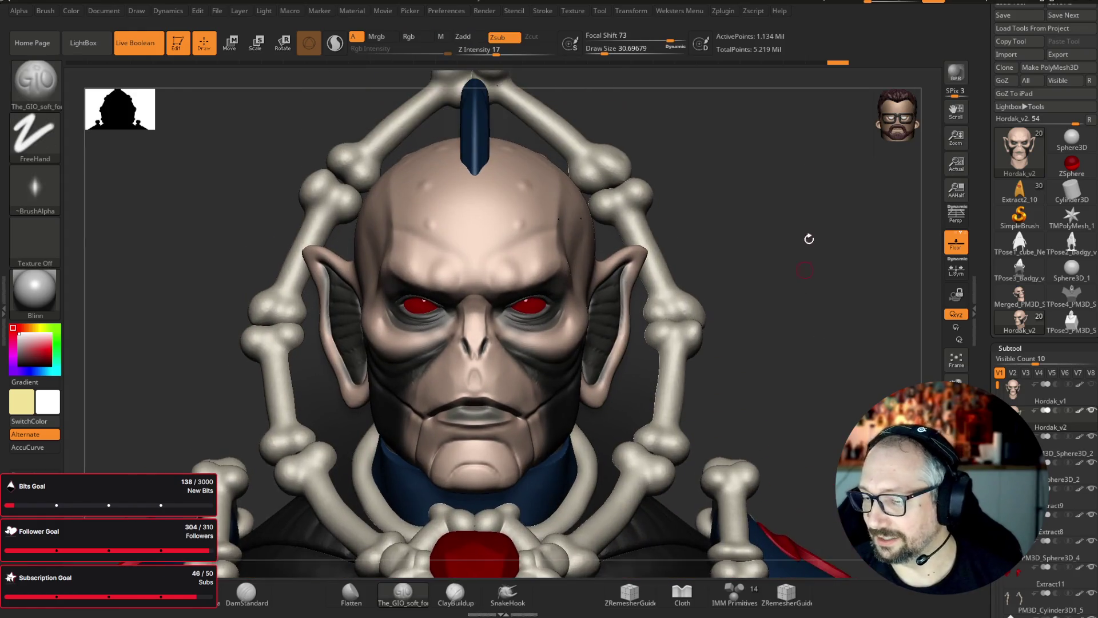
{"action": "mouse_move", "coordinate": [818, 280]}
{"action": "left_mouse_down"}
{"action": "mouse_move", "coordinate": [855, 309]}
{"action": "mouse_move", "coordinate": [875, 242]}
{"action": "mouse_move", "coordinate": [858, 285]}
{"action": "mouse_move", "coordinate": [802, 220]}
{"action": "left_mouse_up"}
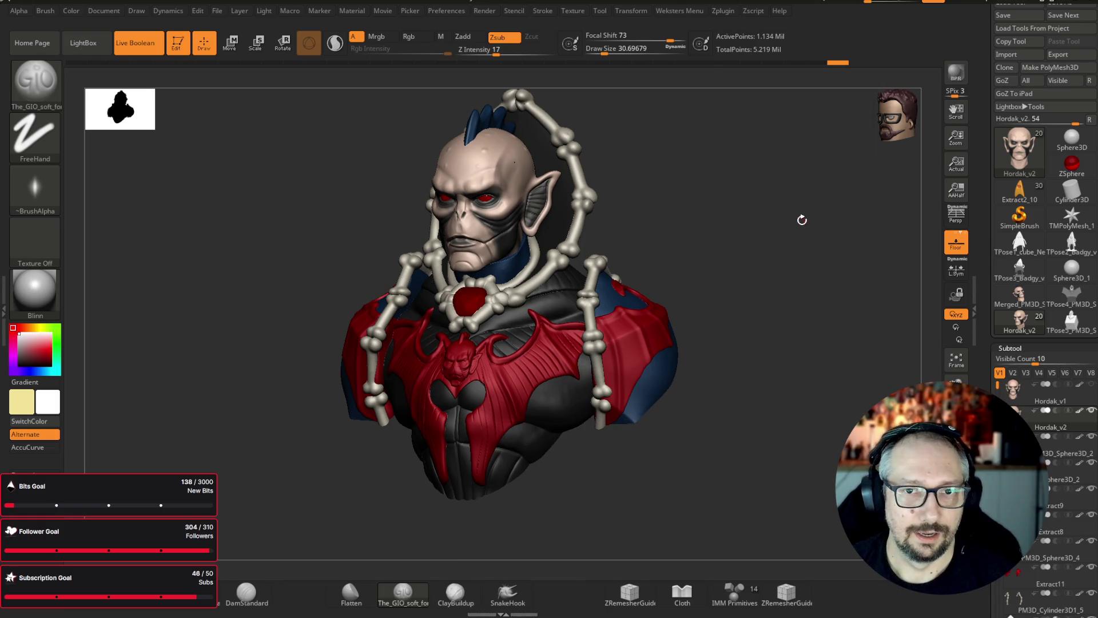
{"action": "mouse_move", "coordinate": [802, 220]}
{"action": "left_mouse_down"}
{"action": "mouse_move", "coordinate": [789, 307]}
{"action": "mouse_move", "coordinate": [777, 284]}
{"action": "left_mouse_up"}
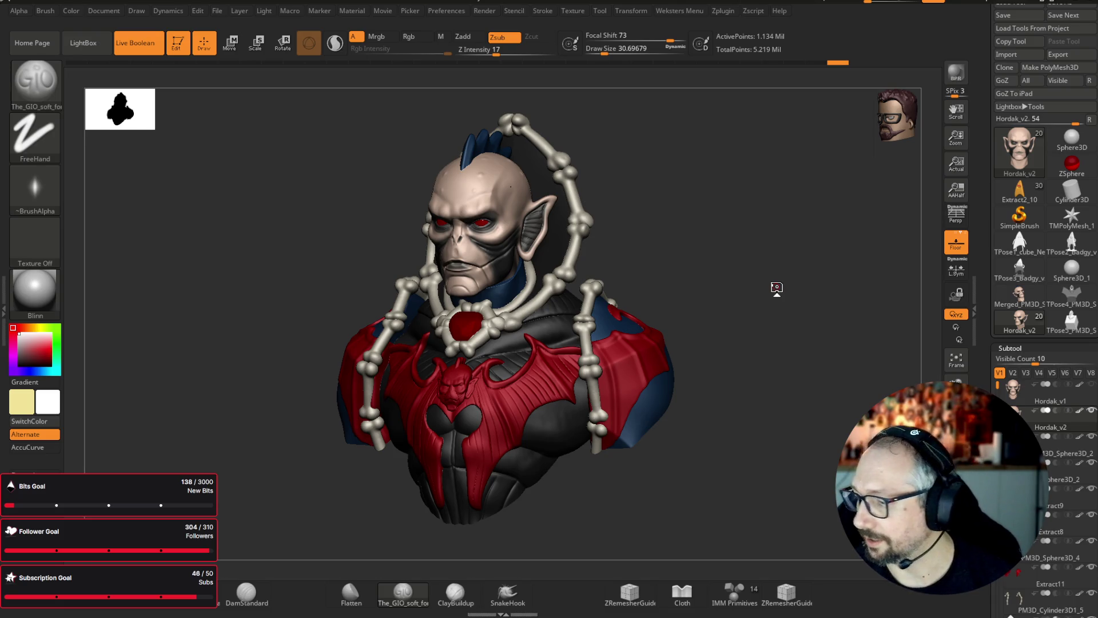
{"action": "mouse_move", "coordinate": [776, 286]}
{"action": "left_mouse_down"}
{"action": "mouse_move", "coordinate": [763, 206]}
{"action": "mouse_move", "coordinate": [733, 204]}
{"action": "mouse_move", "coordinate": [779, 213]}
{"action": "mouse_move", "coordinate": [770, 217]}
{"action": "left_mouse_up"}
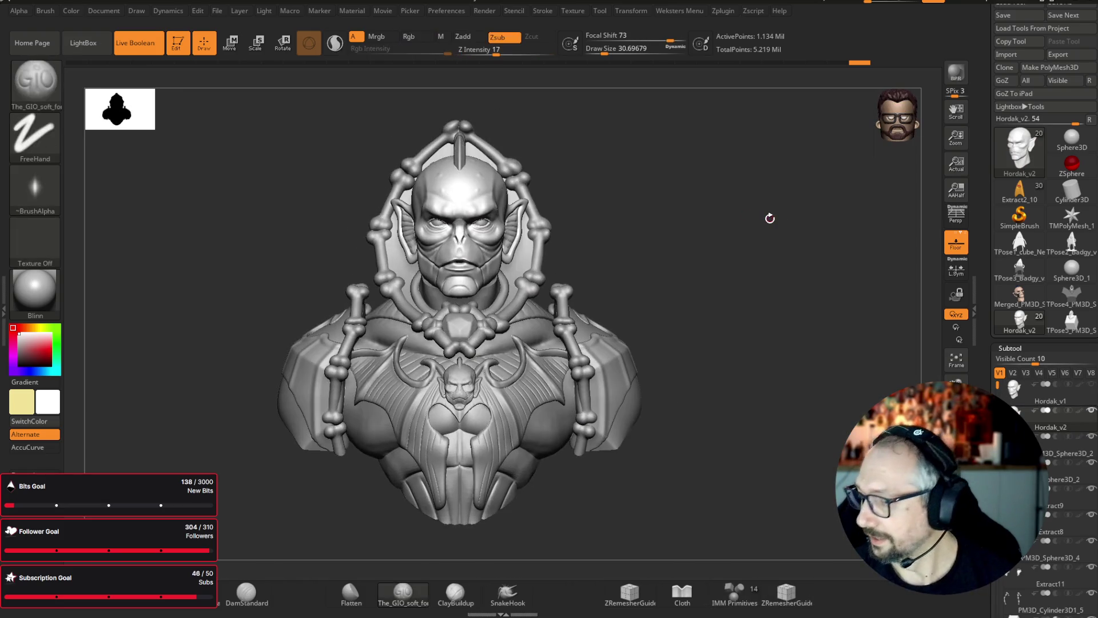
- Select the Hordak_v1 subtool and turn on its visibility over the current head
{"action": "left_click", "coordinate": [1075, 401]}
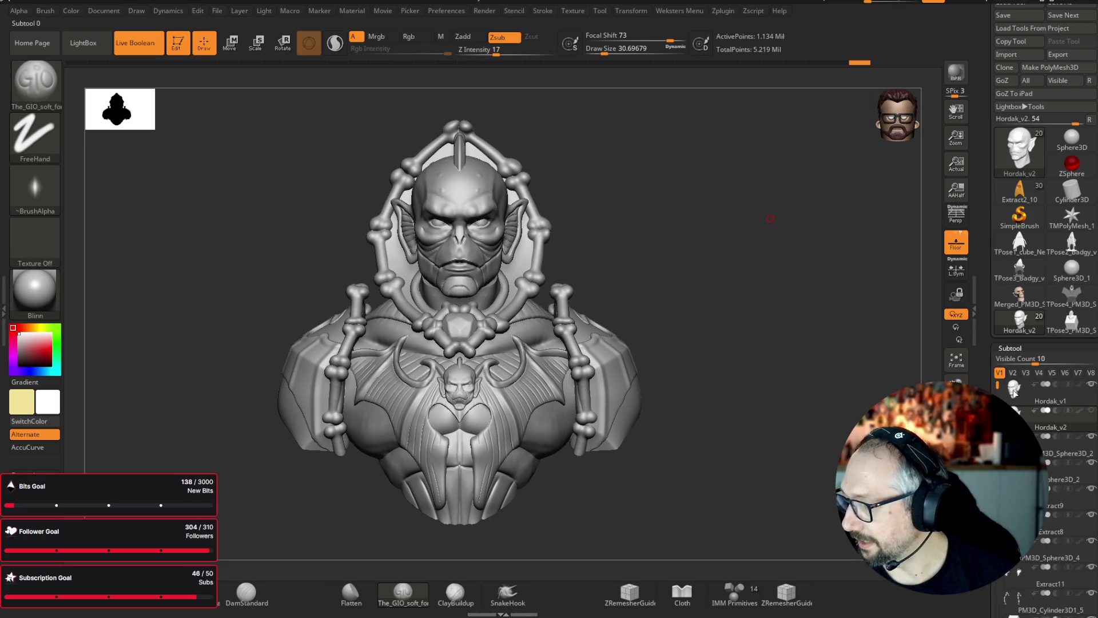
{"action": "left_click_drag", "start_coordinate": [744, 240], "coordinate": [816, 280]}
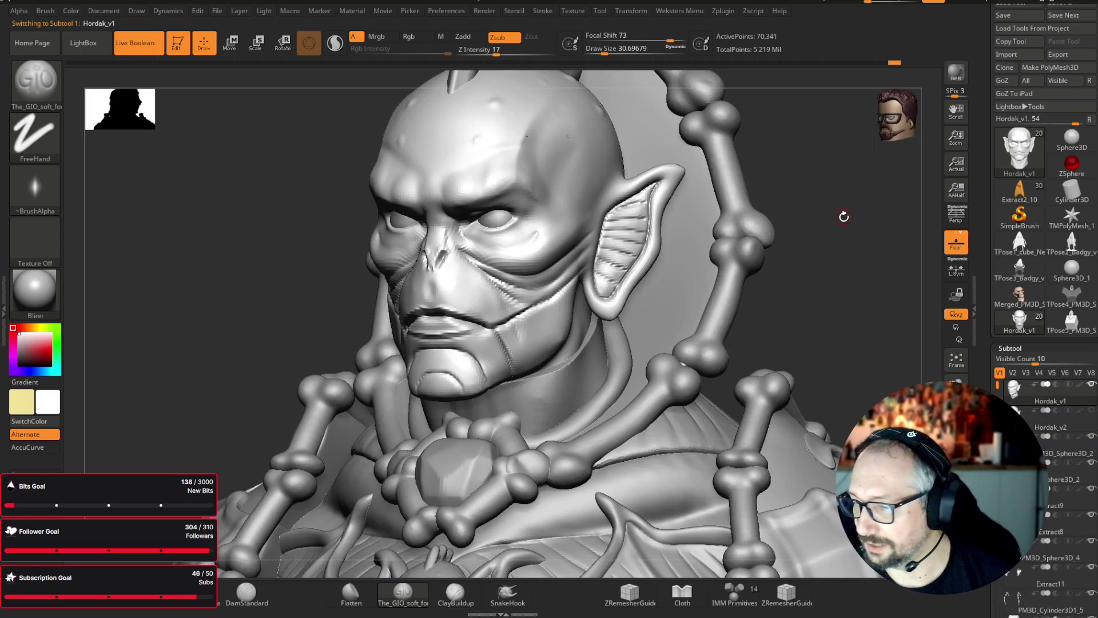
{"action": "left_click", "coordinate": [1092, 411]}
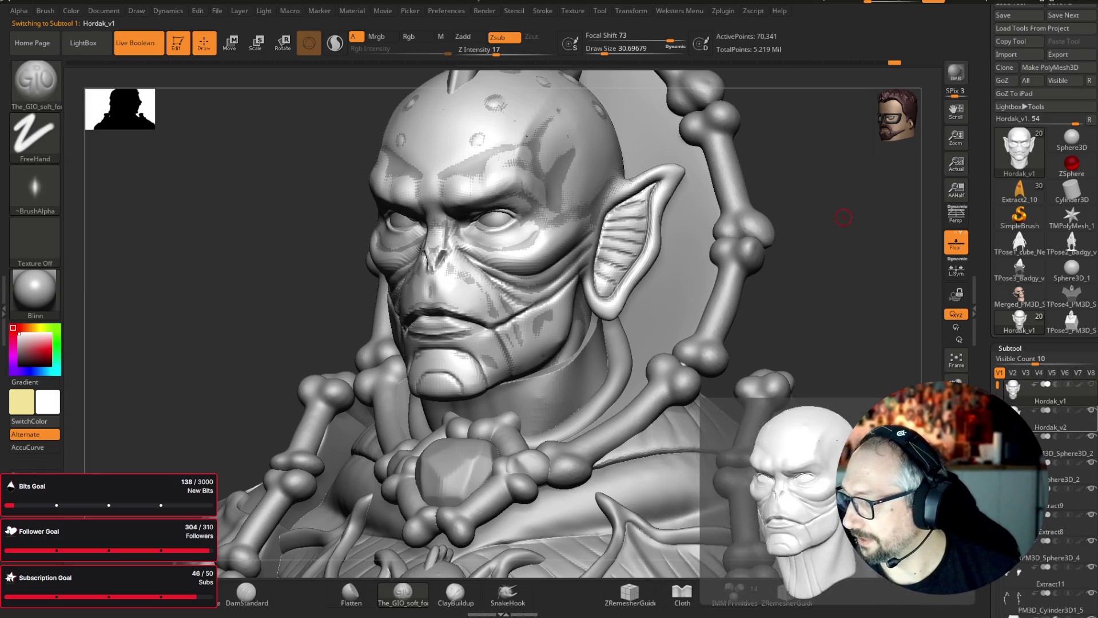
- Reactivate the Hordak_v2 subtool and zoom onto a front view of the face
{"action": "left_click", "coordinate": [1052, 427]}
{"action": "left_click_drag", "start_coordinate": [835, 241], "coordinate": [876, 228], "text": "shift"}
{"action": "scroll", "coordinate": [876, 228], "scroll_direction": "up", "scroll_amount": 5}
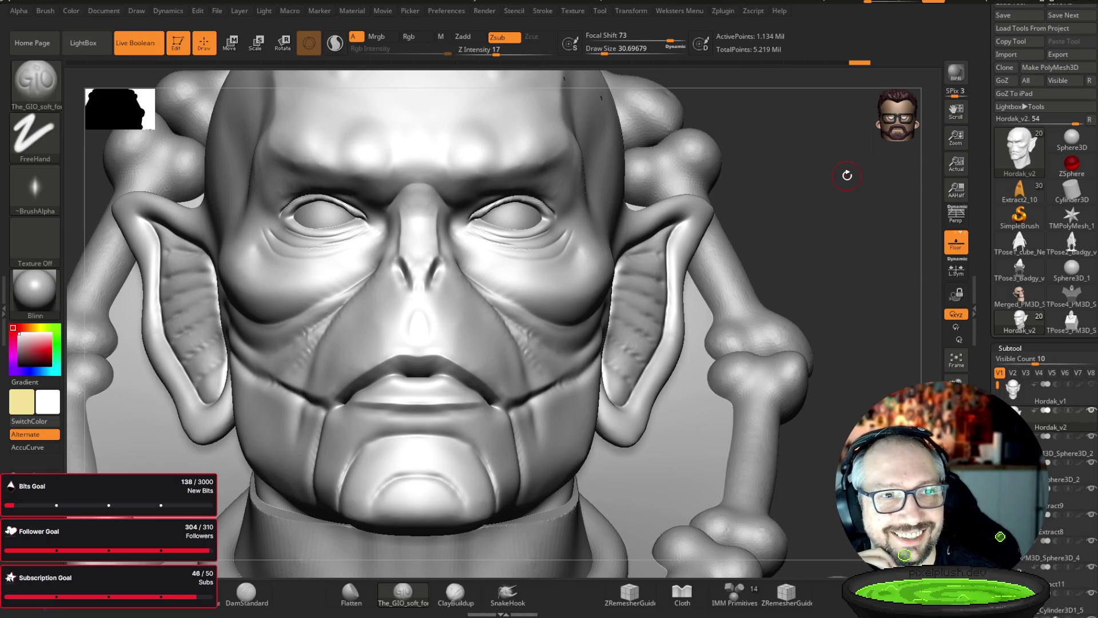
{"action": "left_click_drag", "start_coordinate": [869, 273], "coordinate": [850, 250]}
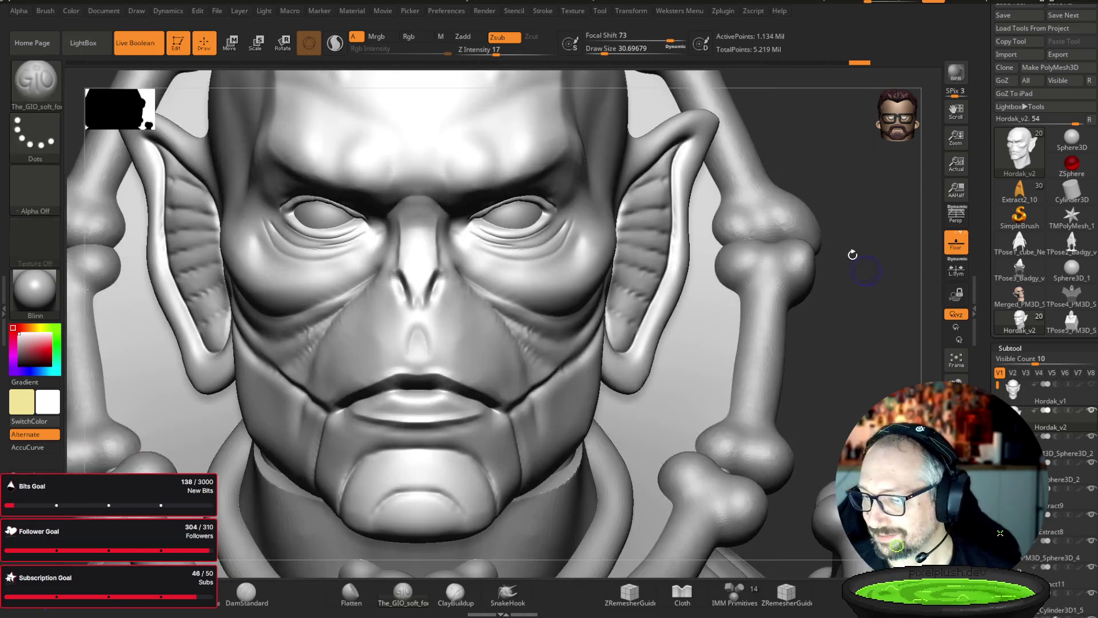
- Switch to the Move brush with a slightly smaller draw size
{"action": "left_click_drag", "start_coordinate": [863, 164], "coordinate": [827, 152]}
{"action": "key", "text": "b"}
{"action": "key", "text": "m"}
{"action": "key", "text": "v"}
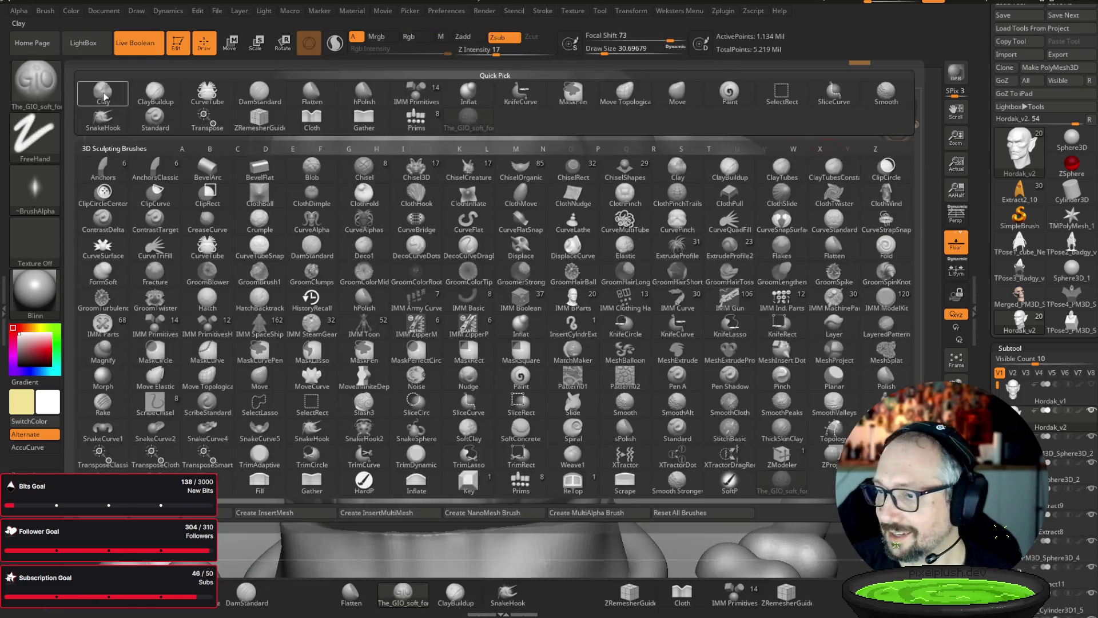
{"action": "left_click", "coordinate": [600, 50]}
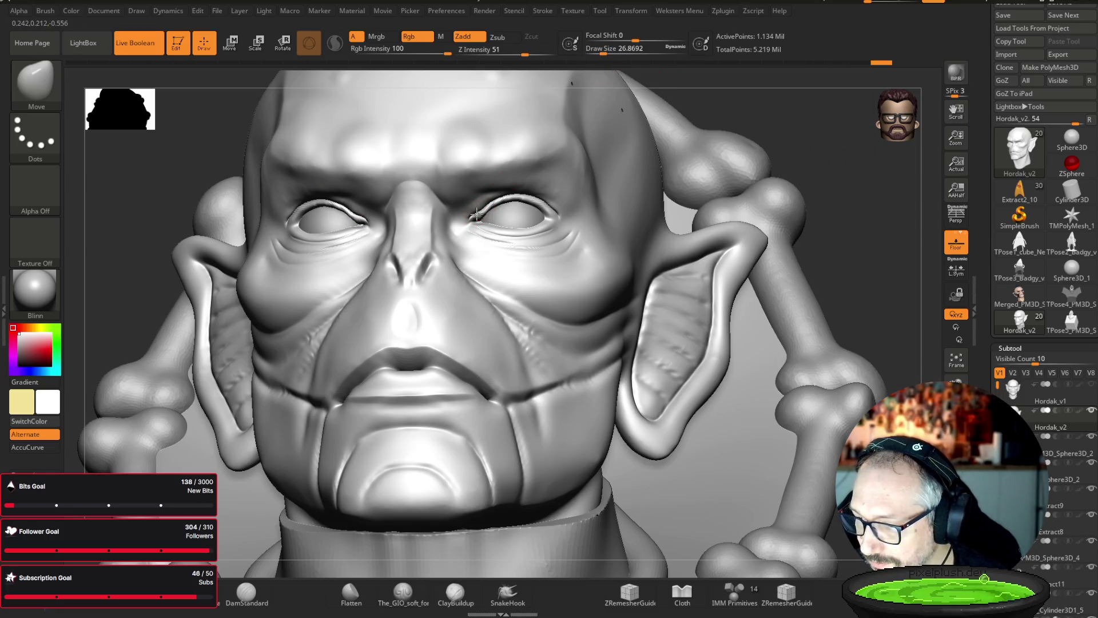
{"action": "mouse_move", "coordinate": [572, 83]}
{"action": "right_mouse_down"}
{"action": "mouse_move", "coordinate": [492, 220]}
{"action": "mouse_move", "coordinate": [731, 115]}
{"action": "right_mouse_up"}
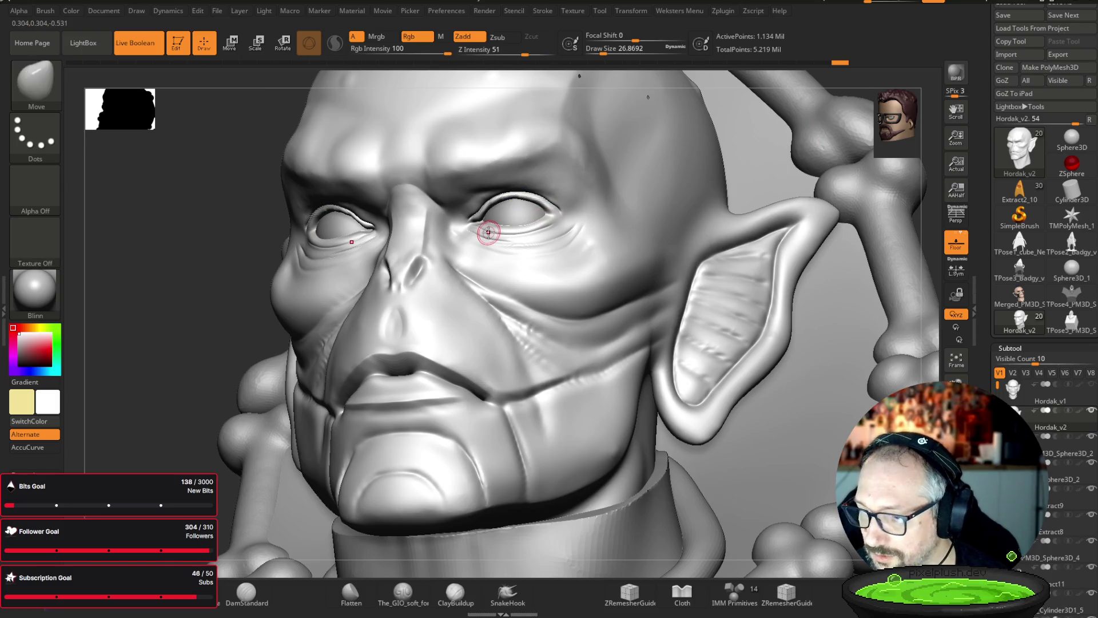
{"action": "mouse_move", "coordinate": [140, 397]}
{"action": "right_mouse_down"}
{"action": "mouse_move", "coordinate": [400, 371]}
{"action": "mouse_move", "coordinate": [828, 269]}
{"action": "right_mouse_up"}
- Deepen the eye-socket and brow fold with the Cloth brush, then frame the bust
{"action": "key", "text": "b"}
{"action": "left_click", "coordinate": [311, 117]}
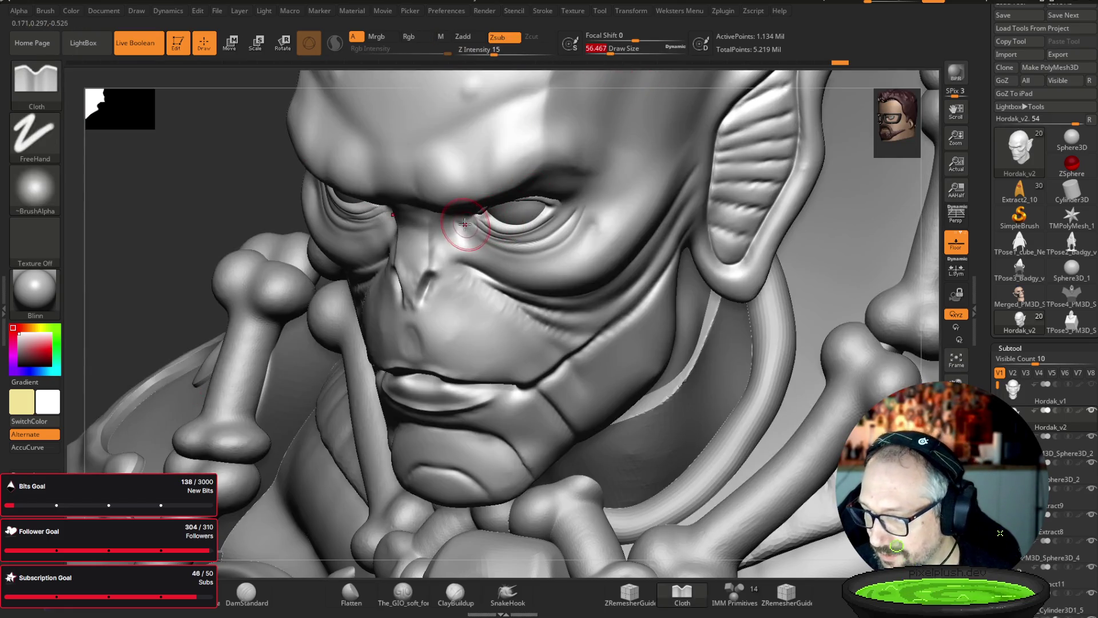
{"action": "mouse_move", "coordinate": [484, 236]}
{"action": "left_mouse_down"}
{"action": "mouse_move", "coordinate": [543, 250]}
{"action": "mouse_move", "coordinate": [596, 184]}
{"action": "mouse_move", "coordinate": [589, 220]}
{"action": "mouse_move", "coordinate": [524, 252]}
{"action": "mouse_move", "coordinate": [441, 209]}
{"action": "left_mouse_up"}
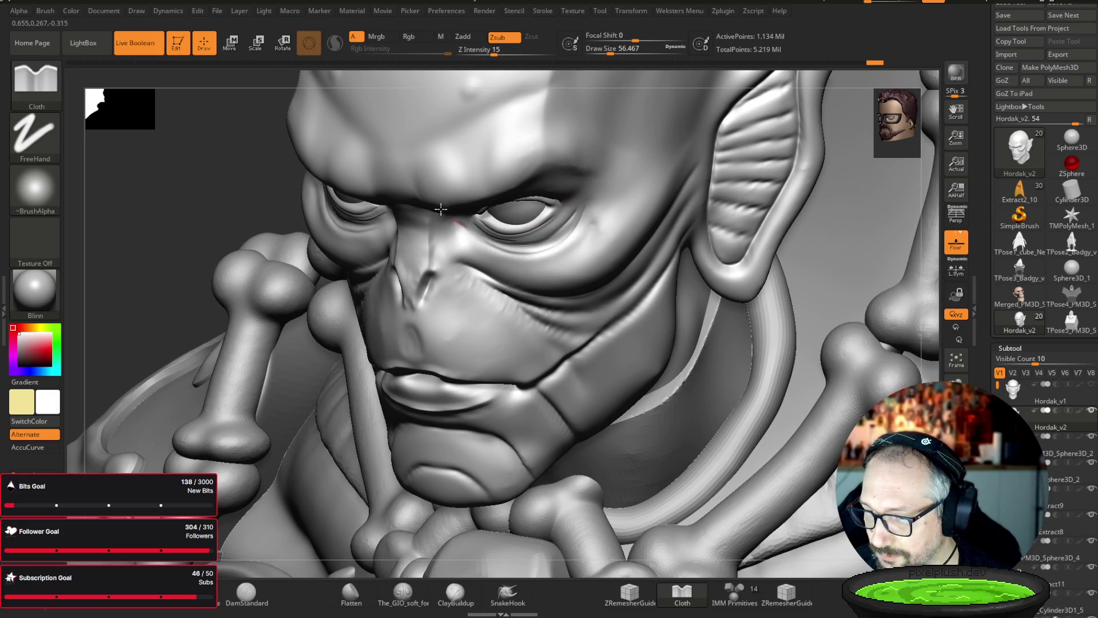
{"action": "left_click_drag", "start_coordinate": [124, 249], "coordinate": [149, 200]}
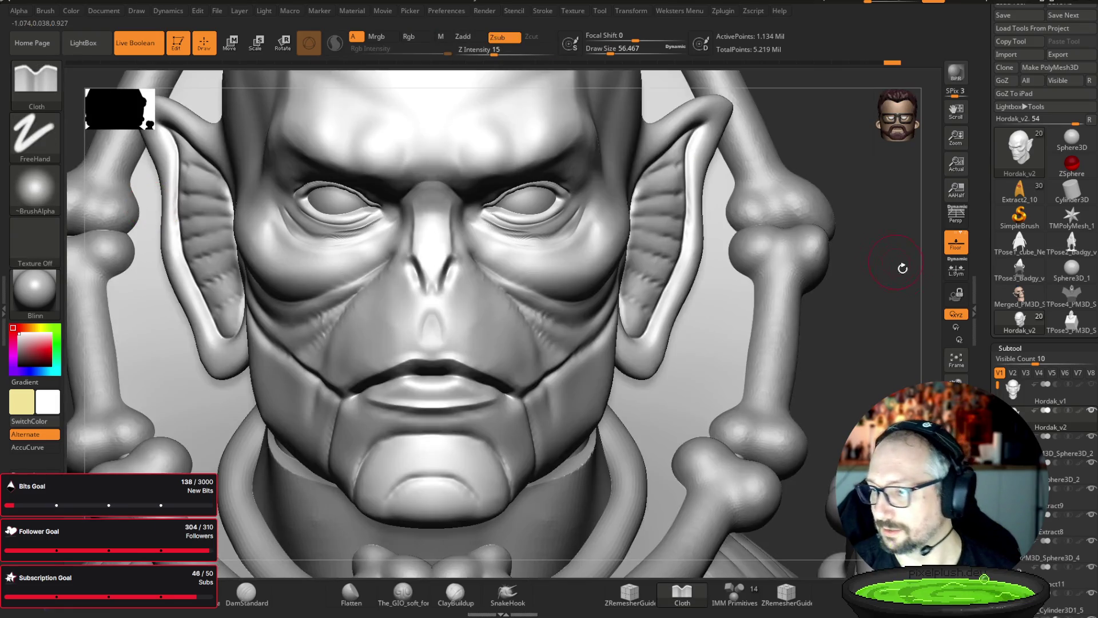
{"action": "left_click", "coordinate": [956, 359]}
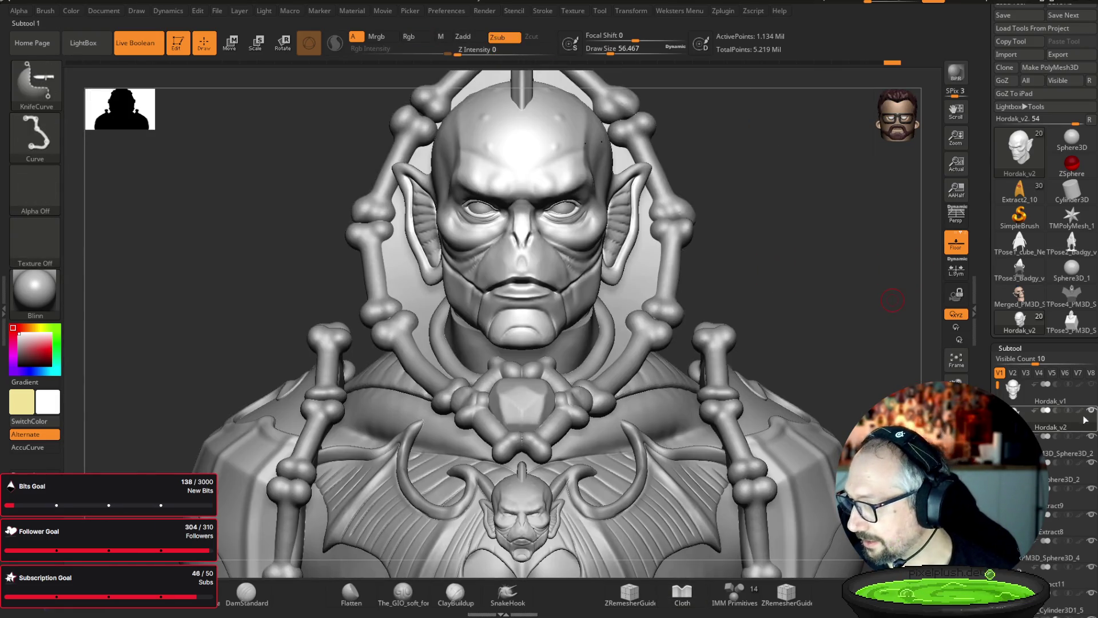
{"action": "left_click", "coordinate": [1080, 410], "text": "shift"}
{"action": "left_click_drag", "start_coordinate": [799, 156], "coordinate": [798, 157]}
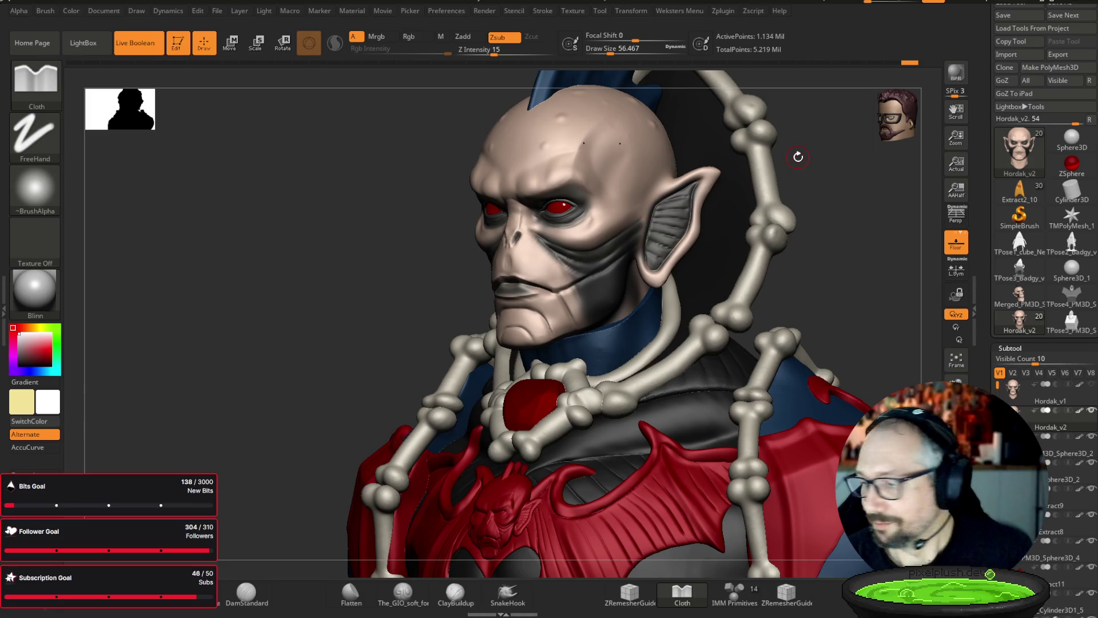
{"action": "key", "text": "v"}
{"action": "mouse_move", "coordinate": [861, 201]}
{"action": "left_mouse_down"}
{"action": "mouse_move", "coordinate": [818, 194]}
{"action": "mouse_move", "coordinate": [860, 248]}
{"action": "mouse_move", "coordinate": [836, 107]}
{"action": "mouse_move", "coordinate": [892, 183]}
{"action": "mouse_move", "coordinate": [825, 131]}
{"action": "left_mouse_up"}
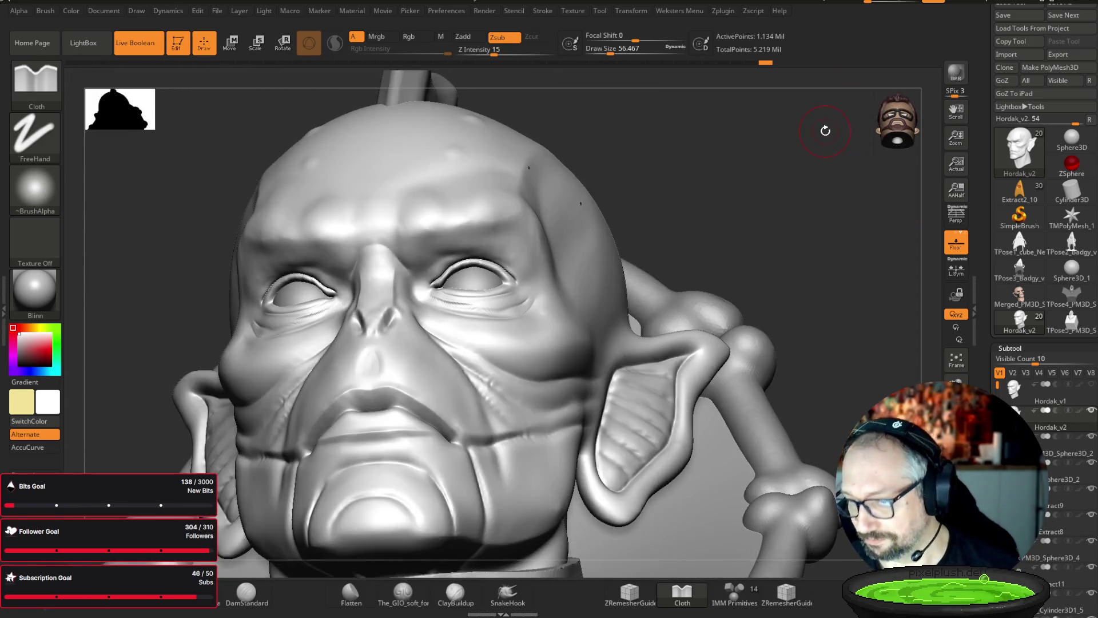
{"action": "key", "text": "shift"}
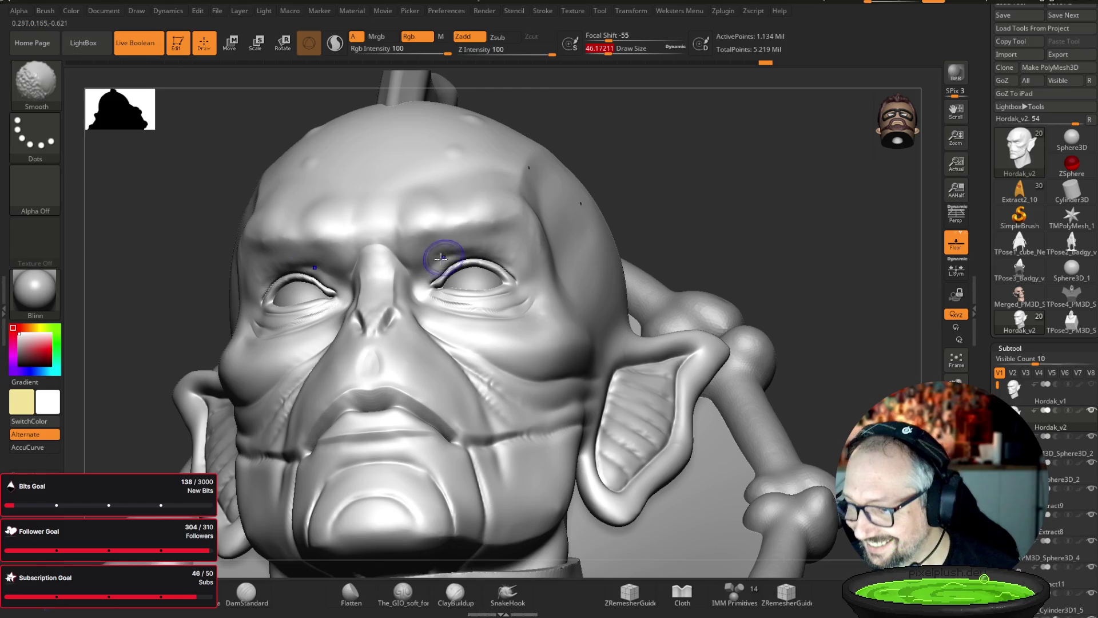
- Double the brush size and undo the last stroke on the head
{"action": "right_click_drag", "start_coordinate": [483, 183], "coordinate": [424, 252], "text": "shift"}
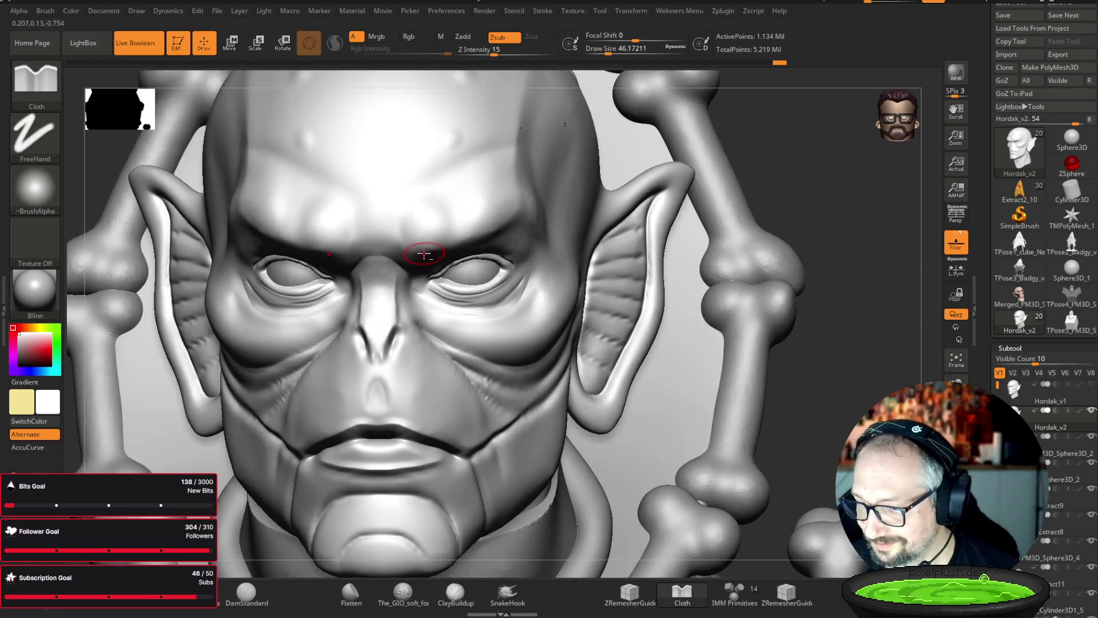
{"action": "key", "text": "s"}
{"action": "left_click_drag", "start_coordinate": [431, 226], "coordinate": [475, 214]}
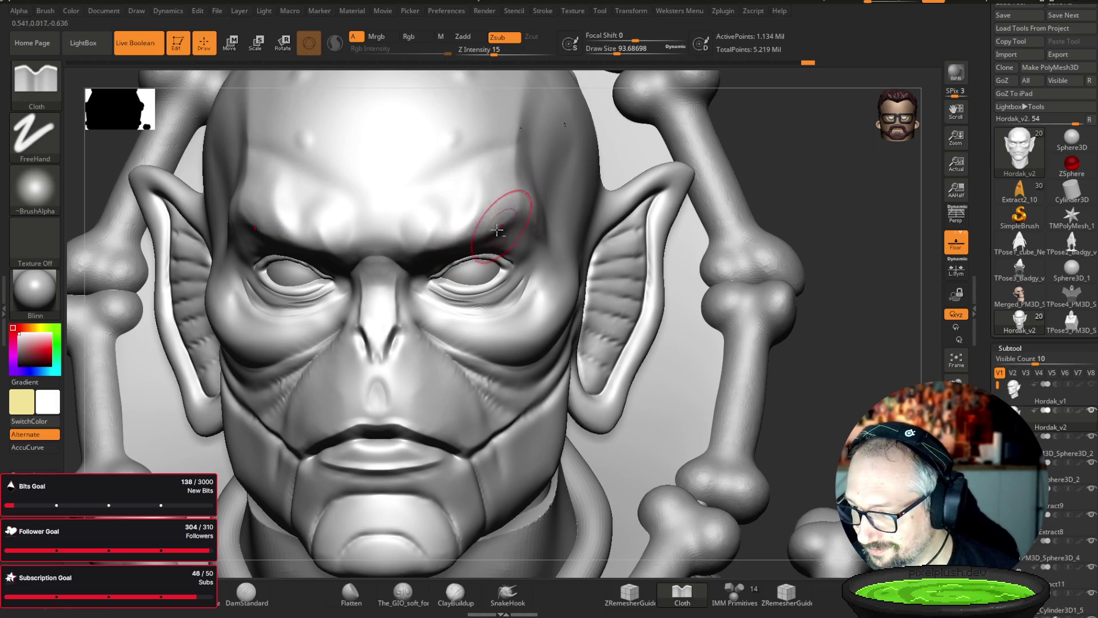
{"action": "mouse_move", "coordinate": [814, 139]}
{"action": "right_mouse_down", "text": "ctrl"}
{"action": "mouse_move", "coordinate": [846, 181]}
{"action": "mouse_move", "coordinate": [833, 170]}
{"action": "right_mouse_up", "text": "ctrl"}
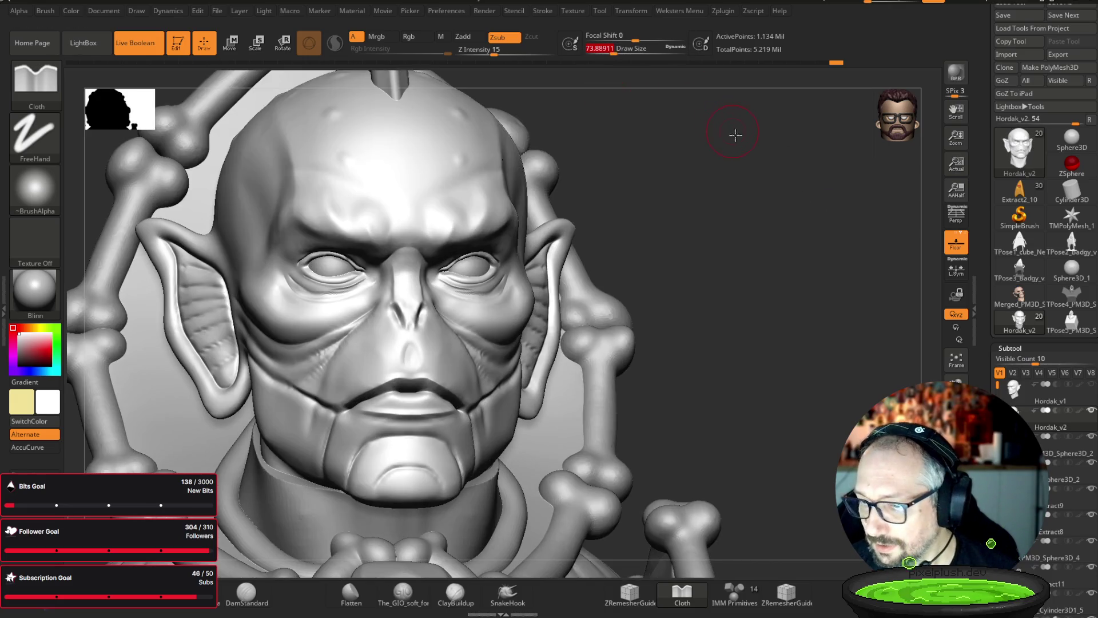
{"action": "right_click_drag", "start_coordinate": [735, 135], "coordinate": [466, 184]}
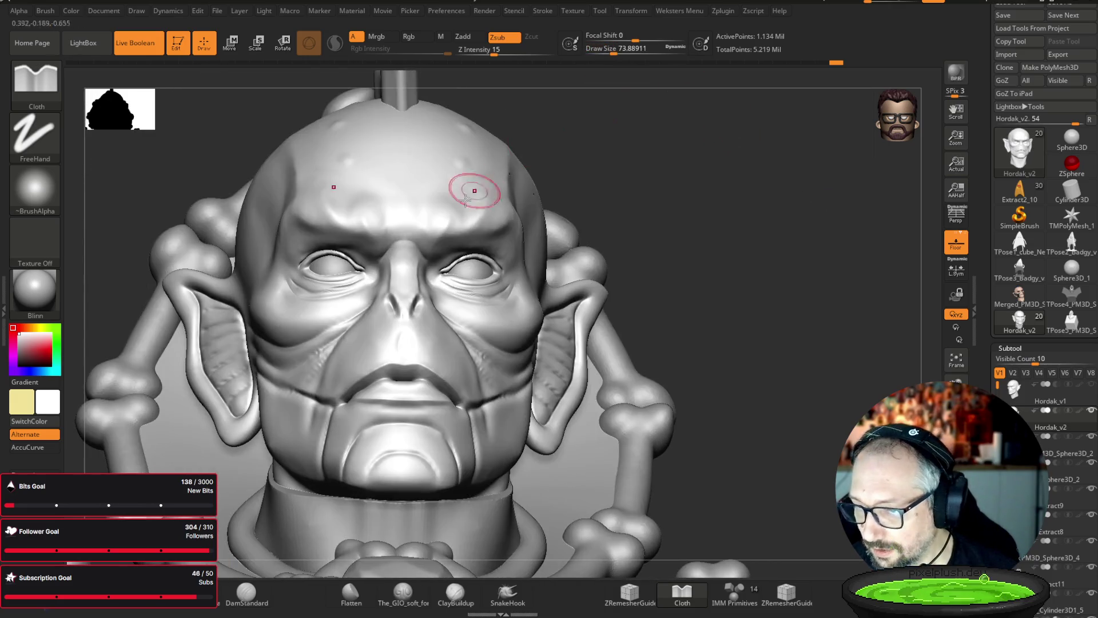
{"action": "right_click_drag", "start_coordinate": [679, 147], "coordinate": [466, 216]}
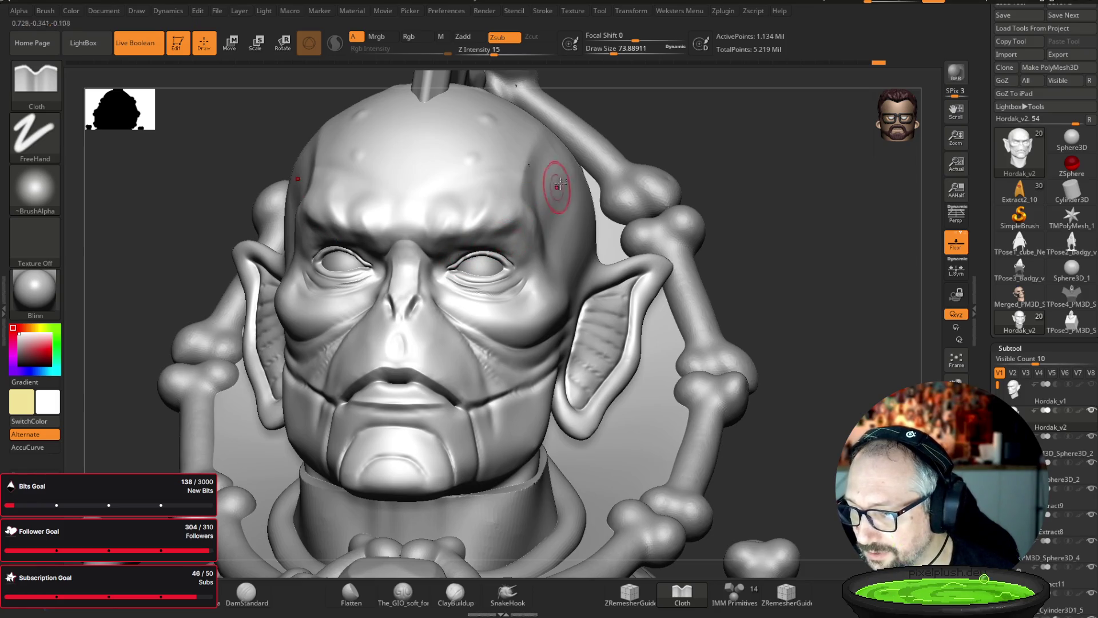
{"action": "left_click_drag", "start_coordinate": [842, 179], "coordinate": [884, 164]}
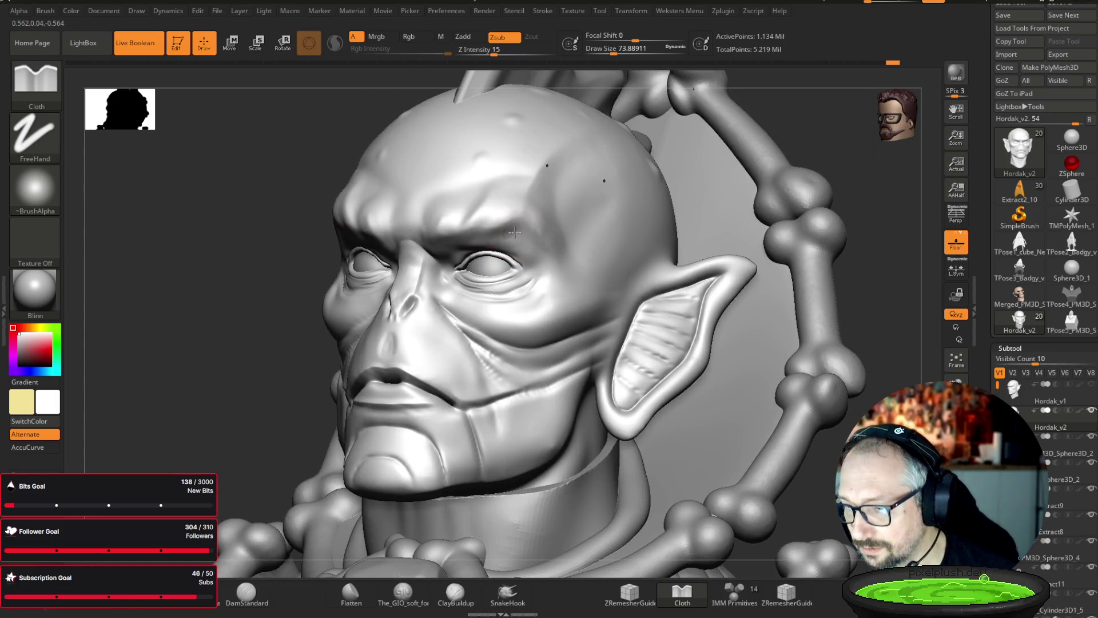
{"action": "key", "text": "ctrl+z"}
- Reshape the surface around the left eye and the under-eye area
{"action": "mouse_move", "coordinate": [148, 422]}
{"action": "left_mouse_down"}
{"action": "mouse_move", "coordinate": [179, 393]}
{"action": "mouse_move", "coordinate": [846, 246]}
{"action": "mouse_move", "coordinate": [775, 188]}
{"action": "left_mouse_up"}
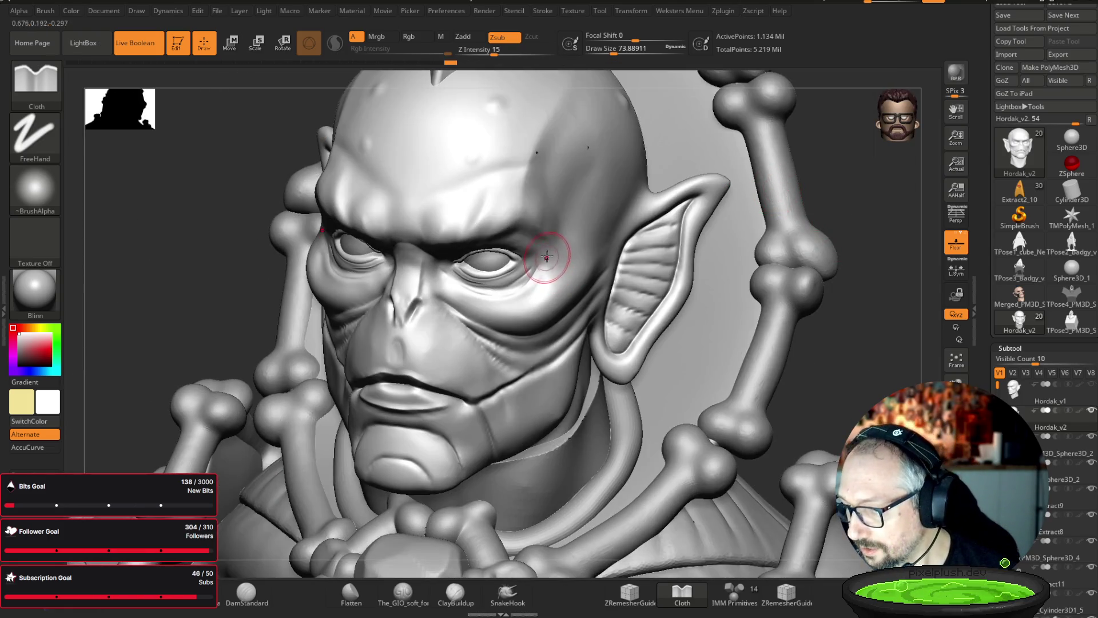
{"action": "left_click_drag", "start_coordinate": [537, 265], "coordinate": [541, 272]}
{"action": "left_click_drag", "start_coordinate": [508, 305], "coordinate": [444, 280]}
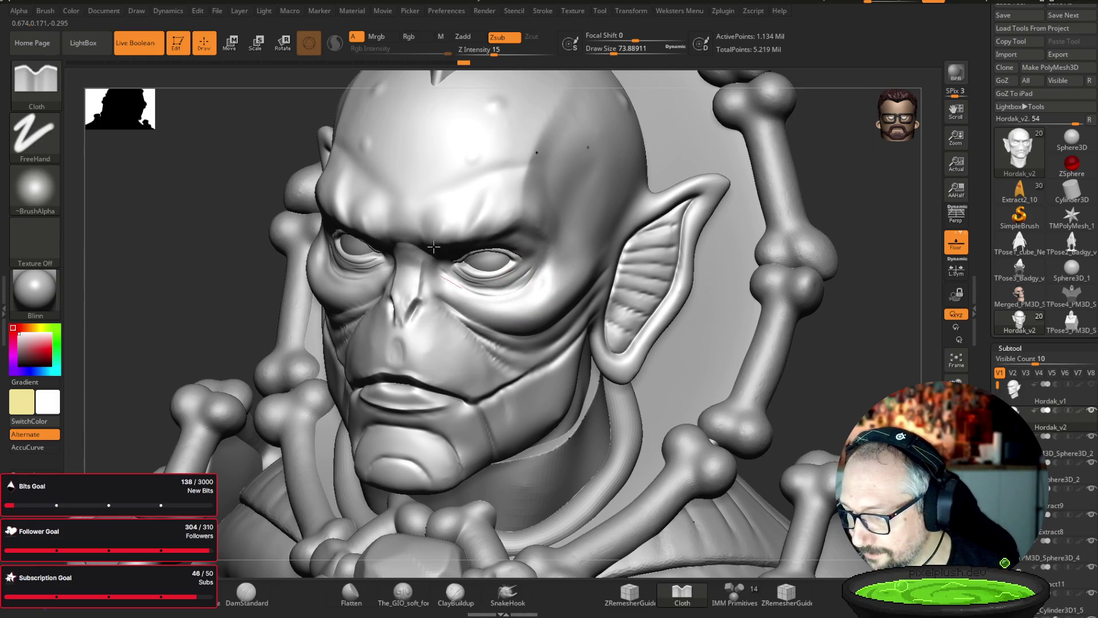
{"action": "right_click_drag", "start_coordinate": [622, 213], "coordinate": [548, 241]}
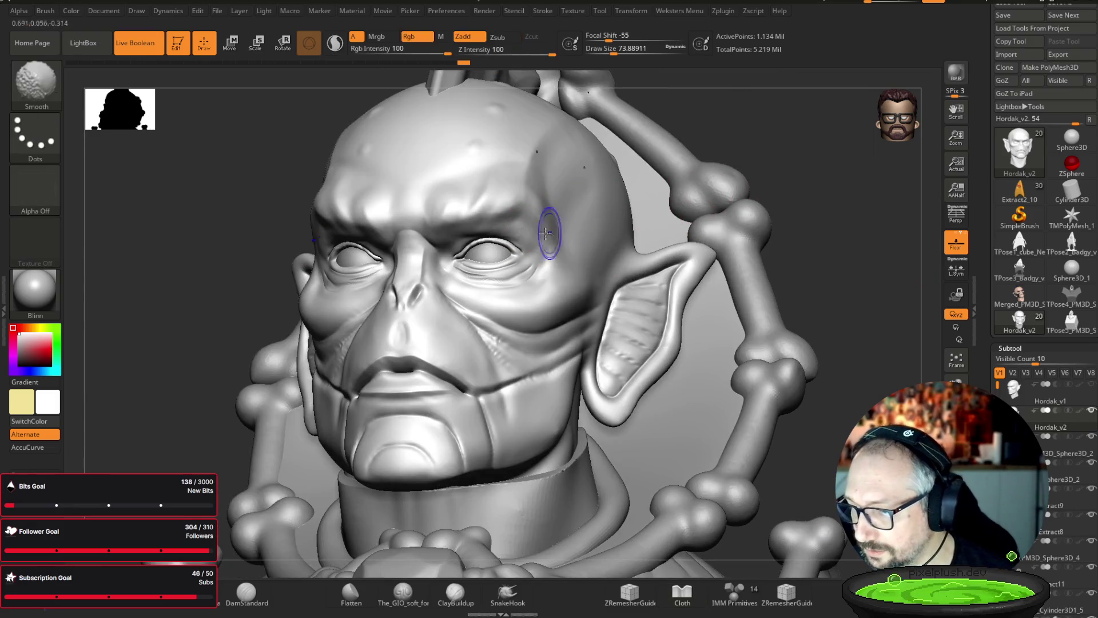
{"action": "right_click_drag", "start_coordinate": [867, 223], "coordinate": [813, 204]}
- Switch to the Move brush at about size 77 and frame the head in three-quarter view
{"action": "key", "text": "b"}
{"action": "key", "text": "m"}
{"action": "key", "text": "v"}
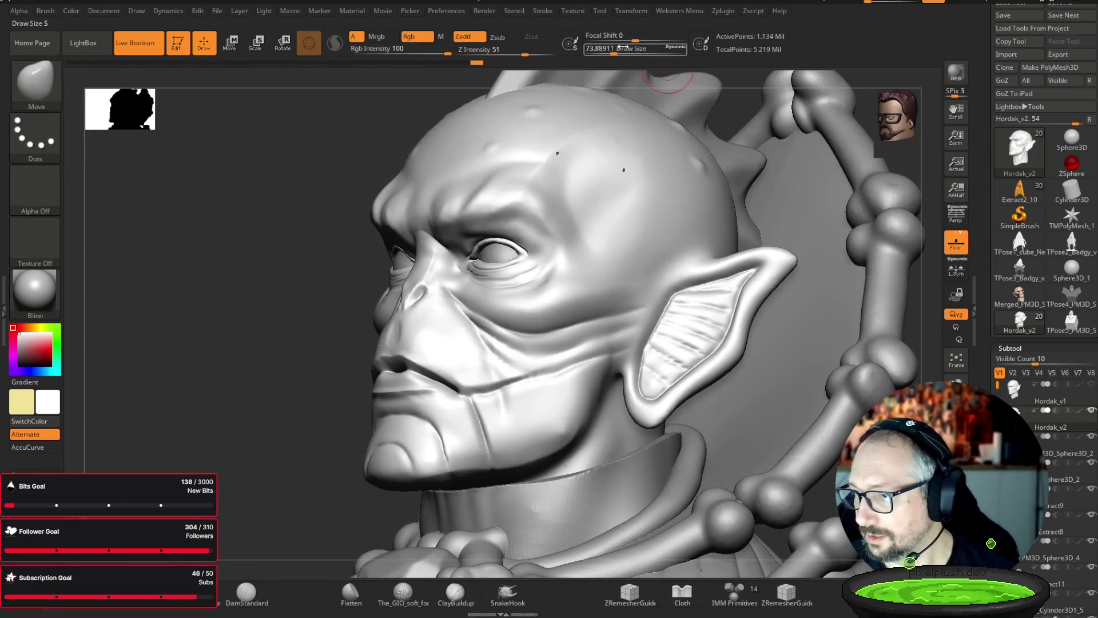
{"action": "left_click_drag", "start_coordinate": [612, 50], "coordinate": [615, 50]}
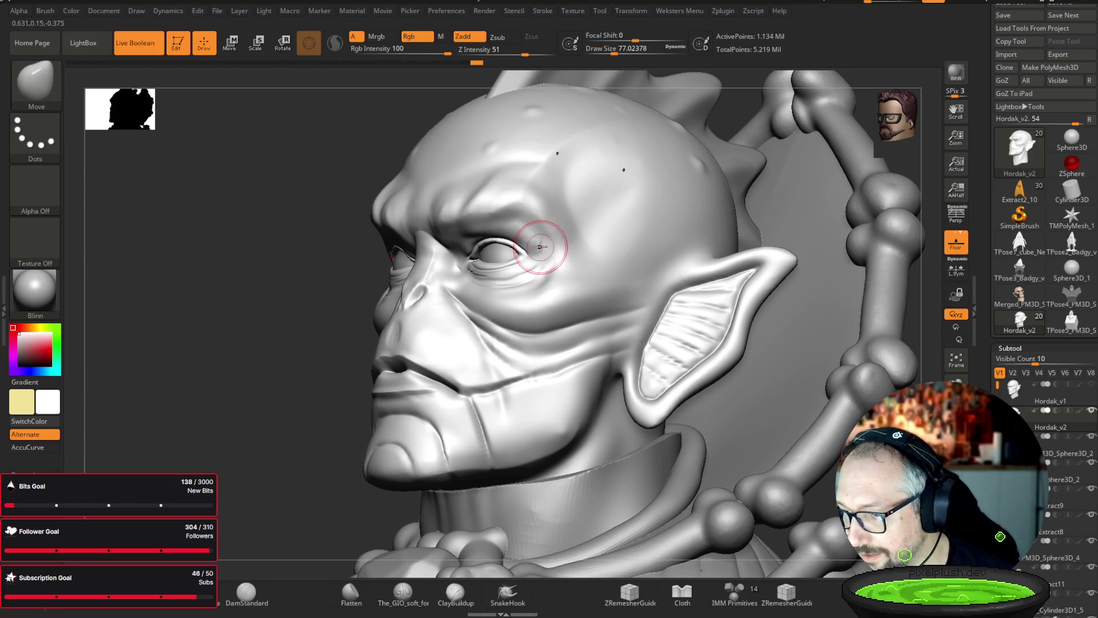
{"action": "right_click_drag", "start_coordinate": [208, 331], "coordinate": [199, 371], "text": "ctrl"}
{"action": "left_click_drag", "start_coordinate": [199, 372], "coordinate": [892, 371], "text": "shift"}
{"action": "mouse_move", "coordinate": [826, 262]}
{"action": "right_mouse_down", "text": "ctrl"}
{"action": "mouse_move", "coordinate": [875, 228]}
{"action": "mouse_move", "coordinate": [870, 211]}
{"action": "mouse_move", "coordinate": [258, 421]}
{"action": "right_mouse_up", "text": "ctrl"}
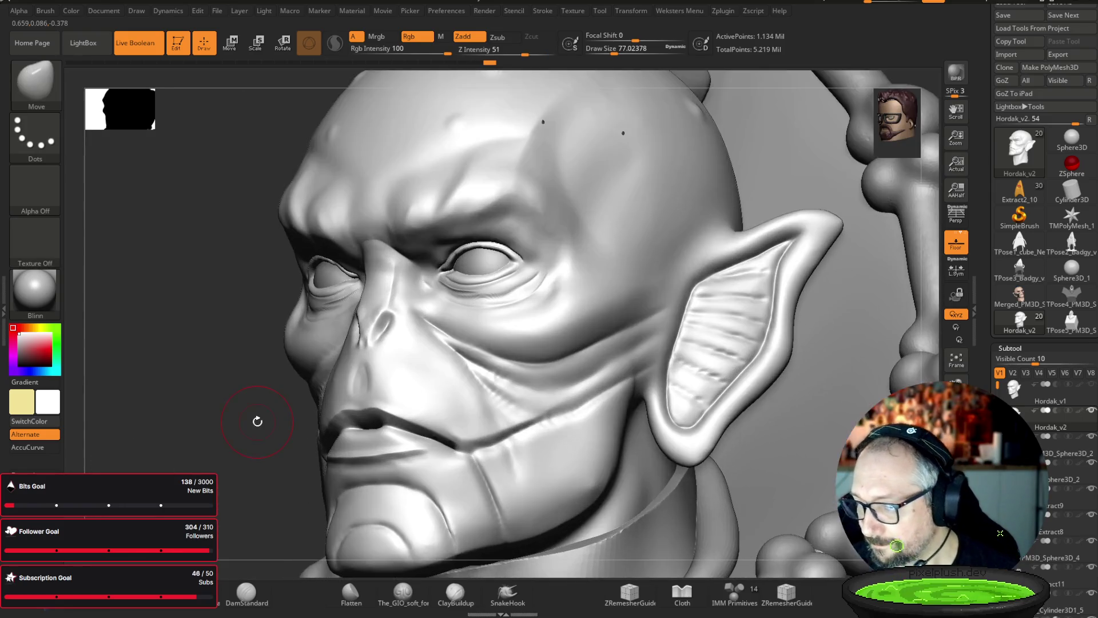
- Deepen the cheek crease beside the nose with The_GIO_soft brush
{"action": "key", "text": "b"}
{"action": "left_click", "coordinate": [736, 428]}
{"action": "left_click_drag", "start_coordinate": [444, 325], "coordinate": [429, 322]}
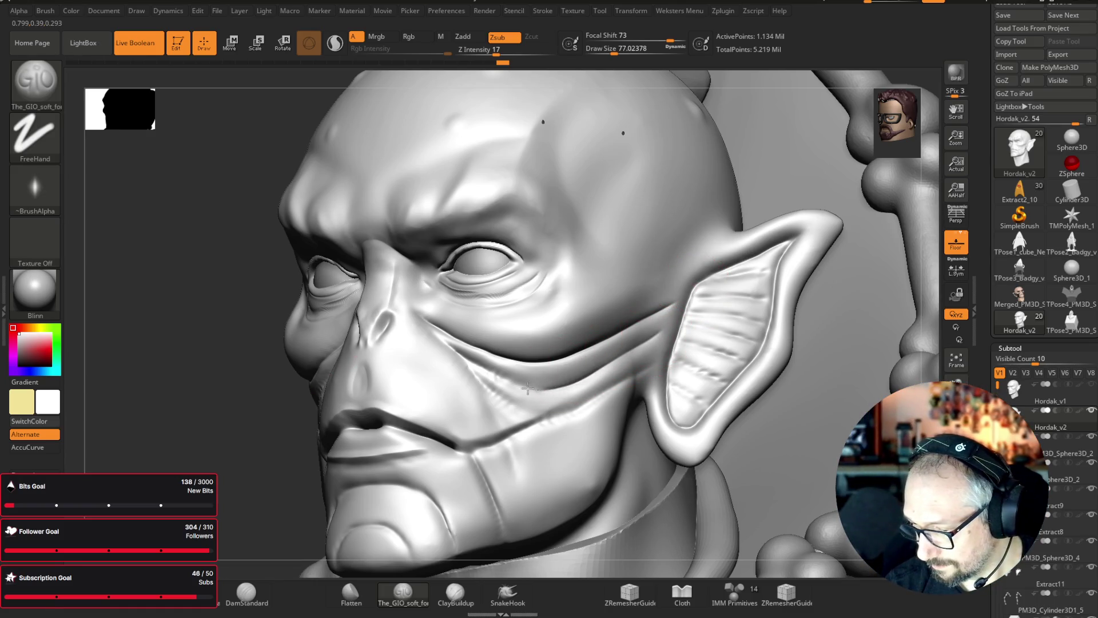
- Carve first creases into the inner ear with Shift-smoothing, checking the head from several angles
{"action": "left_click_drag", "start_coordinate": [172, 286], "coordinate": [128, 277]}
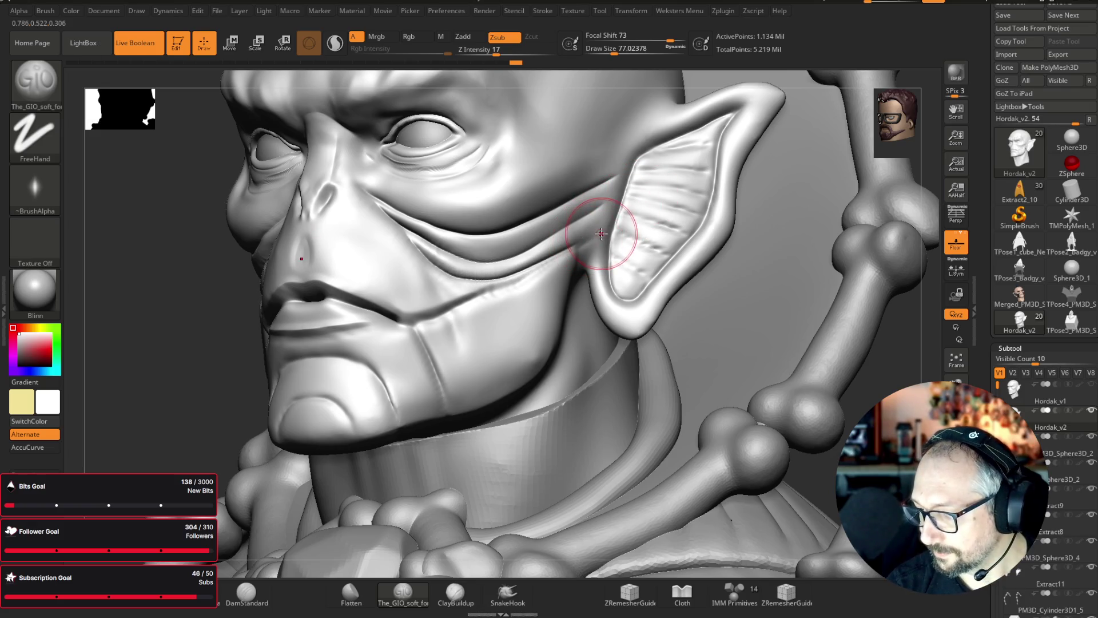
{"action": "key", "text": "shift"}
{"action": "mouse_move", "coordinate": [572, 246]}
{"action": "left_mouse_down"}
{"action": "mouse_move", "coordinate": [623, 223]}
{"action": "mouse_move", "coordinate": [607, 229]}
{"action": "left_mouse_up"}
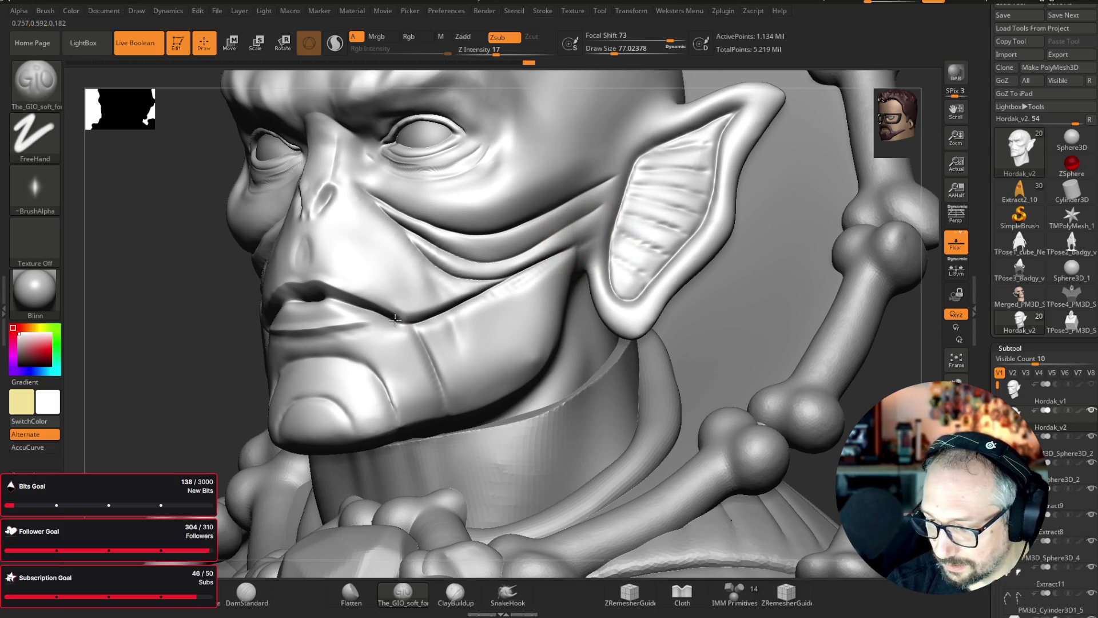
{"action": "mouse_move", "coordinate": [108, 375]}
{"action": "left_mouse_down"}
{"action": "mouse_move", "coordinate": [818, 195]}
{"action": "mouse_move", "coordinate": [851, 208]}
{"action": "mouse_move", "coordinate": [804, 98]}
{"action": "left_mouse_up"}
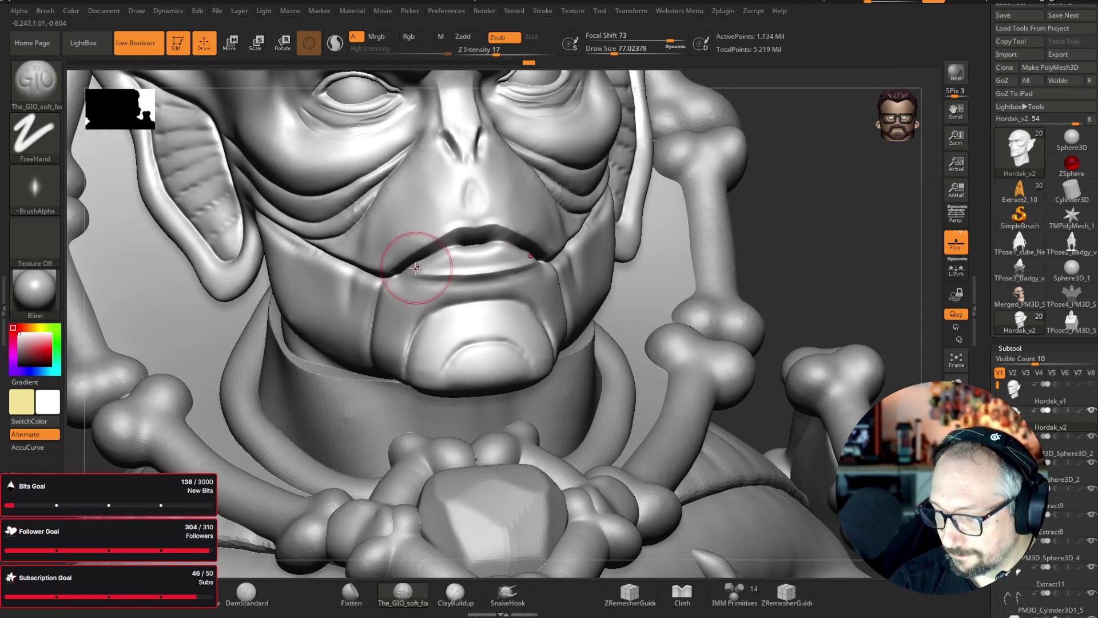
{"action": "left_click_drag", "start_coordinate": [863, 224], "coordinate": [812, 206]}
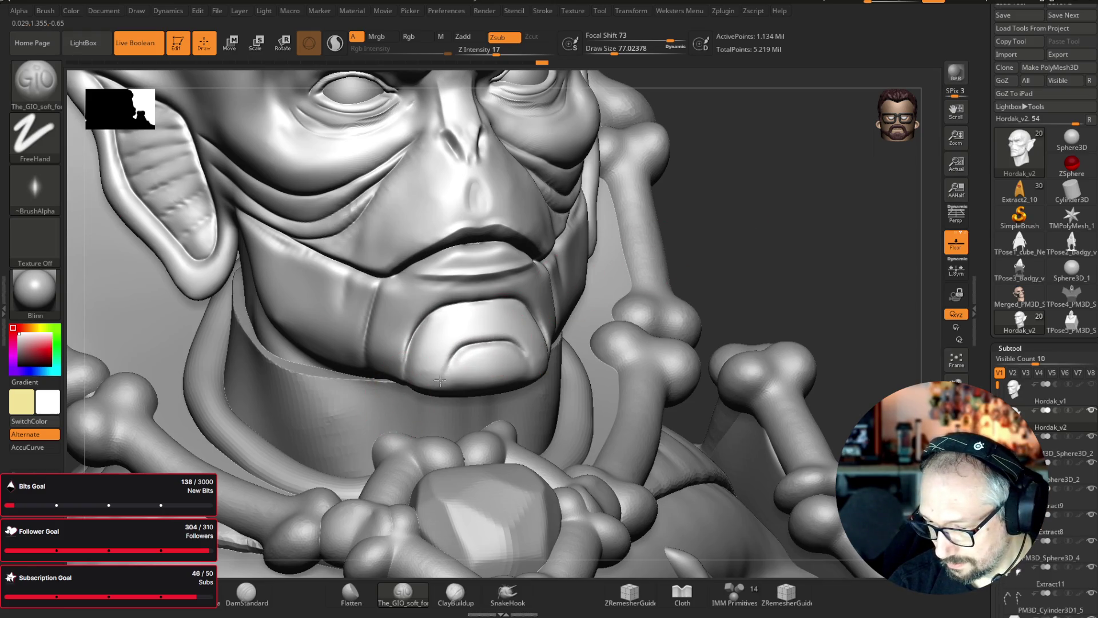
{"action": "mouse_move", "coordinate": [841, 183]}
{"action": "left_mouse_down"}
{"action": "mouse_move", "coordinate": [858, 147]}
{"action": "mouse_move", "coordinate": [753, 124]}
{"action": "mouse_move", "coordinate": [777, 284]}
{"action": "mouse_move", "coordinate": [762, 235]}
{"action": "mouse_move", "coordinate": [759, 261]}
{"action": "mouse_move", "coordinate": [765, 228]}
{"action": "mouse_move", "coordinate": [806, 235]}
{"action": "mouse_move", "coordinate": [767, 250]}
{"action": "mouse_move", "coordinate": [860, 250]}
{"action": "mouse_move", "coordinate": [846, 263]}
{"action": "mouse_move", "coordinate": [883, 289]}
{"action": "mouse_move", "coordinate": [845, 263]}
{"action": "left_mouse_up"}
{"action": "left_click_drag", "start_coordinate": [130, 395], "coordinate": [103, 407]}
- Cut parallel grooves through the upper and lower inner ear folds, then frame the bust
{"action": "left_click_drag", "start_coordinate": [706, 266], "coordinate": [674, 226]}
{"action": "left_click_drag", "start_coordinate": [741, 189], "coordinate": [673, 233]}
{"action": "mouse_move", "coordinate": [743, 214]}
{"action": "left_mouse_down"}
{"action": "mouse_move", "coordinate": [667, 238]}
{"action": "mouse_move", "coordinate": [711, 245]}
{"action": "mouse_move", "coordinate": [668, 259]}
{"action": "mouse_move", "coordinate": [680, 288]}
{"action": "mouse_move", "coordinate": [667, 273]}
{"action": "mouse_move", "coordinate": [652, 282]}
{"action": "mouse_move", "coordinate": [712, 312]}
{"action": "mouse_move", "coordinate": [641, 298]}
{"action": "left_mouse_up"}
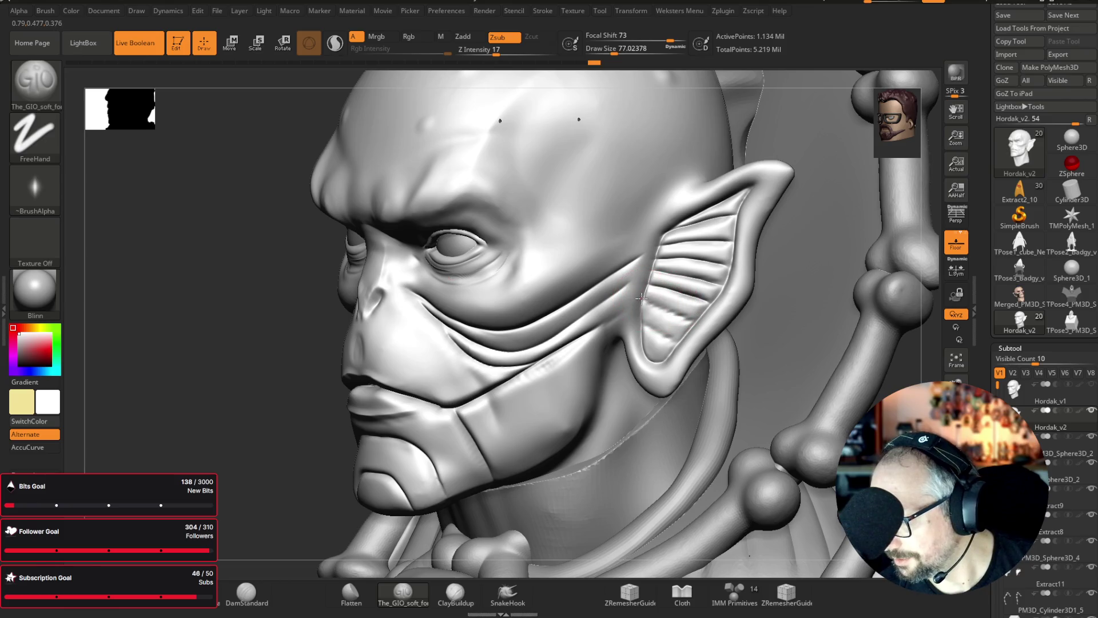
{"action": "mouse_move", "coordinate": [692, 322]}
{"action": "left_mouse_down"}
{"action": "mouse_move", "coordinate": [661, 314]}
{"action": "mouse_move", "coordinate": [650, 331]}
{"action": "mouse_move", "coordinate": [659, 352]}
{"action": "mouse_move", "coordinate": [639, 297]}
{"action": "left_mouse_up"}
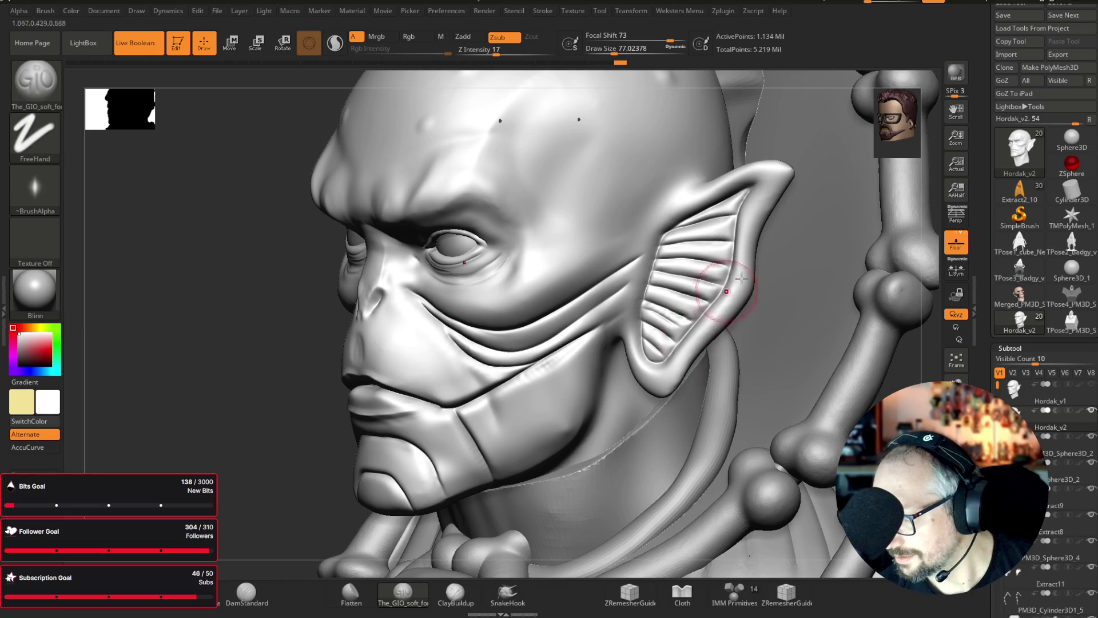
{"action": "key", "text": "f"}
{"action": "mouse_move", "coordinate": [154, 375]}
{"action": "left_mouse_down"}
{"action": "mouse_move", "coordinate": [908, 359]}
{"action": "mouse_move", "coordinate": [840, 240]}
{"action": "mouse_move", "coordinate": [797, 227]}
{"action": "mouse_move", "coordinate": [782, 245]}
{"action": "mouse_move", "coordinate": [676, 262]}
{"action": "mouse_move", "coordinate": [726, 258]}
{"action": "left_mouse_up"}
{"action": "mouse_move", "coordinate": [659, 258]}
{"action": "left_mouse_down"}
{"action": "mouse_move", "coordinate": [912, 274]}
{"action": "mouse_move", "coordinate": [893, 366]}
{"action": "mouse_move", "coordinate": [835, 463]}
{"action": "mouse_move", "coordinate": [805, 456]}
{"action": "left_mouse_up"}
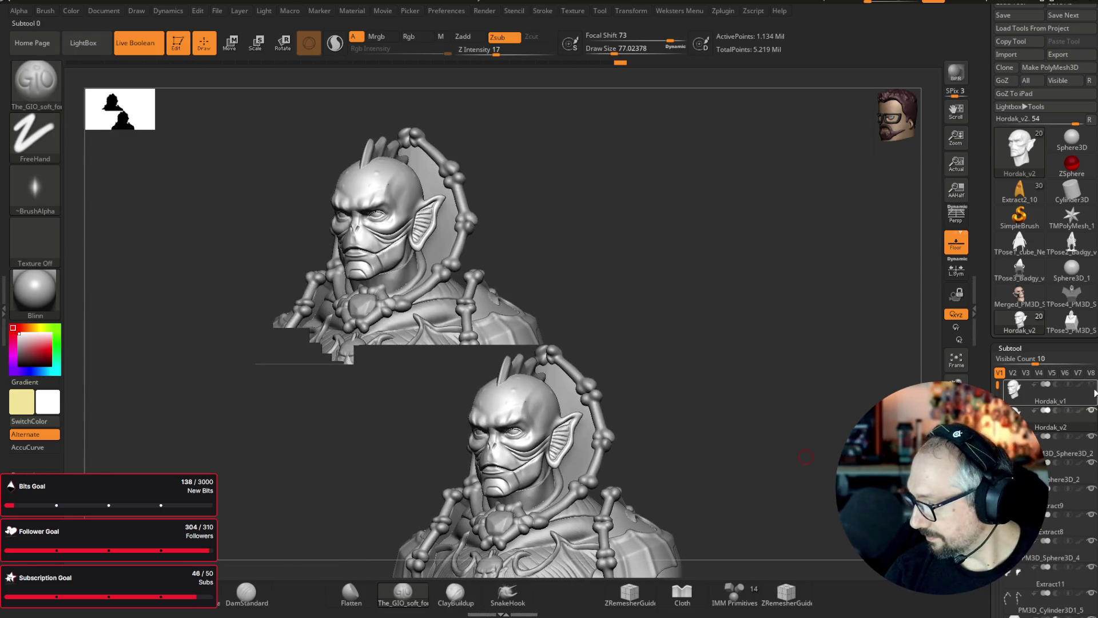
- Compare Hordak_v1 with Hordak_v2, clear the leftover duplicate image, and reactivate Hordak_v2
{"action": "left_click", "coordinate": [1093, 414]}
{"action": "left_click", "coordinate": [1015, 391]}
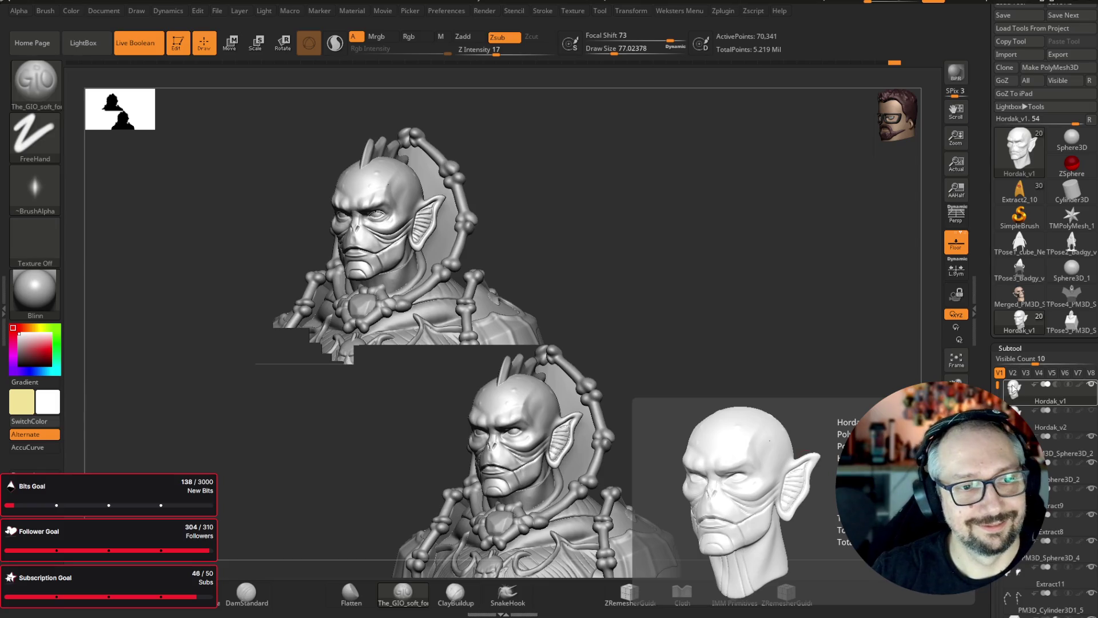
{"action": "key", "text": "ctrl"}
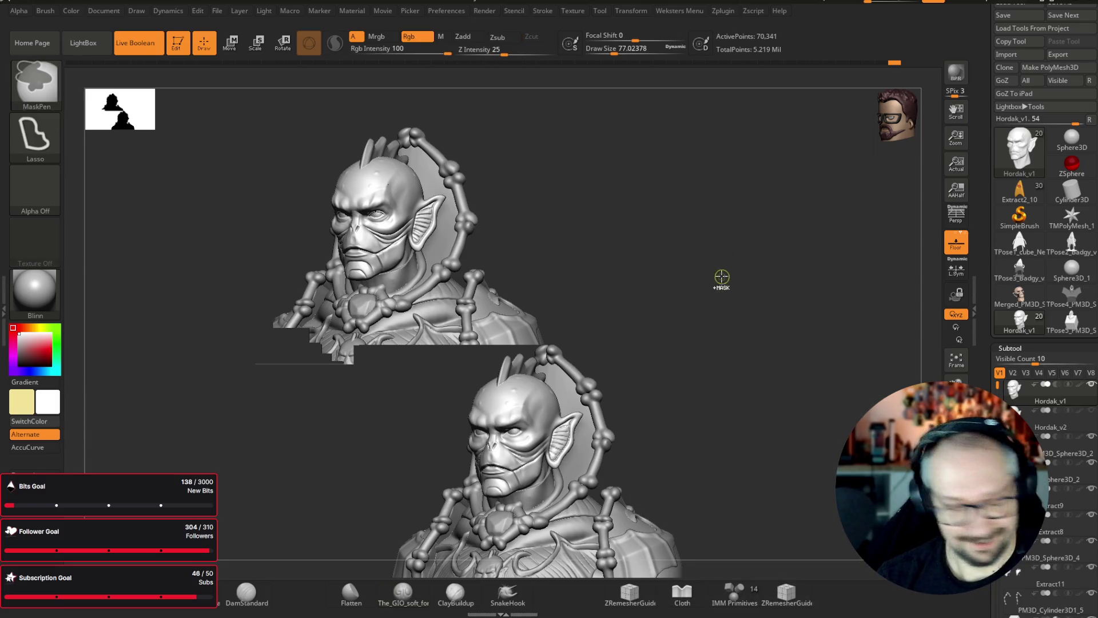
{"action": "mouse_move", "coordinate": [725, 275]}
{"action": "left_mouse_down"}
{"action": "mouse_move", "coordinate": [727, 265]}
{"action": "mouse_move", "coordinate": [711, 272]}
{"action": "mouse_move", "coordinate": [706, 253]}
{"action": "mouse_move", "coordinate": [716, 255]}
{"action": "left_mouse_up"}
{"action": "key", "text": "f"}
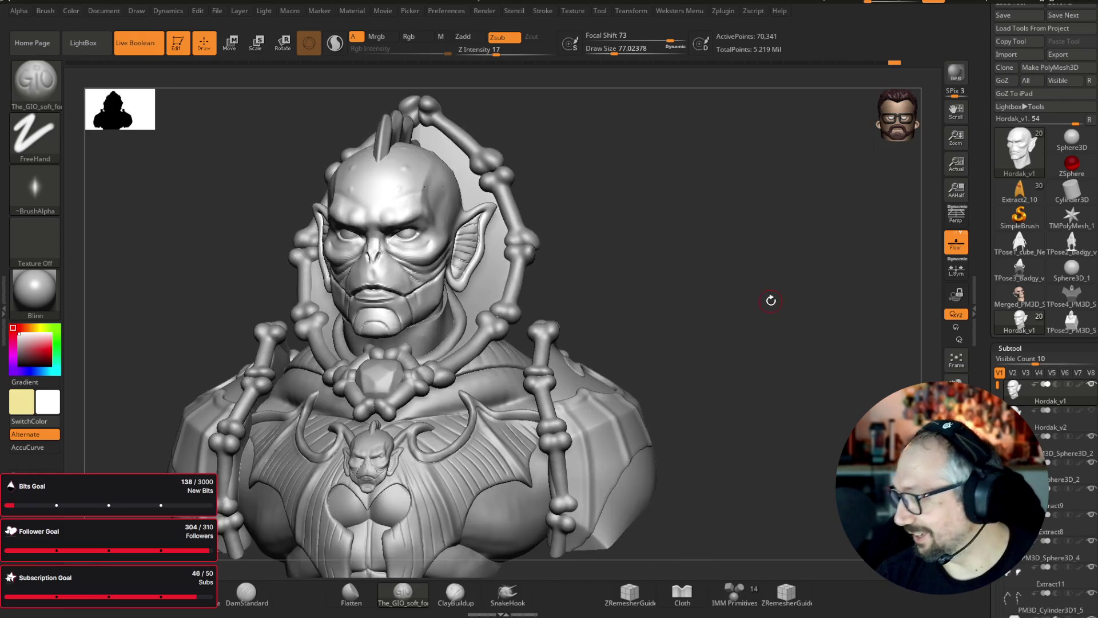
{"action": "key", "text": "Down"}
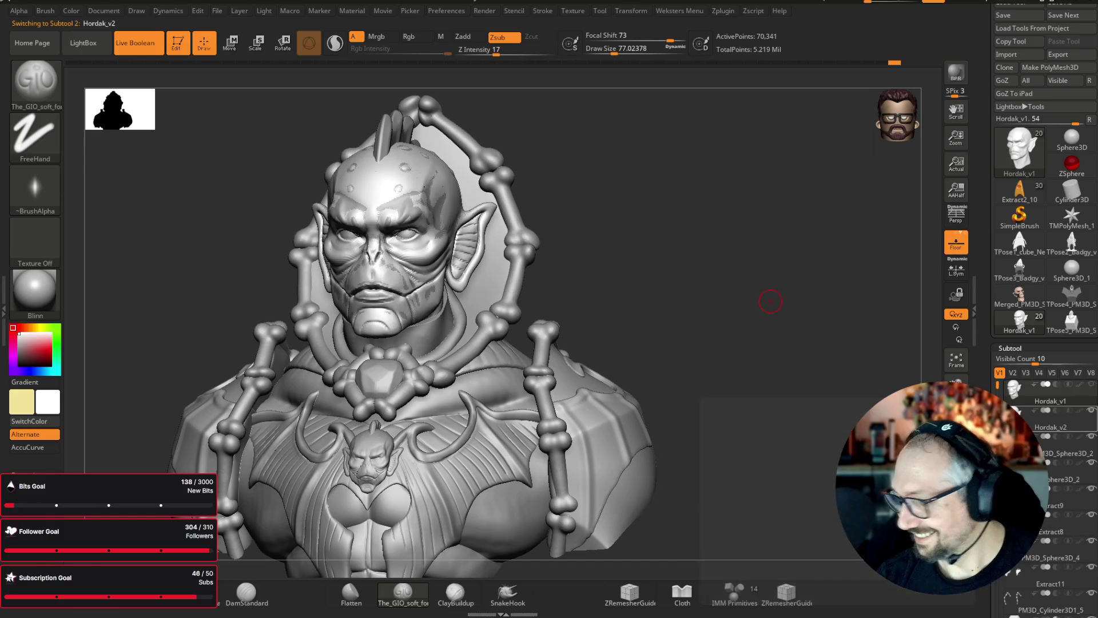
- Turn the bust toward the face and shrink The_GIO_soft Draw Size to about 41
{"action": "mouse_move", "coordinate": [676, 183]}
{"action": "left_mouse_down"}
{"action": "mouse_move", "coordinate": [709, 201]}
{"action": "mouse_move", "coordinate": [722, 188]}
{"action": "left_mouse_up"}
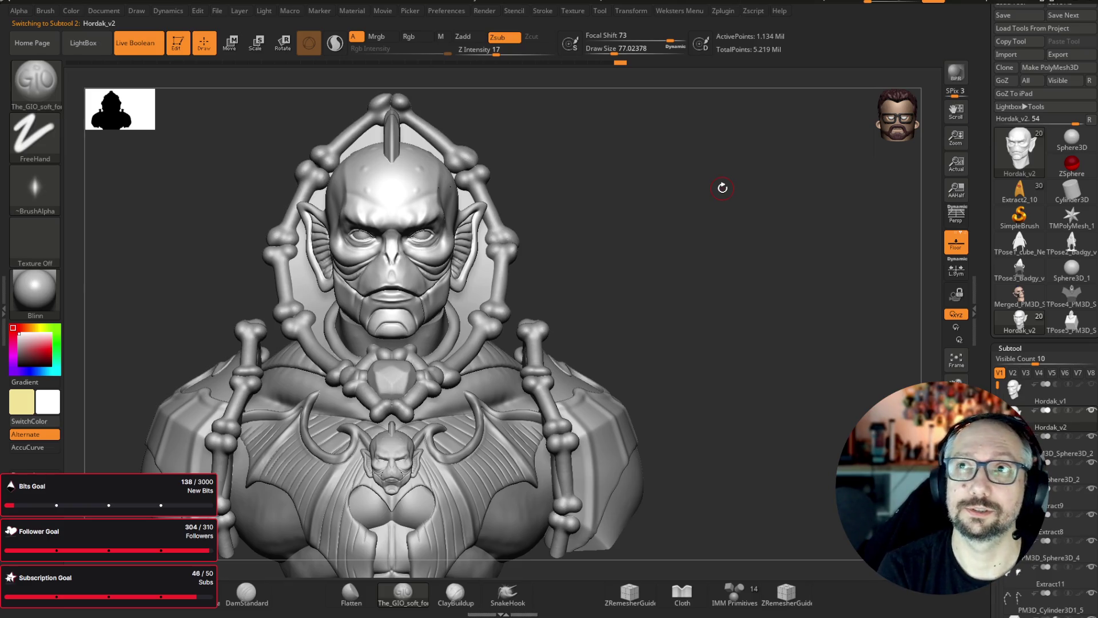
{"action": "mouse_move", "coordinate": [746, 203]}
{"action": "left_mouse_down"}
{"action": "mouse_move", "coordinate": [753, 182]}
{"action": "mouse_move", "coordinate": [816, 235]}
{"action": "mouse_move", "coordinate": [814, 206]}
{"action": "mouse_move", "coordinate": [794, 221]}
{"action": "mouse_move", "coordinate": [807, 252]}
{"action": "mouse_move", "coordinate": [845, 257]}
{"action": "mouse_move", "coordinate": [743, 238]}
{"action": "mouse_move", "coordinate": [806, 176]}
{"action": "mouse_move", "coordinate": [738, 126]}
{"action": "left_mouse_up"}
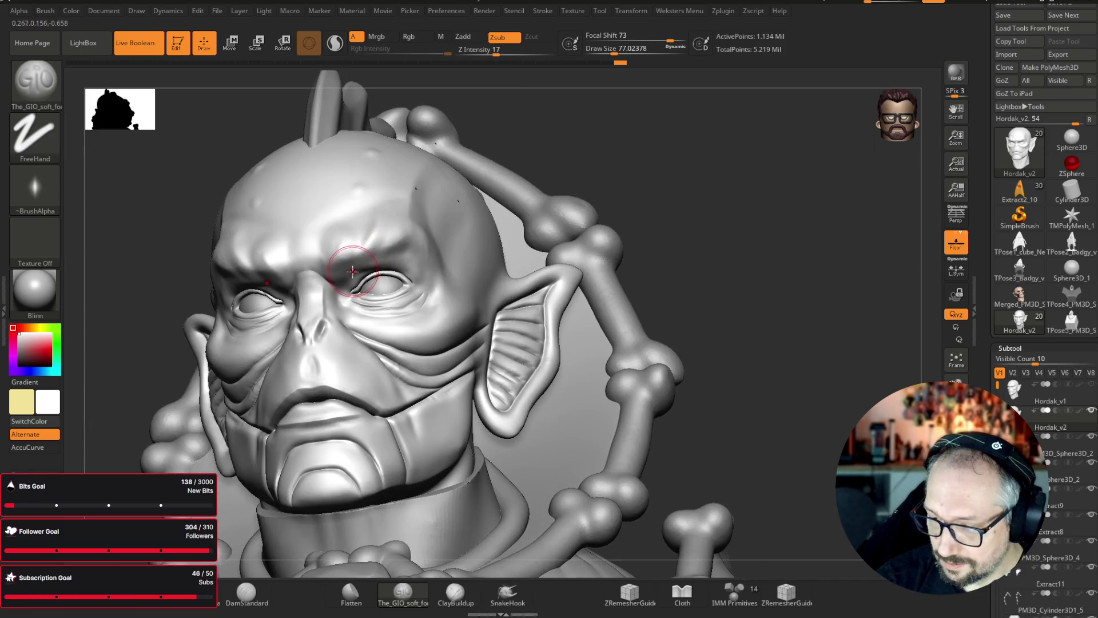
{"action": "mouse_move", "coordinate": [657, 216]}
{"action": "left_mouse_down"}
{"action": "mouse_move", "coordinate": [731, 215]}
{"action": "mouse_move", "coordinate": [790, 182]}
{"action": "mouse_move", "coordinate": [642, 223]}
{"action": "mouse_move", "coordinate": [355, 346]}
{"action": "left_mouse_up"}
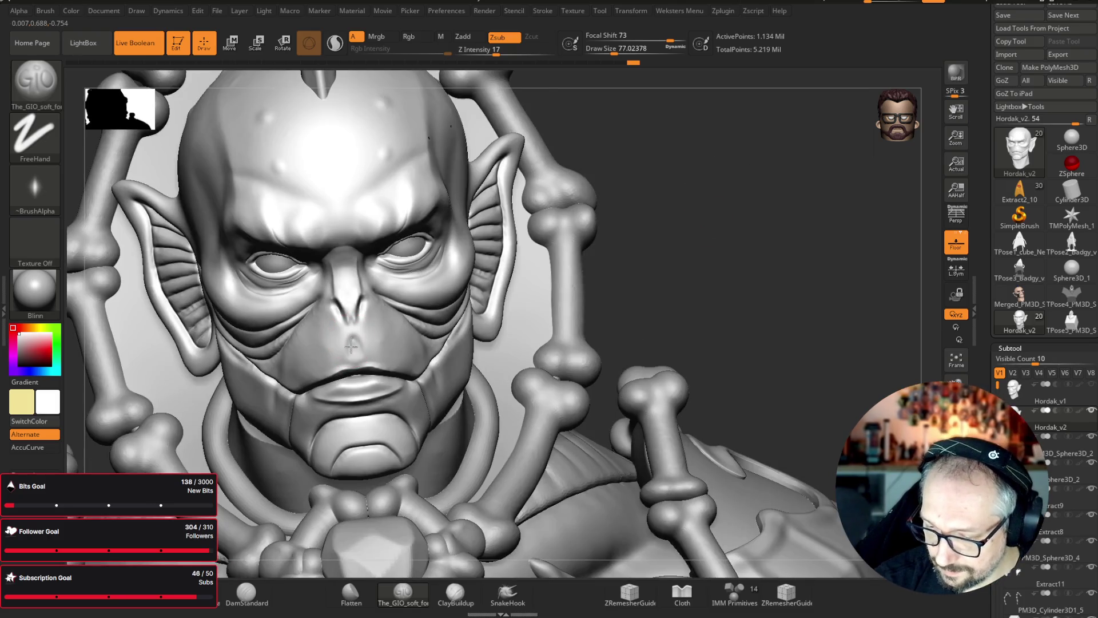
{"action": "mouse_move", "coordinate": [657, 189]}
{"action": "left_mouse_down"}
{"action": "mouse_move", "coordinate": [727, 155]}
{"action": "mouse_move", "coordinate": [601, 194]}
{"action": "left_mouse_up"}
{"action": "key", "text": "bracketleft"}
{"action": "key", "text": "bracketleft"}
{"action": "key", "text": "bracketleft"}
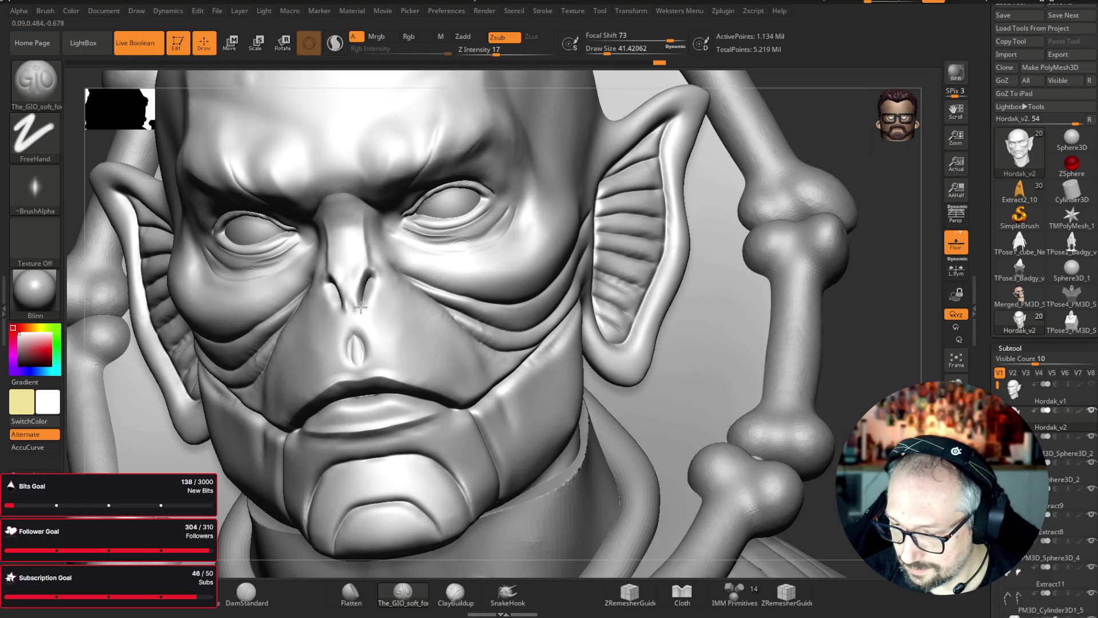
- Deepen the folds under both eyes, then Shift-smooth beneath the right eye
{"action": "mouse_move", "coordinate": [743, 172]}
{"action": "left_mouse_down"}
{"action": "mouse_move", "coordinate": [857, 225]}
{"action": "mouse_move", "coordinate": [890, 189]}
{"action": "mouse_move", "coordinate": [789, 152]}
{"action": "left_mouse_up"}
{"action": "key", "text": "shift"}
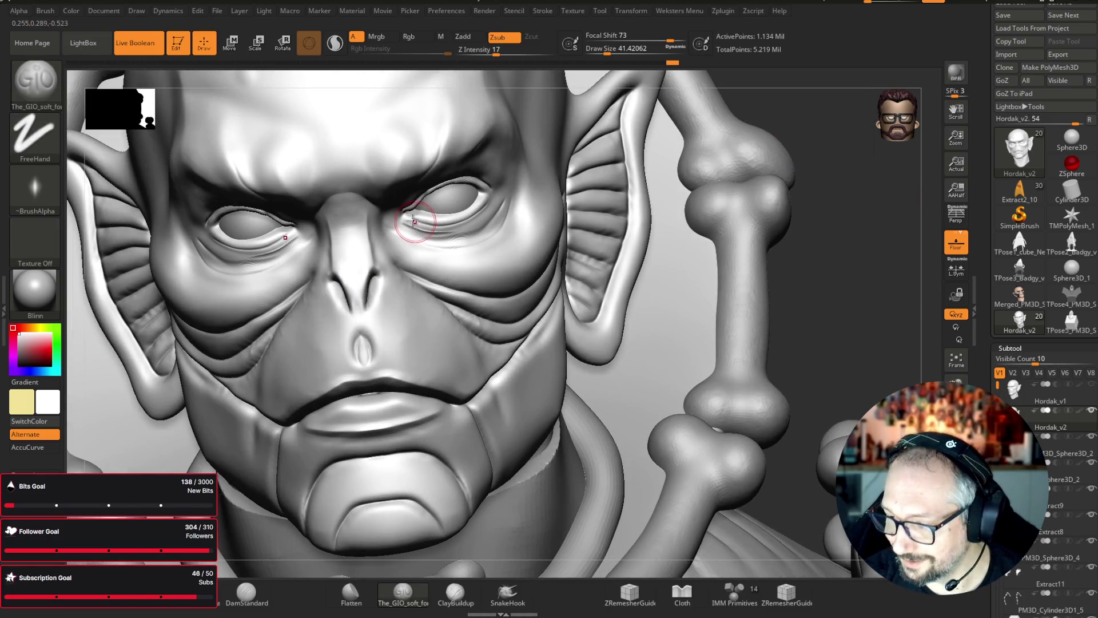
{"action": "mouse_move", "coordinate": [454, 241]}
{"action": "left_mouse_down"}
{"action": "mouse_move", "coordinate": [483, 216]}
{"action": "mouse_move", "coordinate": [429, 237]}
{"action": "left_mouse_up"}
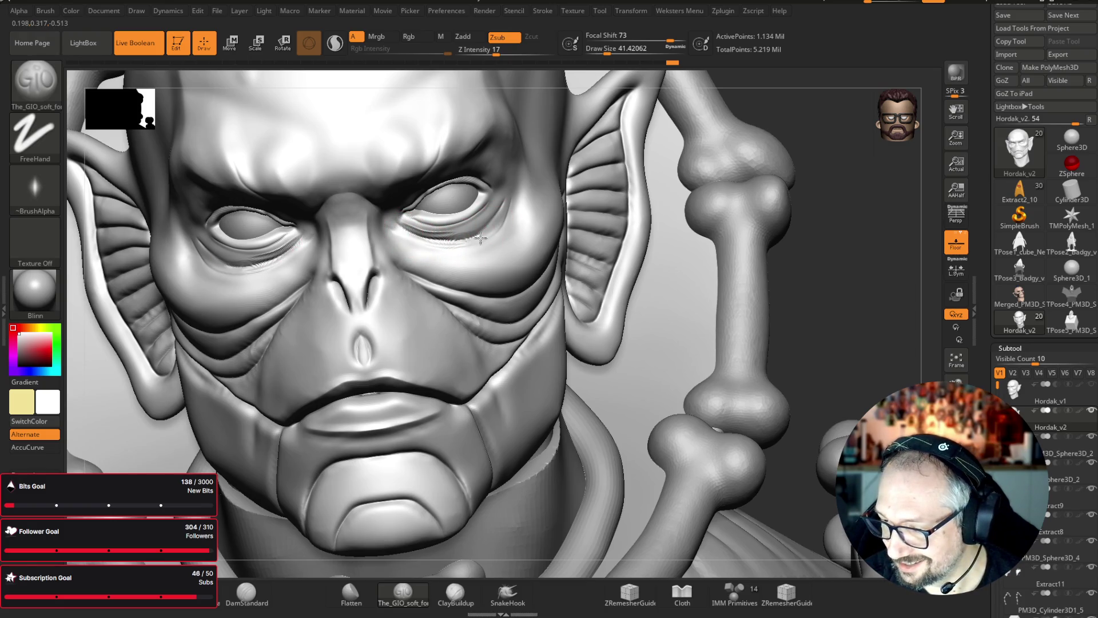
{"action": "key", "text": "shift"}
{"action": "left_click_drag", "start_coordinate": [502, 200], "coordinate": [457, 237], "text": "shift"}
{"action": "mouse_move", "coordinate": [852, 167]}
{"action": "left_mouse_down"}
{"action": "mouse_move", "coordinate": [846, 216]}
{"action": "mouse_move", "coordinate": [858, 215]}
{"action": "mouse_move", "coordinate": [814, 181]}
{"action": "left_mouse_up"}
{"action": "key", "text": "b"}
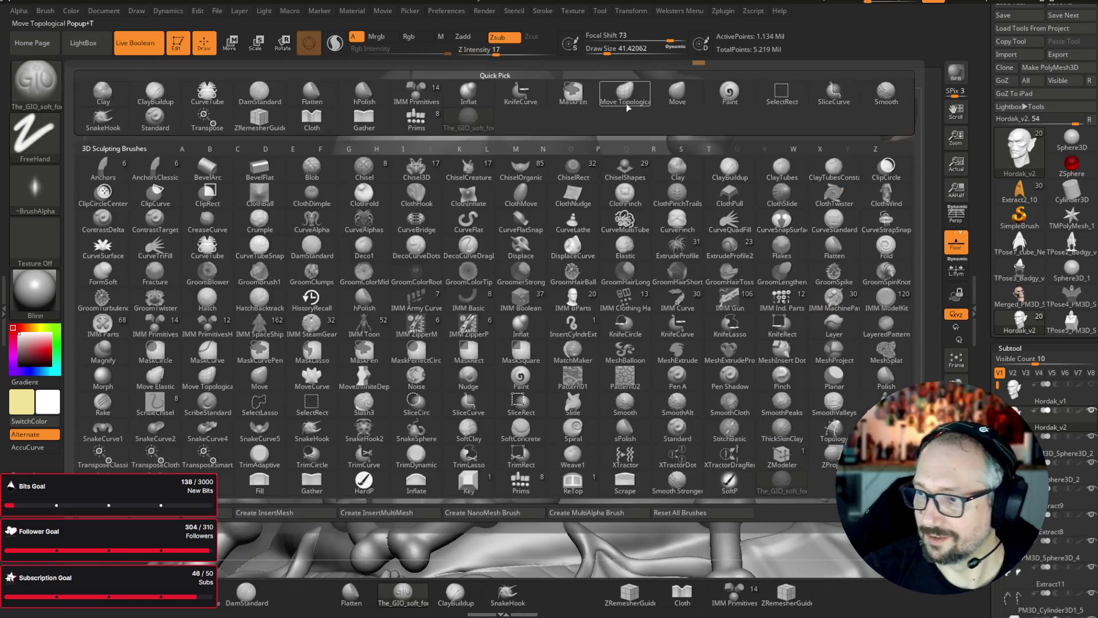
{"action": "key", "text": "m"}
{"action": "key", "text": "v"}
{"action": "key", "text": "s"}
{"action": "mouse_move", "coordinate": [812, 132]}
{"action": "left_mouse_down"}
{"action": "mouse_move", "coordinate": [858, 183]}
{"action": "mouse_move", "coordinate": [502, 208]}
{"action": "left_mouse_up"}
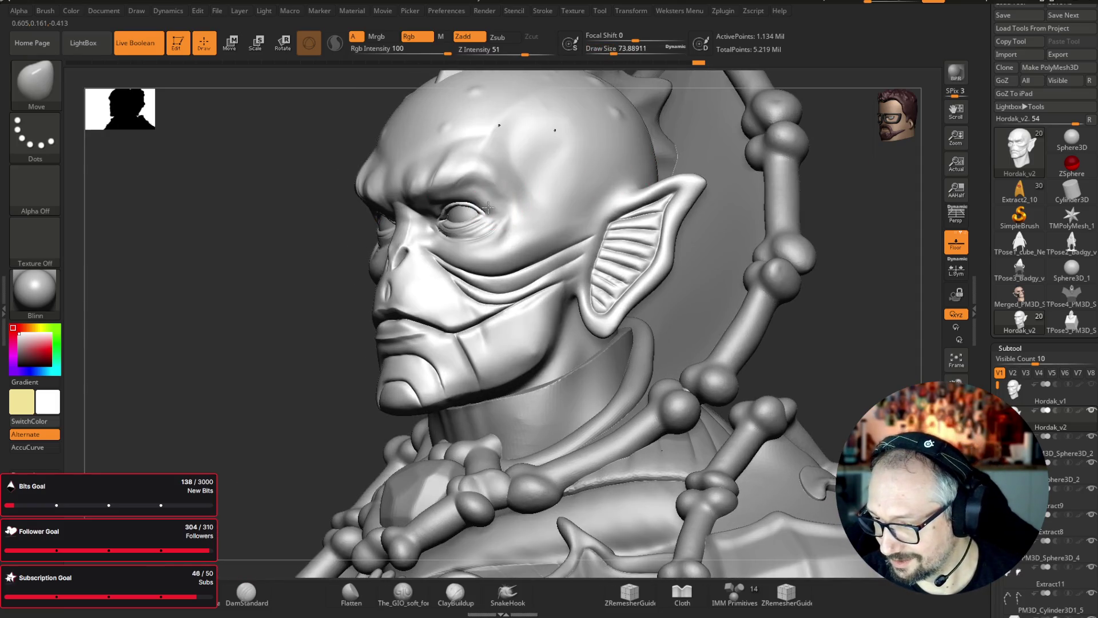
{"action": "mouse_move", "coordinate": [898, 252]}
{"action": "left_mouse_down"}
{"action": "mouse_move", "coordinate": [897, 238]}
{"action": "mouse_move", "coordinate": [860, 211]}
{"action": "mouse_move", "coordinate": [515, 228]}
{"action": "left_mouse_up"}
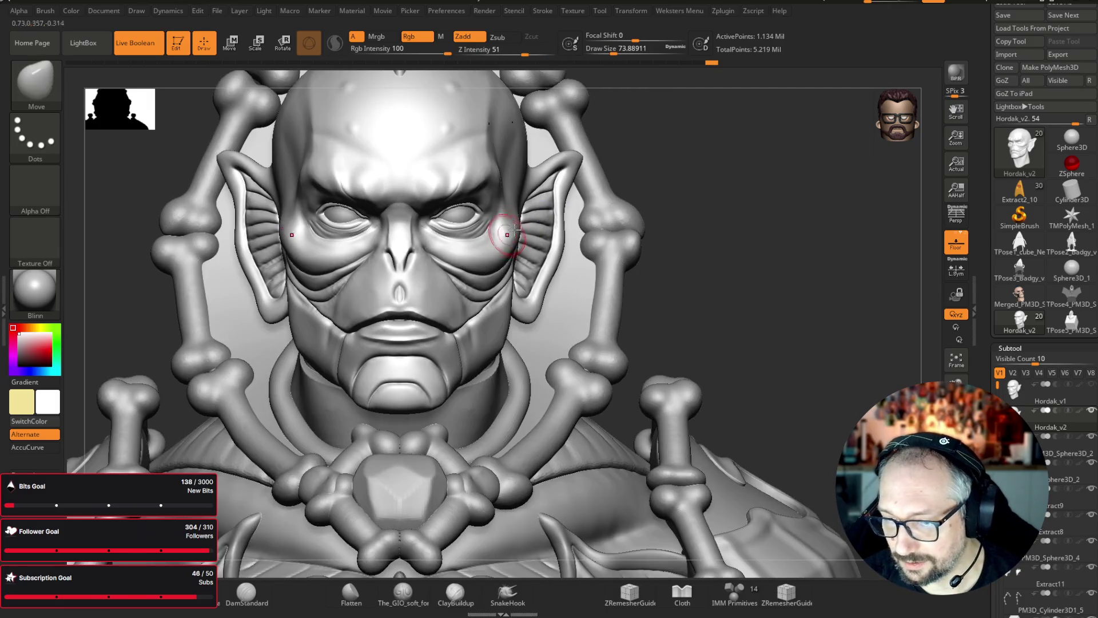
{"action": "left_click_drag", "start_coordinate": [839, 227], "coordinate": [508, 246]}
{"action": "key", "text": "shift"}
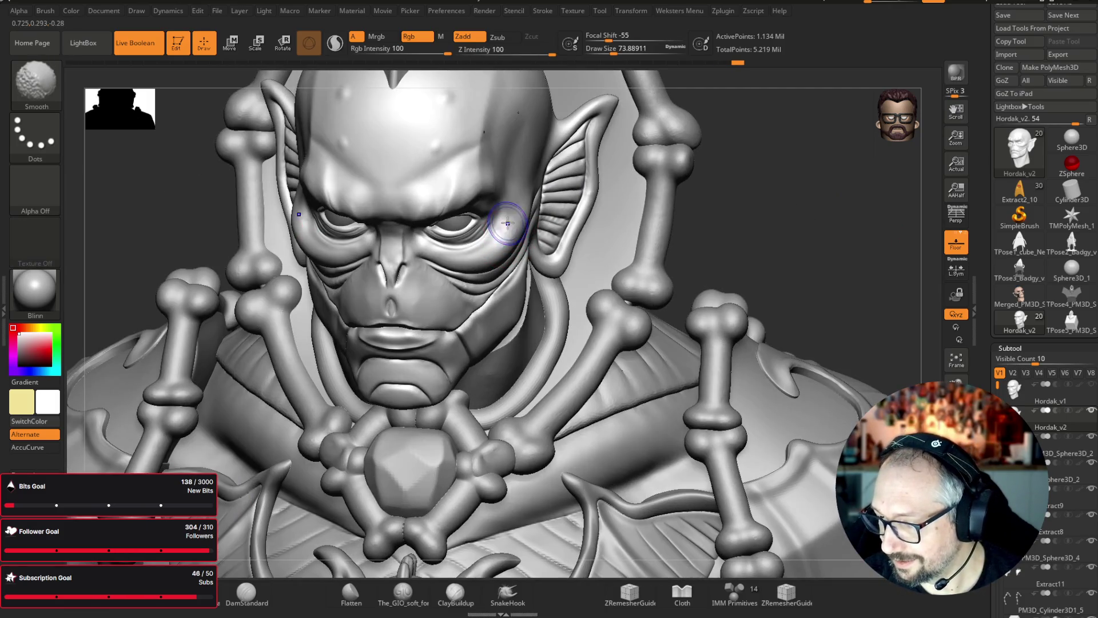
{"action": "mouse_move", "coordinate": [839, 196]}
{"action": "left_mouse_down"}
{"action": "mouse_move", "coordinate": [784, 167]}
{"action": "mouse_move", "coordinate": [693, 179]}
{"action": "left_mouse_up"}
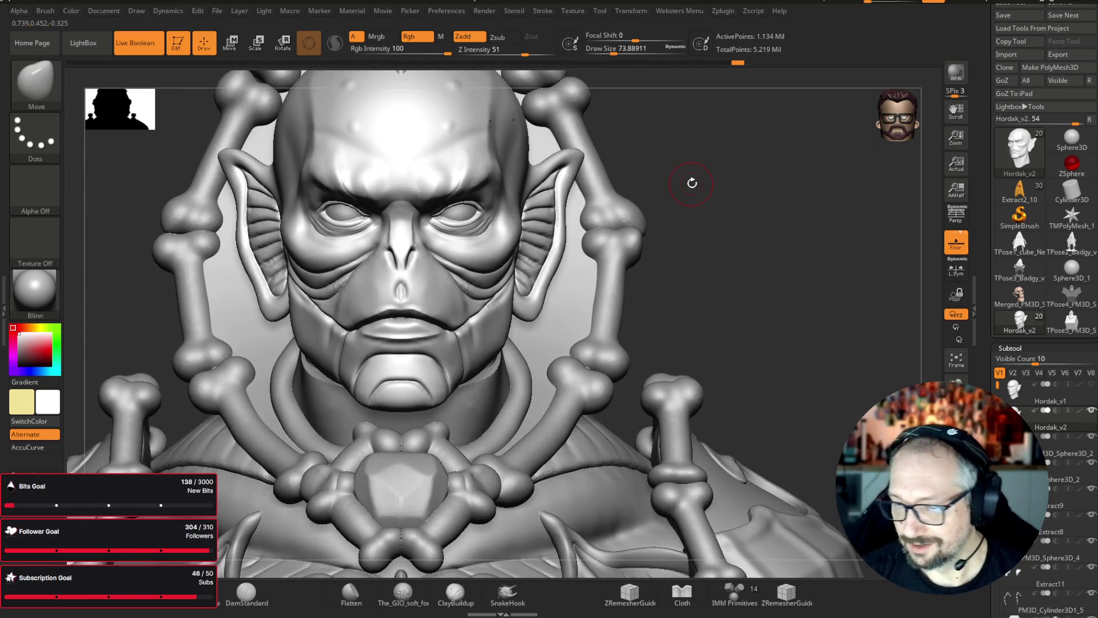
{"action": "left_click", "coordinate": [58, 95]}
{"action": "left_click", "coordinate": [782, 479]}
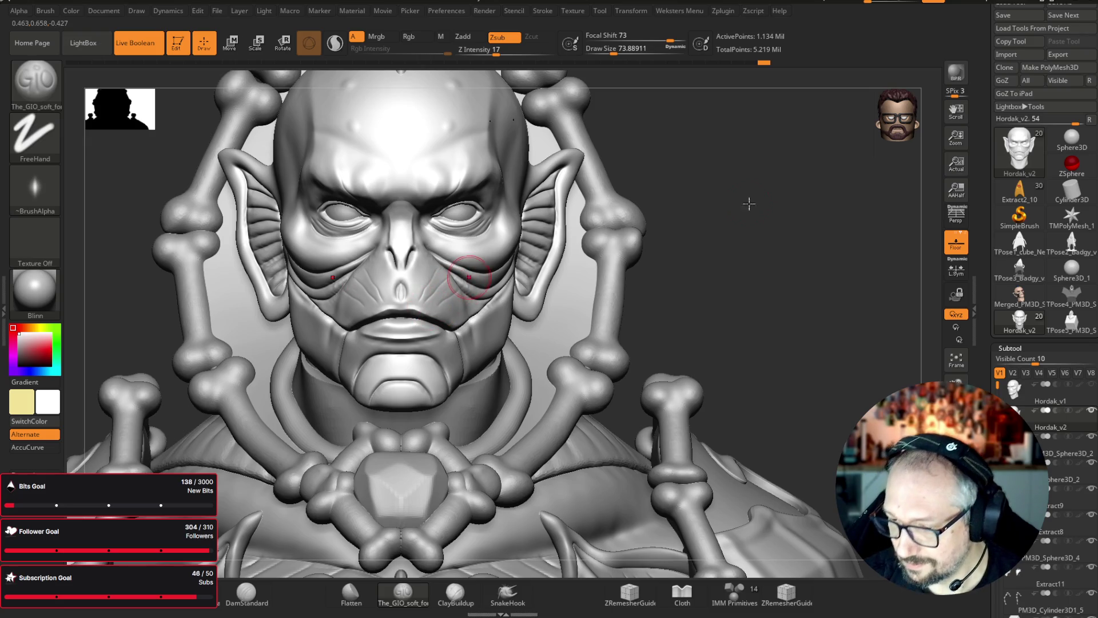
- Shift-smooth the cheek creases beside the ear and carve finer detail along the inner ear folds
{"action": "left_click_drag", "start_coordinate": [814, 228], "coordinate": [417, 306]}
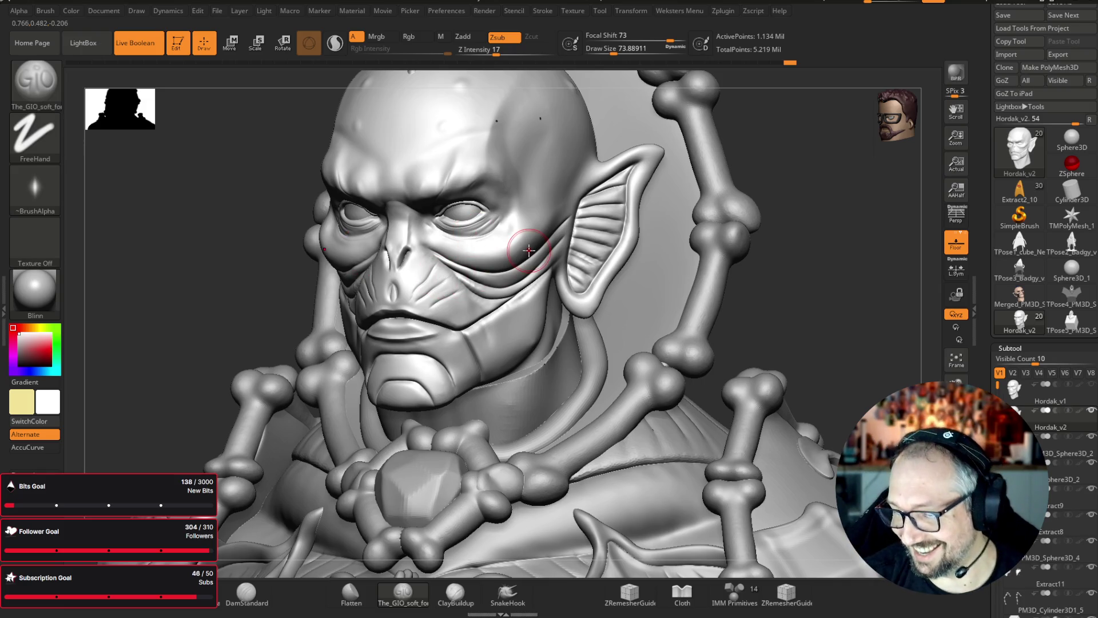
{"action": "left_click_drag", "start_coordinate": [822, 235], "coordinate": [766, 200]}
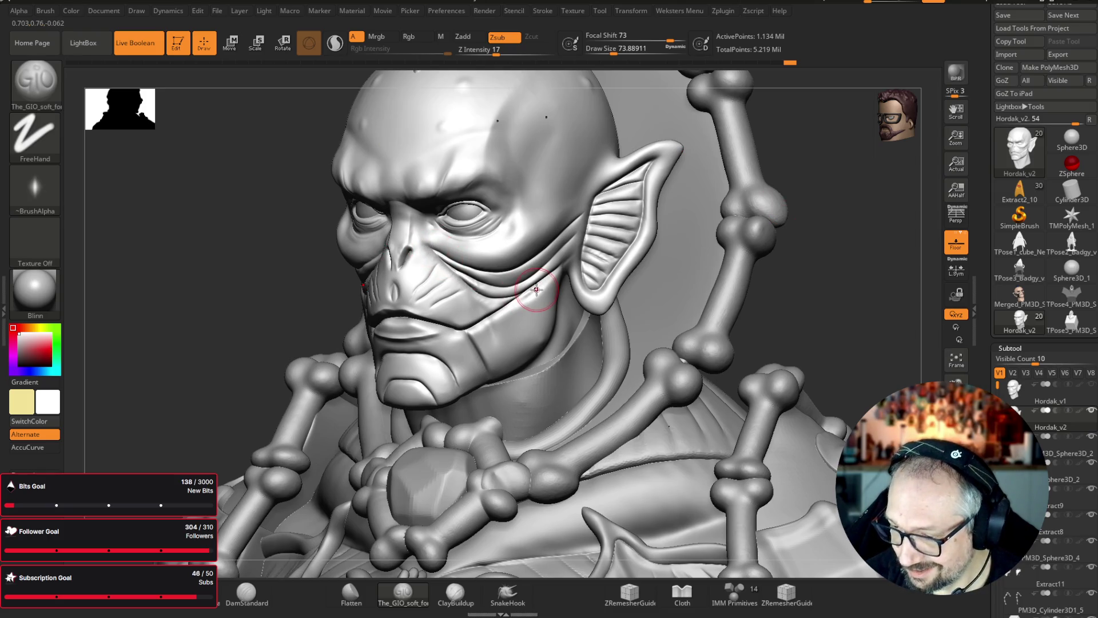
{"action": "left_click_drag", "start_coordinate": [868, 200], "coordinate": [787, 139]}
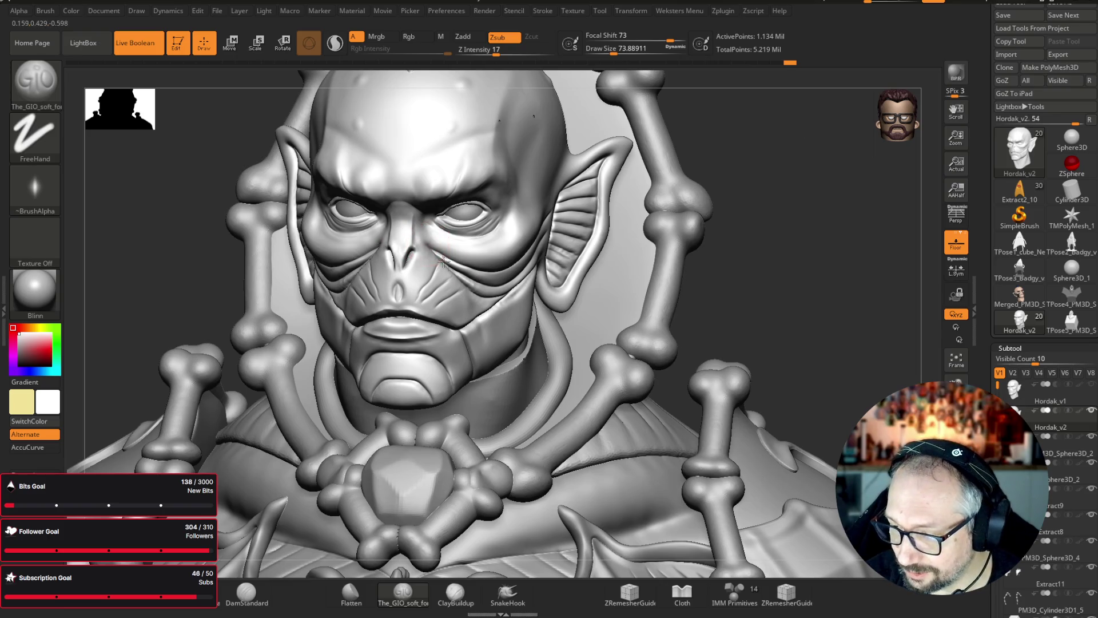
{"action": "left_click_drag", "start_coordinate": [816, 186], "coordinate": [789, 183]}
{"action": "key", "text": "shift"}
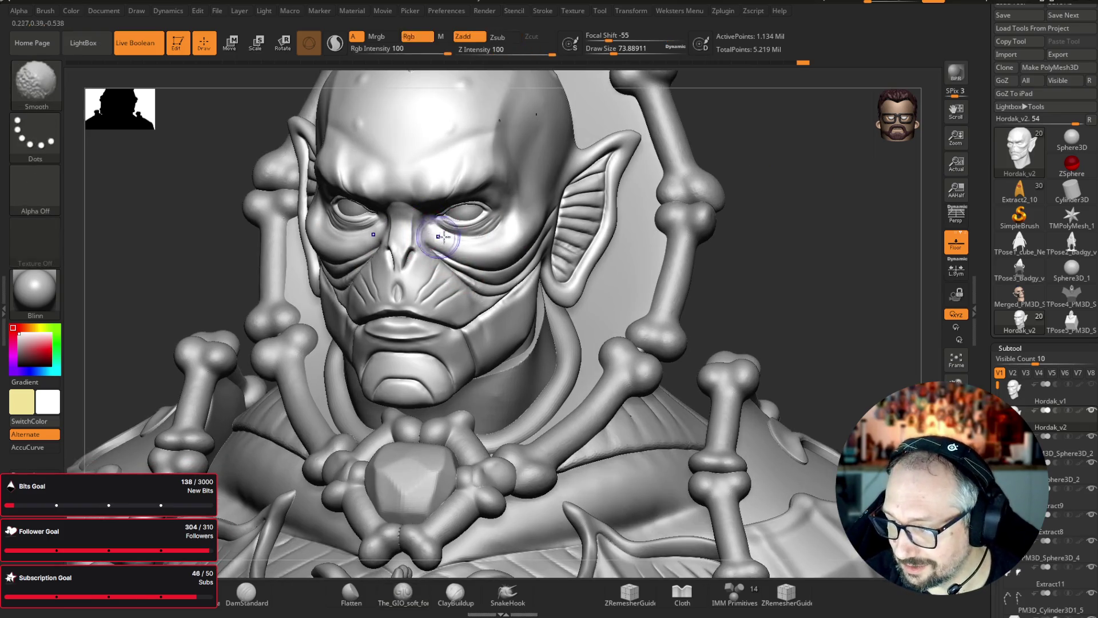
{"action": "mouse_move", "coordinate": [858, 176]}
{"action": "left_mouse_down"}
{"action": "mouse_move", "coordinate": [843, 159]}
{"action": "mouse_move", "coordinate": [813, 159]}
{"action": "mouse_move", "coordinate": [833, 172]}
{"action": "mouse_move", "coordinate": [766, 163]}
{"action": "left_mouse_up"}
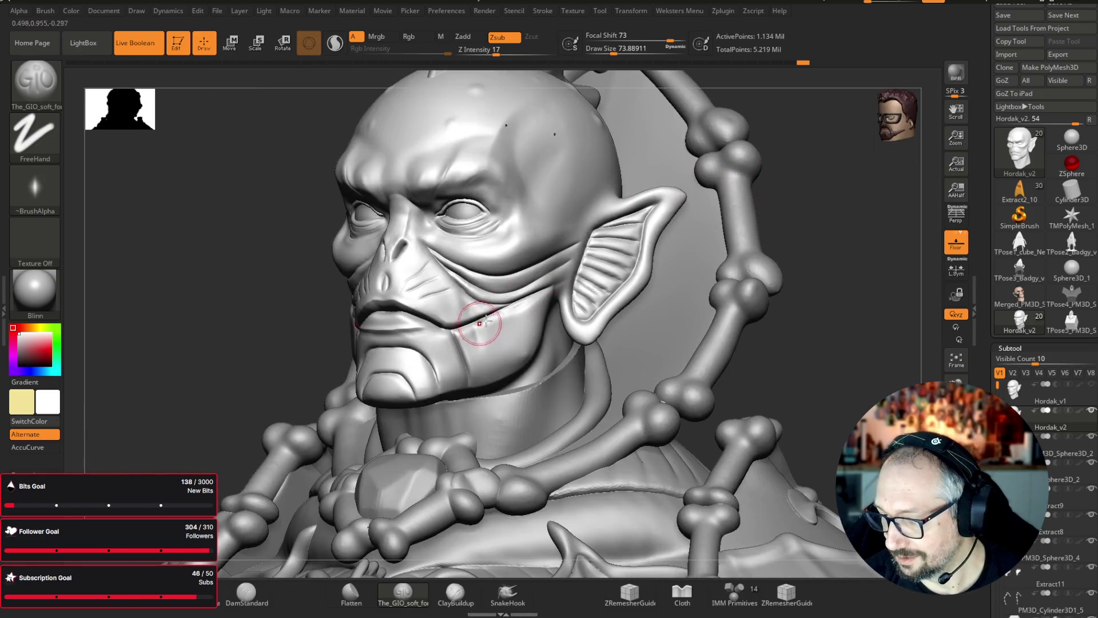
{"action": "left_click_drag", "start_coordinate": [820, 242], "coordinate": [800, 240]}
{"action": "key", "text": "shift"}
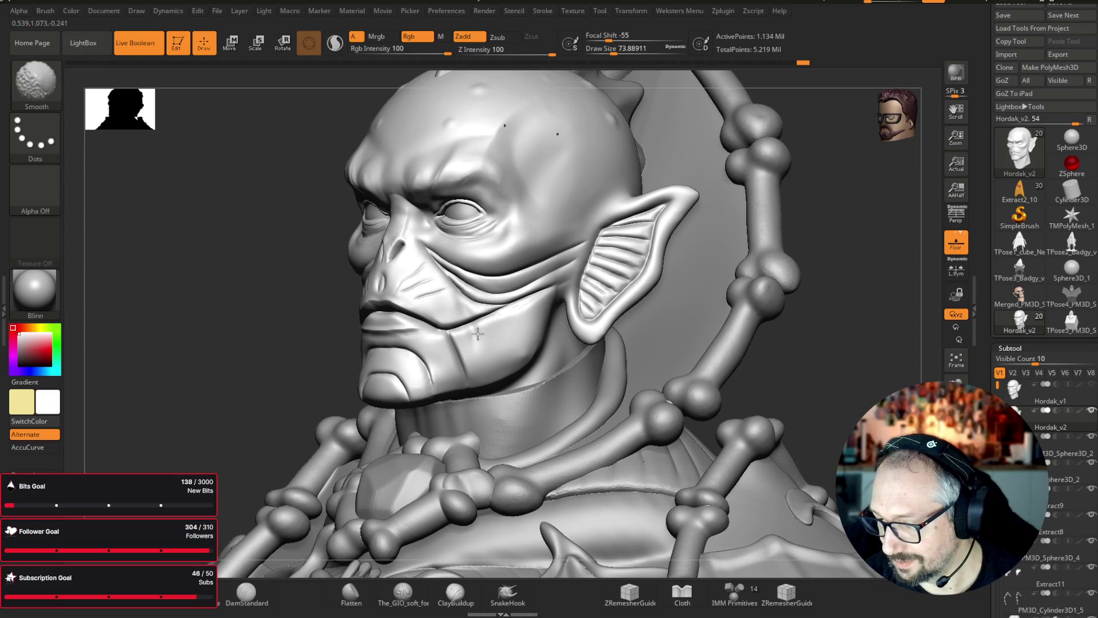
{"action": "key", "text": "shift"}
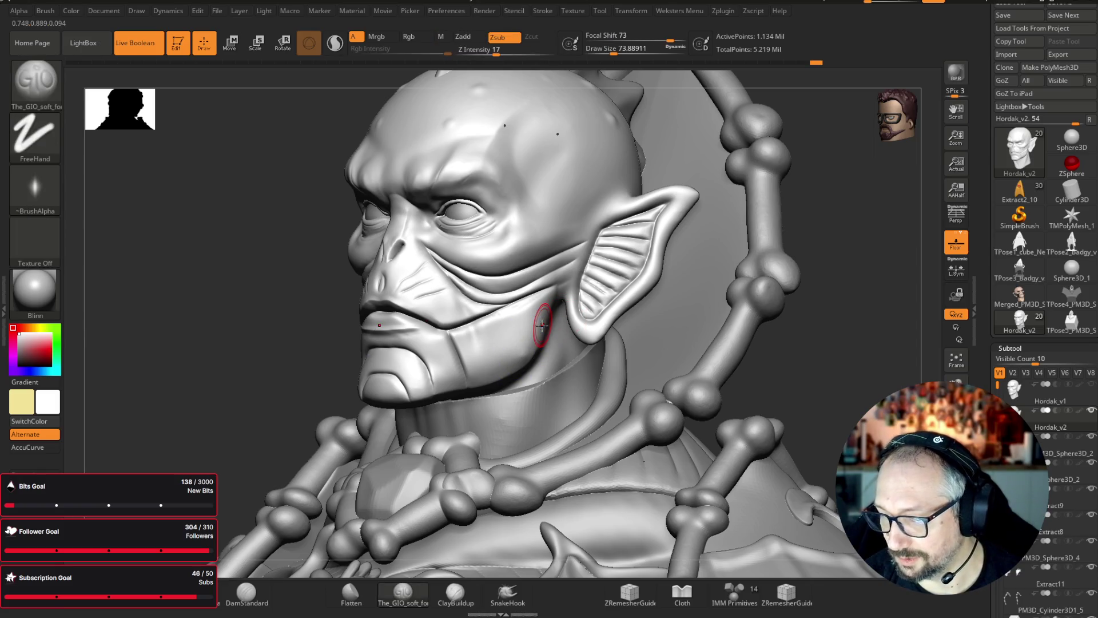
{"action": "mouse_move", "coordinate": [898, 229]}
{"action": "left_mouse_down"}
{"action": "mouse_move", "coordinate": [860, 228]}
{"action": "mouse_move", "coordinate": [874, 227]}
{"action": "mouse_move", "coordinate": [843, 211]}
{"action": "mouse_move", "coordinate": [858, 238]}
{"action": "mouse_move", "coordinate": [687, 180]}
{"action": "mouse_move", "coordinate": [563, 215]}
{"action": "mouse_move", "coordinate": [567, 166]}
{"action": "mouse_move", "coordinate": [629, 129]}
{"action": "mouse_move", "coordinate": [598, 223]}
{"action": "mouse_move", "coordinate": [604, 209]}
{"action": "left_mouse_up"}
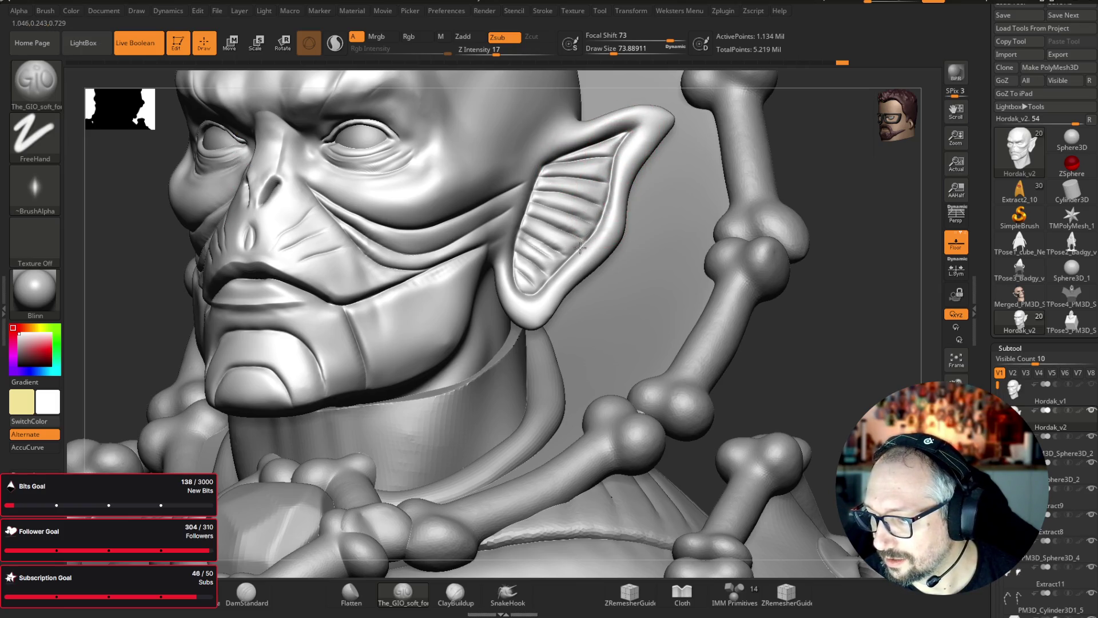
{"action": "mouse_move", "coordinate": [526, 295]}
{"action": "left_mouse_down"}
{"action": "mouse_move", "coordinate": [577, 189]}
{"action": "mouse_move", "coordinate": [513, 264]}
{"action": "mouse_move", "coordinate": [537, 245]}
{"action": "mouse_move", "coordinate": [544, 255]}
{"action": "mouse_move", "coordinate": [546, 215]}
{"action": "mouse_move", "coordinate": [532, 217]}
{"action": "mouse_move", "coordinate": [538, 240]}
{"action": "mouse_move", "coordinate": [550, 229]}
{"action": "mouse_move", "coordinate": [514, 273]}
{"action": "mouse_move", "coordinate": [546, 246]}
{"action": "mouse_move", "coordinate": [563, 186]}
{"action": "mouse_move", "coordinate": [534, 208]}
{"action": "mouse_move", "coordinate": [589, 231]}
{"action": "mouse_move", "coordinate": [534, 200]}
{"action": "mouse_move", "coordinate": [598, 209]}
{"action": "mouse_move", "coordinate": [543, 198]}
{"action": "mouse_move", "coordinate": [581, 187]}
{"action": "mouse_move", "coordinate": [578, 140]}
{"action": "mouse_move", "coordinate": [549, 158]}
{"action": "mouse_move", "coordinate": [570, 154]}
{"action": "left_mouse_up"}
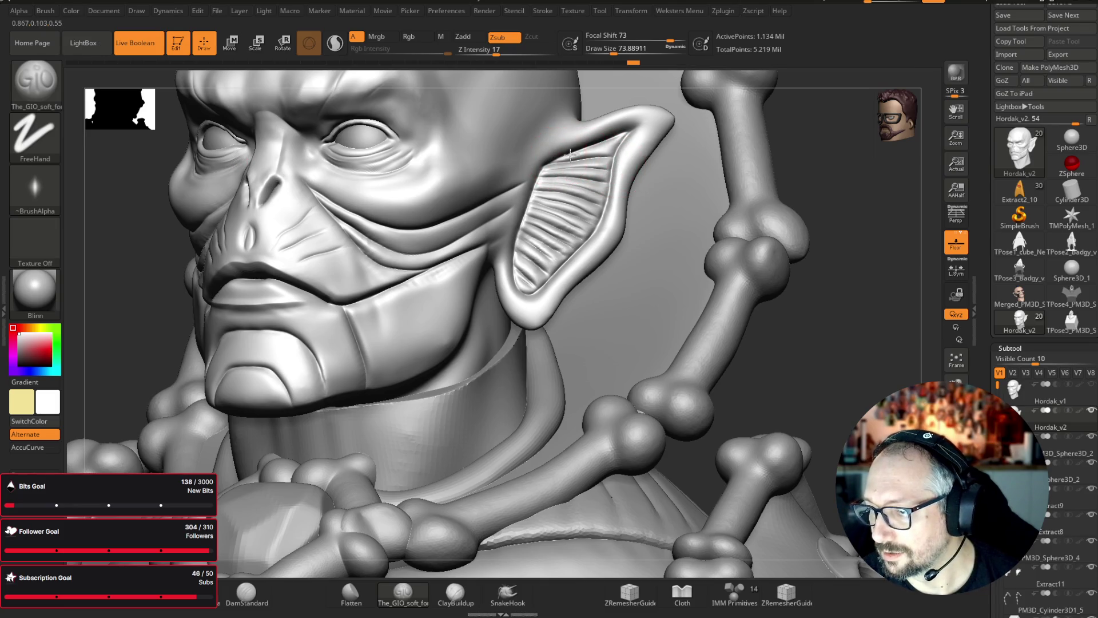
- Switch to the Move brush and enlarge its Draw Size to about 154
{"action": "key", "text": "f"}
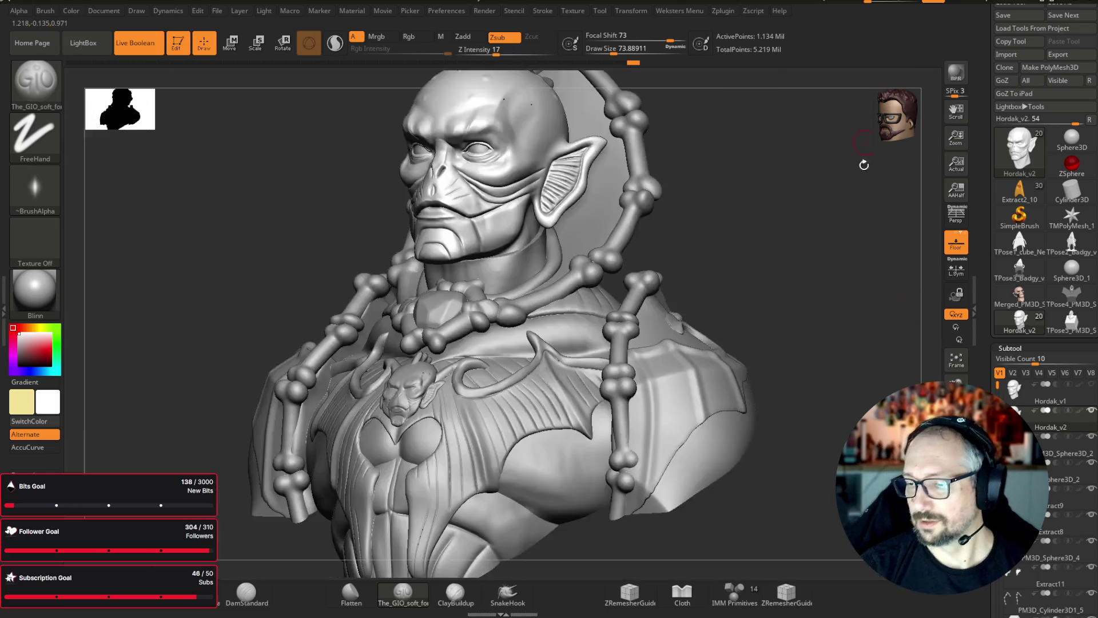
{"action": "mouse_move", "coordinate": [872, 234]}
{"action": "left_mouse_down"}
{"action": "mouse_move", "coordinate": [887, 245]}
{"action": "mouse_move", "coordinate": [868, 232]}
{"action": "mouse_move", "coordinate": [869, 203]}
{"action": "mouse_move", "coordinate": [873, 250]}
{"action": "mouse_move", "coordinate": [806, 243]}
{"action": "left_mouse_up"}
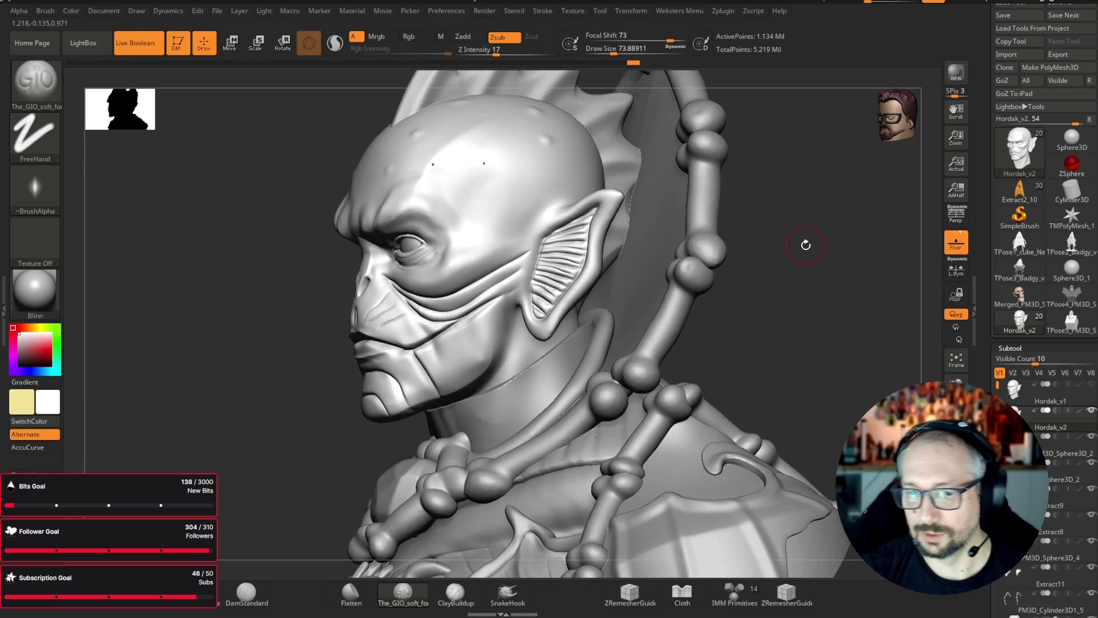
{"action": "key", "text": "b"}
{"action": "key", "text": "m"}
{"action": "key", "text": "v"}
{"action": "left_click_drag", "start_coordinate": [611, 51], "coordinate": [625, 51]}
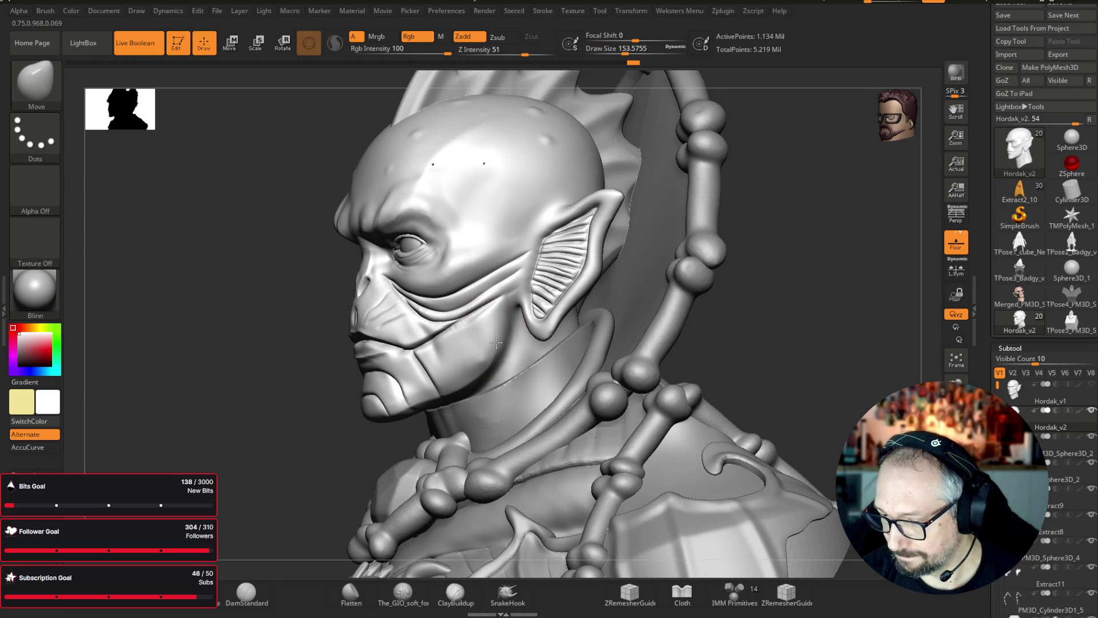
- Choose the Gather brush and gather the cheek and jaw skin below the ear into folds
{"action": "left_click_drag", "start_coordinate": [812, 240], "coordinate": [878, 168]}
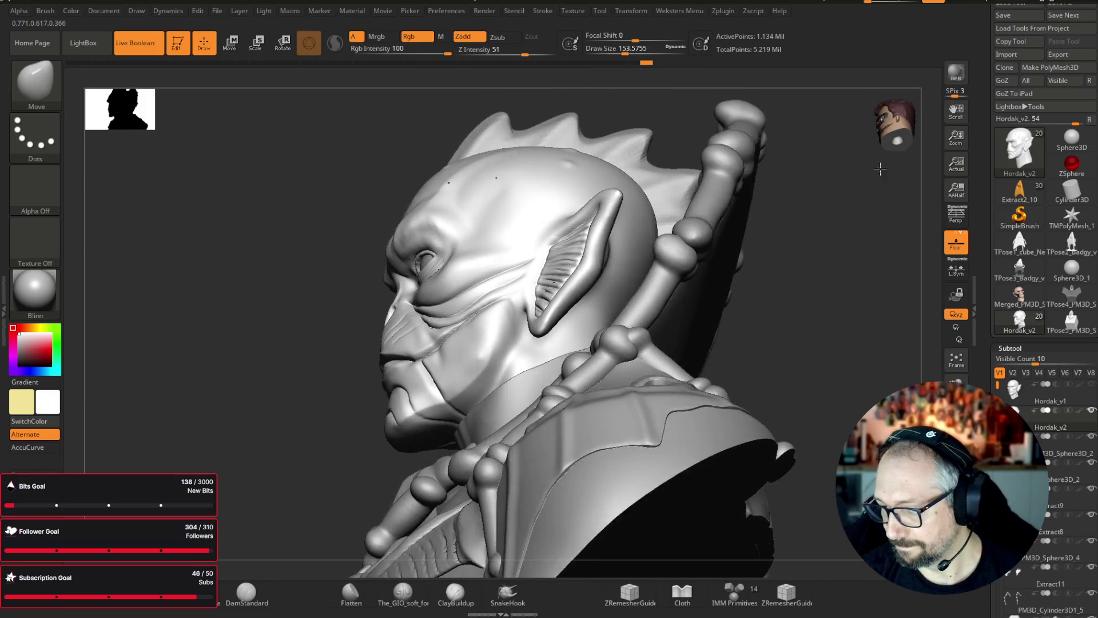
{"action": "key", "text": "b"}
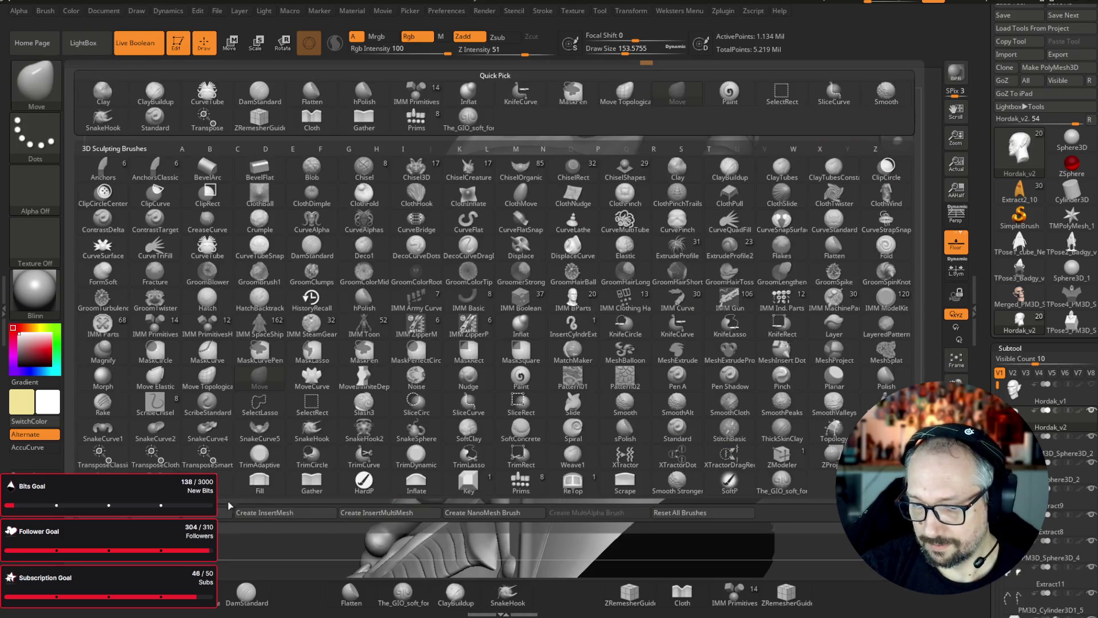
{"action": "left_click", "coordinate": [321, 488]}
{"action": "mouse_move", "coordinate": [460, 395]}
{"action": "left_mouse_down"}
{"action": "mouse_move", "coordinate": [454, 380]}
{"action": "mouse_move", "coordinate": [472, 382]}
{"action": "left_mouse_up"}
{"action": "left_click_drag", "start_coordinate": [516, 303], "coordinate": [533, 281]}
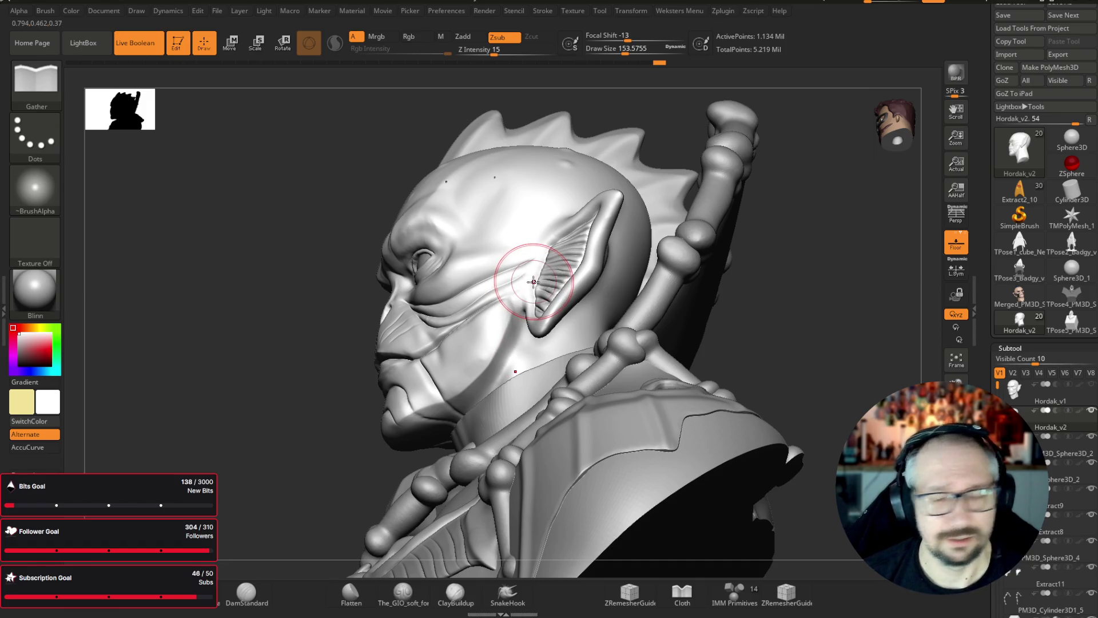
{"action": "left_click_drag", "start_coordinate": [862, 294], "coordinate": [748, 265]}
{"action": "left_click_drag", "start_coordinate": [532, 286], "coordinate": [509, 358]}
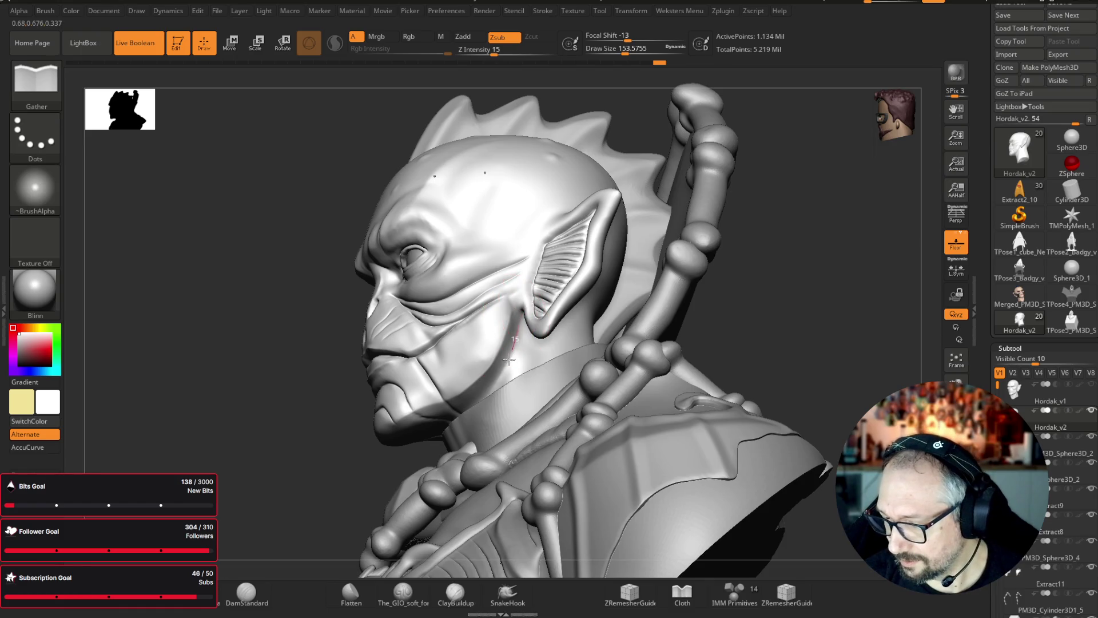
- Shift-smooth the cheek near the ear and the ear surface
{"action": "left_click_drag", "start_coordinate": [438, 445], "coordinate": [442, 440]}
{"action": "mouse_move", "coordinate": [877, 289]}
{"action": "left_mouse_down"}
{"action": "mouse_move", "coordinate": [862, 298]}
{"action": "mouse_move", "coordinate": [723, 159]}
{"action": "left_mouse_up"}
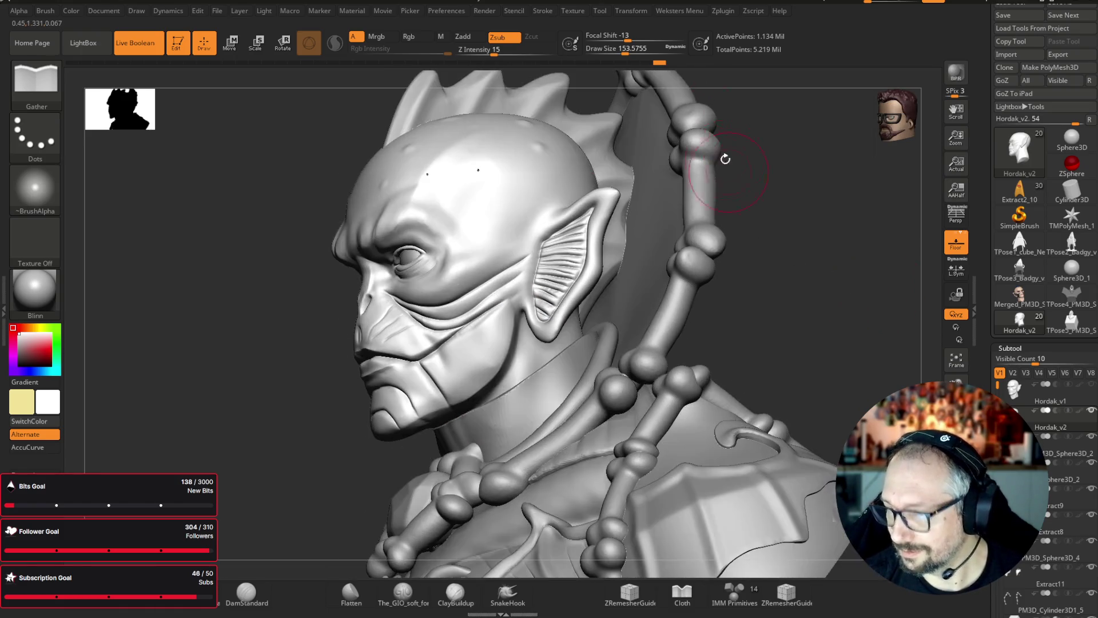
{"action": "key", "text": "shift"}
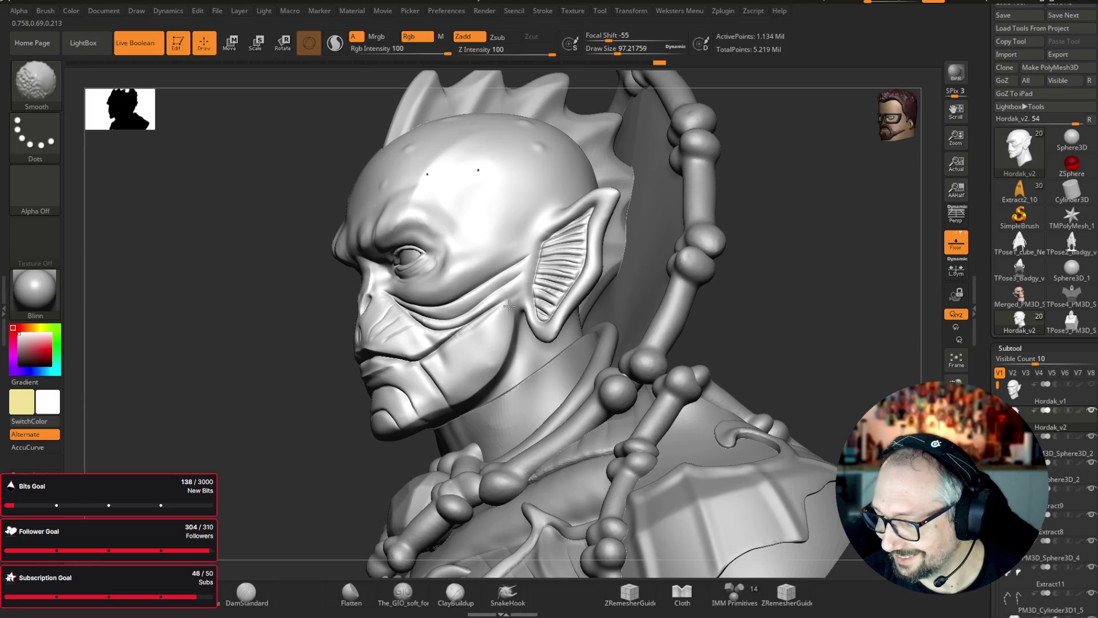
{"action": "left_click_drag", "start_coordinate": [508, 306], "coordinate": [510, 300], "text": "shift"}
{"action": "mouse_move", "coordinate": [872, 260]}
{"action": "left_mouse_down"}
{"action": "mouse_move", "coordinate": [849, 245]}
{"action": "mouse_move", "coordinate": [767, 239]}
{"action": "left_mouse_up"}
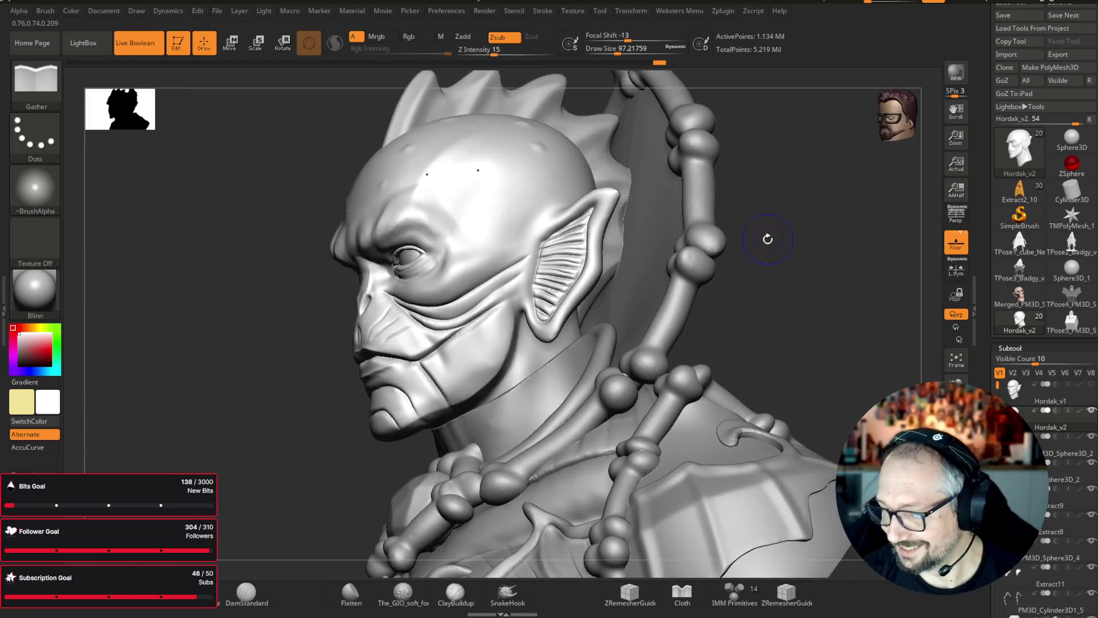
{"action": "left_click_drag", "start_coordinate": [540, 300], "coordinate": [543, 306], "text": "shift"}
{"action": "mouse_move", "coordinate": [844, 261]}
{"action": "left_mouse_down"}
{"action": "mouse_move", "coordinate": [865, 279]}
{"action": "mouse_move", "coordinate": [833, 206]}
{"action": "mouse_move", "coordinate": [669, 156]}
{"action": "left_mouse_up"}
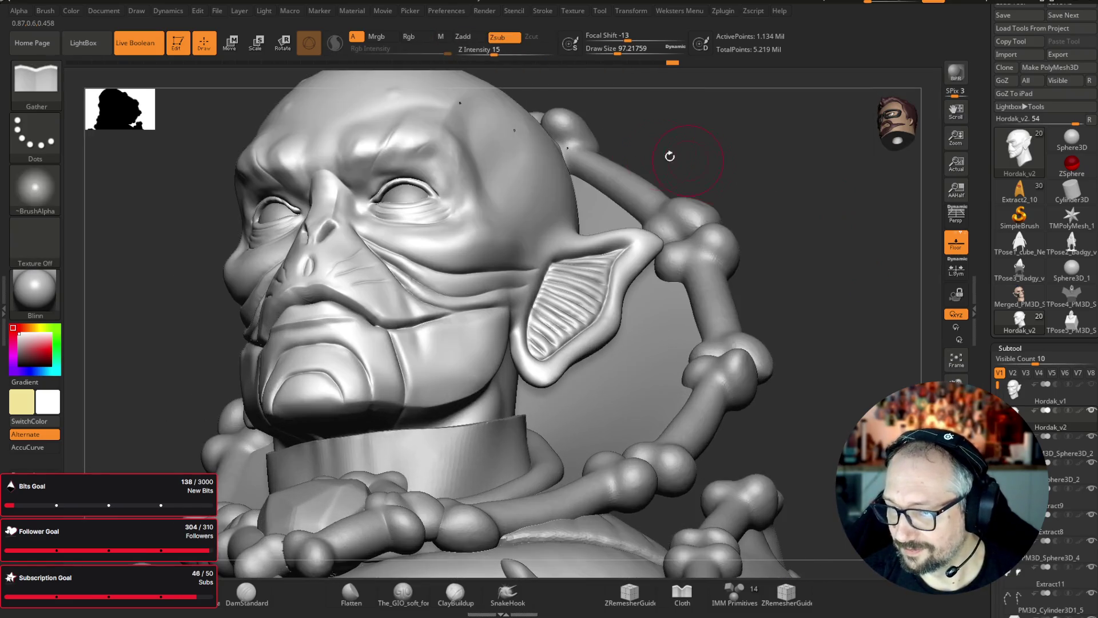
- Orbit and zoom in on the face, ending angled toward the mouth
{"action": "left_click_drag", "start_coordinate": [841, 240], "coordinate": [828, 251]}
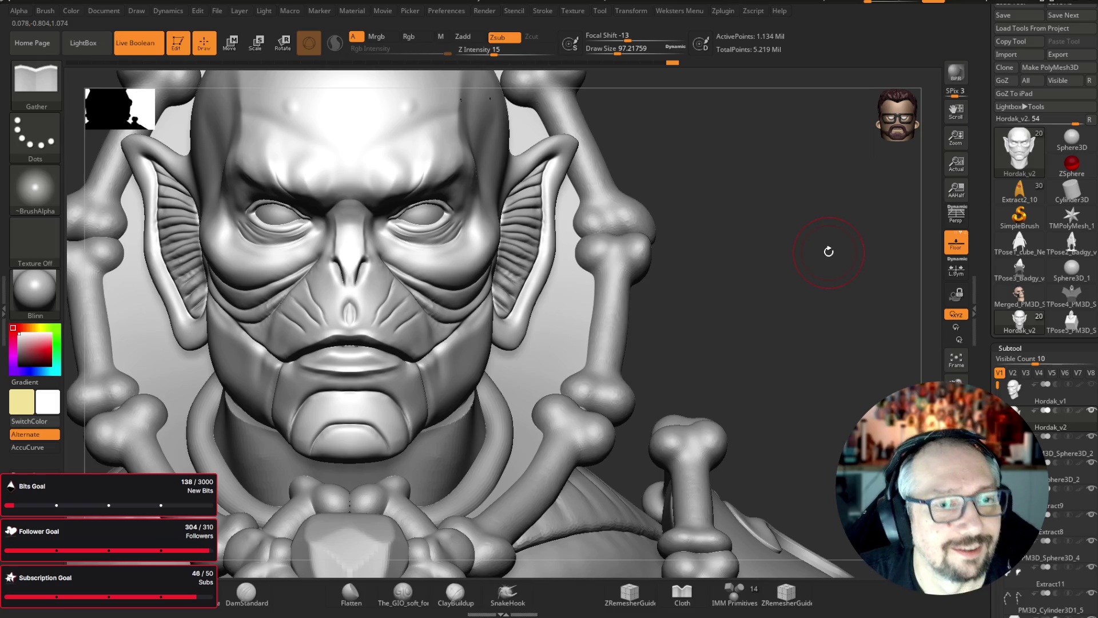
{"action": "mouse_move", "coordinate": [814, 225]}
{"action": "left_mouse_down"}
{"action": "mouse_move", "coordinate": [809, 206]}
{"action": "mouse_move", "coordinate": [782, 228]}
{"action": "mouse_move", "coordinate": [813, 229]}
{"action": "mouse_move", "coordinate": [834, 201]}
{"action": "mouse_move", "coordinate": [815, 266]}
{"action": "mouse_move", "coordinate": [585, 179]}
{"action": "left_mouse_up"}
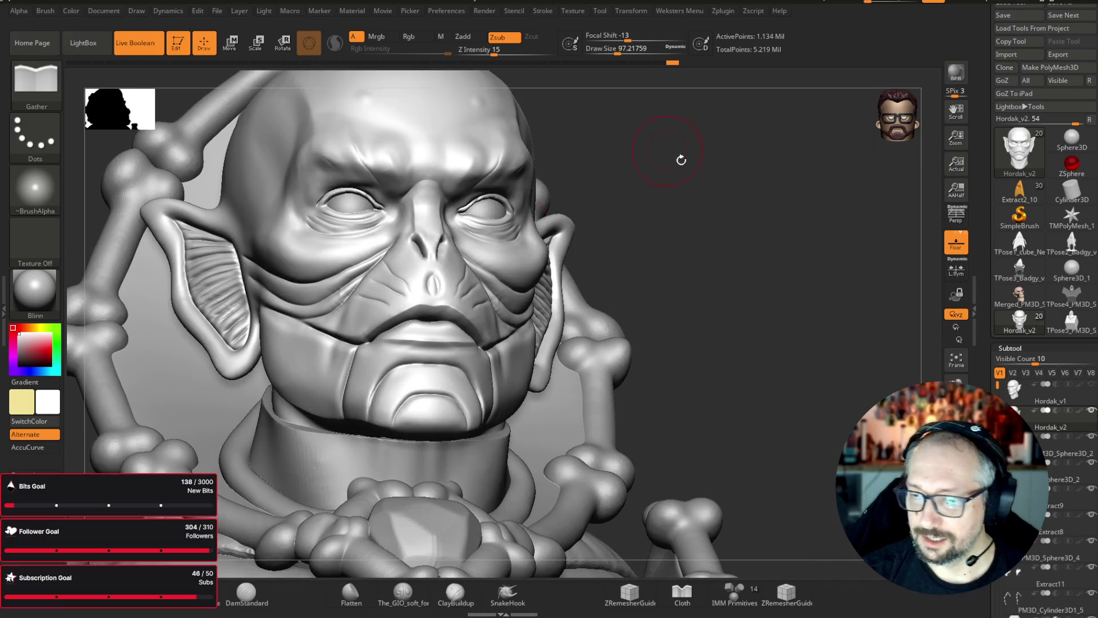
{"action": "mouse_move", "coordinate": [762, 191]}
{"action": "left_mouse_down"}
{"action": "mouse_move", "coordinate": [782, 238]}
{"action": "mouse_move", "coordinate": [816, 211]}
{"action": "mouse_move", "coordinate": [800, 212]}
{"action": "left_mouse_up"}
{"action": "left_click_drag", "start_coordinate": [802, 278], "coordinate": [855, 269], "text": "alt"}
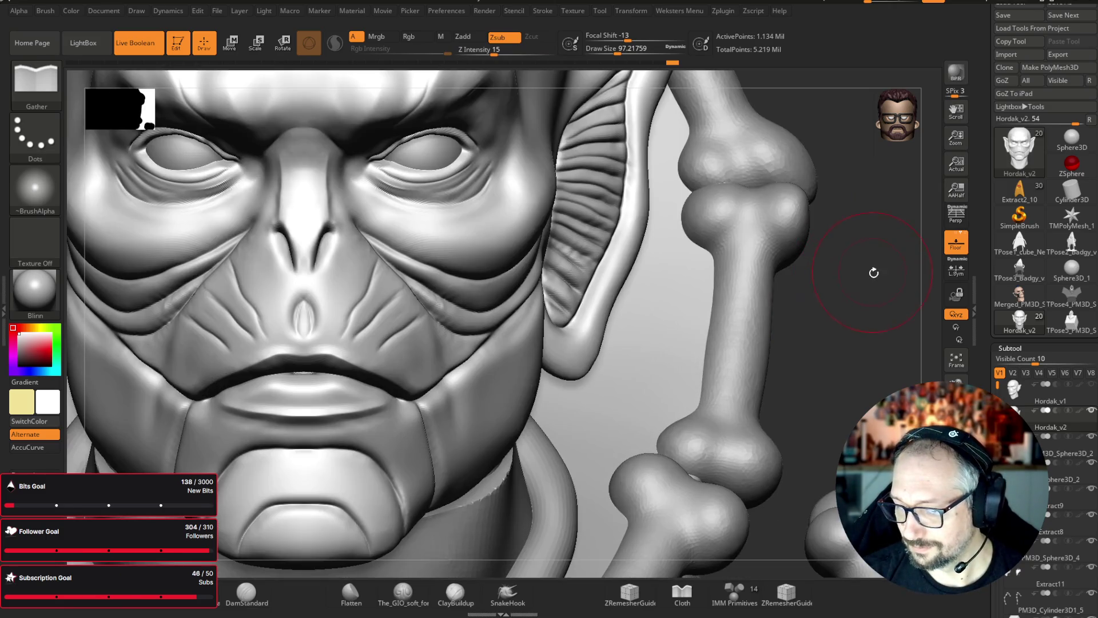
{"action": "left_click_drag", "start_coordinate": [942, 225], "coordinate": [938, 143], "text": "alt"}
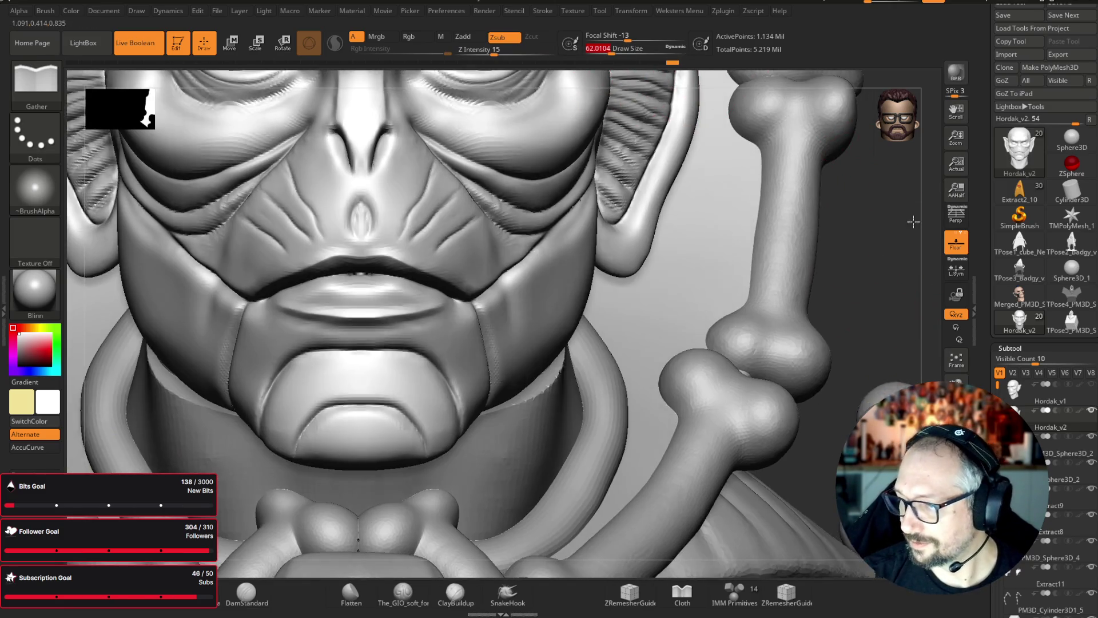
{"action": "left_click_drag", "start_coordinate": [743, 172], "coordinate": [508, 306]}
- Switch to the Inflat brush at Draw Size about 54 and inflate the lip from below
{"action": "key", "text": "b"}
{"action": "key", "text": "i"}
{"action": "key", "text": "n"}
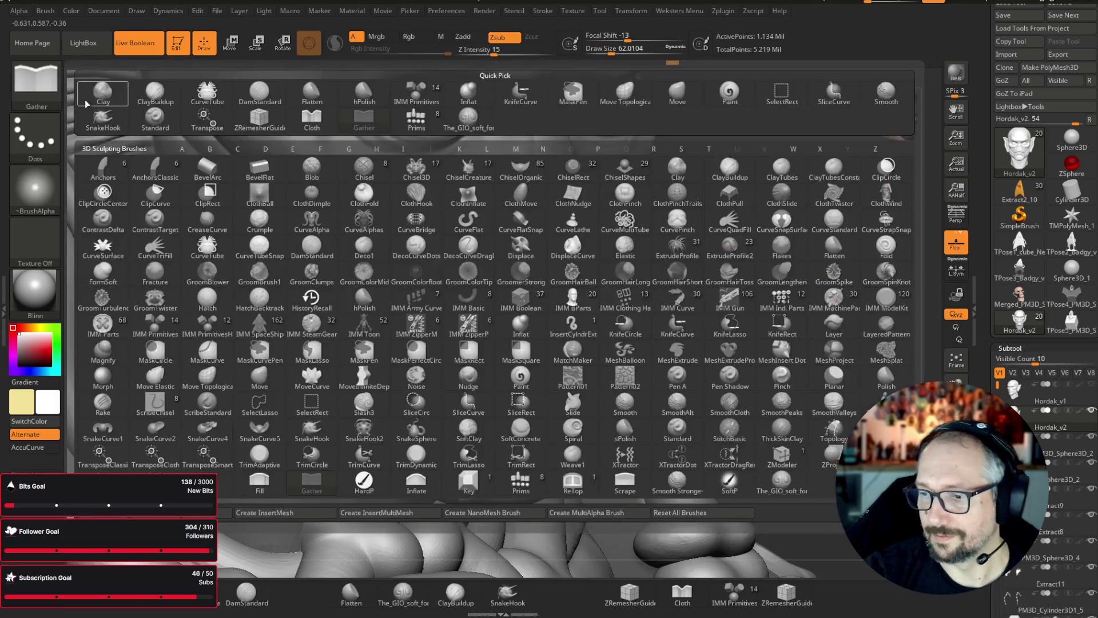
{"action": "left_click_drag", "start_coordinate": [611, 52], "coordinate": [607, 51]}
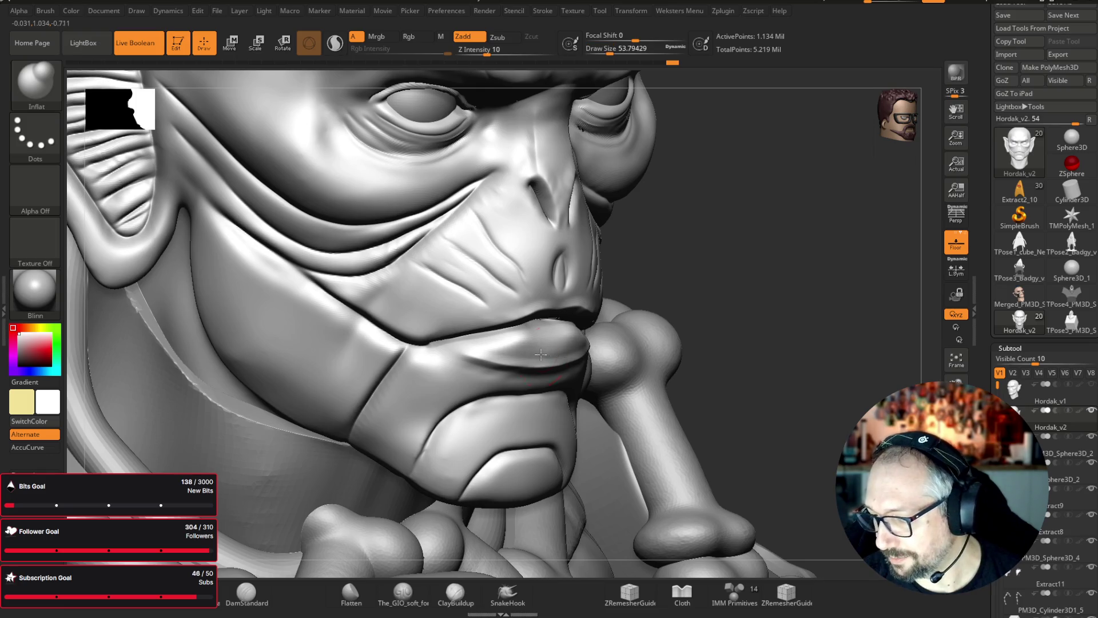
{"action": "left_click_drag", "start_coordinate": [825, 277], "coordinate": [551, 338], "text": "shift"}
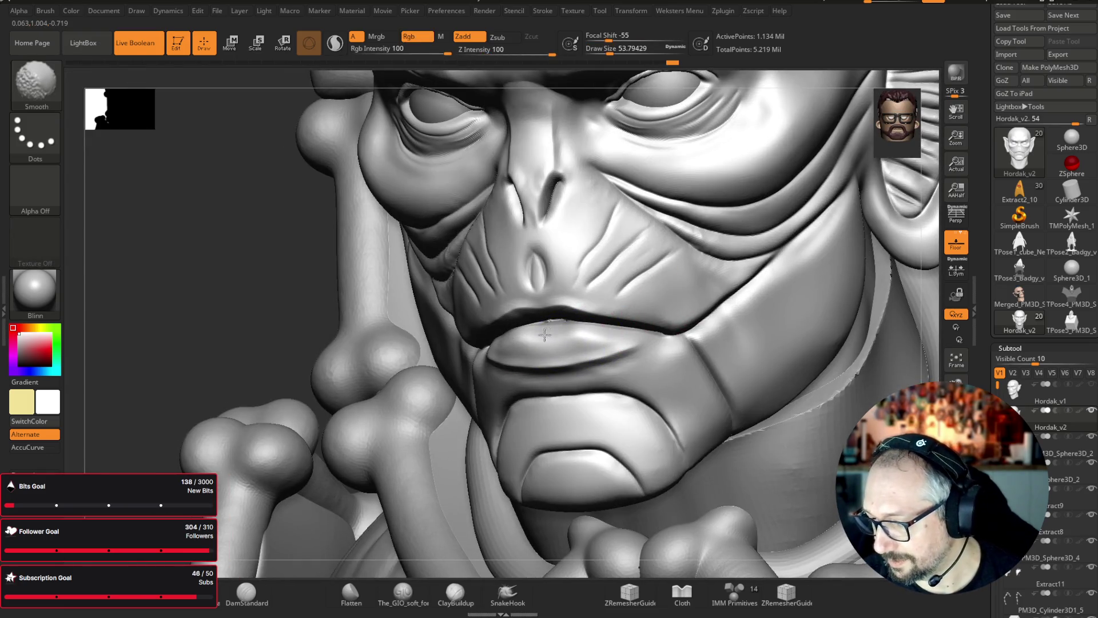
{"action": "right_click_drag", "start_coordinate": [646, 324], "coordinate": [140, 238]}
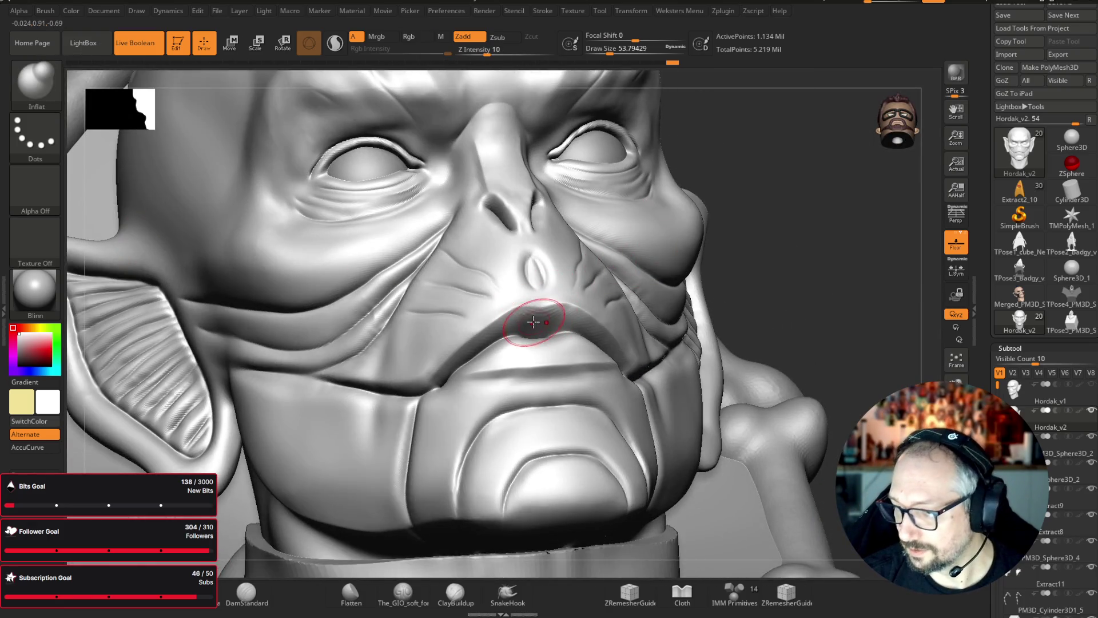
{"action": "mouse_move", "coordinate": [797, 235]}
{"action": "right_mouse_down"}
{"action": "mouse_move", "coordinate": [706, 281]}
{"action": "mouse_move", "coordinate": [563, 320]}
{"action": "right_mouse_up"}
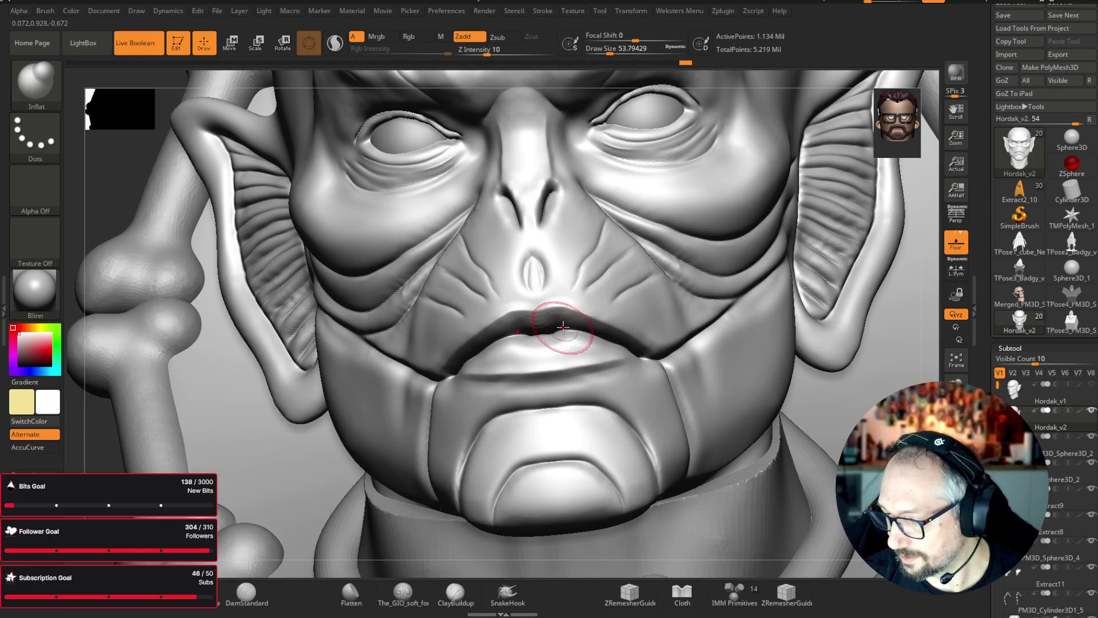
- Subdivide the Hordak_v2 head with Ctrl+D to 4.539 million active points
{"action": "key", "text": "ctrl"}
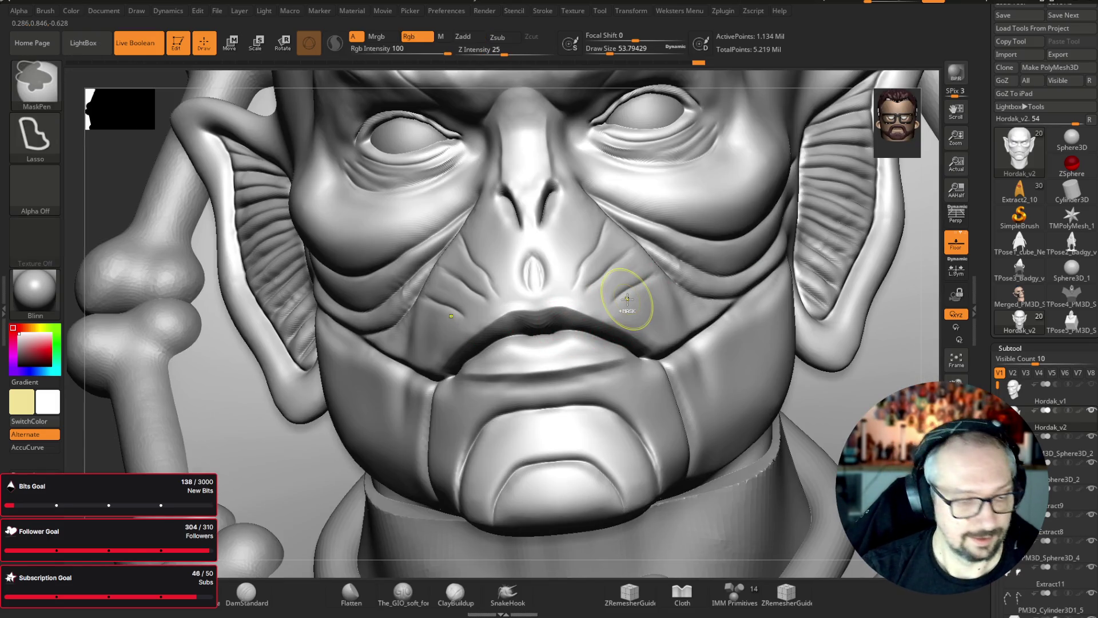
{"action": "key", "text": "ctrl+d"}
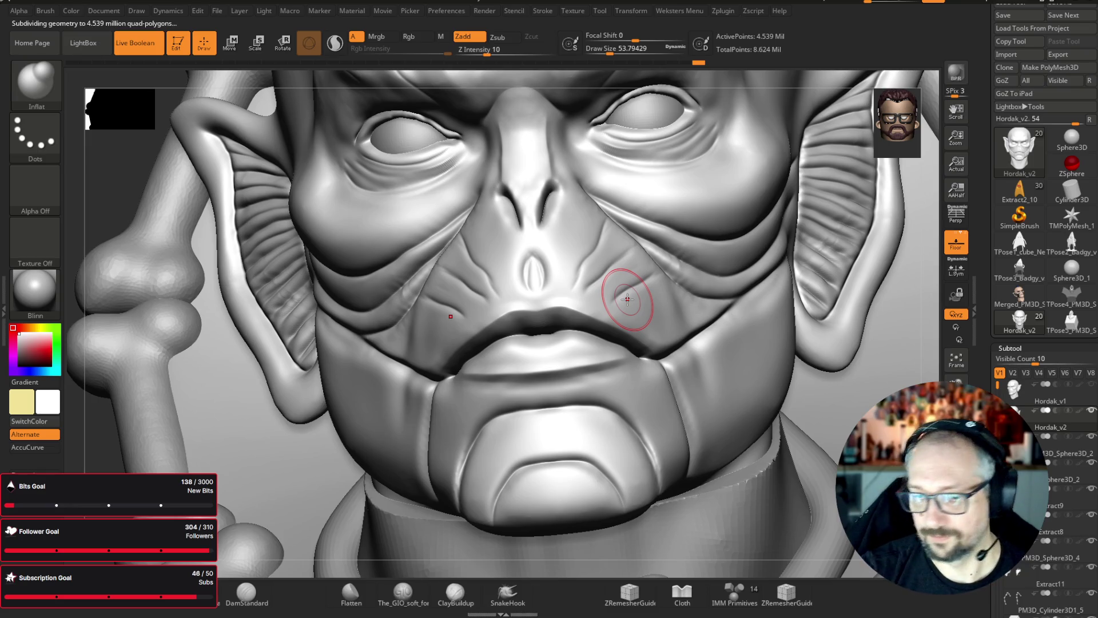
{"action": "left_click", "coordinate": [55, 94]}
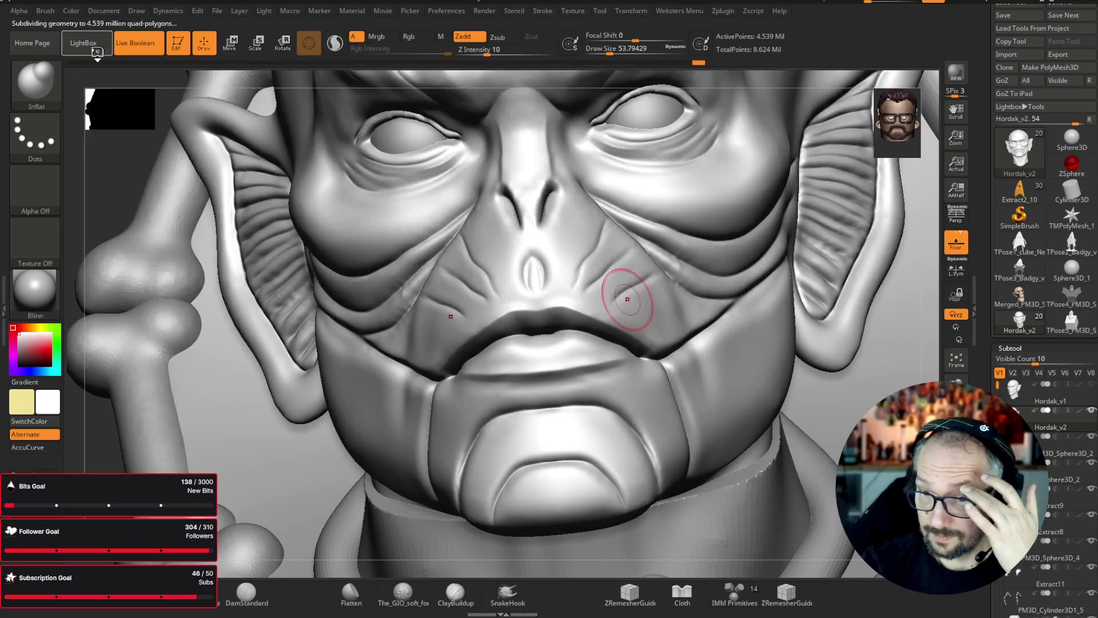
- Load ZBG_Lip_Detailer from LightBox's Brush > SKIN folder and shrink its Draw Size
{"action": "left_click", "coordinate": [98, 52]}
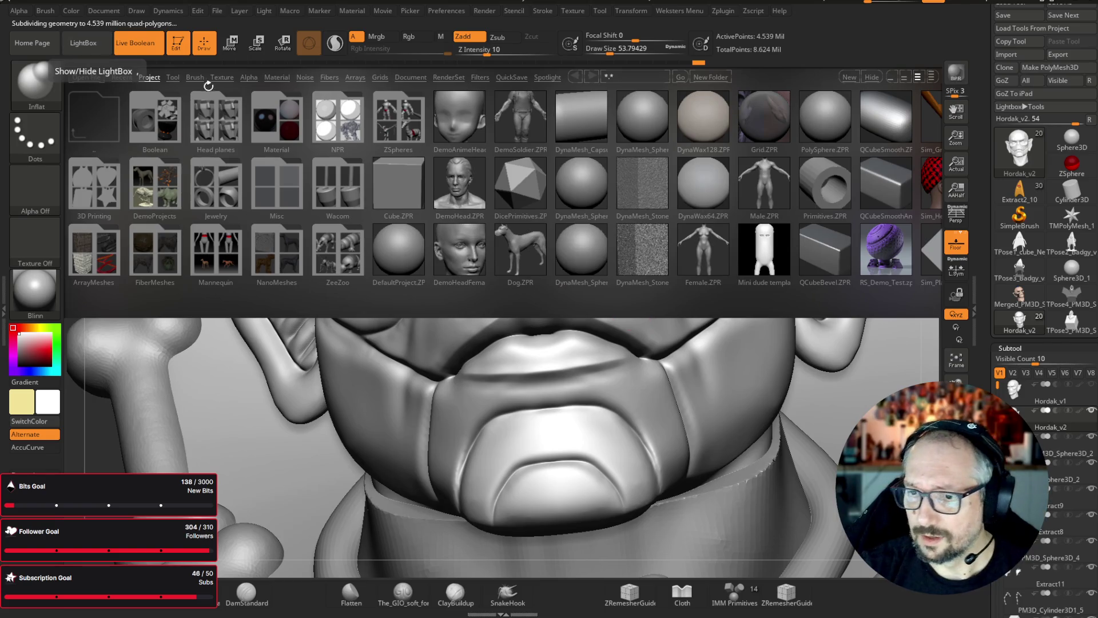
{"action": "left_click", "coordinate": [195, 77]}
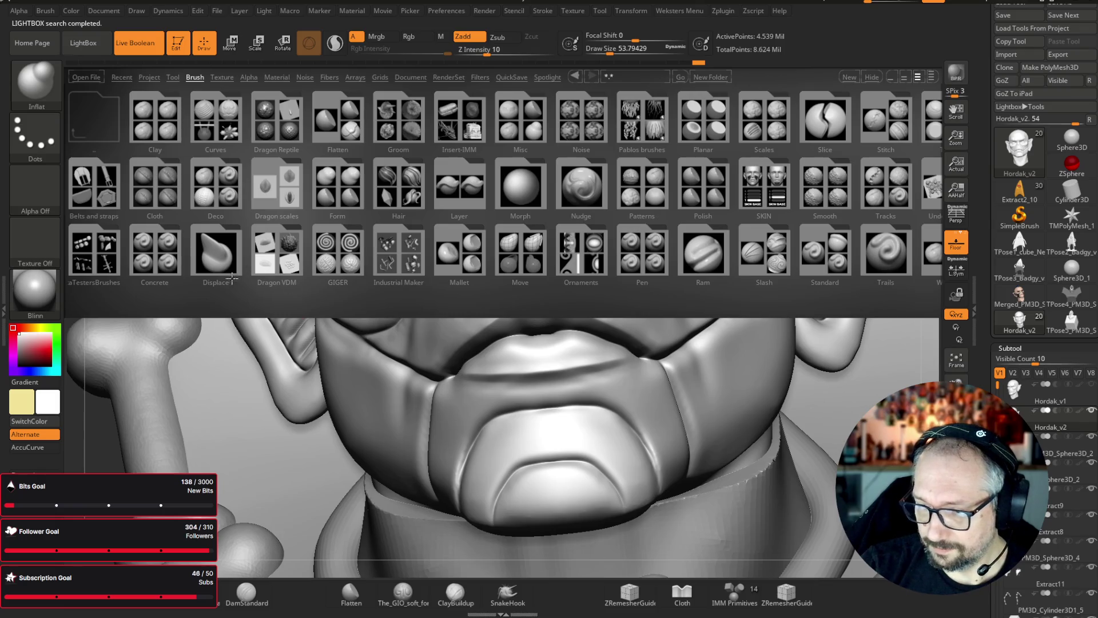
{"action": "left_click", "coordinate": [751, 194]}
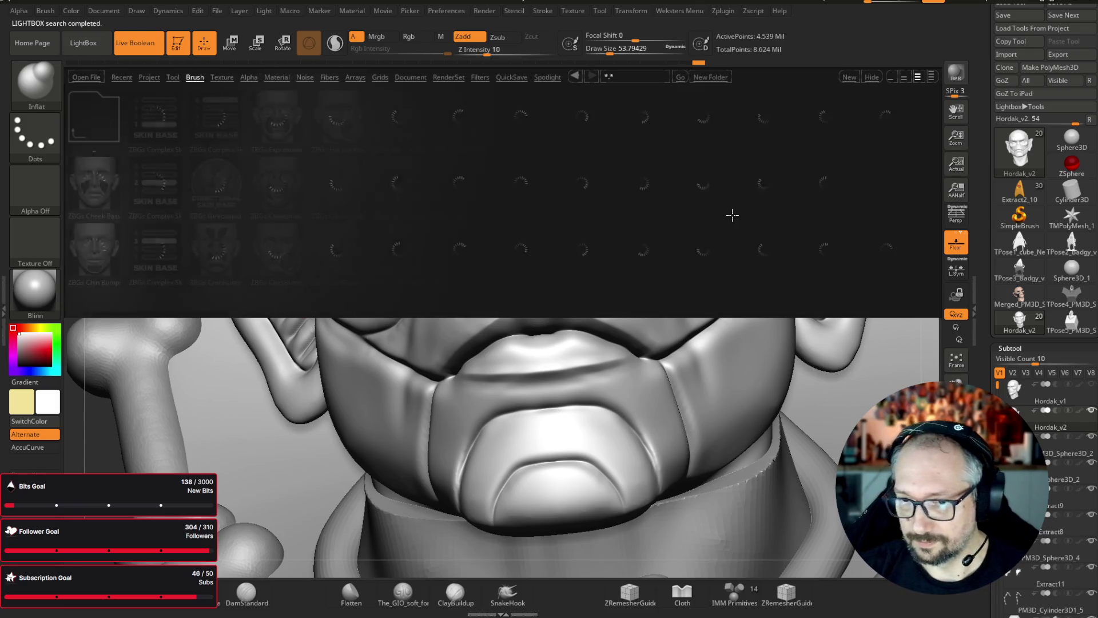
{"action": "double_click", "coordinate": [824, 252]}
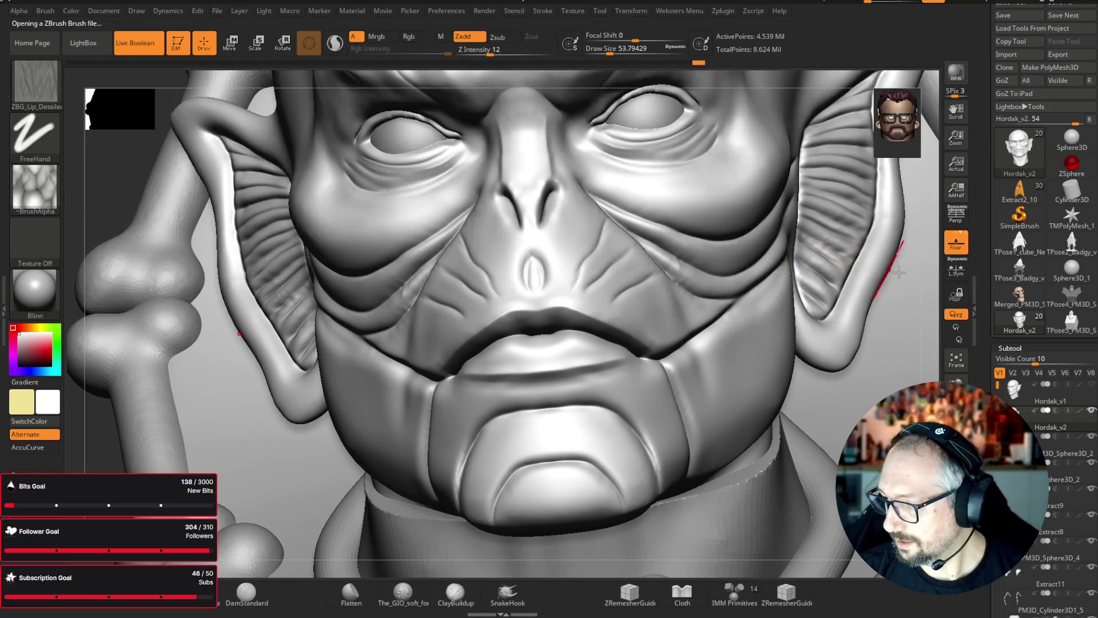
{"action": "mouse_move", "coordinate": [935, 353]}
{"action": "left_mouse_down"}
{"action": "mouse_move", "coordinate": [664, 72]}
{"action": "mouse_move", "coordinate": [603, 53]}
{"action": "left_mouse_up"}
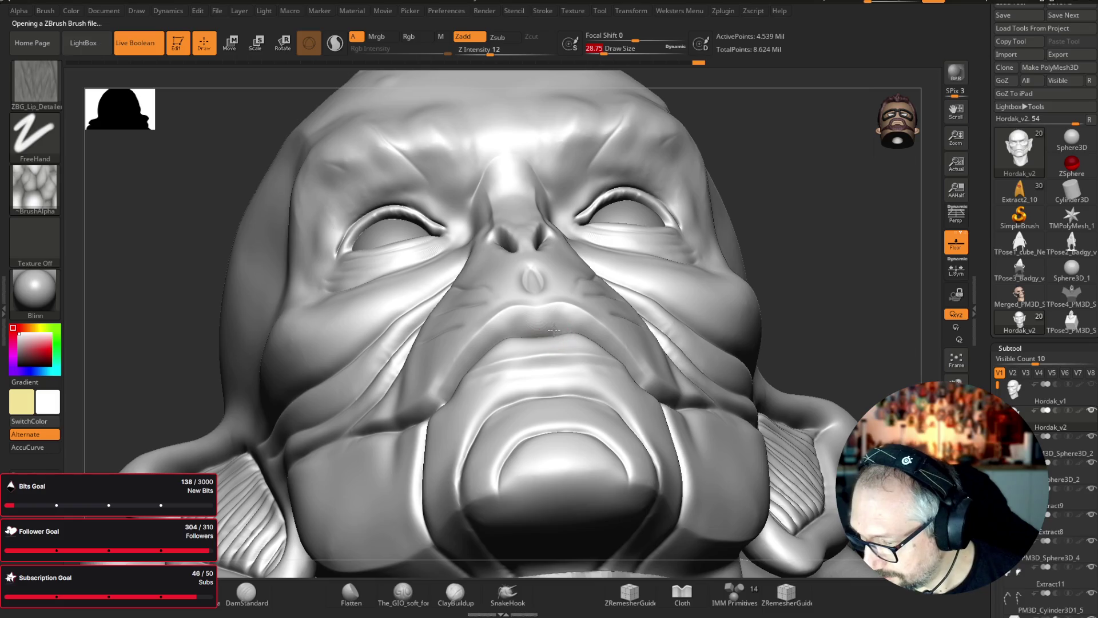
- Sculpt a deeper crease along the mouth and fine detail strokes on the upper lip
{"action": "left_click_drag", "start_coordinate": [505, 329], "coordinate": [573, 325]}
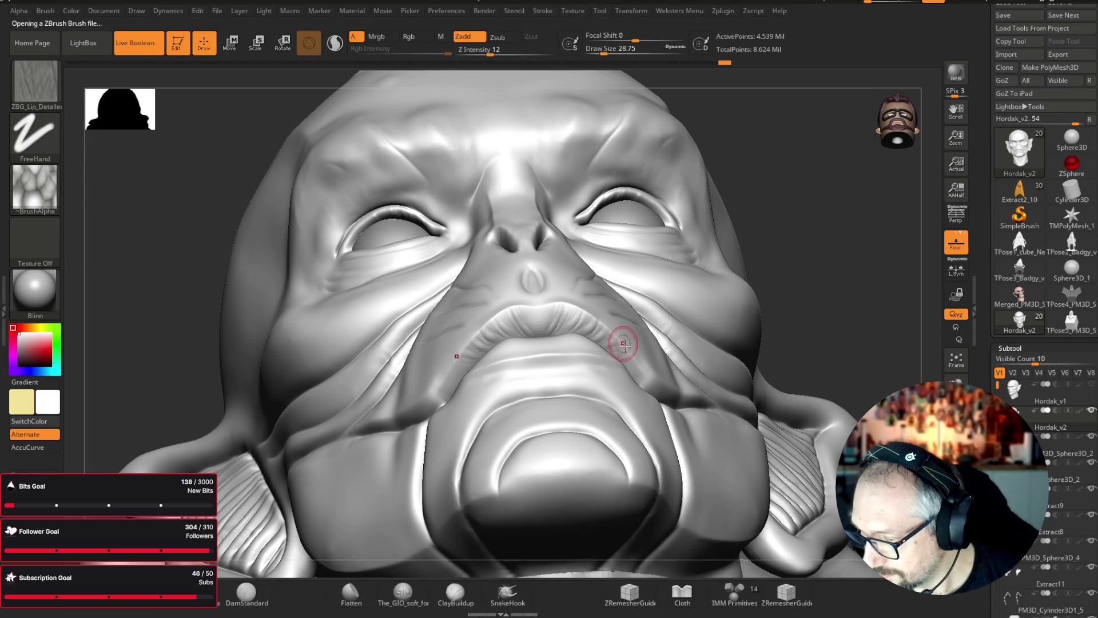
{"action": "left_click_drag", "start_coordinate": [901, 259], "coordinate": [608, 318]}
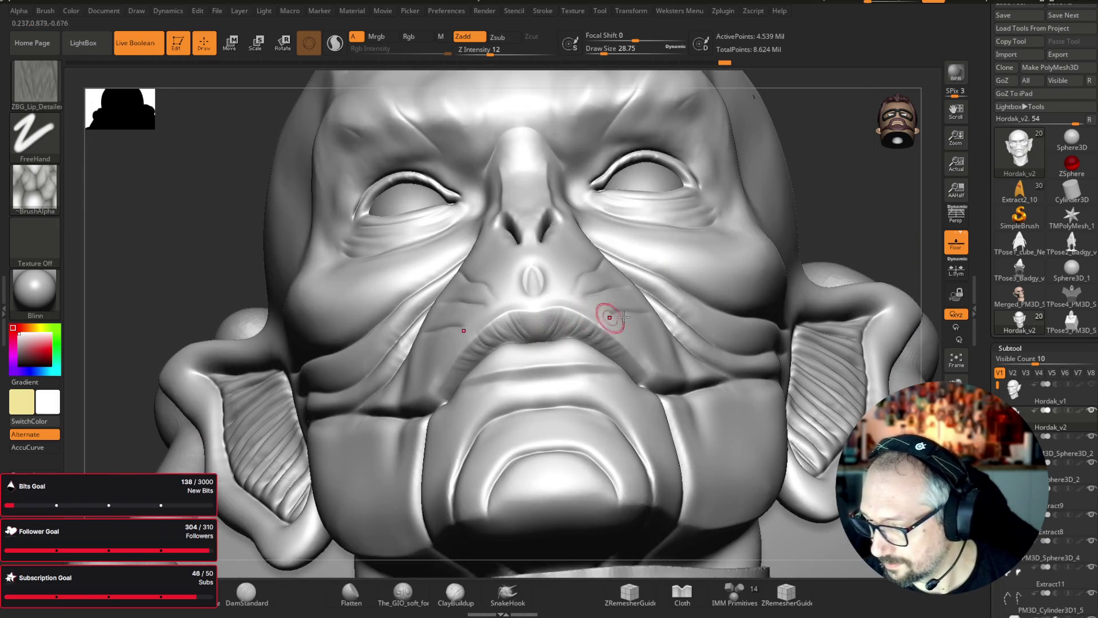
{"action": "left_click_drag", "start_coordinate": [529, 319], "coordinate": [534, 314]}
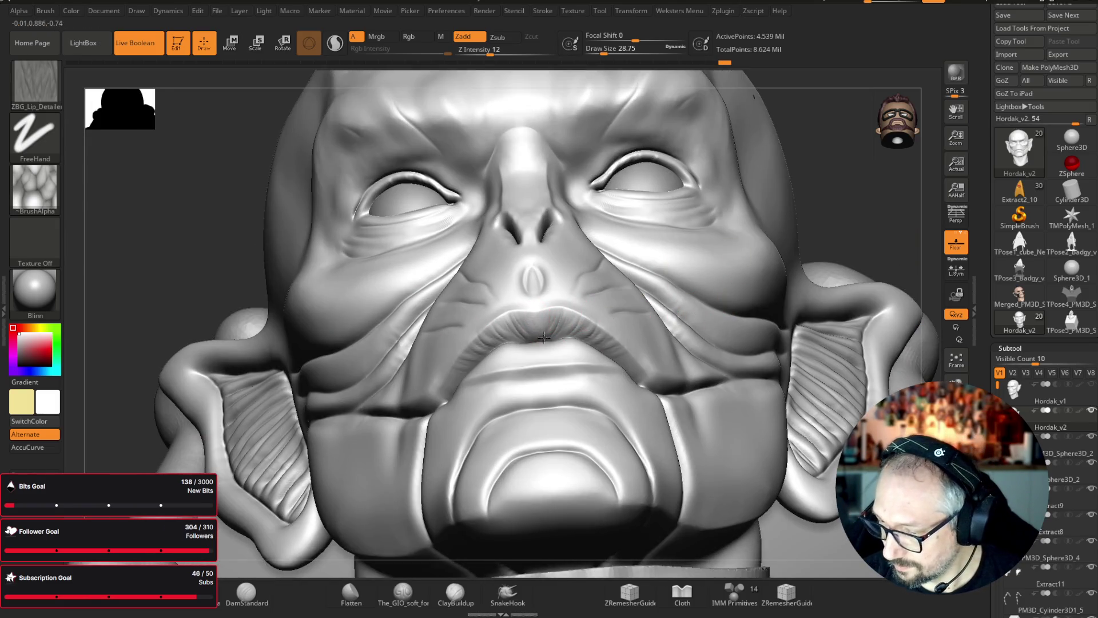
{"action": "left_click_drag", "start_coordinate": [889, 187], "coordinate": [622, 349]}
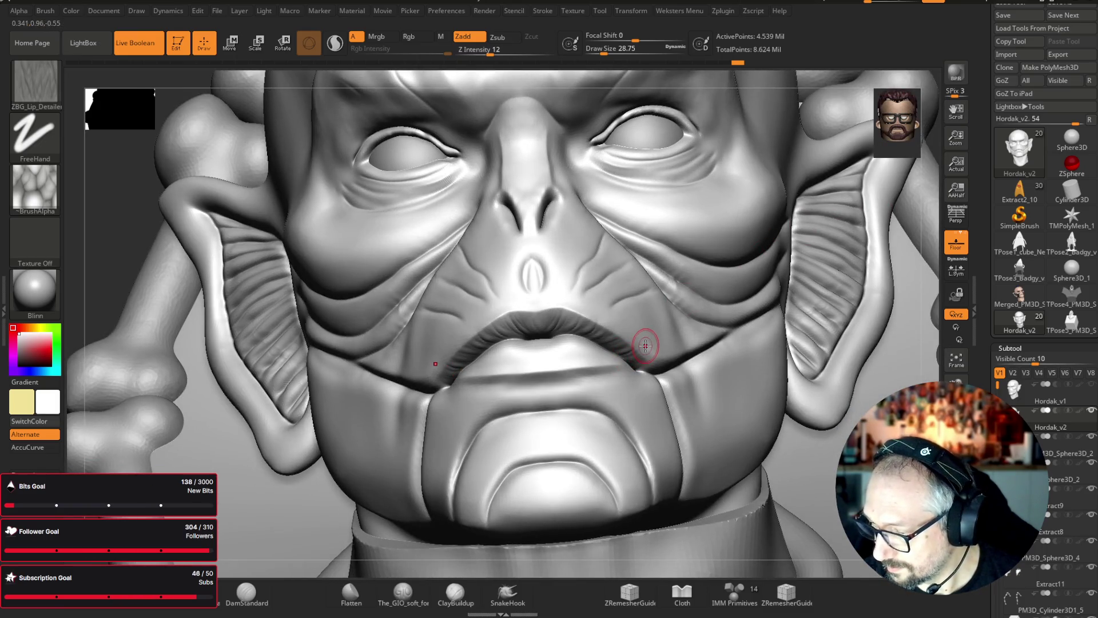
{"action": "mouse_move", "coordinate": [929, 343]}
{"action": "left_mouse_down"}
{"action": "mouse_move", "coordinate": [540, 385]}
{"action": "mouse_move", "coordinate": [569, 384]}
{"action": "left_mouse_up"}
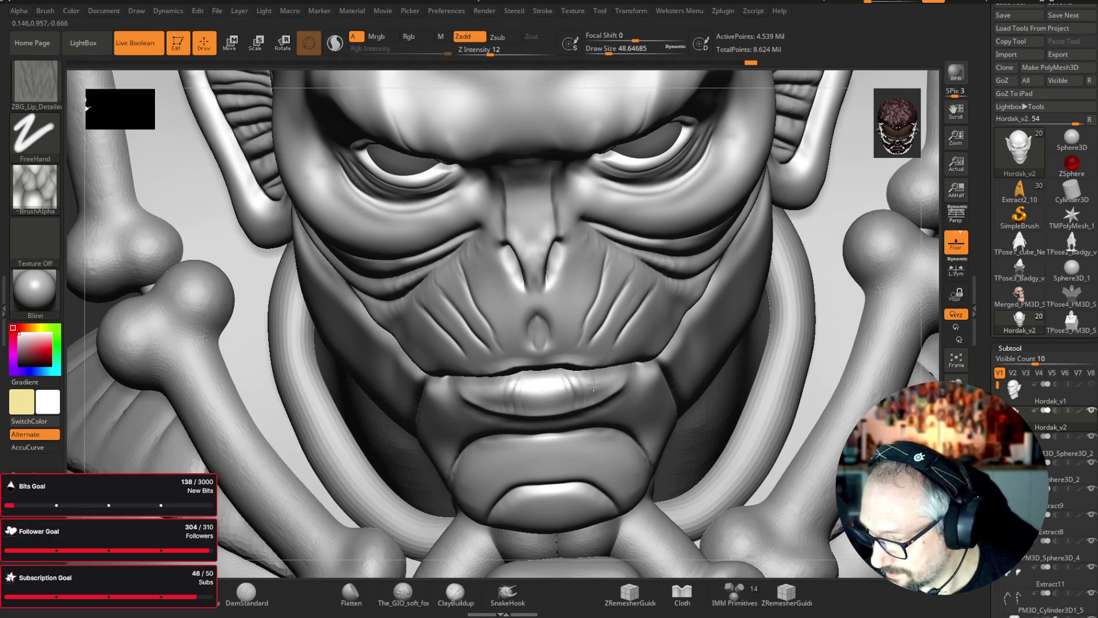
{"action": "left_click_drag", "start_coordinate": [944, 284], "coordinate": [915, 274]}
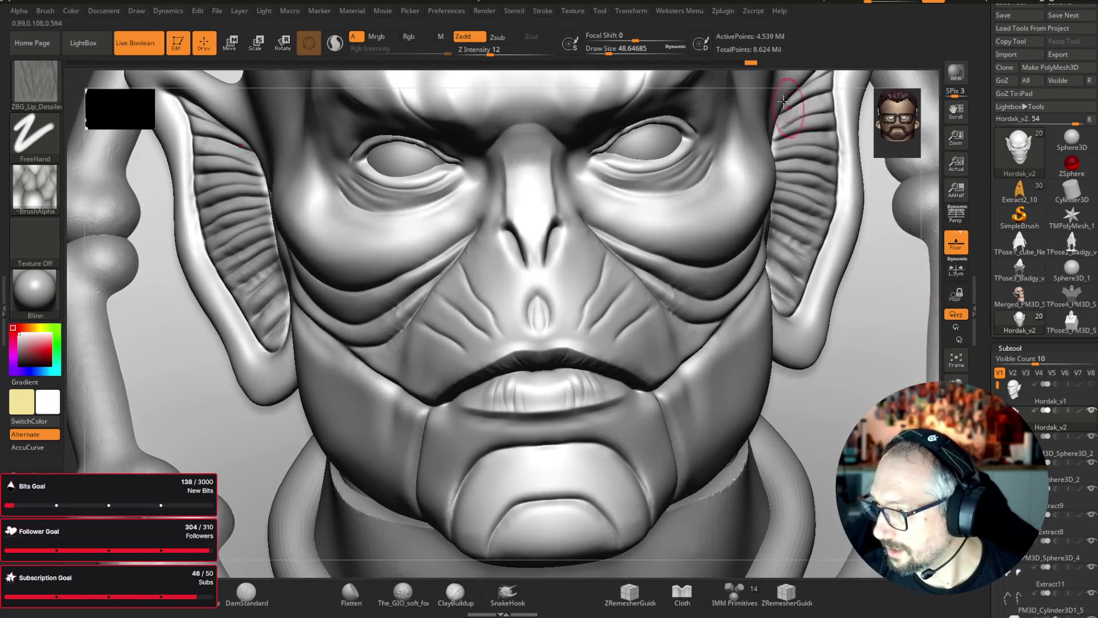
{"action": "left_click_drag", "start_coordinate": [610, 51], "coordinate": [608, 68]}
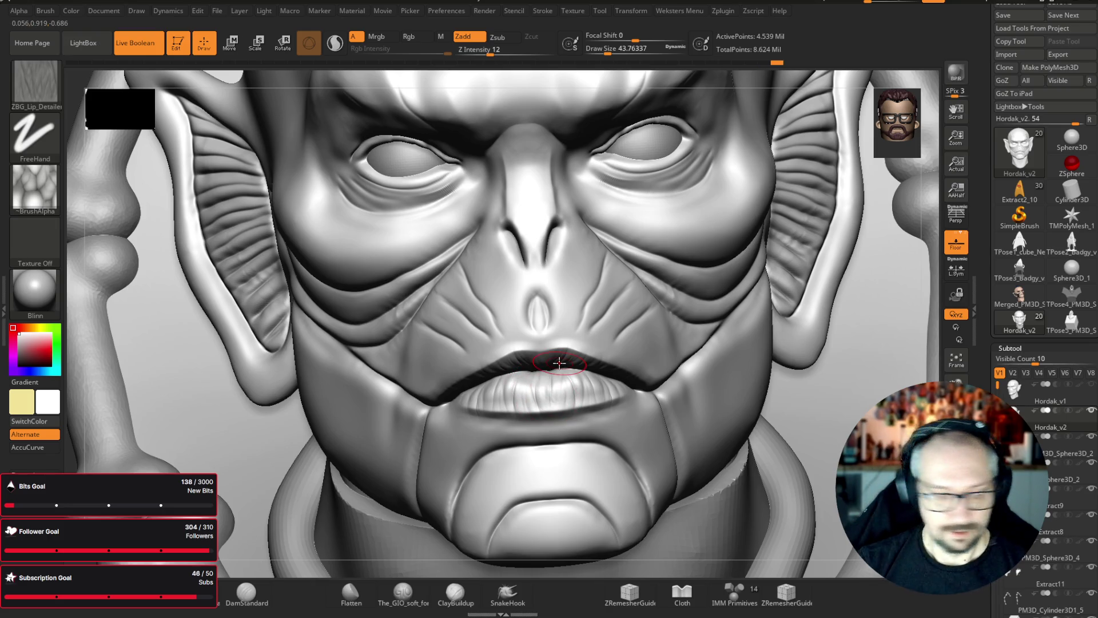
- Apply BasicMaterial to the bust and render a quick BPR preview
{"action": "key", "text": "f"}
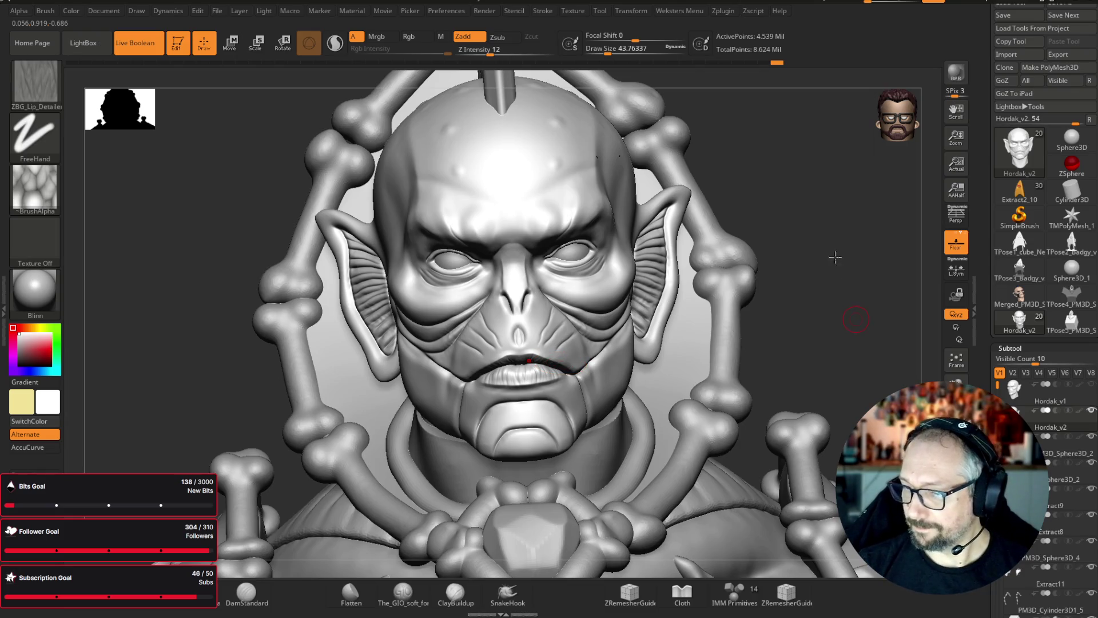
{"action": "key", "text": "f"}
{"action": "mouse_move", "coordinate": [821, 240]}
{"action": "left_mouse_down"}
{"action": "mouse_move", "coordinate": [836, 286]}
{"action": "mouse_move", "coordinate": [817, 318]}
{"action": "mouse_move", "coordinate": [802, 258]}
{"action": "mouse_move", "coordinate": [798, 276]}
{"action": "left_mouse_up"}
{"action": "left_click", "coordinate": [34, 291]}
{"action": "left_click", "coordinate": [150, 367]}
{"action": "left_click", "coordinate": [956, 64]}
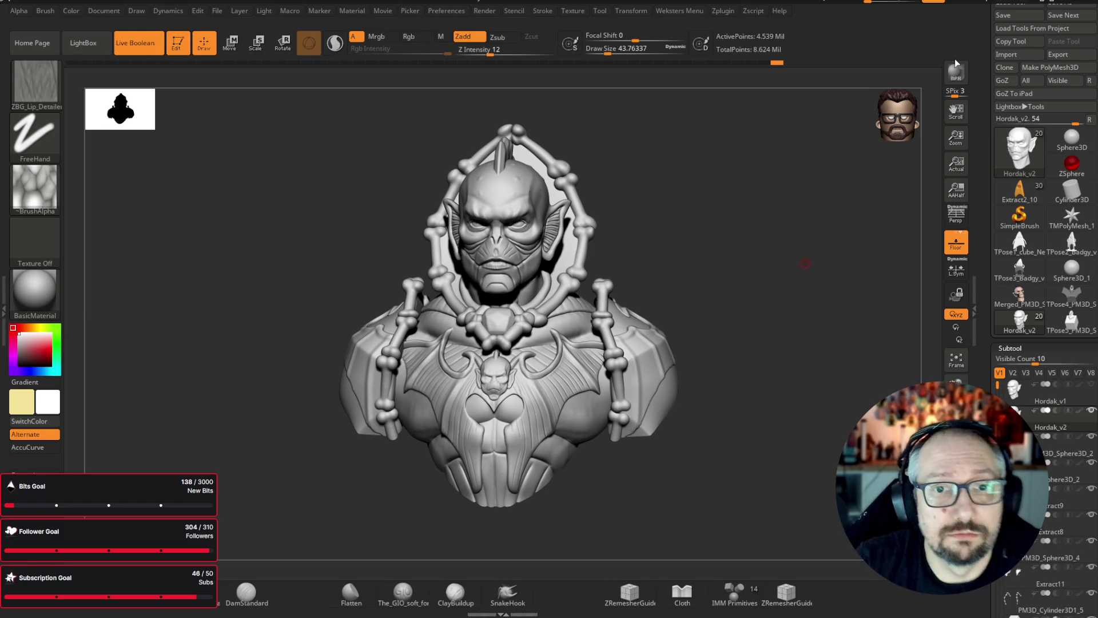
- Enlarge the brush to about 108, sculpt the cheek fold beside the mouth, and smooth it
{"action": "left_click_drag", "start_coordinate": [791, 213], "coordinate": [769, 281]}
{"action": "scroll", "coordinate": [490, 245], "scroll_direction": "up", "scroll_amount": 5}
{"action": "key", "text": "shift"}
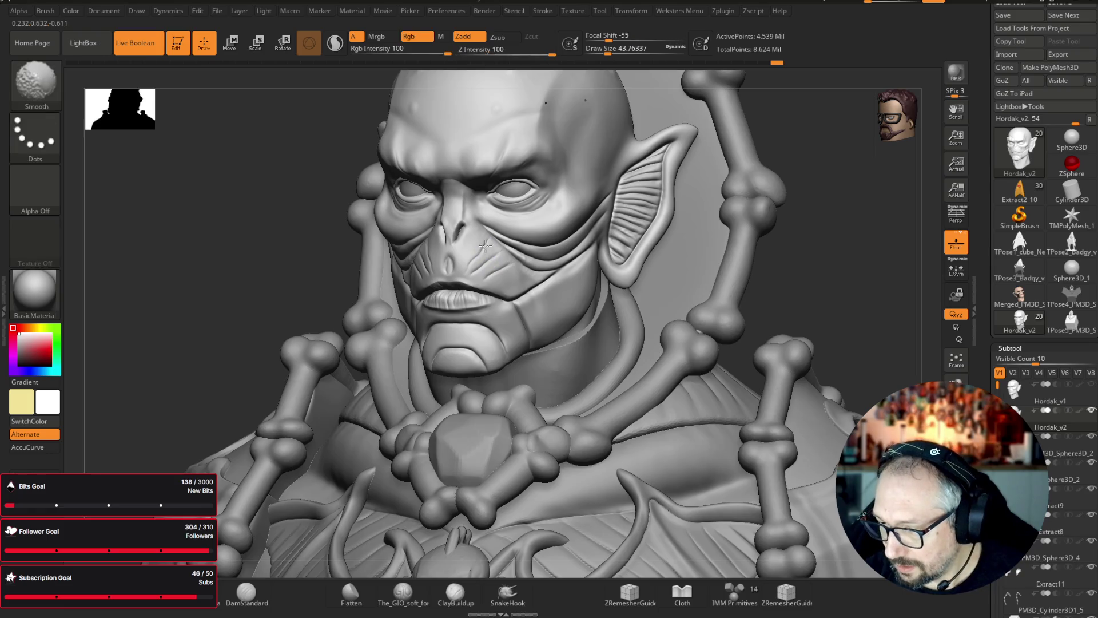
{"action": "right_click_drag", "start_coordinate": [491, 245], "coordinate": [495, 262]}
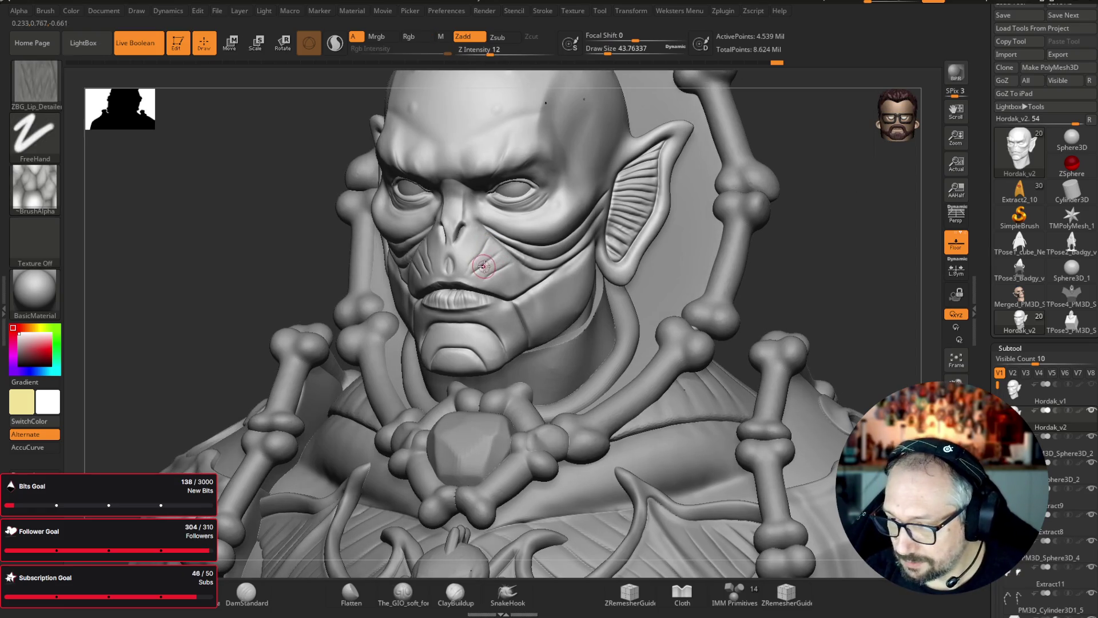
{"action": "key", "text": "shift"}
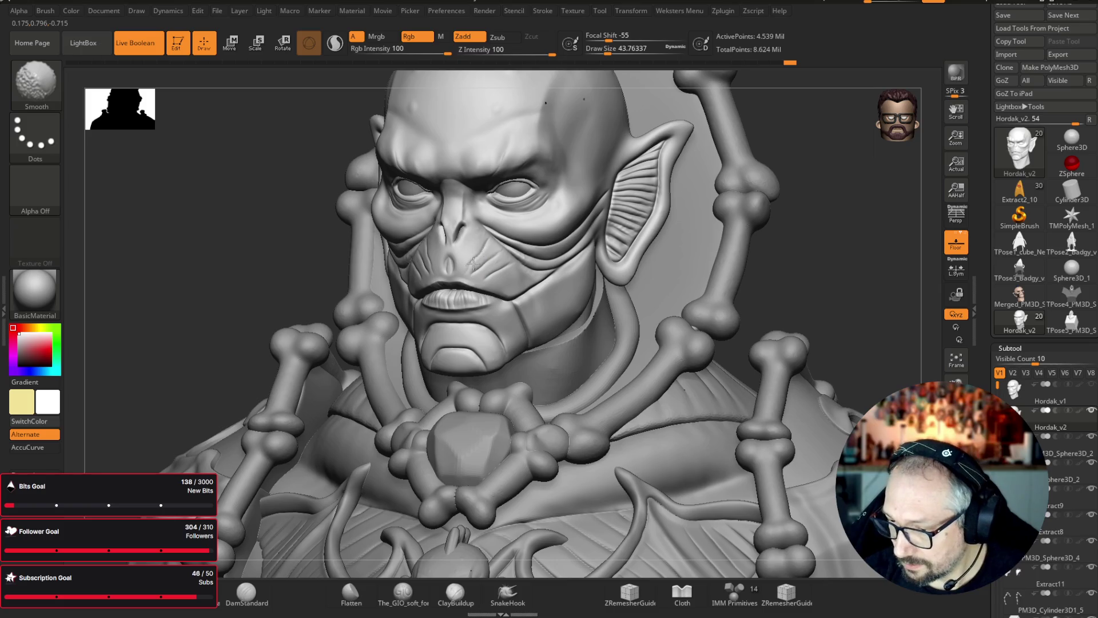
{"action": "key", "text": "bracketright"}
{"action": "key", "text": "bracketright"}
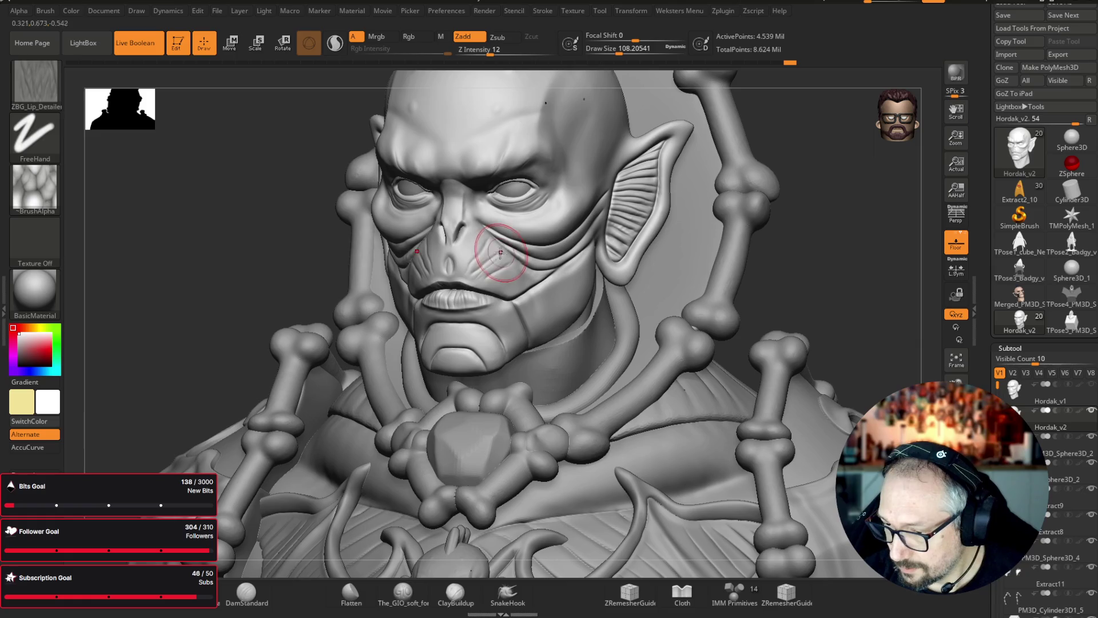
{"action": "left_click_drag", "start_coordinate": [486, 246], "coordinate": [495, 281]}
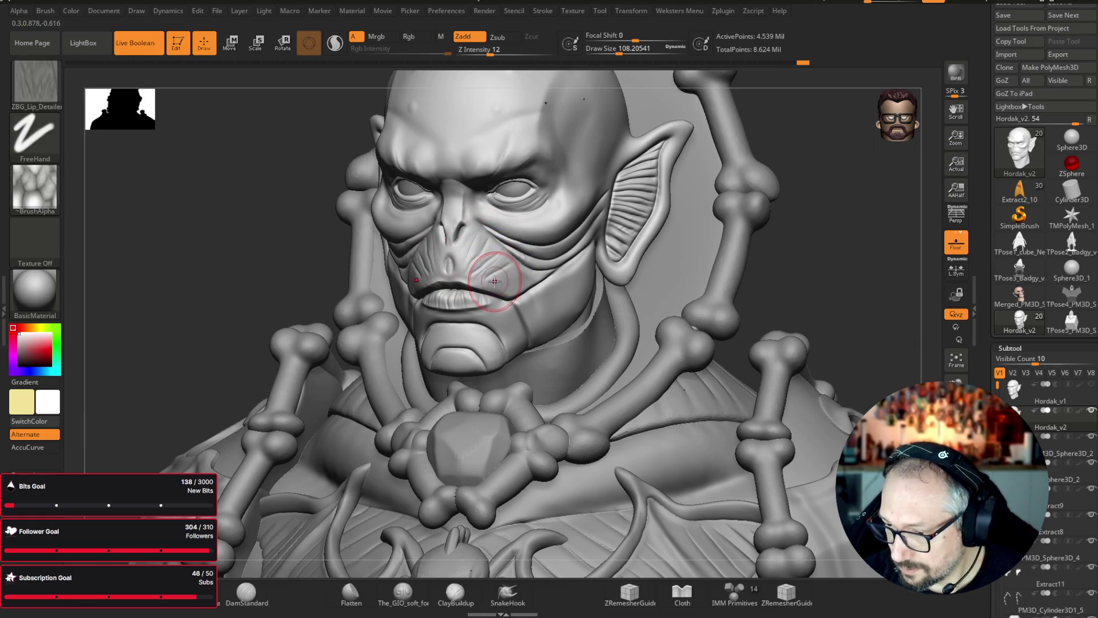
{"action": "key", "text": "shift"}
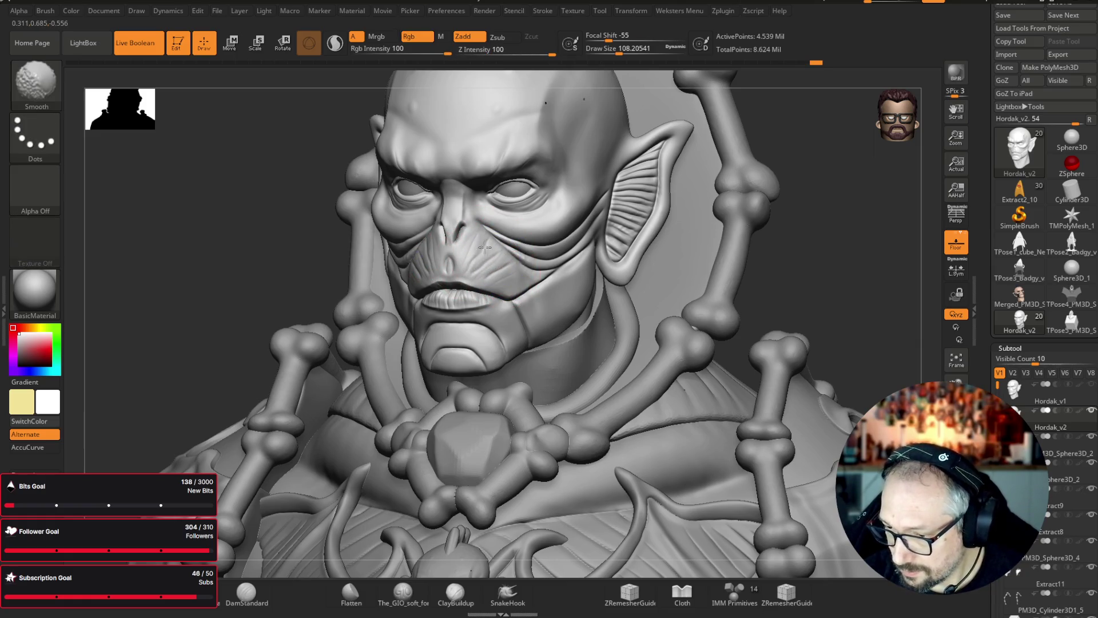
- Orbit the bust through frontal, right-ear and profile views
{"action": "mouse_move", "coordinate": [893, 223]}
{"action": "left_mouse_down"}
{"action": "mouse_move", "coordinate": [900, 218]}
{"action": "mouse_move", "coordinate": [841, 191]}
{"action": "mouse_move", "coordinate": [841, 147]}
{"action": "left_mouse_up"}
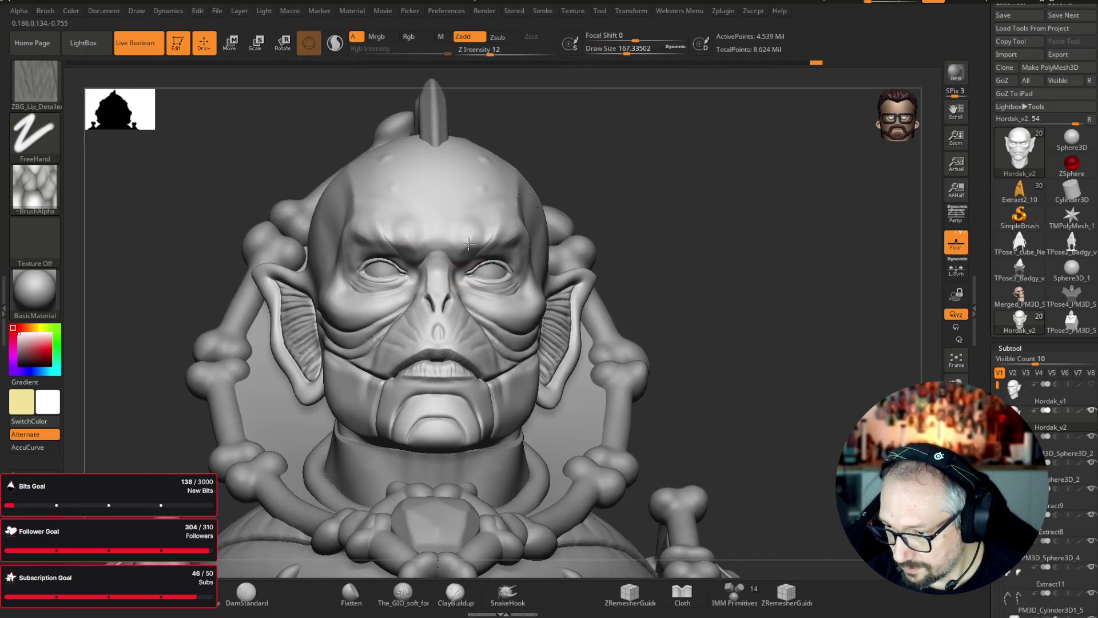
{"action": "mouse_move", "coordinate": [791, 204]}
{"action": "left_mouse_down"}
{"action": "mouse_move", "coordinate": [558, 289]}
{"action": "mouse_move", "coordinate": [527, 282]}
{"action": "mouse_move", "coordinate": [564, 282]}
{"action": "mouse_move", "coordinate": [578, 269]}
{"action": "mouse_move", "coordinate": [594, 299]}
{"action": "left_mouse_up"}
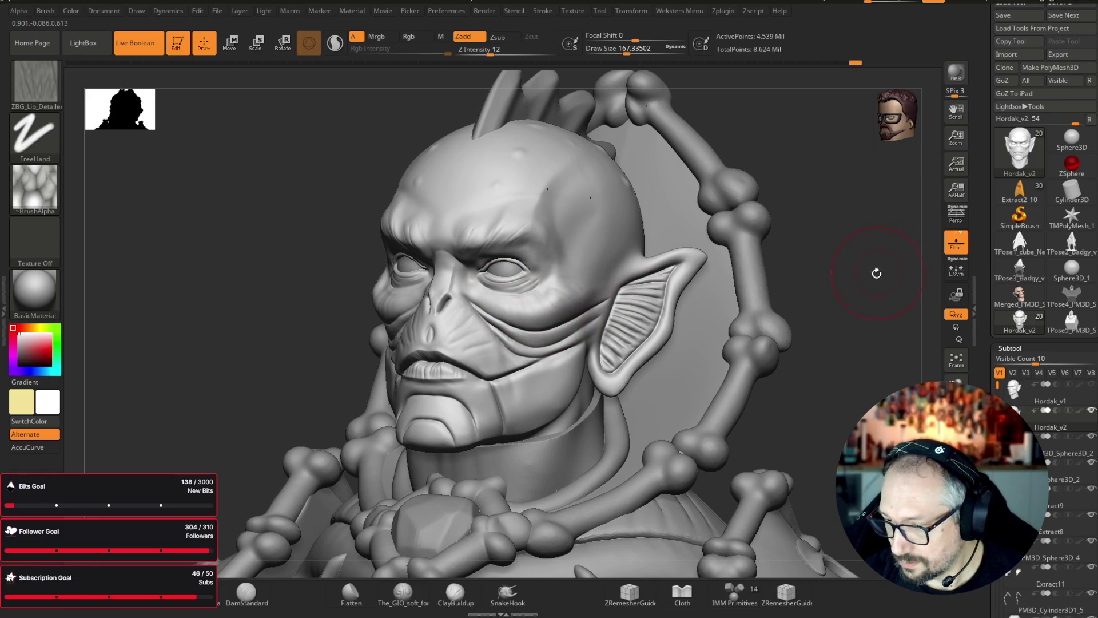
{"action": "left_click_drag", "start_coordinate": [875, 269], "coordinate": [549, 346]}
{"action": "mouse_move", "coordinate": [728, 270]}
{"action": "left_mouse_down"}
{"action": "mouse_move", "coordinate": [876, 272]}
{"action": "mouse_move", "coordinate": [880, 321]}
{"action": "mouse_move", "coordinate": [896, 339]}
{"action": "left_mouse_up"}
{"action": "mouse_move", "coordinate": [862, 285]}
{"action": "left_mouse_down"}
{"action": "mouse_move", "coordinate": [853, 257]}
{"action": "mouse_move", "coordinate": [873, 229]}
{"action": "mouse_move", "coordinate": [559, 258]}
{"action": "left_mouse_up"}
- Select the crest subtool, solo it, and subdivide it to 2.031 million points
{"action": "left_click", "coordinate": [520, 315], "text": "alt"}
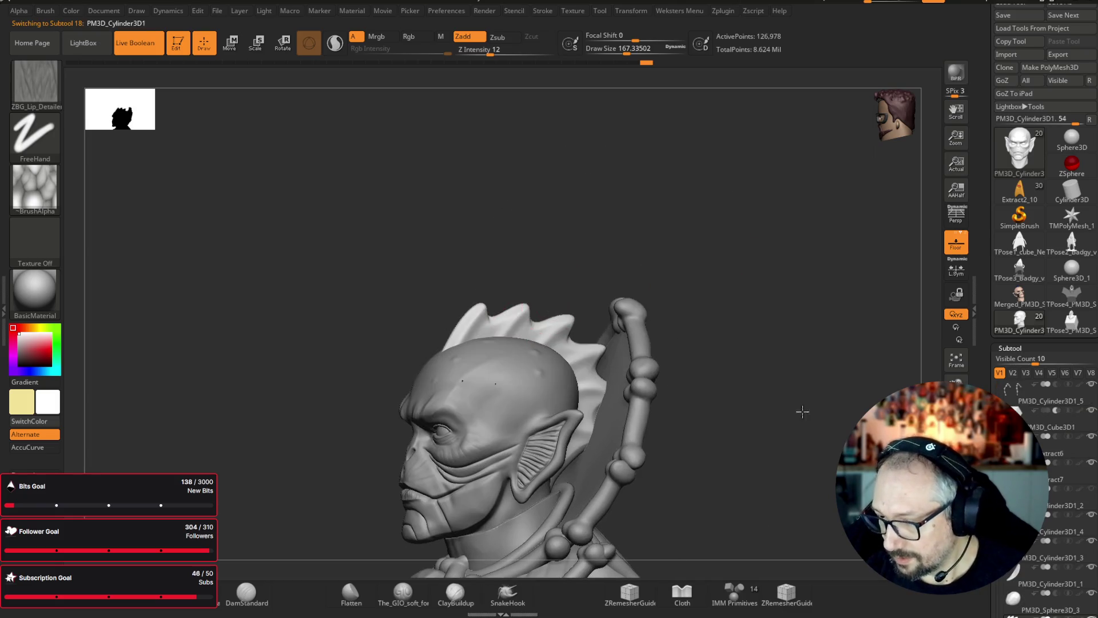
{"action": "key", "text": "f"}
{"action": "key", "text": "ctrl+d"}
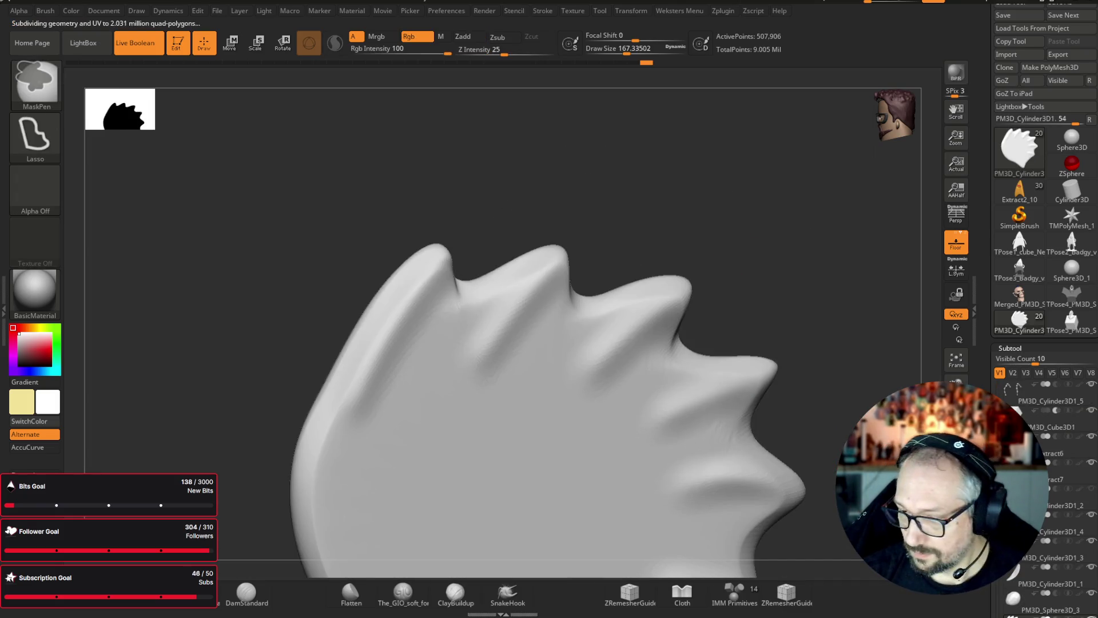
- Carve fanned diagonal grooves across the left, middle and right crest fins
{"action": "left_click_drag", "start_coordinate": [379, 387], "coordinate": [332, 458]}
{"action": "left_click_drag", "start_coordinate": [366, 412], "coordinate": [478, 286]}
{"action": "left_click_drag", "start_coordinate": [434, 394], "coordinate": [515, 274]}
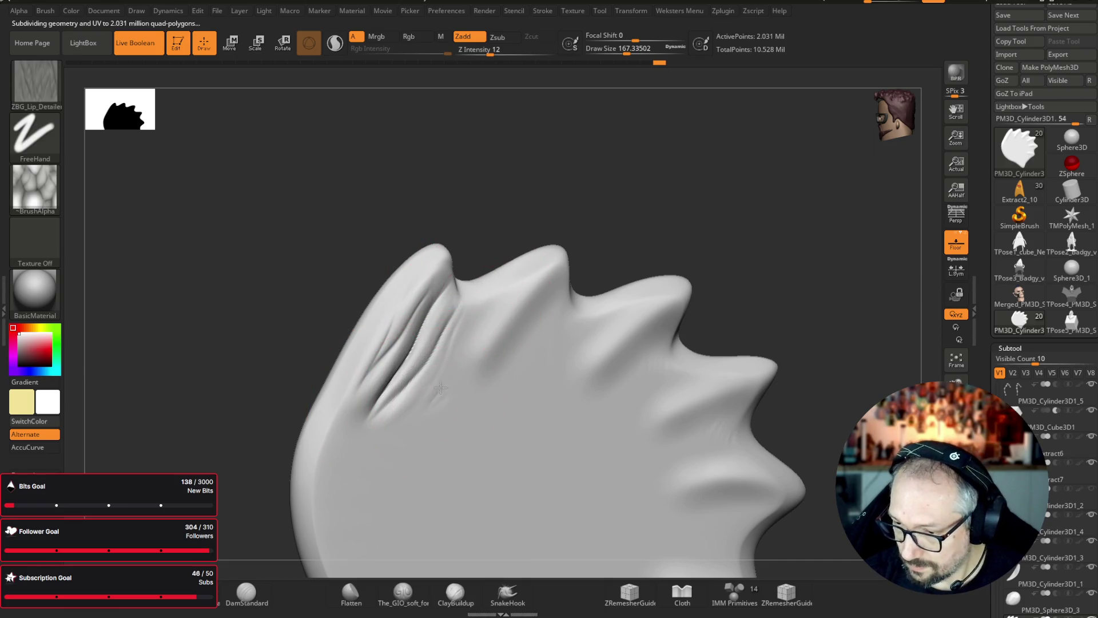
{"action": "left_click_drag", "start_coordinate": [458, 400], "coordinate": [549, 280]}
{"action": "left_click_drag", "start_coordinate": [492, 395], "coordinate": [566, 286]}
{"action": "left_click_drag", "start_coordinate": [526, 422], "coordinate": [644, 286]}
{"action": "left_click_drag", "start_coordinate": [583, 435], "coordinate": [680, 286]}
{"action": "left_click_drag", "start_coordinate": [600, 453], "coordinate": [726, 404]}
{"action": "left_click_drag", "start_coordinate": [812, 298], "coordinate": [784, 248]}
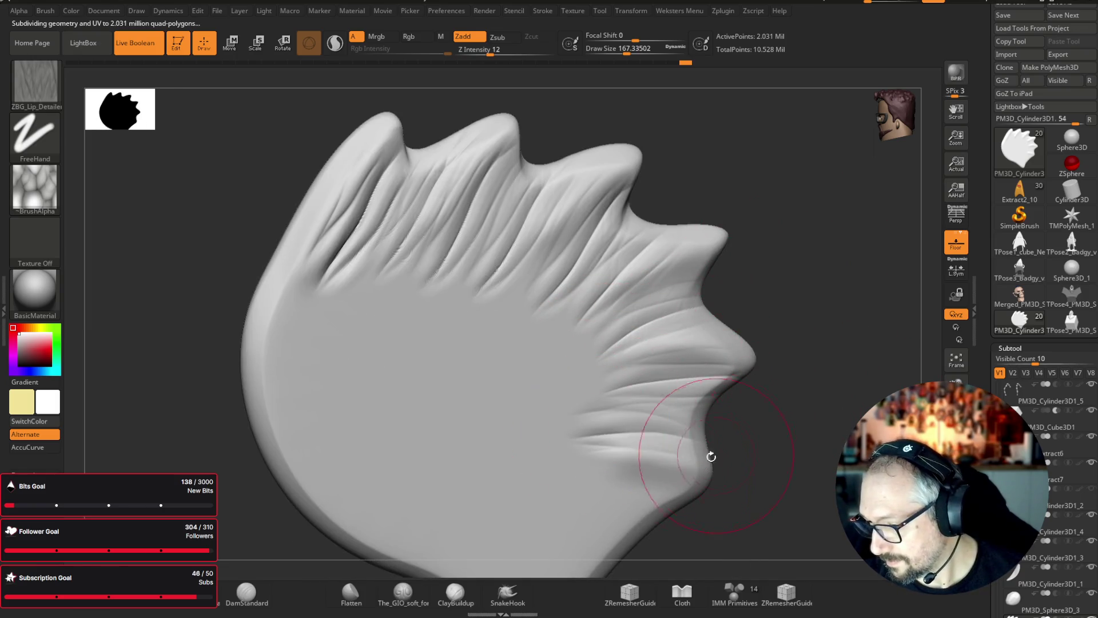
{"action": "left_click_drag", "start_coordinate": [719, 490], "coordinate": [752, 323]}
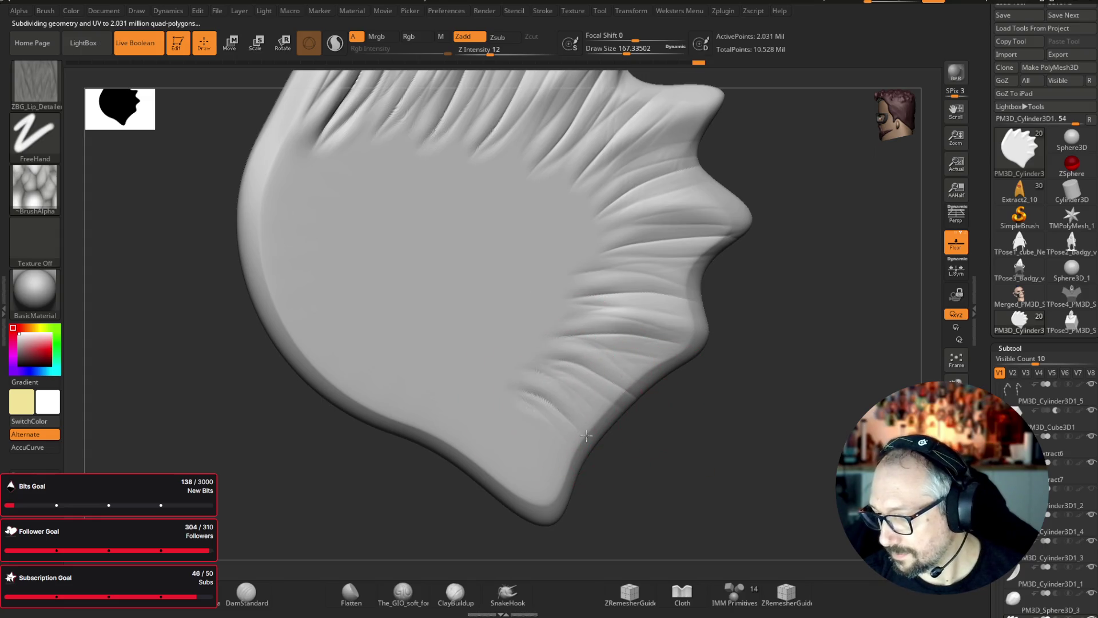
- Turn Solo off and frame the whole bust facing front
{"action": "key", "text": "alt+s"}
{"action": "key", "text": "f"}
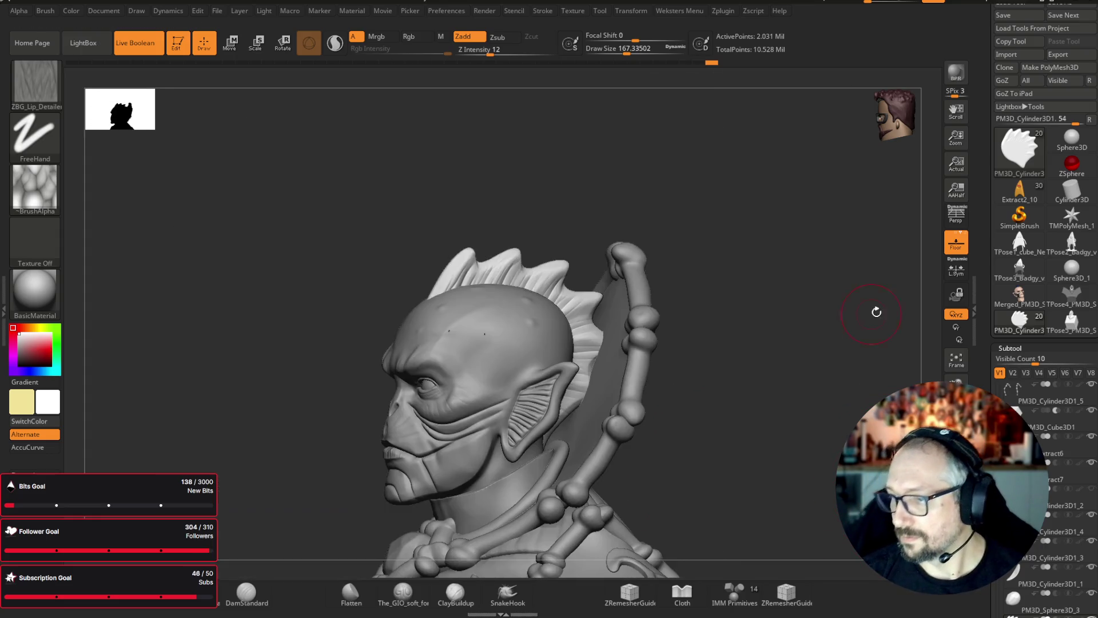
{"action": "mouse_move", "coordinate": [880, 362]}
{"action": "left_mouse_down"}
{"action": "mouse_move", "coordinate": [800, 401]}
{"action": "mouse_move", "coordinate": [791, 262]}
{"action": "mouse_move", "coordinate": [843, 154]}
{"action": "mouse_move", "coordinate": [779, 309]}
{"action": "mouse_move", "coordinate": [730, 330]}
{"action": "left_mouse_up"}
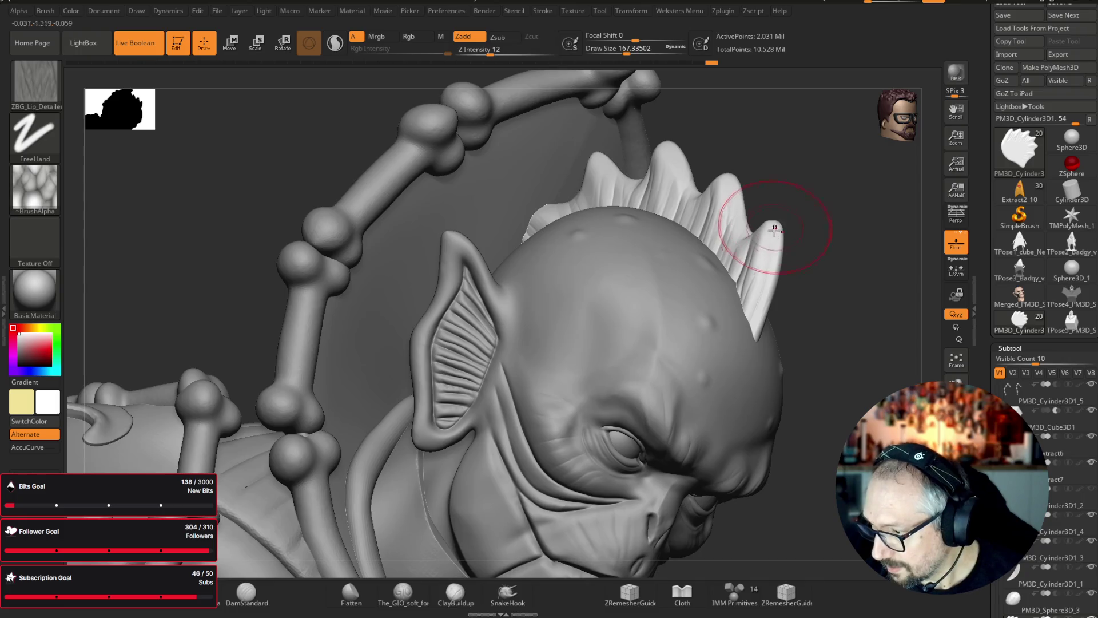
{"action": "key", "text": "f"}
{"action": "left_click_drag", "start_coordinate": [834, 155], "coordinate": [820, 147], "text": "shift"}
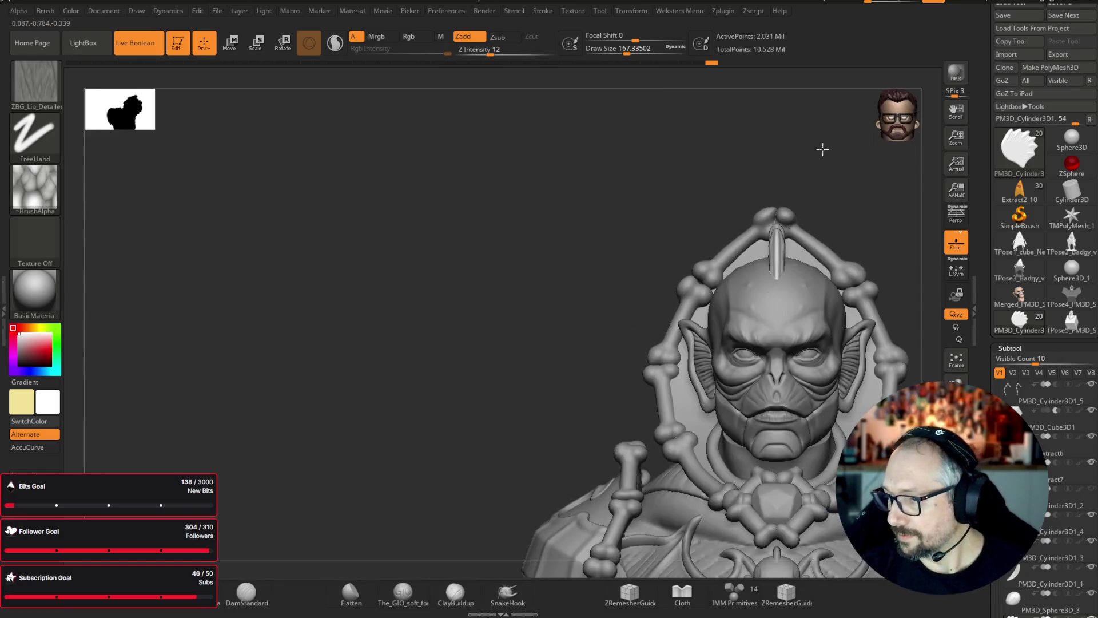
- Preview the bust in the Blinn material
{"action": "left_click_drag", "start_coordinate": [383, 319], "coordinate": [255, 294], "text": "alt"}
{"action": "left_click_drag", "start_coordinate": [318, 462], "coordinate": [274, 456]}
{"action": "mouse_move", "coordinate": [377, 424]}
{"action": "left_mouse_down"}
{"action": "mouse_move", "coordinate": [343, 441]}
{"action": "mouse_move", "coordinate": [358, 412]}
{"action": "mouse_move", "coordinate": [229, 299]}
{"action": "left_mouse_up"}
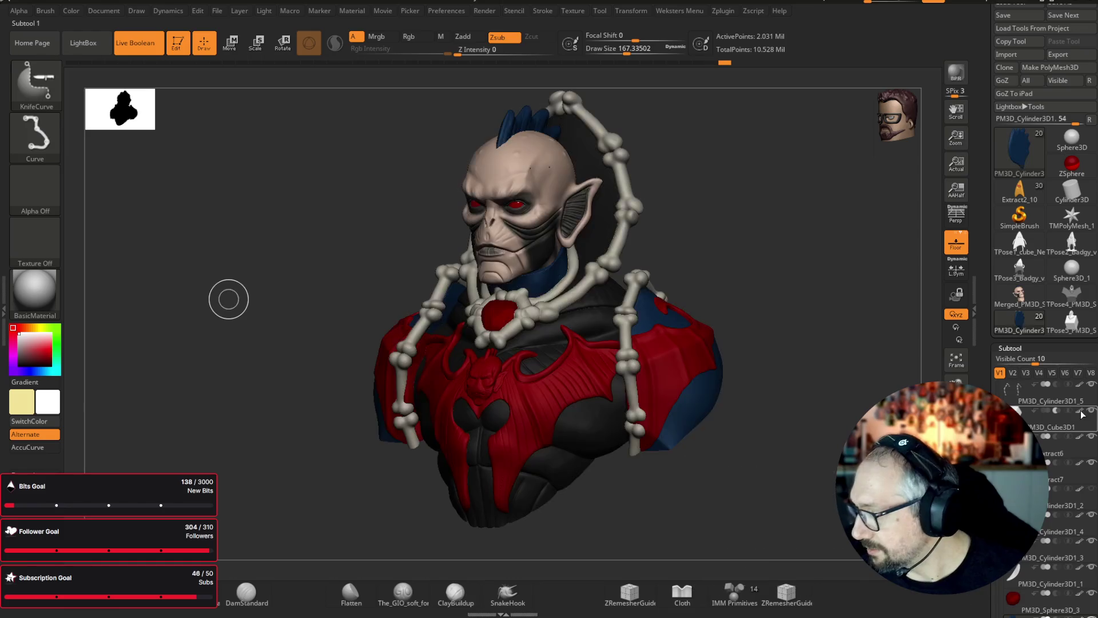
{"action": "left_click_drag", "start_coordinate": [805, 191], "coordinate": [766, 193]}
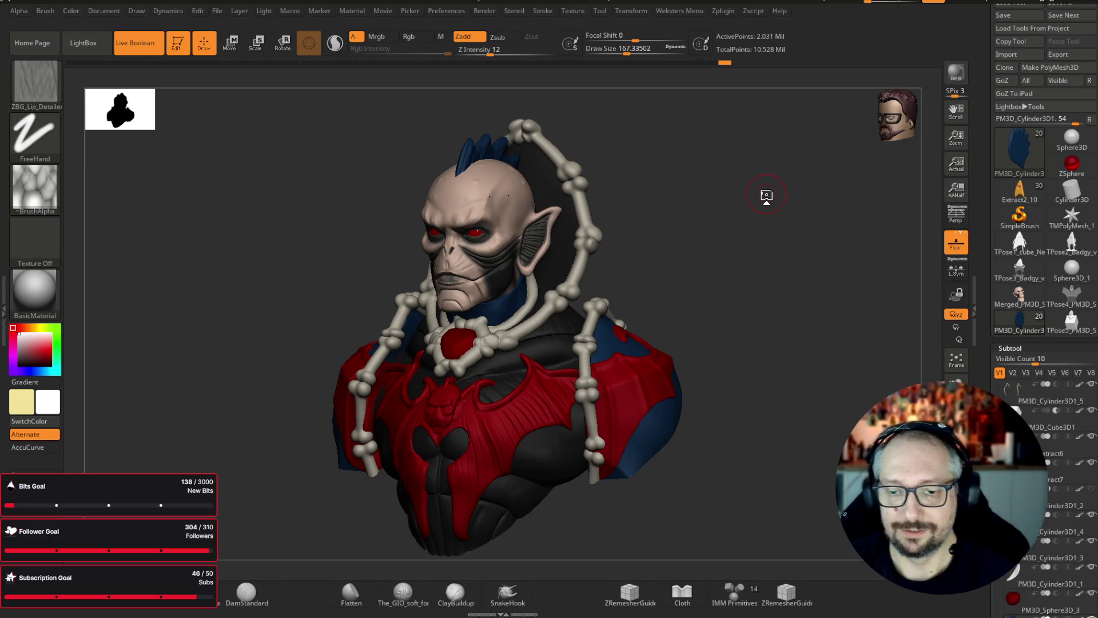
{"action": "left_click", "coordinate": [35, 293]}
{"action": "left_click", "coordinate": [312, 366]}
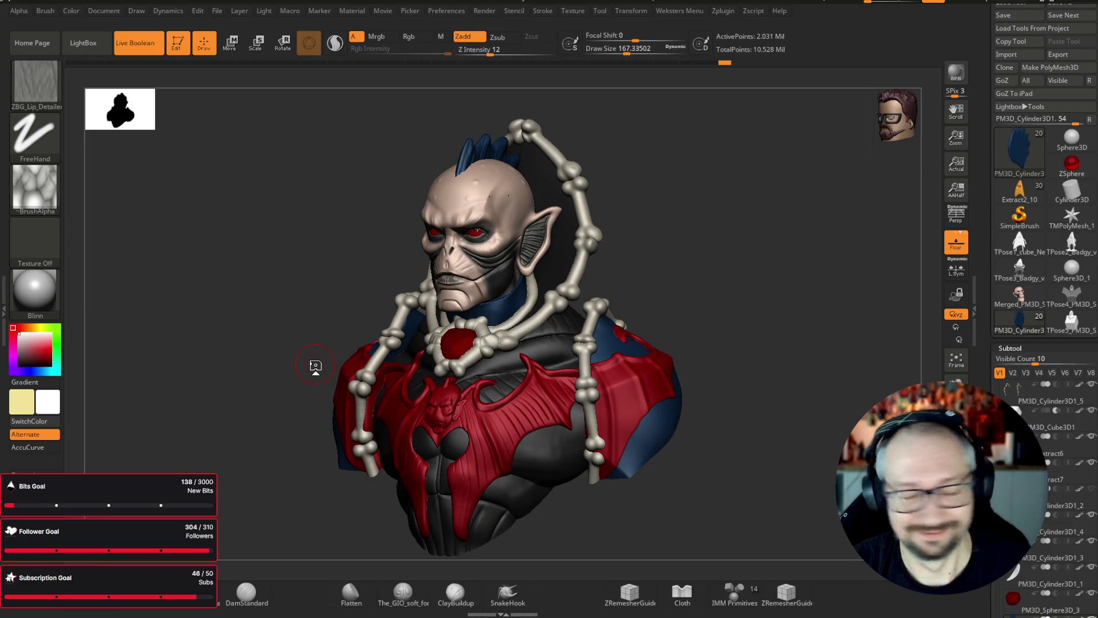
- Select the egg-shaped hood lining subtool PM3D_Cylinder3D1_1 and frame it alone
{"action": "mouse_move", "coordinate": [714, 283]}
{"action": "left_mouse_down"}
{"action": "mouse_move", "coordinate": [748, 284]}
{"action": "mouse_move", "coordinate": [844, 325]}
{"action": "mouse_move", "coordinate": [728, 278]}
{"action": "left_mouse_up"}
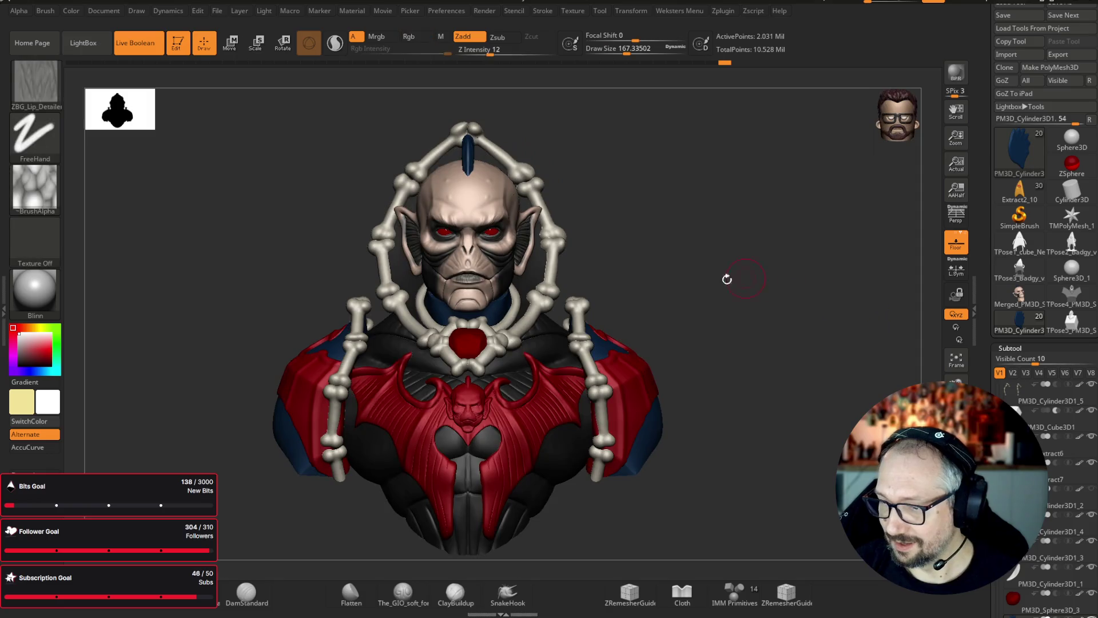
{"action": "left_click", "coordinate": [558, 270], "text": "alt"}
{"action": "left_click_drag", "start_coordinate": [846, 435], "coordinate": [762, 347]}
{"action": "key", "text": "ctrl"}
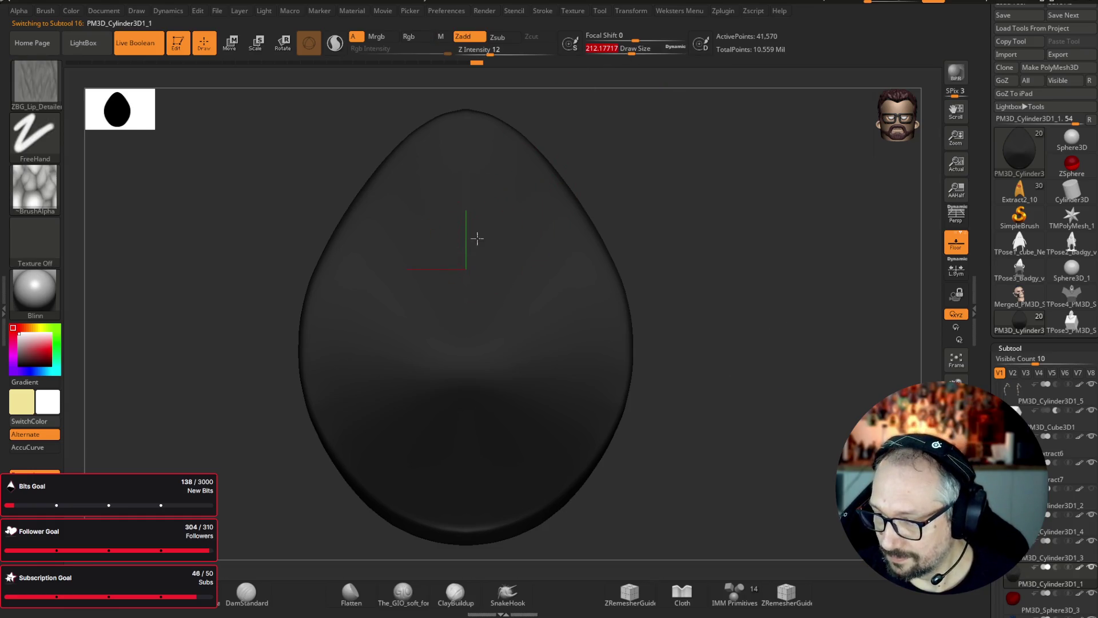
- Subdivide the egg-shaped hood lining to 2.66 million polygons and turn it to view its top
{"action": "key", "text": "ctrl+d"}
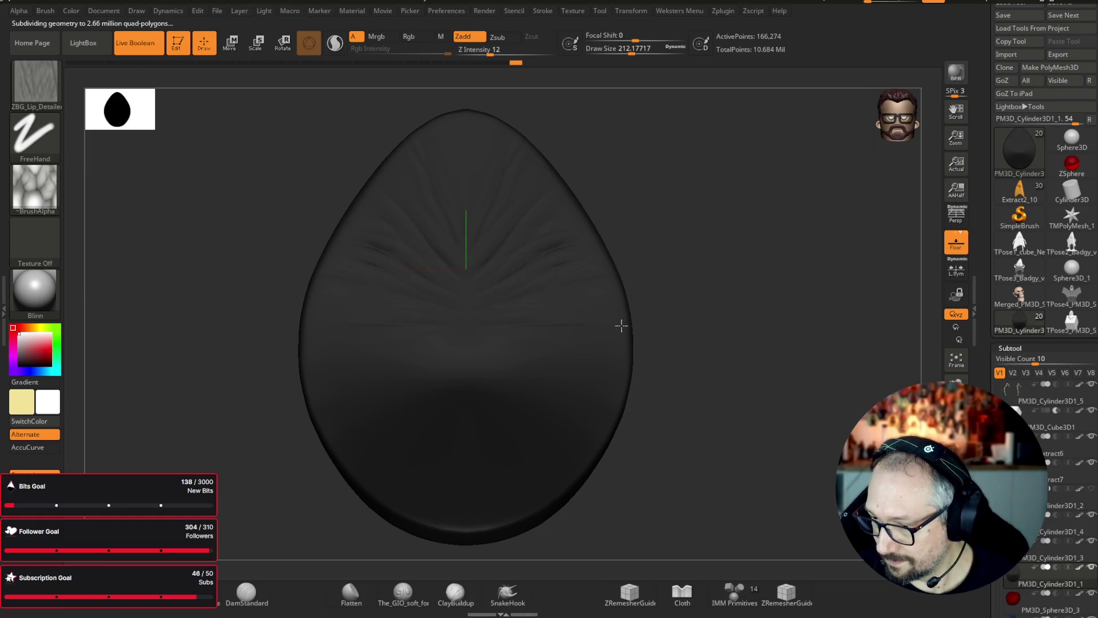
{"action": "left_click_drag", "start_coordinate": [663, 308], "coordinate": [594, 232], "text": "alt"}
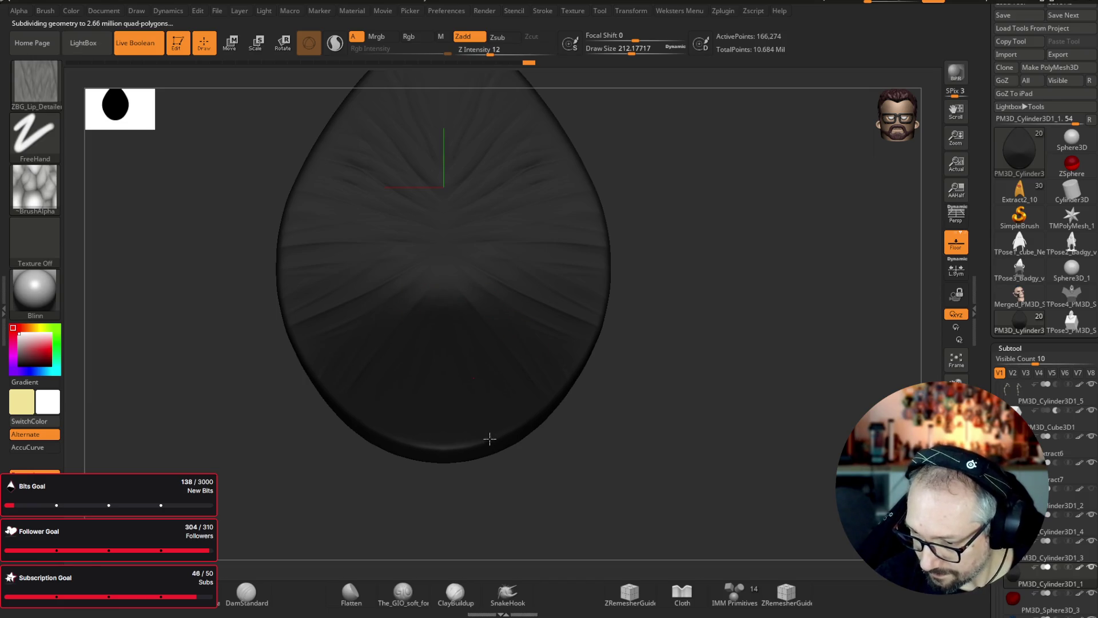
{"action": "mouse_move", "coordinate": [790, 324]}
{"action": "left_mouse_down"}
{"action": "mouse_move", "coordinate": [797, 294]}
{"action": "mouse_move", "coordinate": [797, 358]}
{"action": "mouse_move", "coordinate": [801, 330]}
{"action": "mouse_move", "coordinate": [809, 372]}
{"action": "mouse_move", "coordinate": [807, 343]}
{"action": "left_mouse_up"}
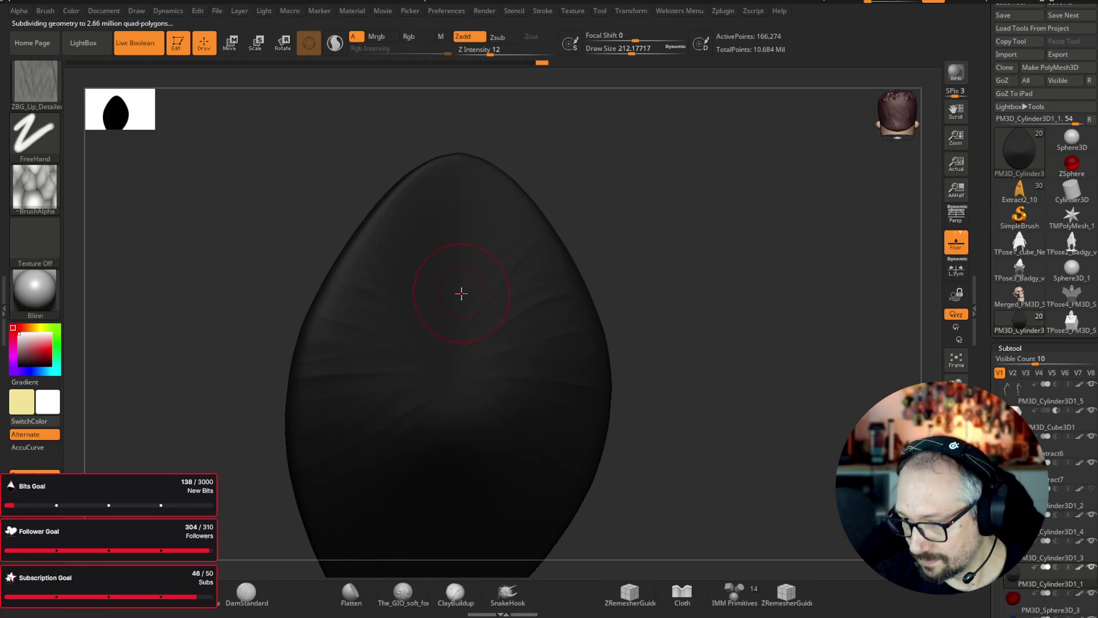
{"action": "mouse_move", "coordinate": [705, 173]}
{"action": "left_mouse_down"}
{"action": "mouse_move", "coordinate": [591, 204]}
{"action": "mouse_move", "coordinate": [678, 191]}
{"action": "left_mouse_up"}
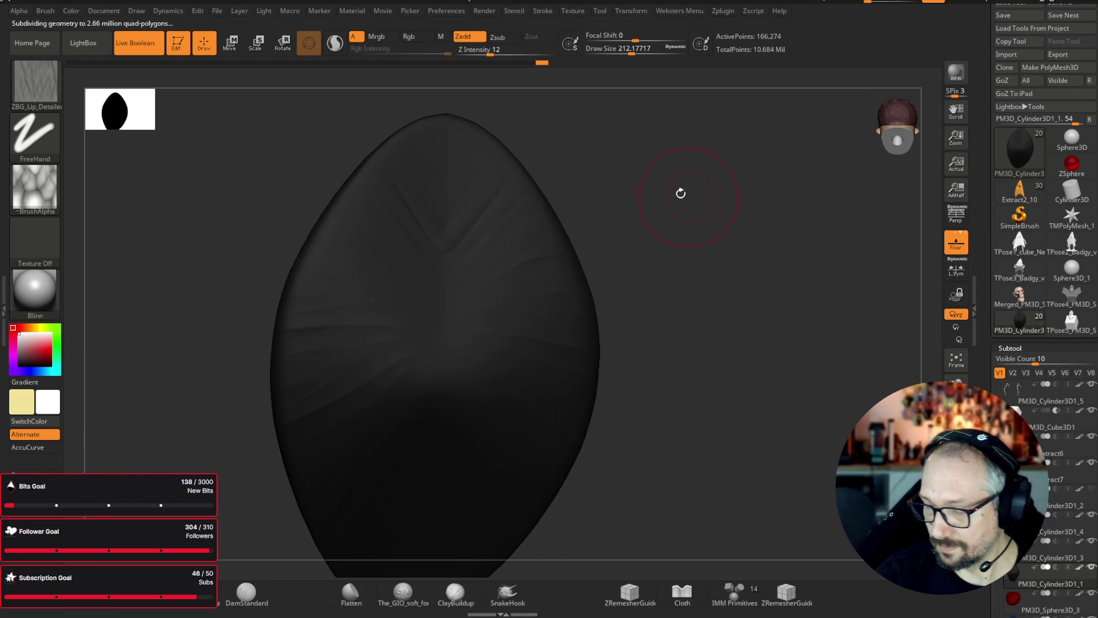
- Sculpt mirrored creases and wrinkles across the egg's upper folds and middle
{"action": "mouse_move", "coordinate": [504, 238]}
{"action": "left_mouse_down"}
{"action": "mouse_move", "coordinate": [469, 163]}
{"action": "mouse_move", "coordinate": [716, 213]}
{"action": "left_mouse_up"}
{"action": "key", "text": "ctrl"}
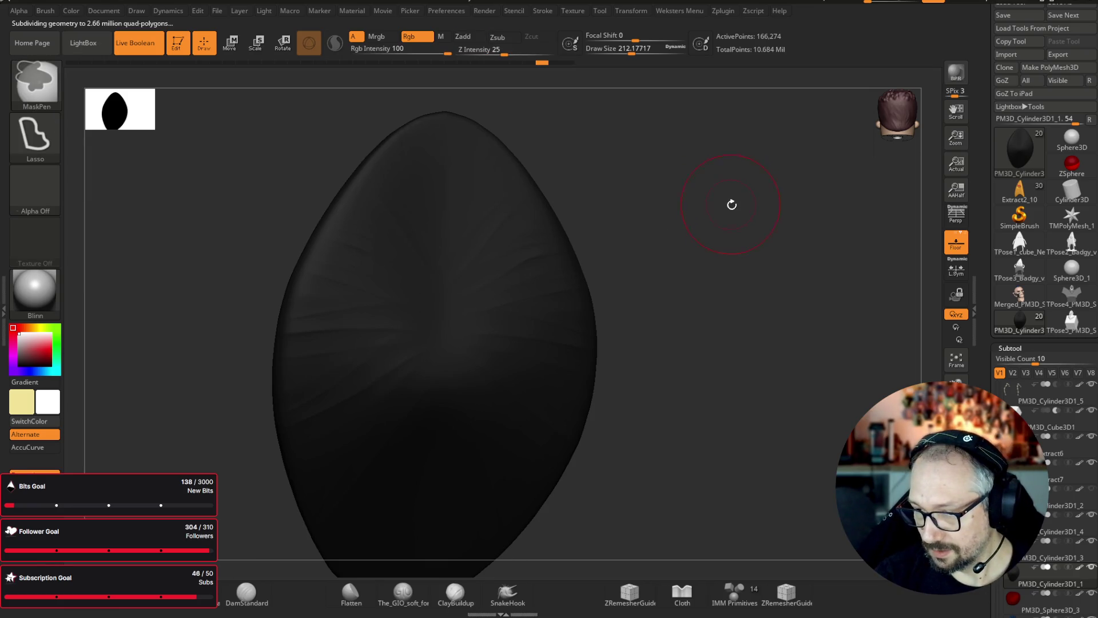
{"action": "left_click_drag", "start_coordinate": [731, 204], "coordinate": [652, 170]}
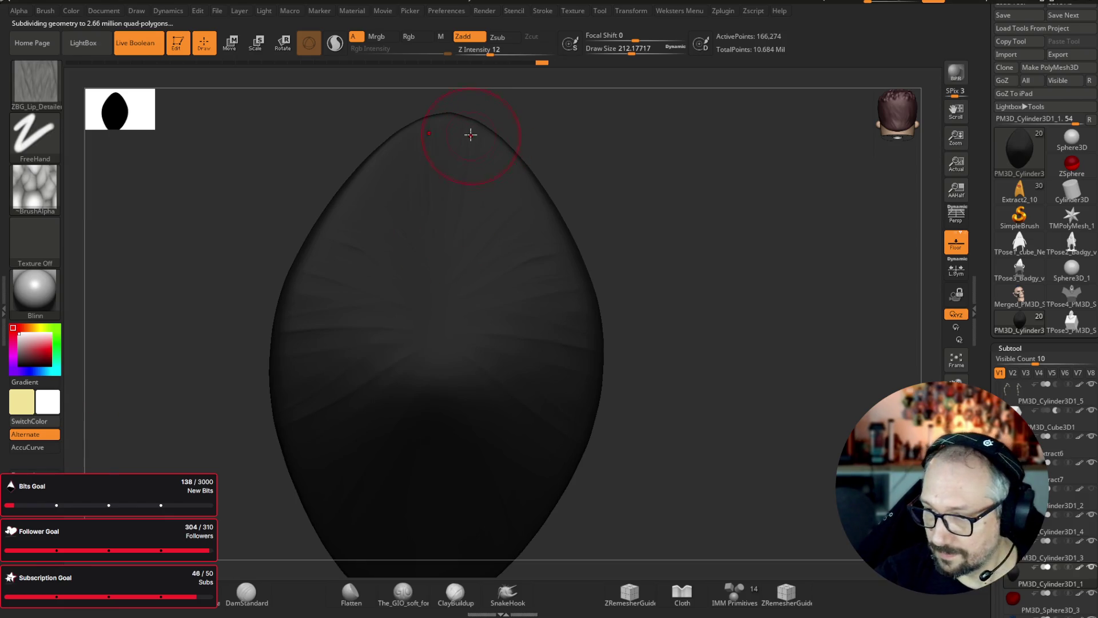
{"action": "mouse_move", "coordinate": [469, 170]}
{"action": "left_mouse_down"}
{"action": "mouse_move", "coordinate": [466, 212]}
{"action": "mouse_move", "coordinate": [497, 180]}
{"action": "left_mouse_up"}
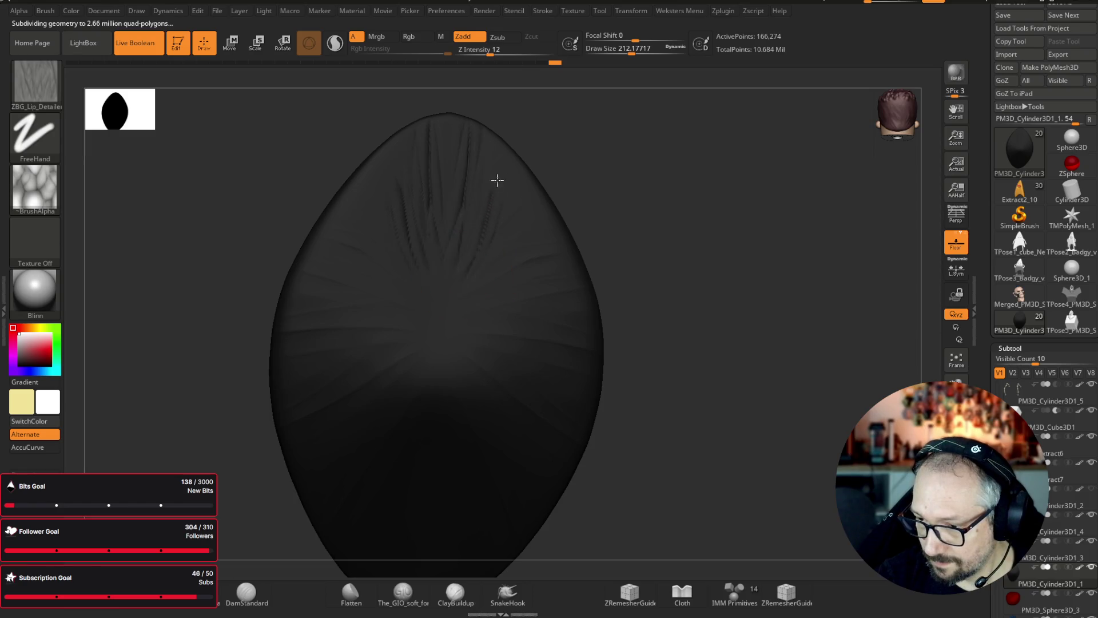
{"action": "mouse_move", "coordinate": [495, 272]}
{"action": "left_mouse_down"}
{"action": "mouse_move", "coordinate": [507, 238]}
{"action": "mouse_move", "coordinate": [478, 318]}
{"action": "mouse_move", "coordinate": [599, 294]}
{"action": "left_mouse_up"}
{"action": "left_click_drag", "start_coordinate": [471, 355], "coordinate": [555, 368]}
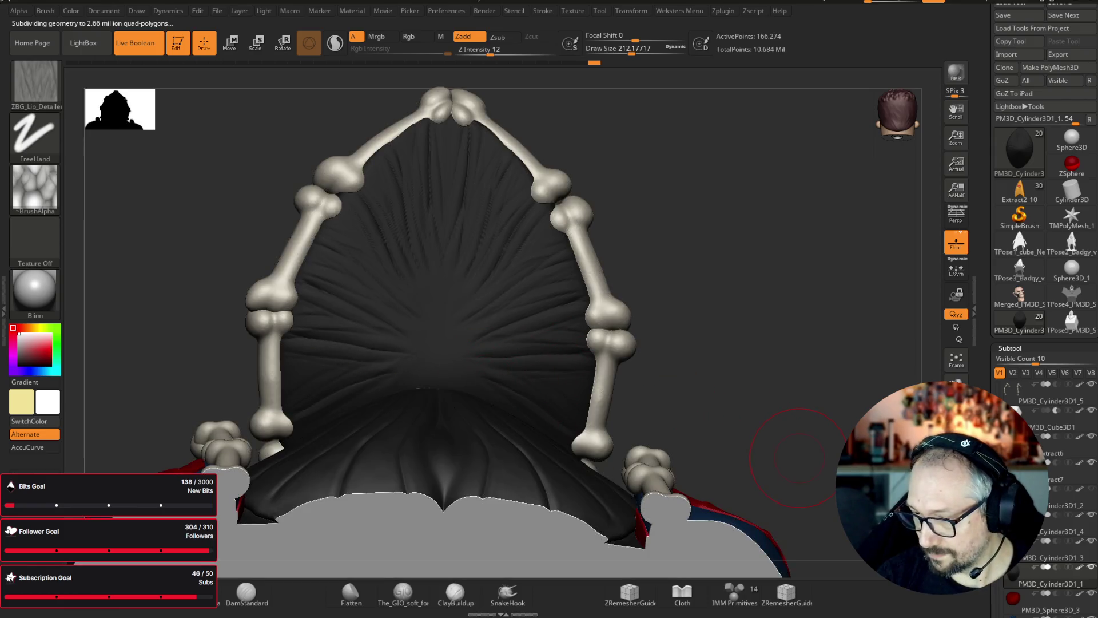
{"action": "mouse_move", "coordinate": [601, 302]}
{"action": "left_mouse_down"}
{"action": "mouse_move", "coordinate": [841, 412]}
{"action": "mouse_move", "coordinate": [829, 385]}
{"action": "mouse_move", "coordinate": [809, 382]}
{"action": "mouse_move", "coordinate": [808, 353]}
{"action": "left_mouse_up"}
{"action": "key", "text": "ctrl"}
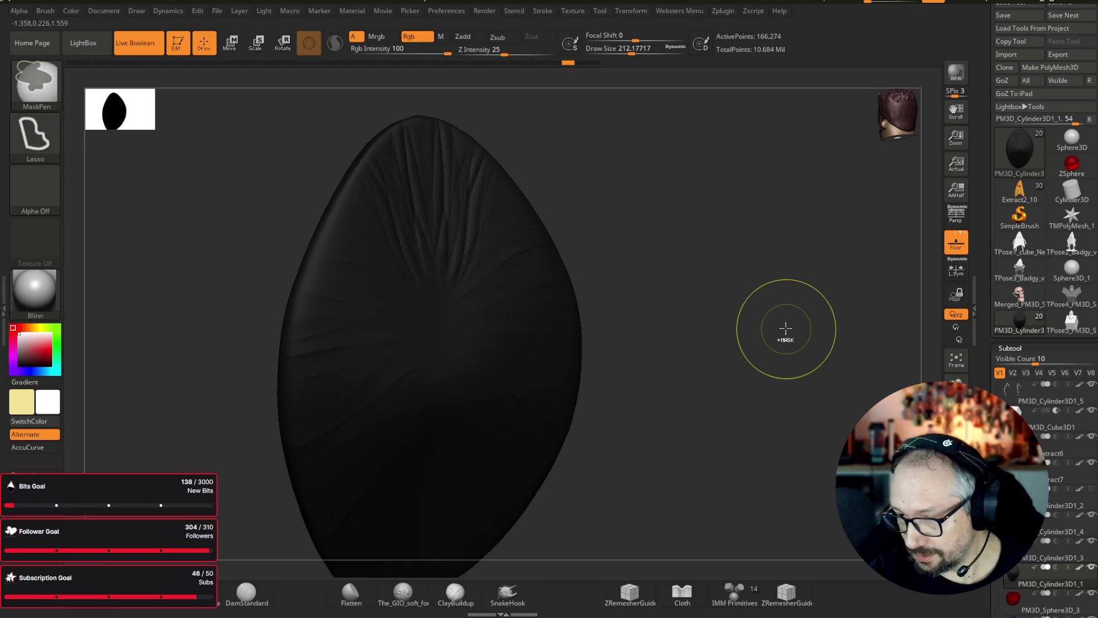
{"action": "mouse_move", "coordinate": [786, 327]}
{"action": "left_mouse_down"}
{"action": "mouse_move", "coordinate": [780, 294]}
{"action": "mouse_move", "coordinate": [696, 368]}
{"action": "left_mouse_up"}
{"action": "scroll", "coordinate": [779, 293], "scroll_direction": "up", "scroll_amount": 3}
- Carve a mirrored V-shaped groove, a horizontal groove and a vertical centre groove into the egg
{"action": "left_click_drag", "start_coordinate": [431, 358], "coordinate": [513, 229]}
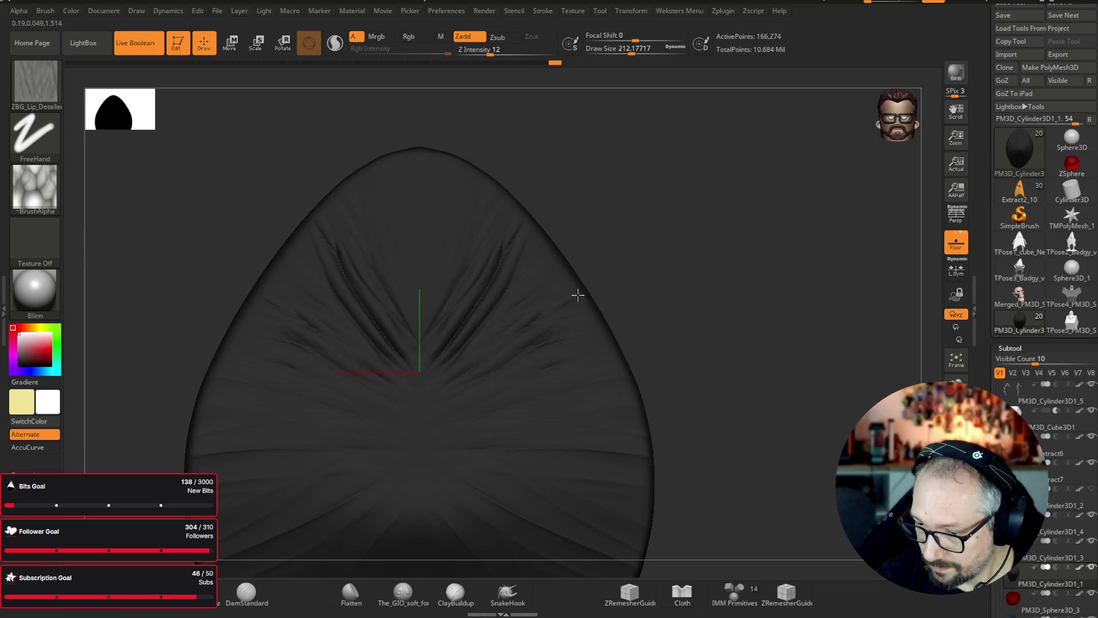
{"action": "left_click_drag", "start_coordinate": [631, 340], "coordinate": [691, 164]}
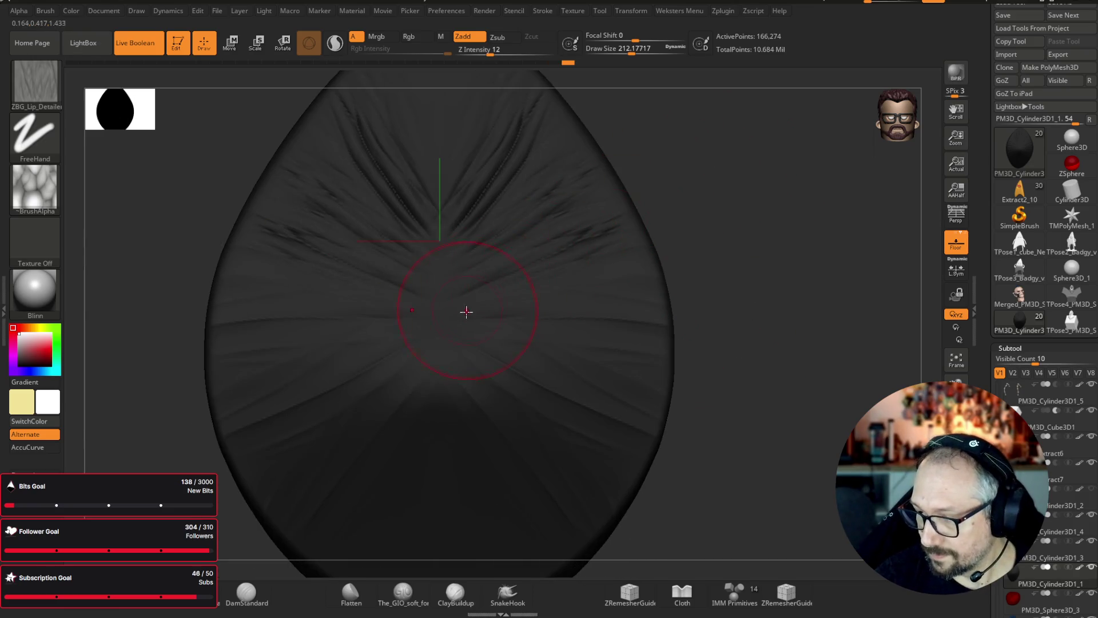
{"action": "mouse_move", "coordinate": [465, 338]}
{"action": "left_mouse_down"}
{"action": "mouse_move", "coordinate": [658, 384]}
{"action": "mouse_move", "coordinate": [767, 334]}
{"action": "mouse_move", "coordinate": [442, 235]}
{"action": "left_mouse_up"}
{"action": "mouse_move", "coordinate": [686, 394]}
{"action": "left_mouse_down"}
{"action": "mouse_move", "coordinate": [723, 377]}
{"action": "mouse_move", "coordinate": [649, 338]}
{"action": "mouse_move", "coordinate": [657, 203]}
{"action": "left_mouse_up"}
{"action": "left_click_drag", "start_coordinate": [422, 289], "coordinate": [403, 154]}
{"action": "mouse_move", "coordinate": [448, 115]}
{"action": "left_mouse_down"}
{"action": "mouse_move", "coordinate": [661, 166]}
{"action": "mouse_move", "coordinate": [594, 171]}
{"action": "mouse_move", "coordinate": [721, 172]}
{"action": "left_mouse_up"}
- Check the lining on the full bust from behind, then isolate and enlarge the egg again
{"action": "left_click", "coordinate": [662, 166]}
{"action": "mouse_move", "coordinate": [880, 475]}
{"action": "left_mouse_down"}
{"action": "mouse_move", "coordinate": [791, 471]}
{"action": "mouse_move", "coordinate": [797, 458]}
{"action": "mouse_move", "coordinate": [815, 464]}
{"action": "left_mouse_up"}
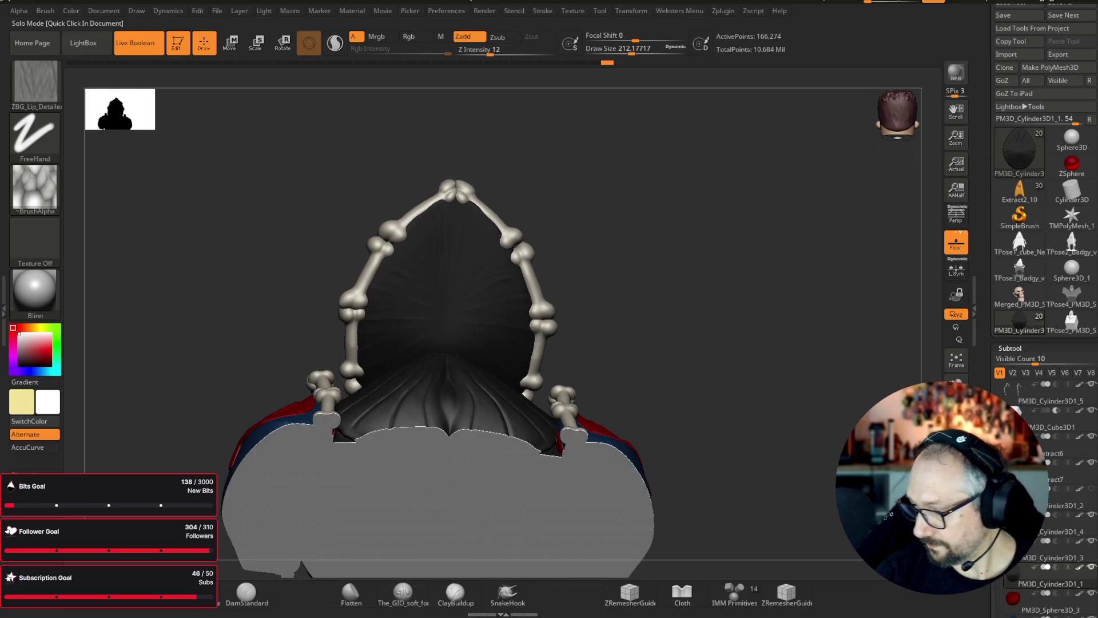
{"action": "left_click", "coordinate": [956, 463]}
{"action": "left_click_drag", "start_coordinate": [805, 373], "coordinate": [775, 273]}
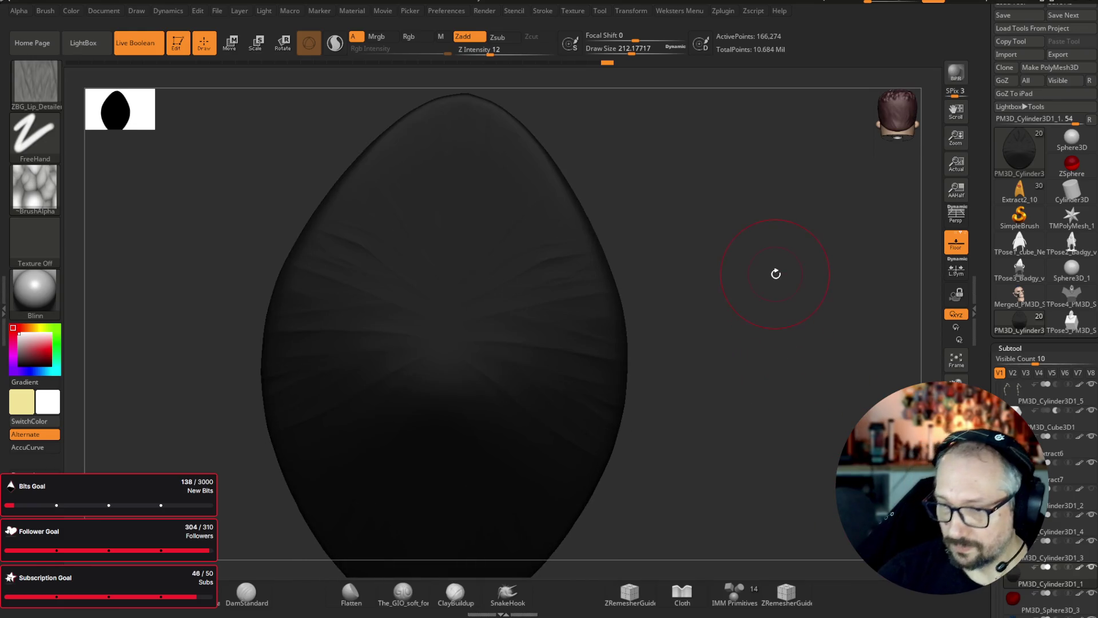
{"action": "key", "text": "b"}
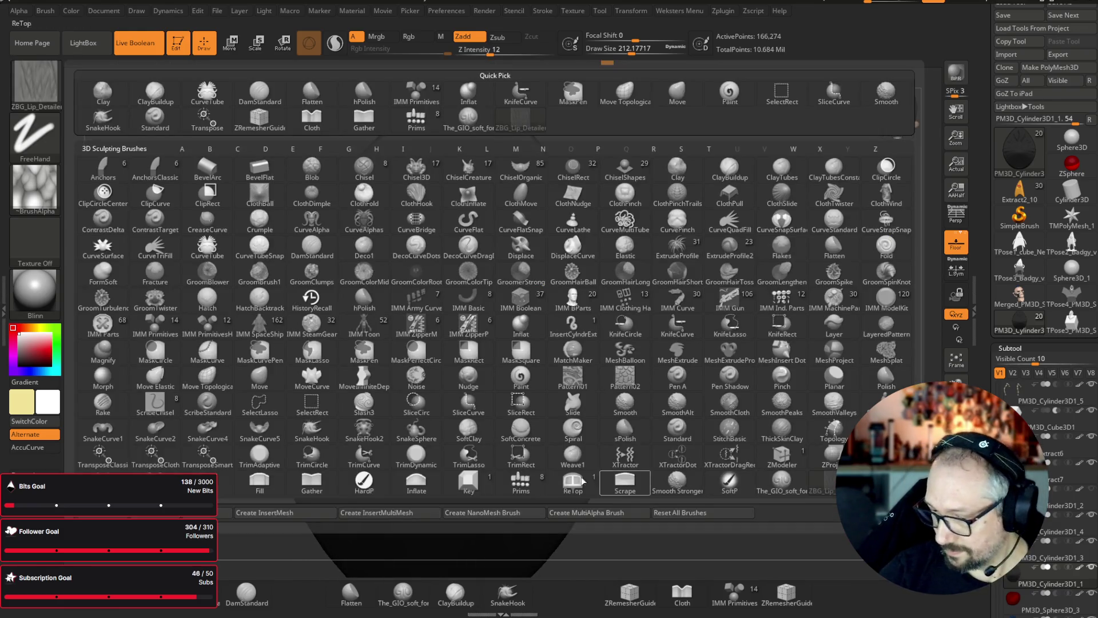
- With the Cloth brush at about size 149, carve symmetric grooves down and up the hood's centre
{"action": "key", "text": "c"}
{"action": "key", "text": "l"}
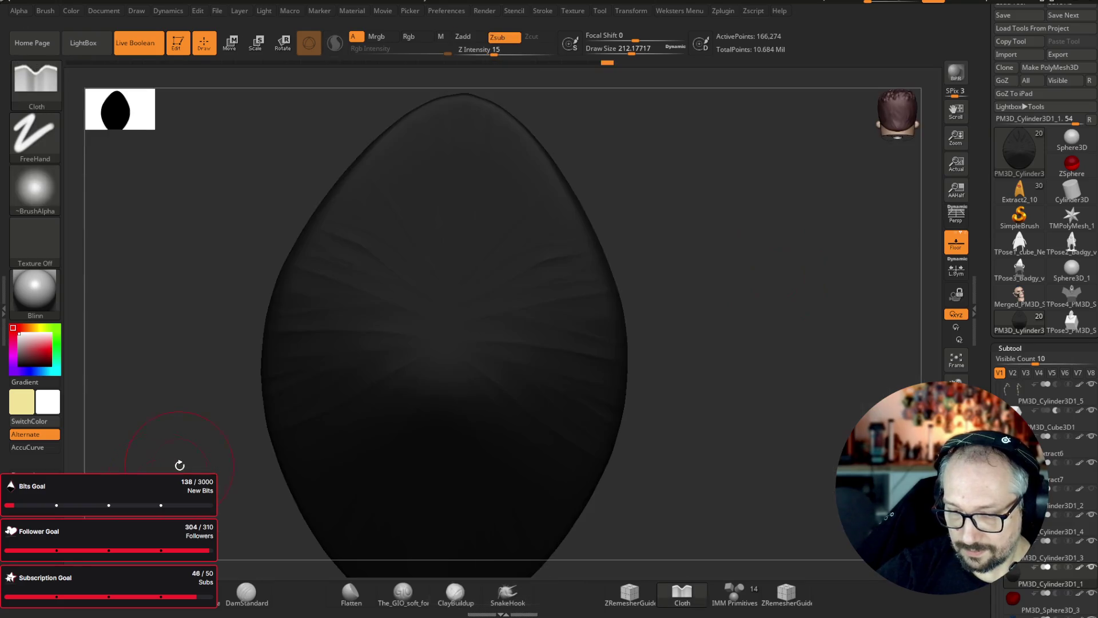
{"action": "left_click_drag", "start_coordinate": [625, 48], "coordinate": [593, 48]}
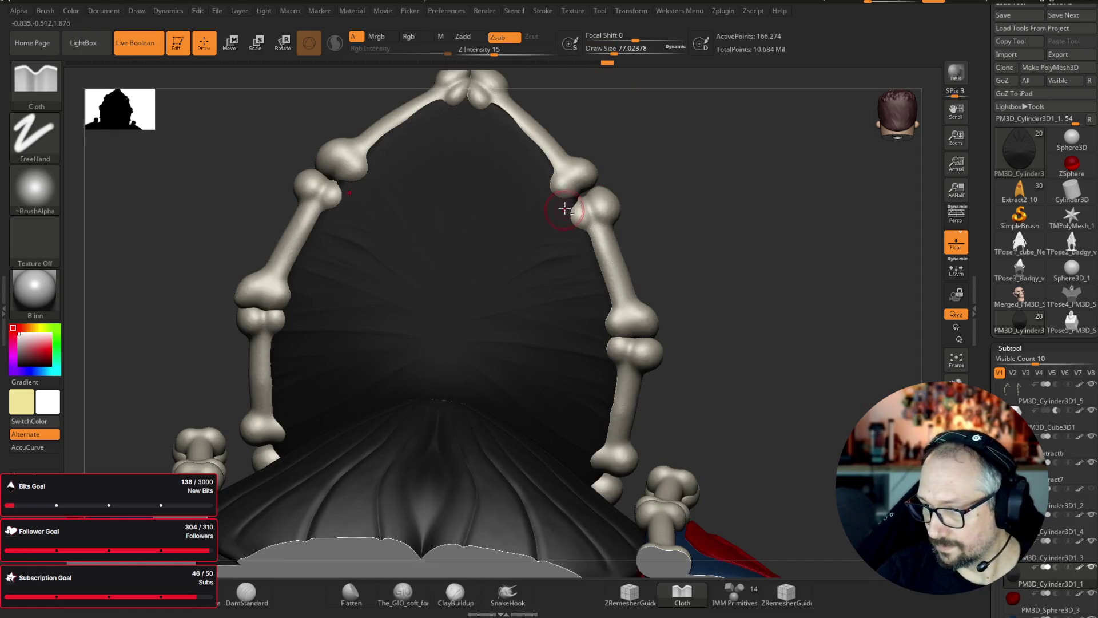
{"action": "mouse_move", "coordinate": [567, 202]}
{"action": "left_mouse_down"}
{"action": "mouse_move", "coordinate": [482, 341]}
{"action": "mouse_move", "coordinate": [457, 417]}
{"action": "left_mouse_up"}
{"action": "left_click_drag", "start_coordinate": [490, 383], "coordinate": [617, 327]}
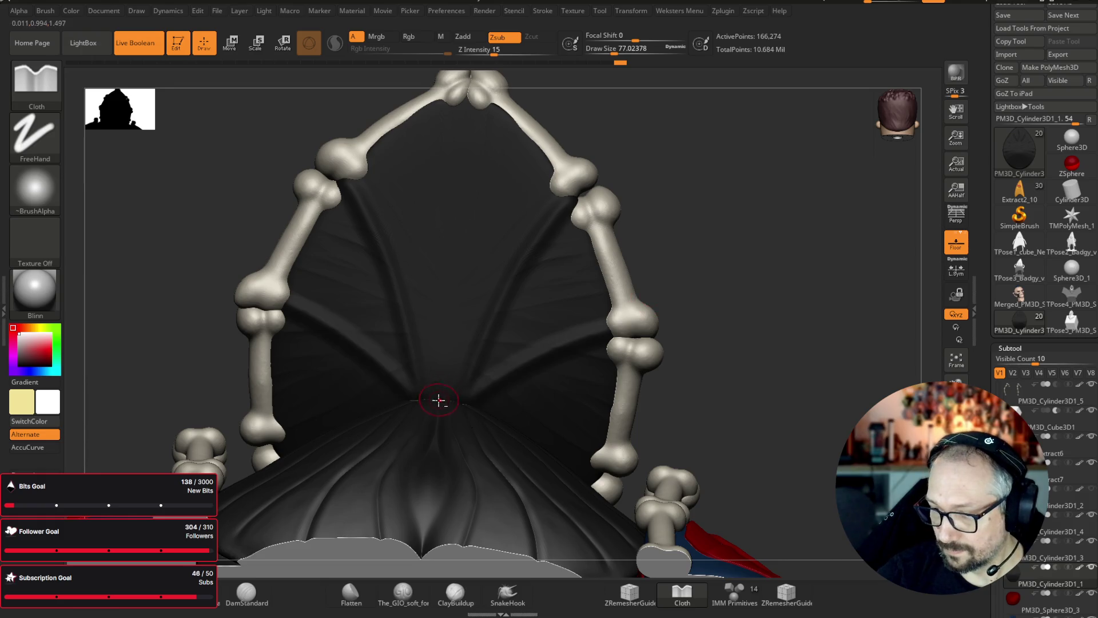
{"action": "left_click_drag", "start_coordinate": [443, 334], "coordinate": [469, 72]}
- Frame the whole bust and rotate it from a left profile toward the front
{"action": "key", "text": "f"}
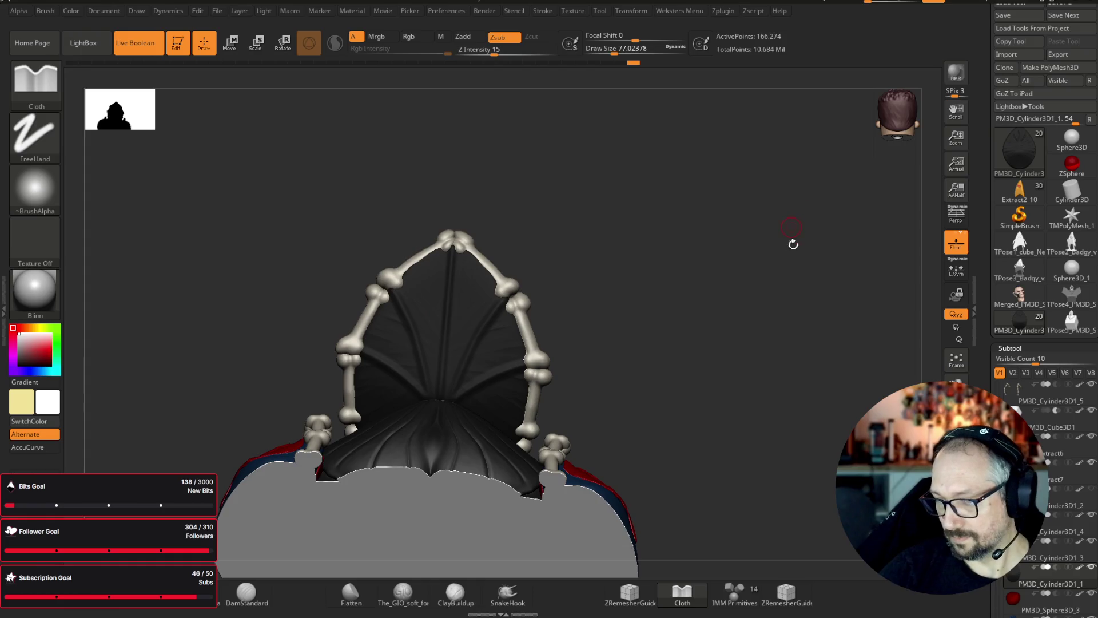
{"action": "scroll", "coordinate": [791, 238], "scroll_direction": "up", "scroll_amount": 5}
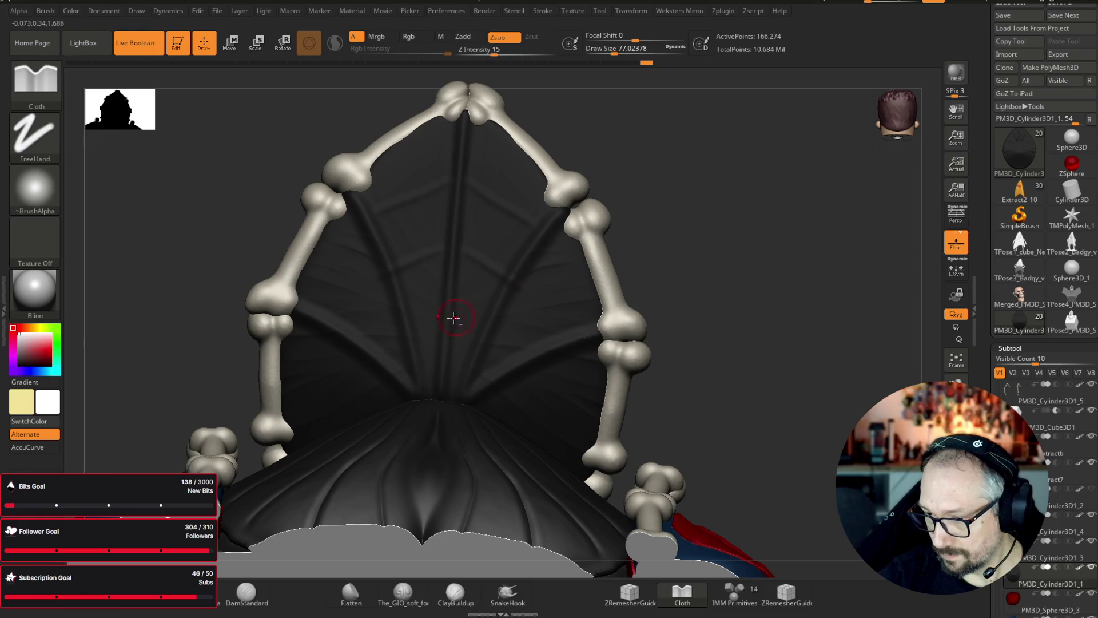
{"action": "mouse_move", "coordinate": [763, 189]}
{"action": "left_mouse_down"}
{"action": "mouse_move", "coordinate": [789, 235]}
{"action": "mouse_move", "coordinate": [777, 245]}
{"action": "mouse_move", "coordinate": [757, 235]}
{"action": "left_mouse_up"}
{"action": "key", "text": "ctrl"}
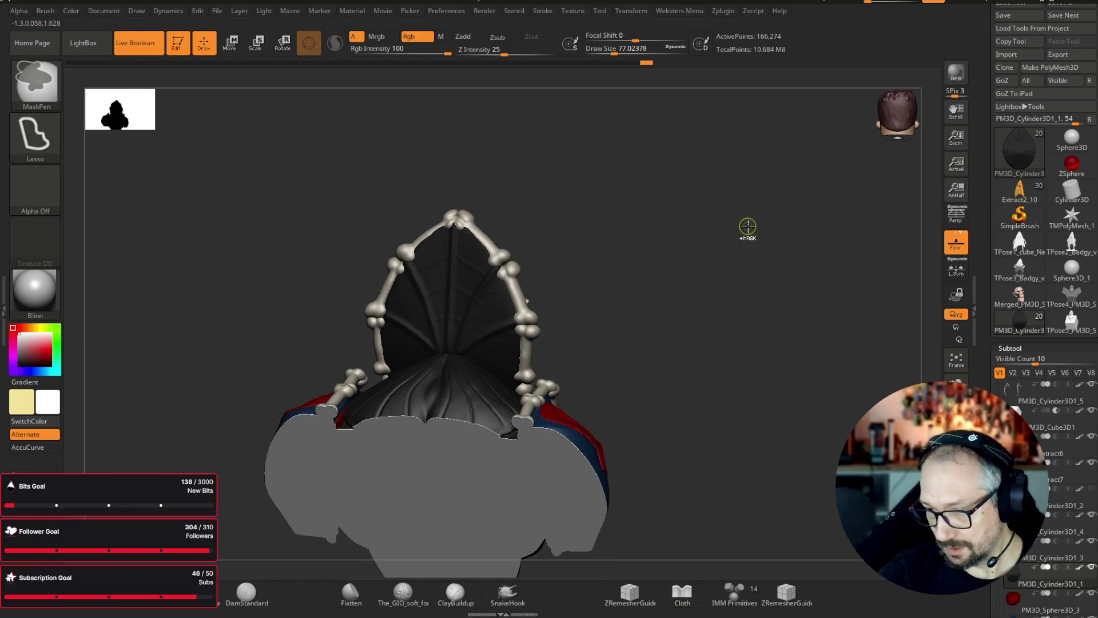
{"action": "mouse_move", "coordinate": [748, 226]}
{"action": "left_mouse_down"}
{"action": "mouse_move", "coordinate": [740, 355]}
{"action": "mouse_move", "coordinate": [787, 326]}
{"action": "mouse_move", "coordinate": [767, 383]}
{"action": "mouse_move", "coordinate": [711, 358]}
{"action": "mouse_move", "coordinate": [729, 387]}
{"action": "mouse_move", "coordinate": [726, 440]}
{"action": "left_mouse_up"}
{"action": "mouse_move", "coordinate": [724, 375]}
{"action": "left_mouse_down"}
{"action": "mouse_move", "coordinate": [725, 387]}
{"action": "mouse_move", "coordinate": [745, 304]}
{"action": "mouse_move", "coordinate": [721, 284]}
{"action": "mouse_move", "coordinate": [736, 296]}
{"action": "mouse_move", "coordinate": [741, 273]}
{"action": "left_mouse_up"}
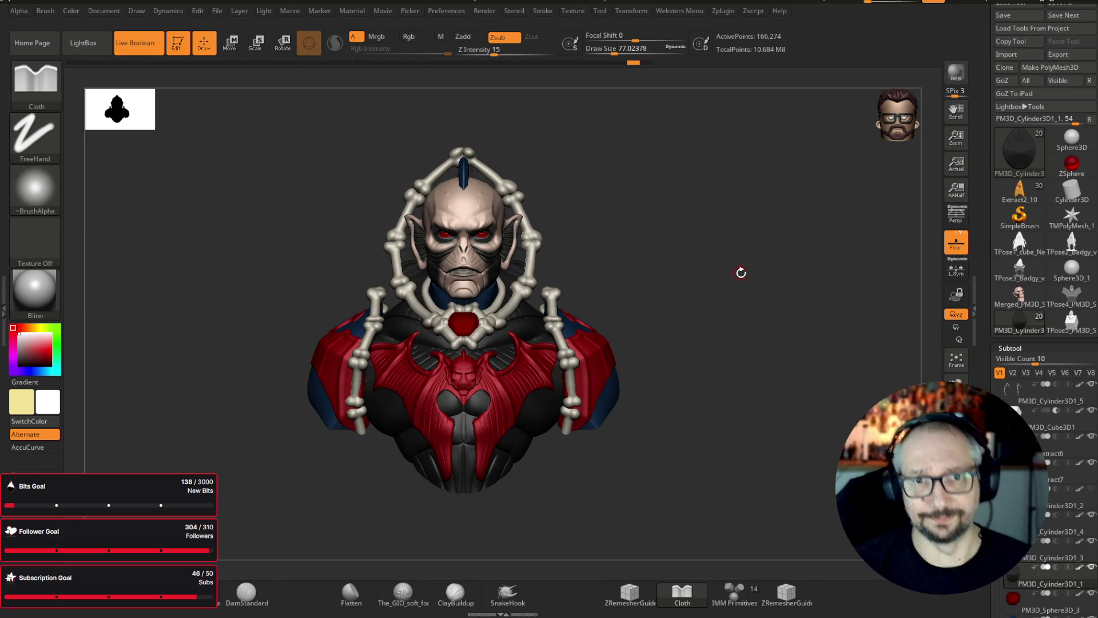
- Load the Extract2_10 star character and place it left of the Hordak bust, zoomed in
{"action": "mouse_move", "coordinate": [741, 273]}
{"action": "left_mouse_down"}
{"action": "mouse_move", "coordinate": [723, 294]}
{"action": "mouse_move", "coordinate": [898, 340]}
{"action": "left_mouse_up"}
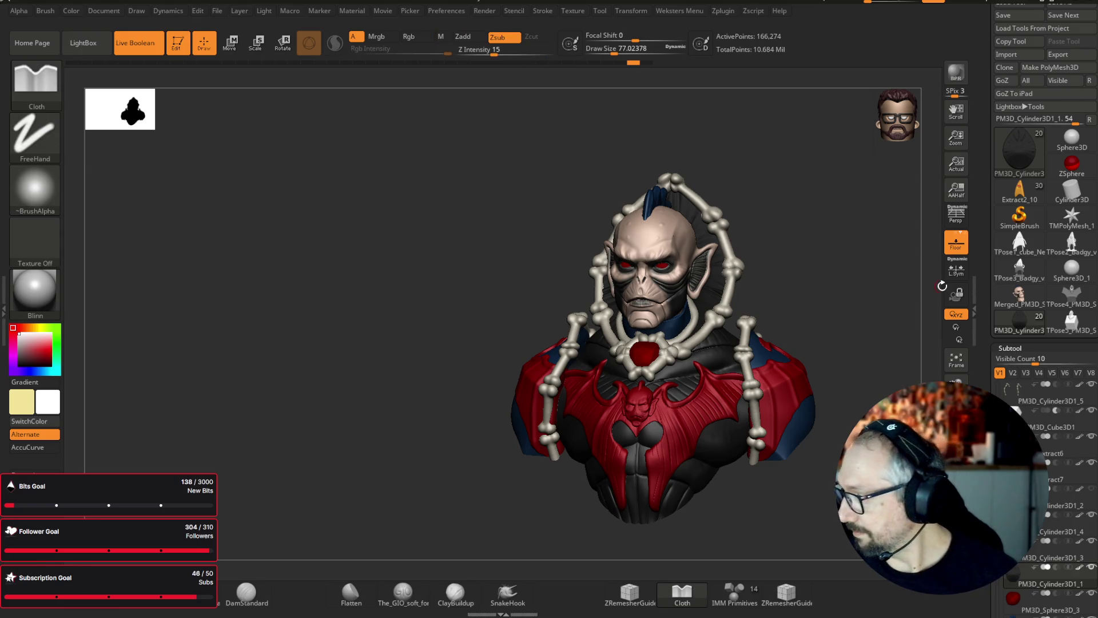
{"action": "left_click", "coordinate": [1020, 192]}
{"action": "left_click_drag", "start_coordinate": [895, 365], "coordinate": [540, 352], "text": "alt"}
{"action": "mouse_move", "coordinate": [458, 235]}
{"action": "left_mouse_down", "text": "alt"}
{"action": "mouse_move", "coordinate": [492, 371]}
{"action": "mouse_move", "coordinate": [502, 189]}
{"action": "mouse_move", "coordinate": [507, 208]}
{"action": "mouse_move", "coordinate": [490, 214]}
{"action": "mouse_move", "coordinate": [519, 210]}
{"action": "left_mouse_up", "text": "alt"}
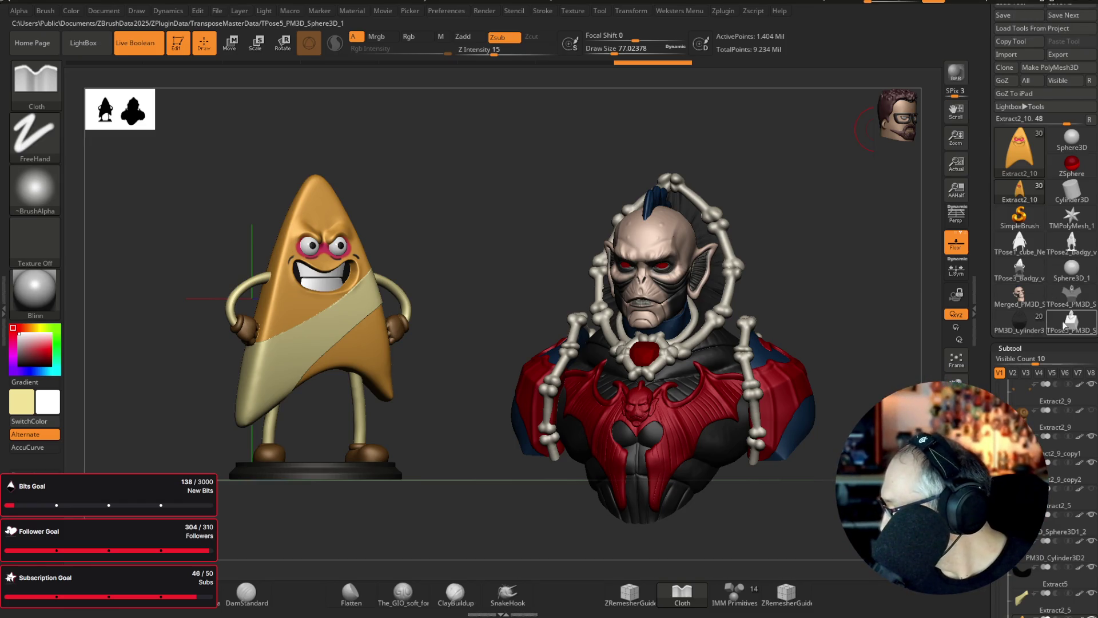
- Make PM3D_Cylinder3D1_1 the active tool, frame the whole bust, and save it with Tool > Save
{"action": "left_click", "coordinate": [1018, 296]}
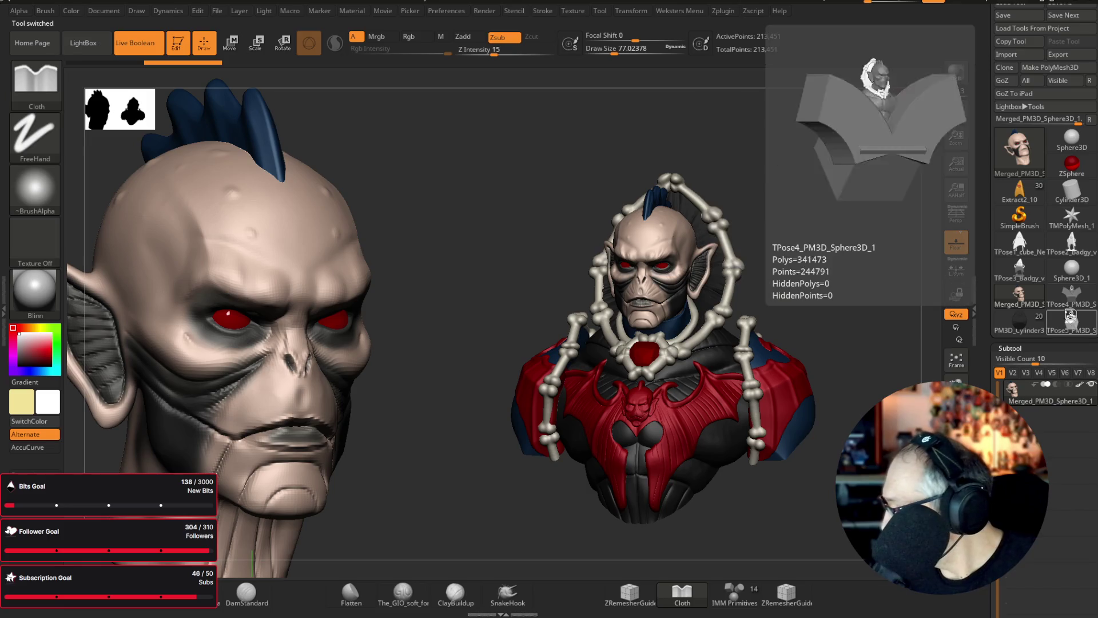
{"action": "left_click", "coordinate": [1019, 323]}
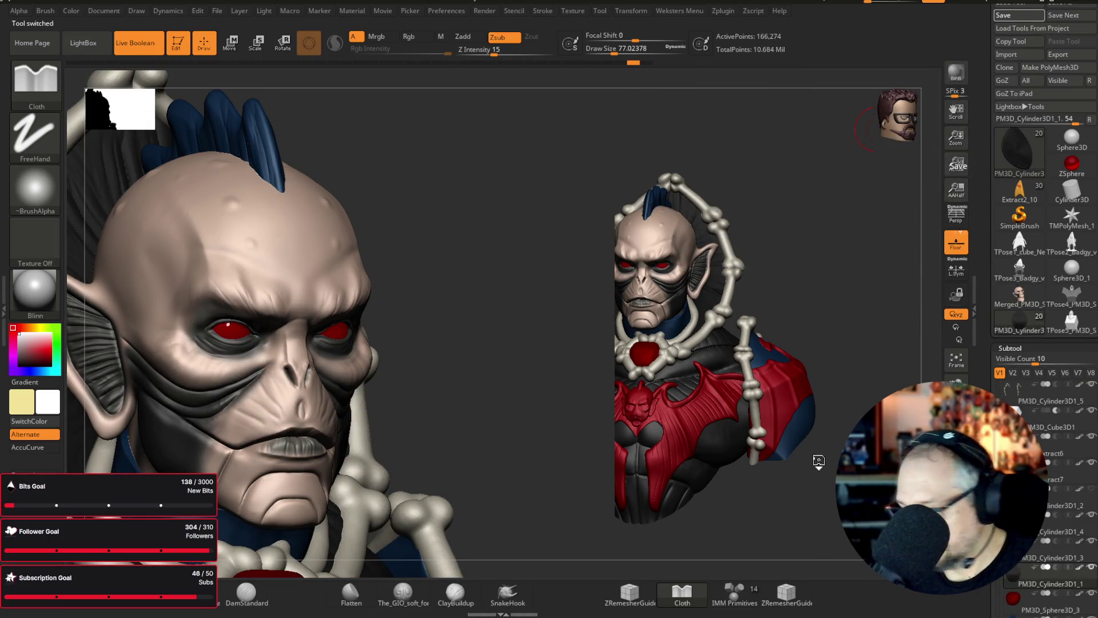
{"action": "right_click_drag", "start_coordinate": [831, 401], "coordinate": [831, 487], "text": "ctrl"}
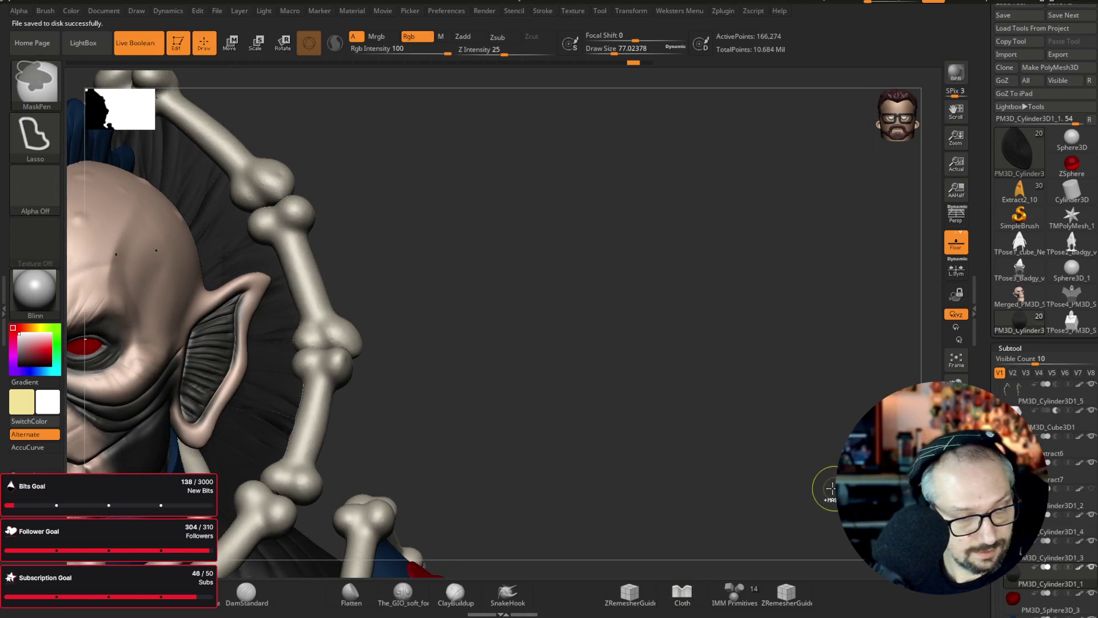
{"action": "mouse_move", "coordinate": [757, 439]}
{"action": "right_mouse_down", "text": "ctrl"}
{"action": "mouse_move", "coordinate": [657, 367]}
{"action": "mouse_move", "coordinate": [817, 355]}
{"action": "mouse_move", "coordinate": [811, 367]}
{"action": "mouse_move", "coordinate": [892, 298]}
{"action": "mouse_move", "coordinate": [866, 296]}
{"action": "right_mouse_up", "text": "ctrl"}
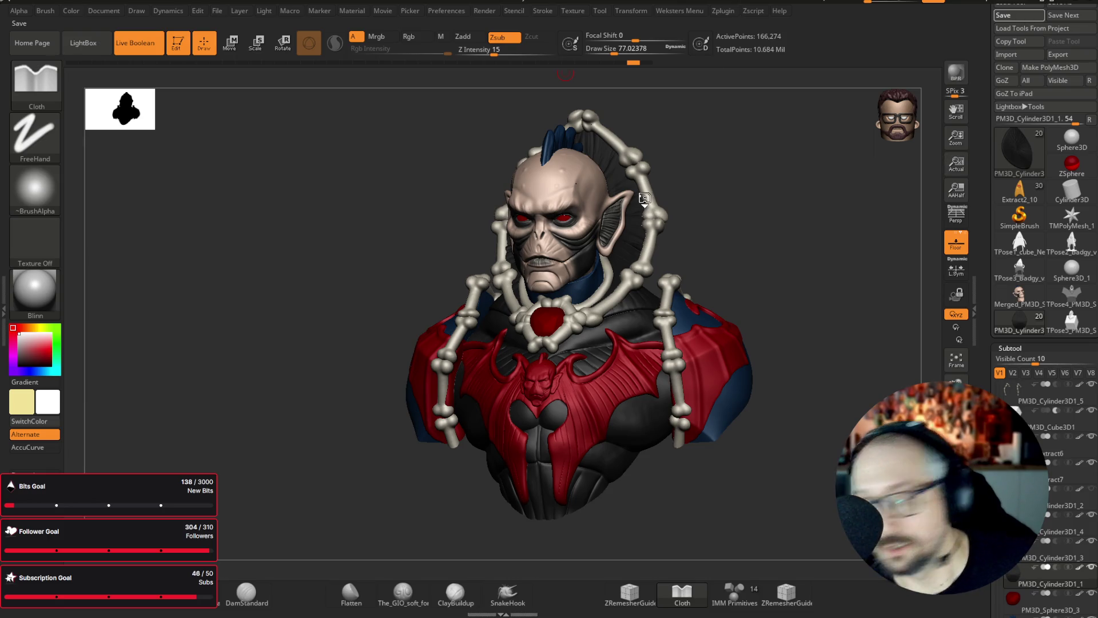
{"action": "left_click", "coordinate": [1019, 15]}
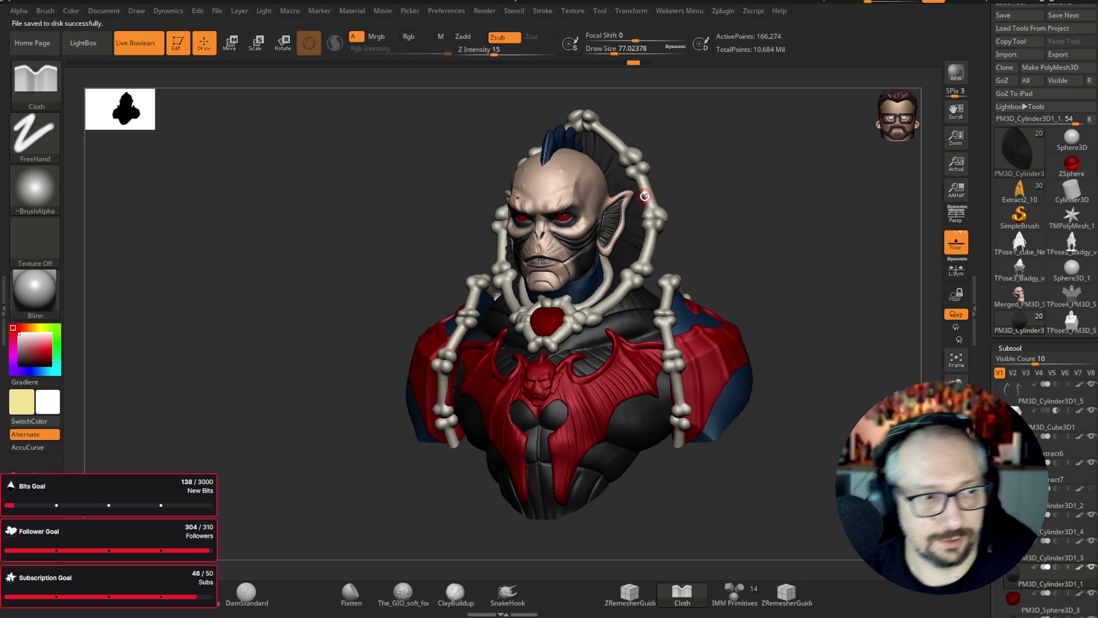